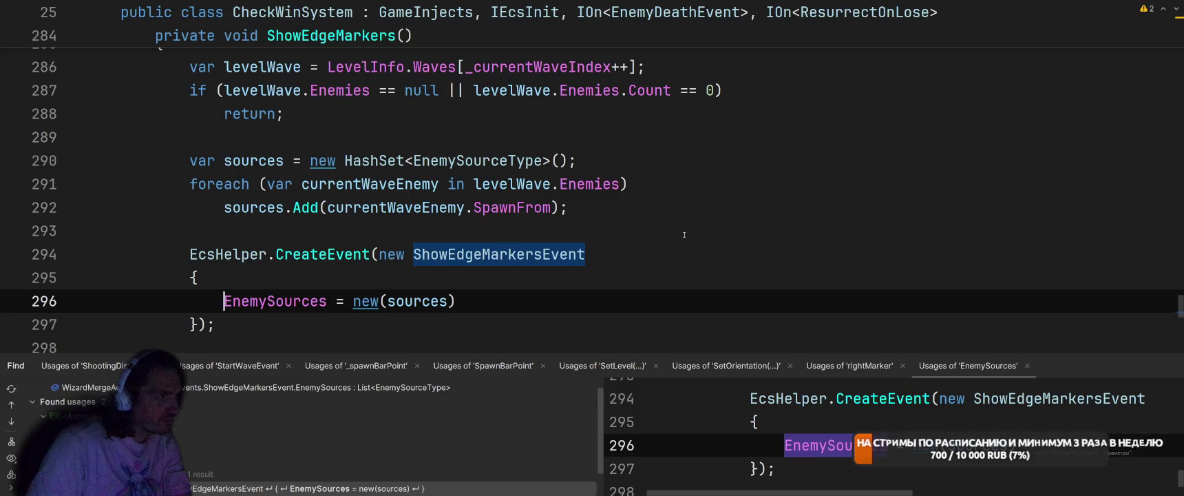
- Replace HashSet with Dictionary in the sources declaration on line 290
scroll(684, 235, "down", 3)
scroll(685, 235, "up", 2)
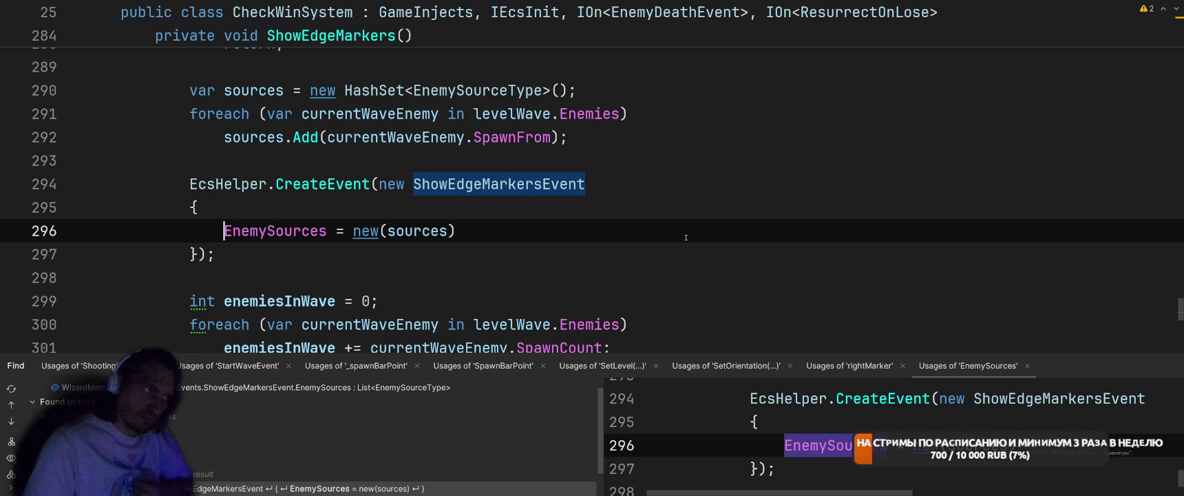
scroll(686, 237, "up", 2)
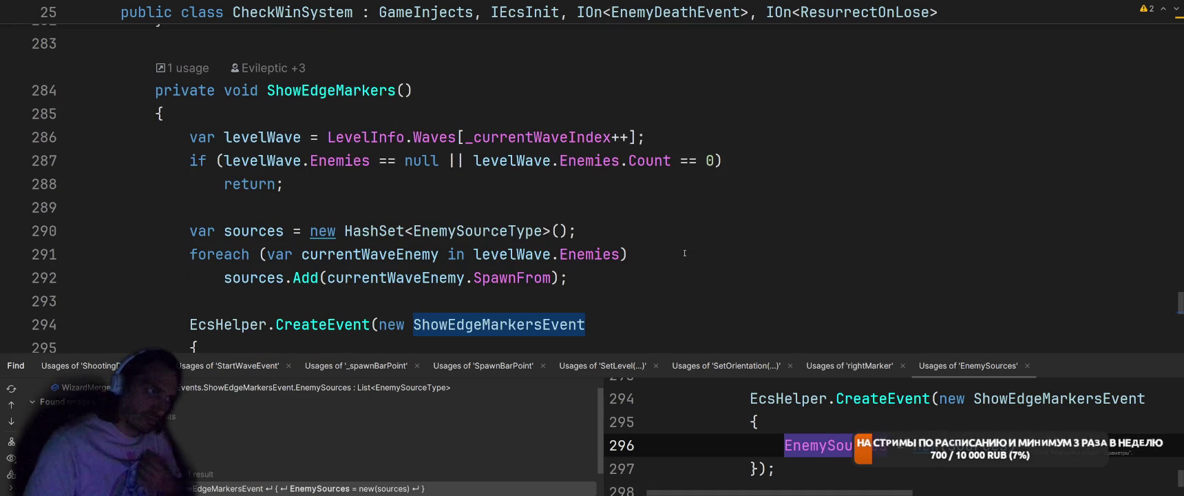
mouse_move(590, 259)
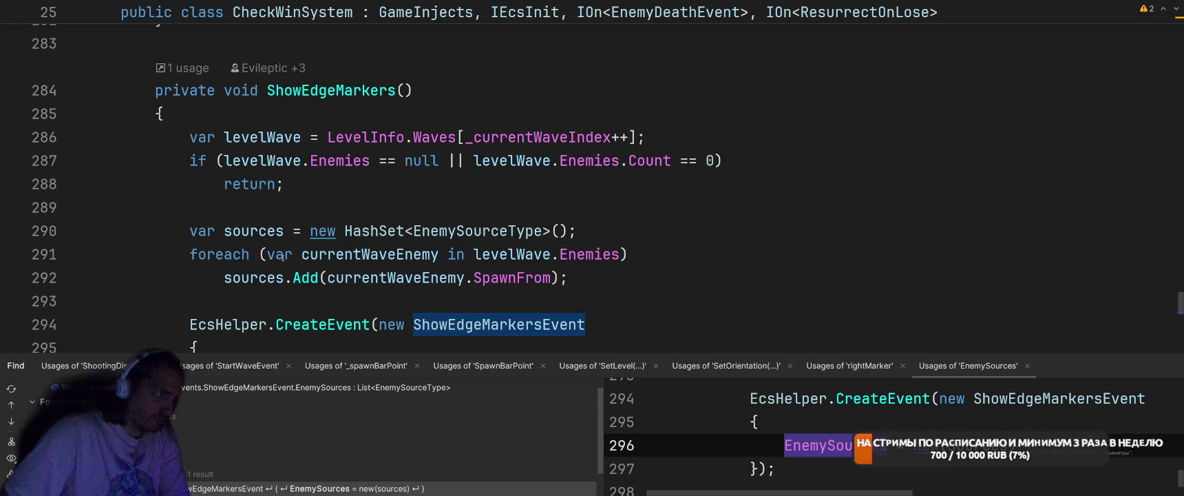
scroll(571, 207, "down", 1)
left_click(405, 161)
type("Dicti")
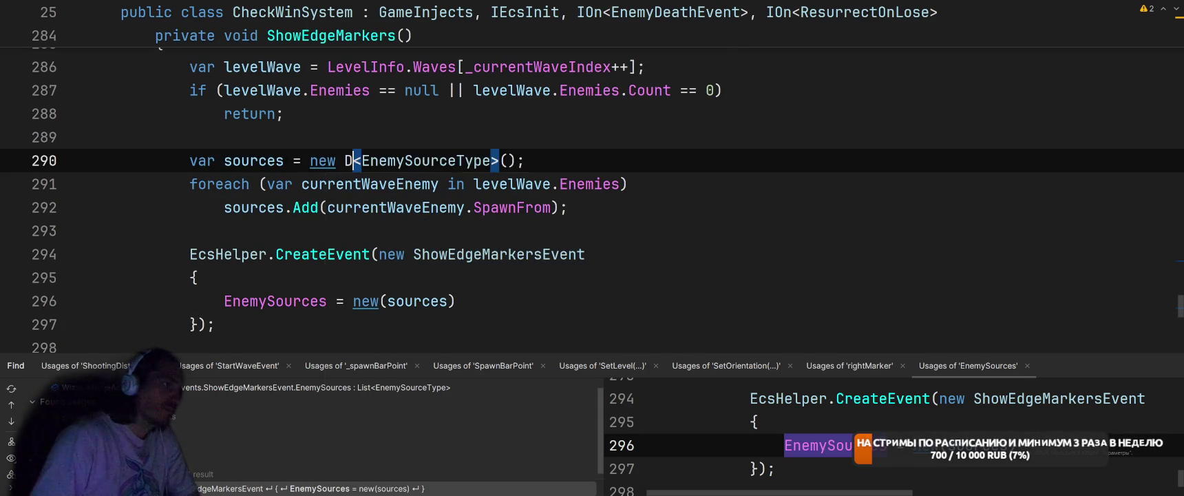
key("Return")
- Remove the stray empty brackets and add ', ' for a second type argument
left_click(637, 161)
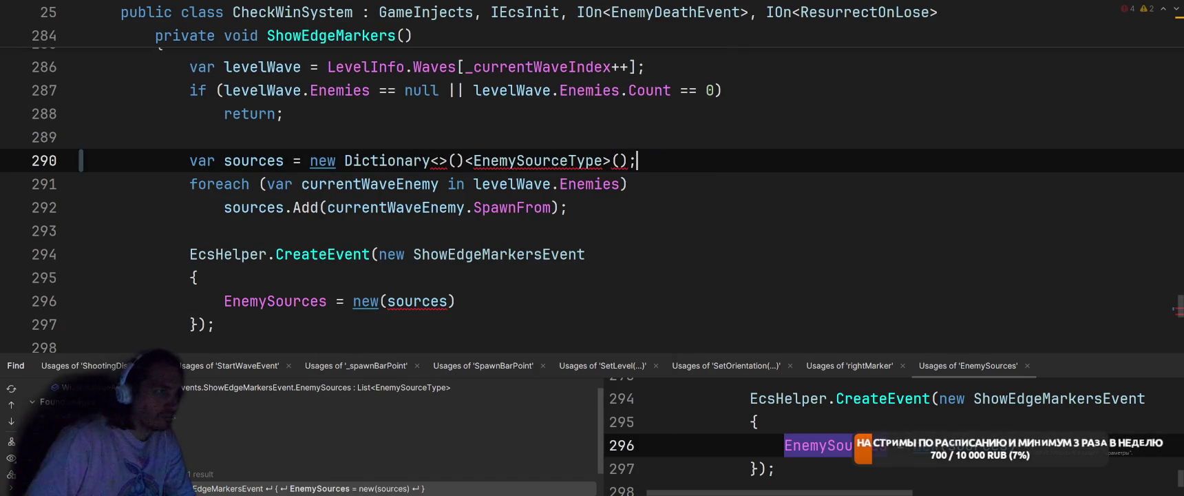
left_click(464, 161)
key("BackSpace")
key("BackSpace")
key("BackSpace")
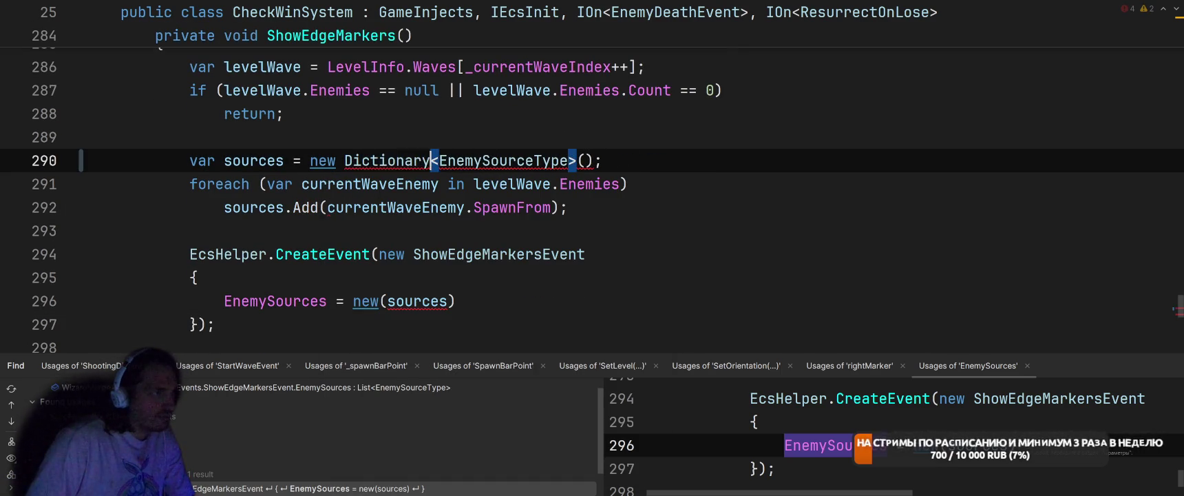
type(",")
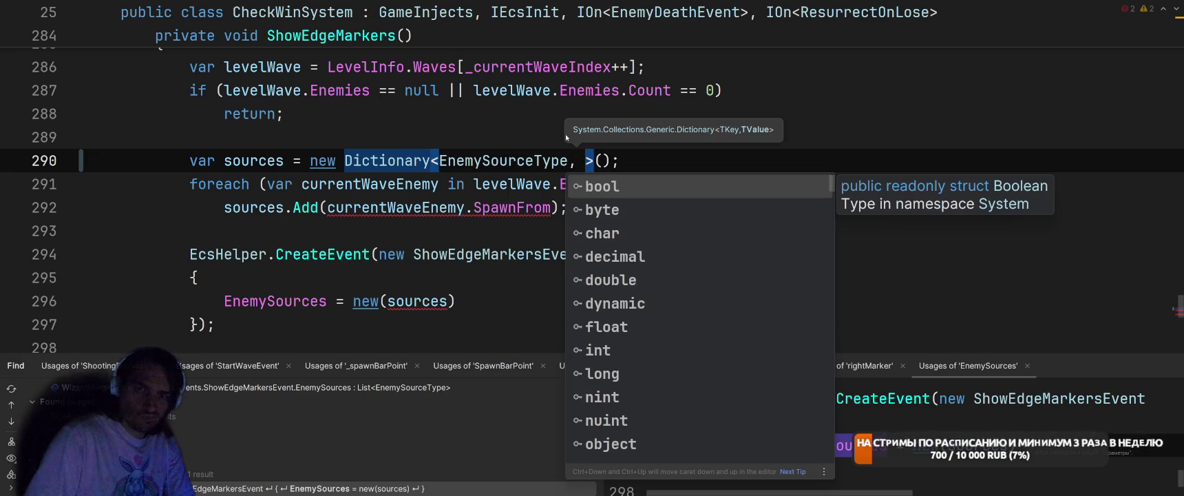
key("Escape")
type("c")
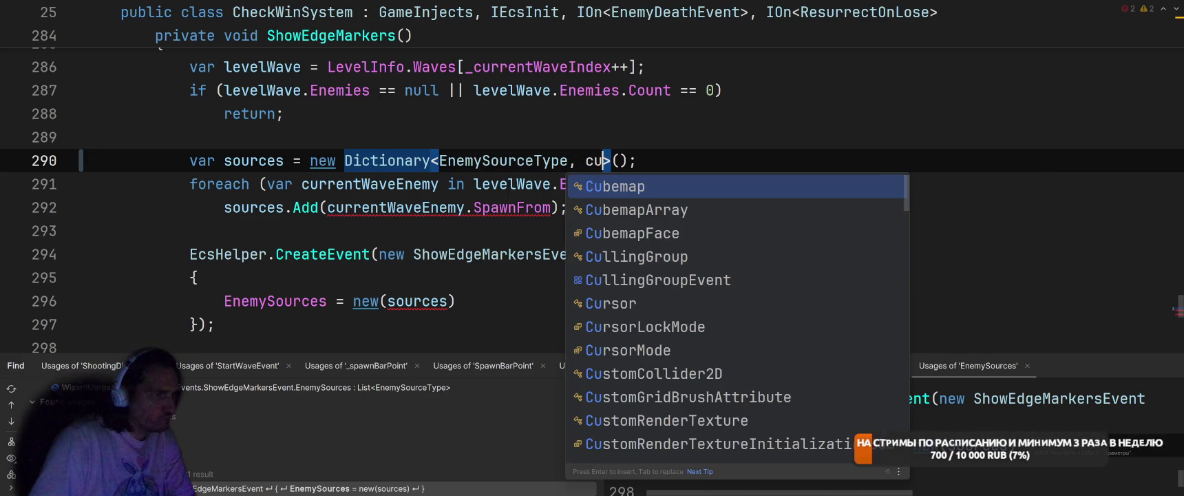
type("u")
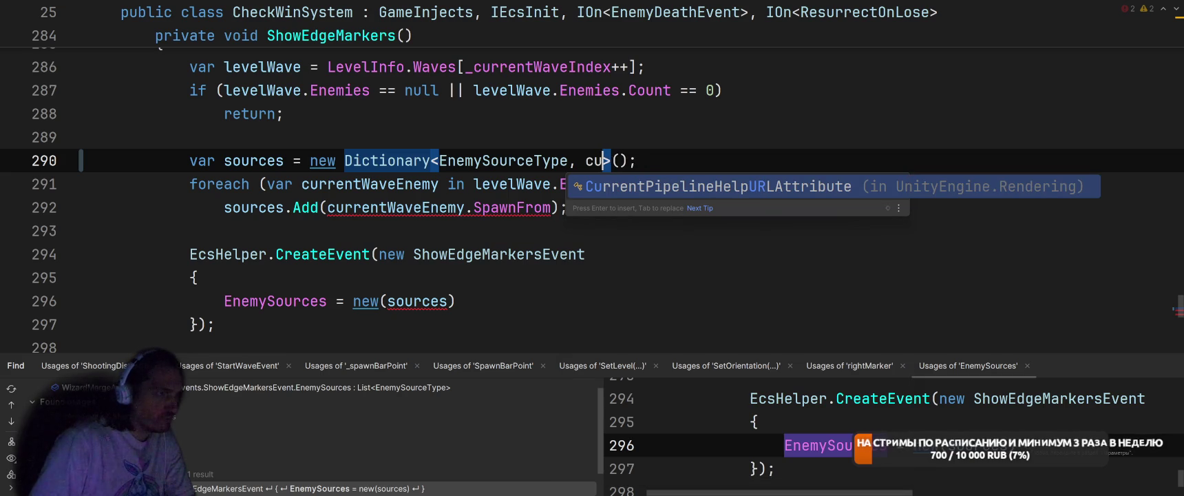
key("Escape")
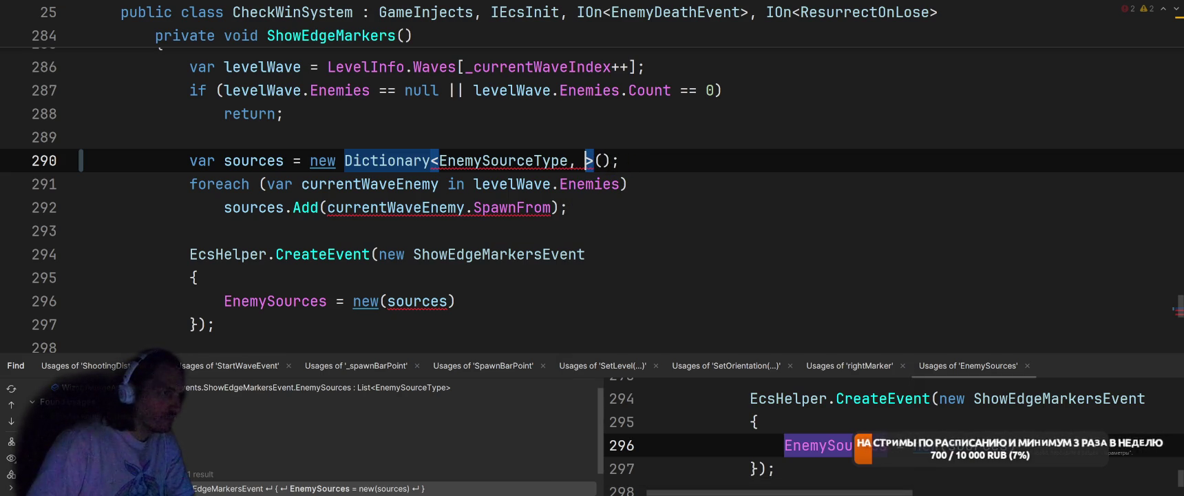
- Inspect the WaveEnemy class and its SpawnCount field in LevelInfo.cs
left_click(289, 185, "ctrl")
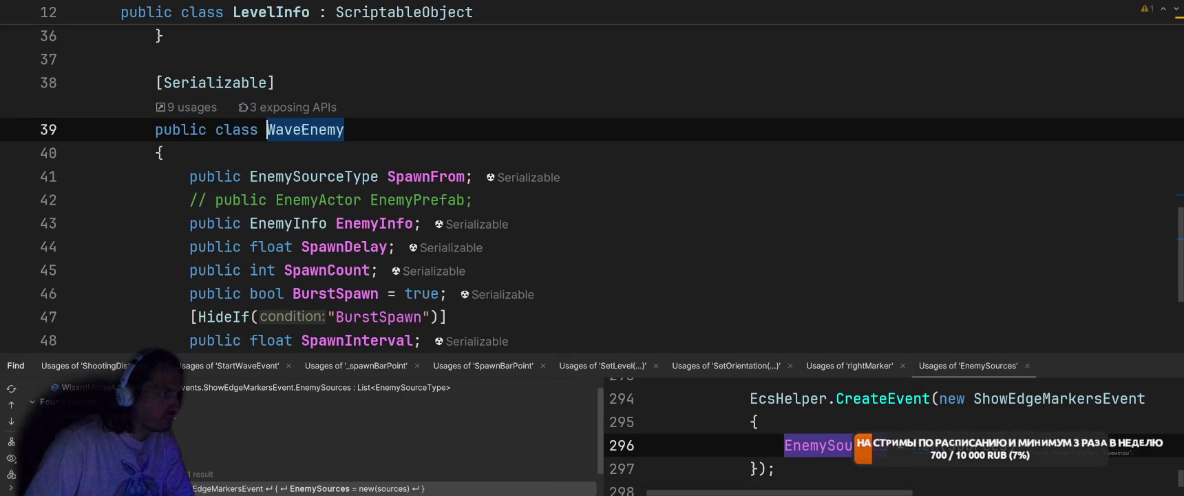
scroll(688, 232, "down", 2)
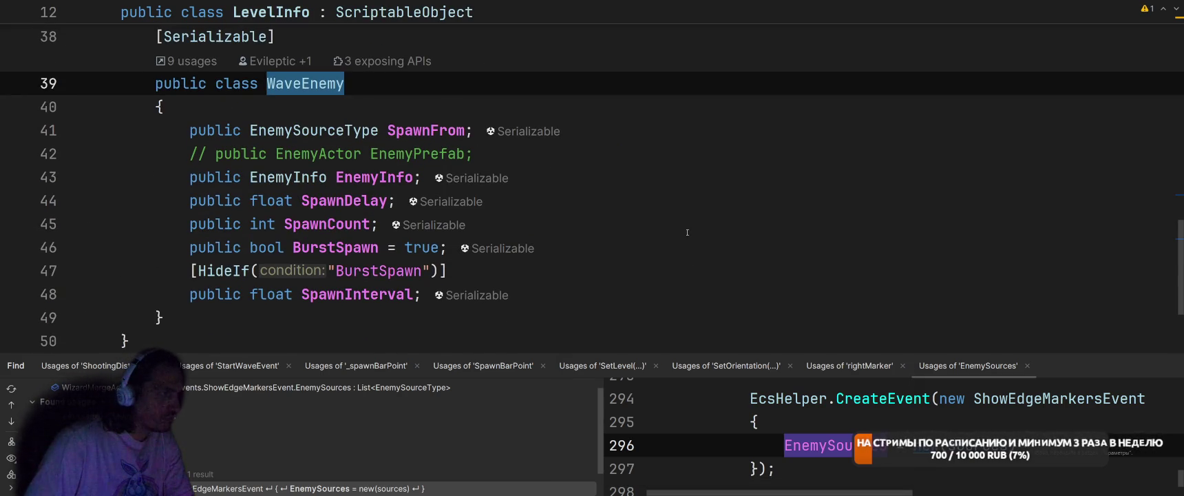
left_click(688, 232)
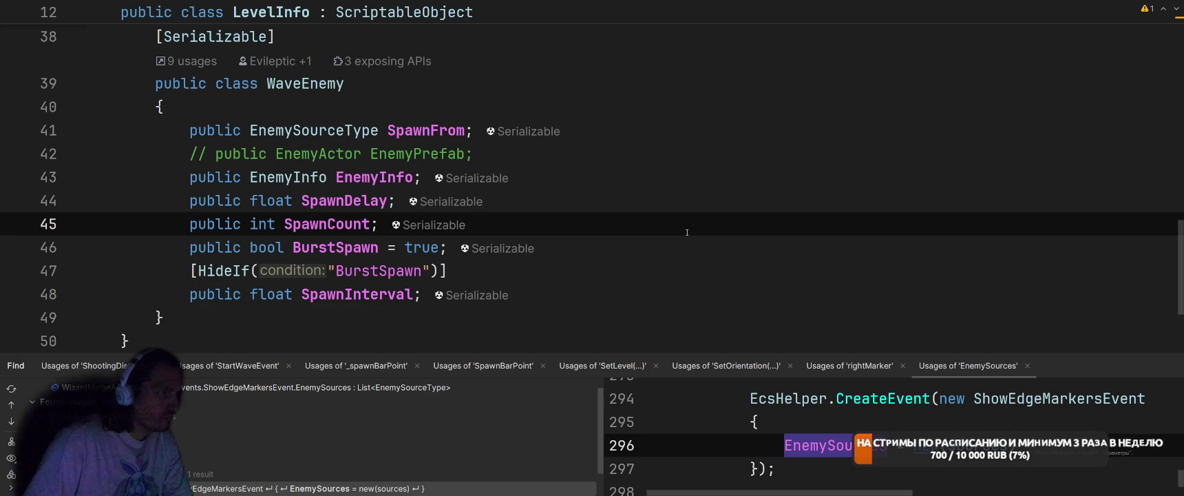
key("ctrl+minus")
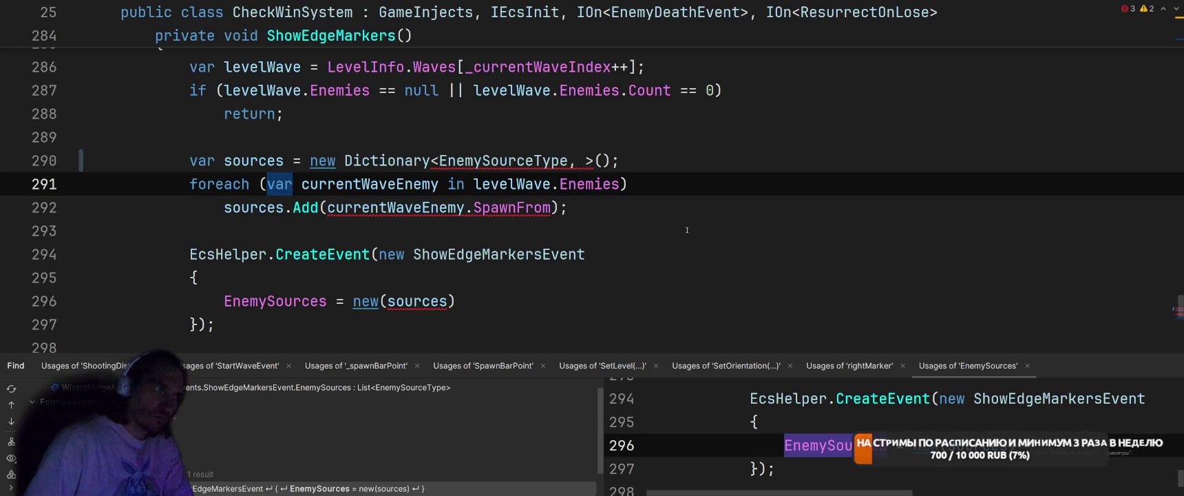
- Make the dictionary value type List<LevelInfo.WaveEnemy>, qualifying WaveEnemy via quick-fix
key("ctrl+minus")
type("List")
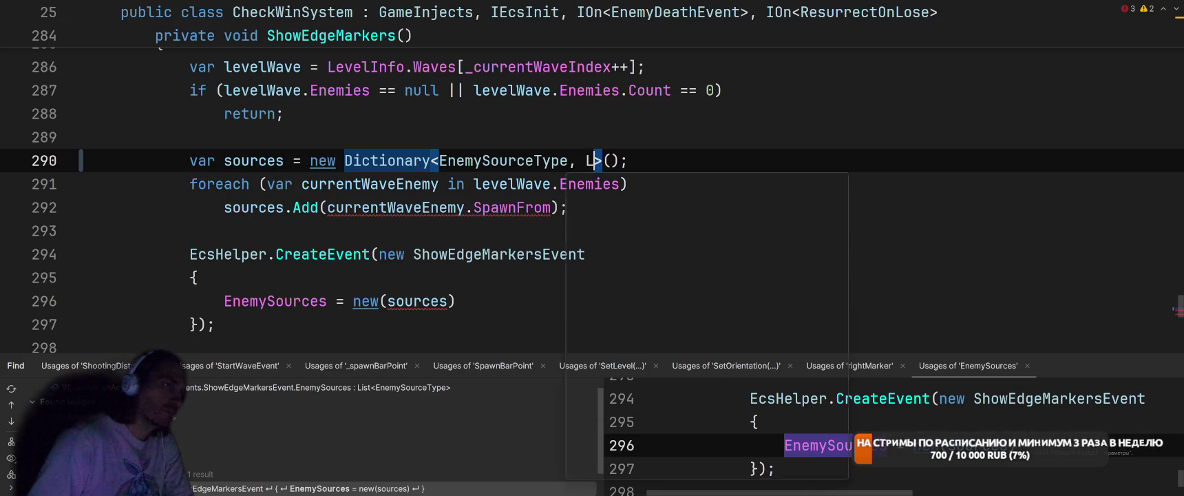
key("Return")
type("WaveEnemy")
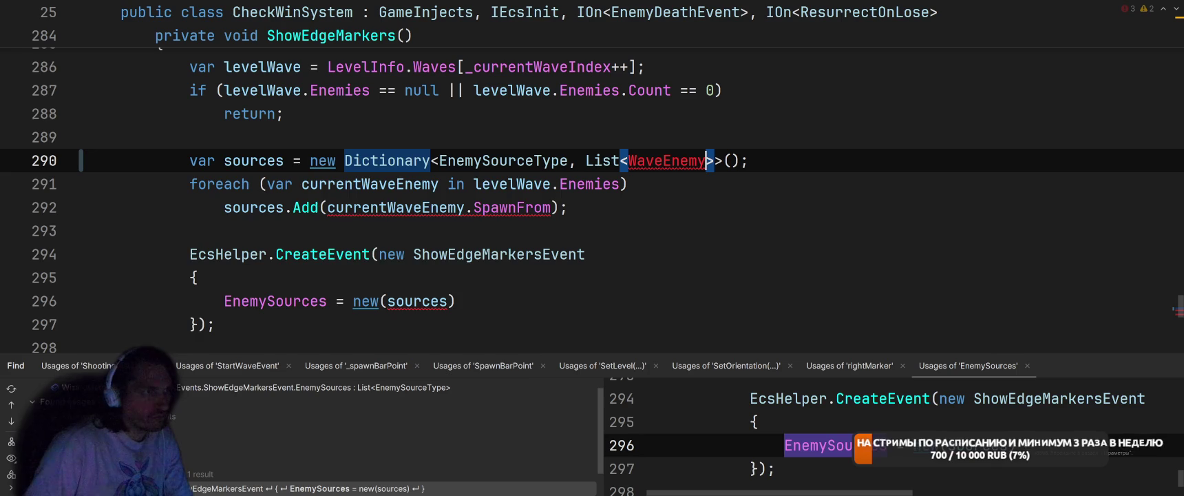
key("alt+Return")
key("Return")
left_click(568, 207)
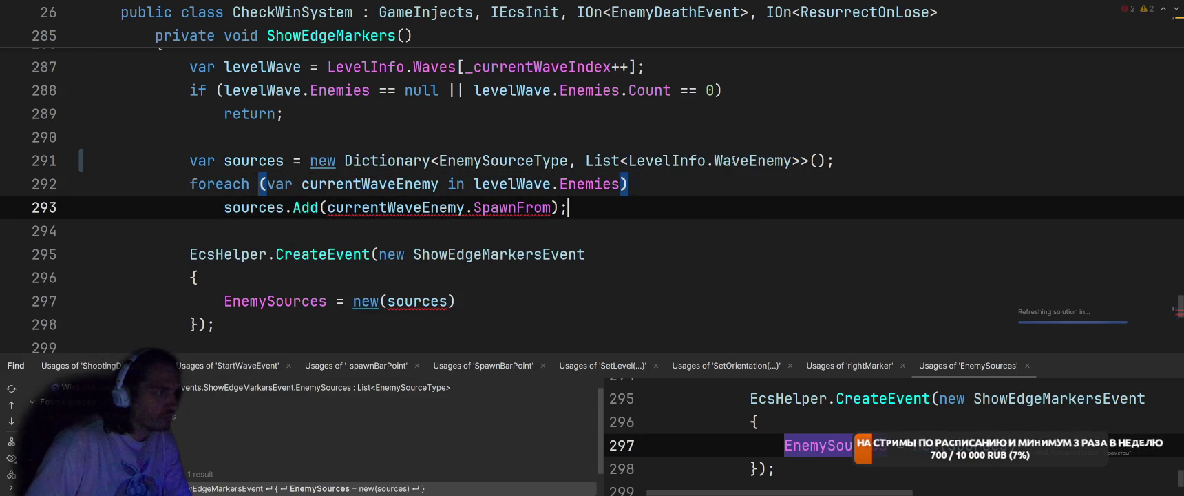
key("Home")
- Brace the foreach body and start an if calling sources.TryGetValue
type("{")
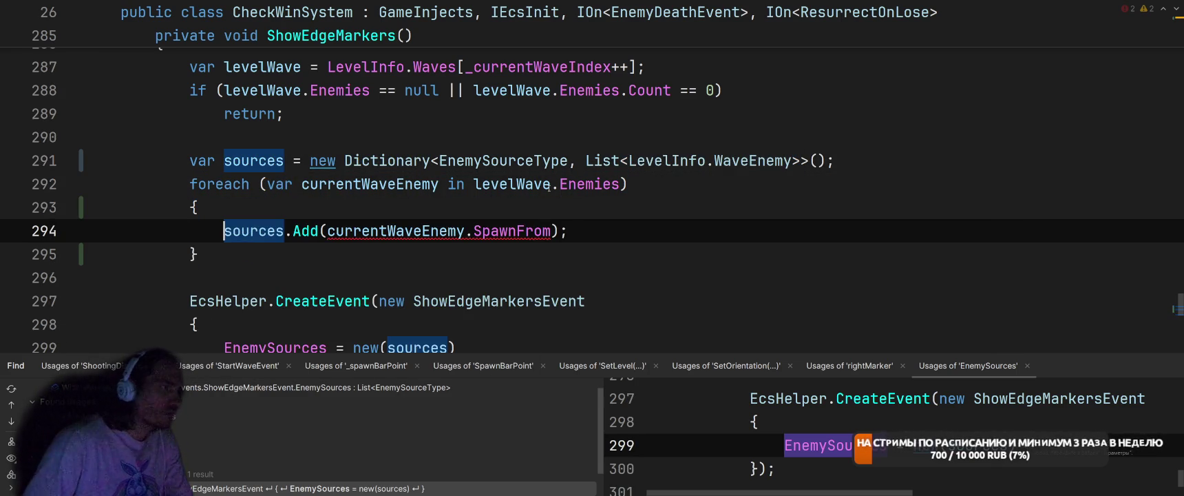
left_click(543, 212)
key("Return")
type("if (sou")
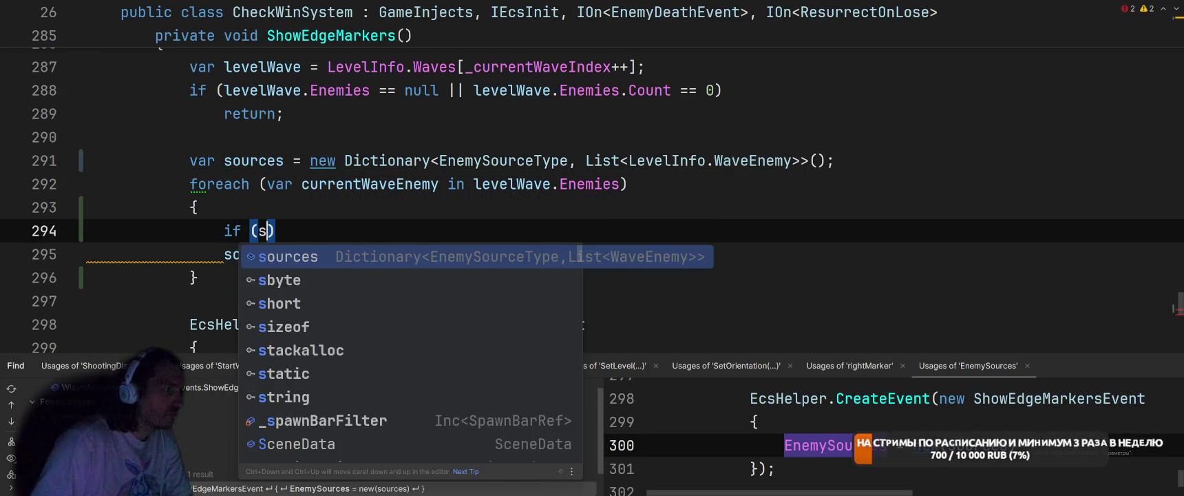
key("Return")
type(".Try")
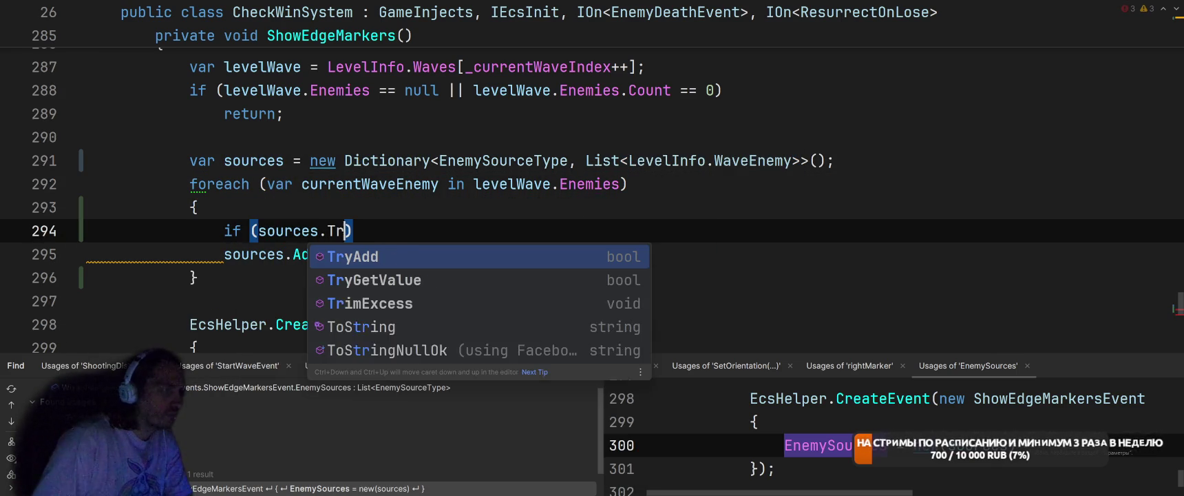
key("Down")
key("Return")
- Pass currentWaveEnemy.SpawnFrom as the key and out var currenEnemies, then open the if block
type("out ")
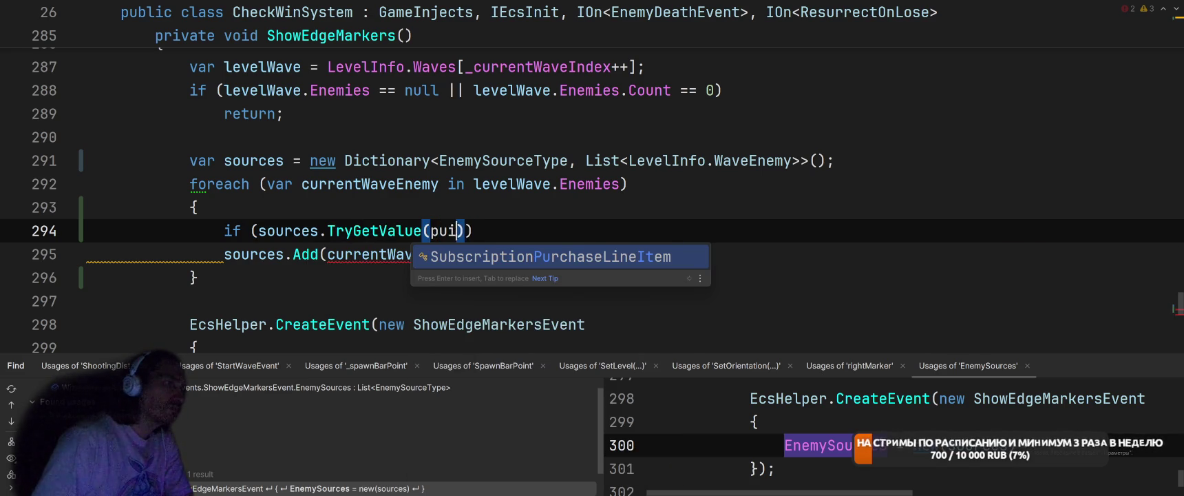
type("var ")
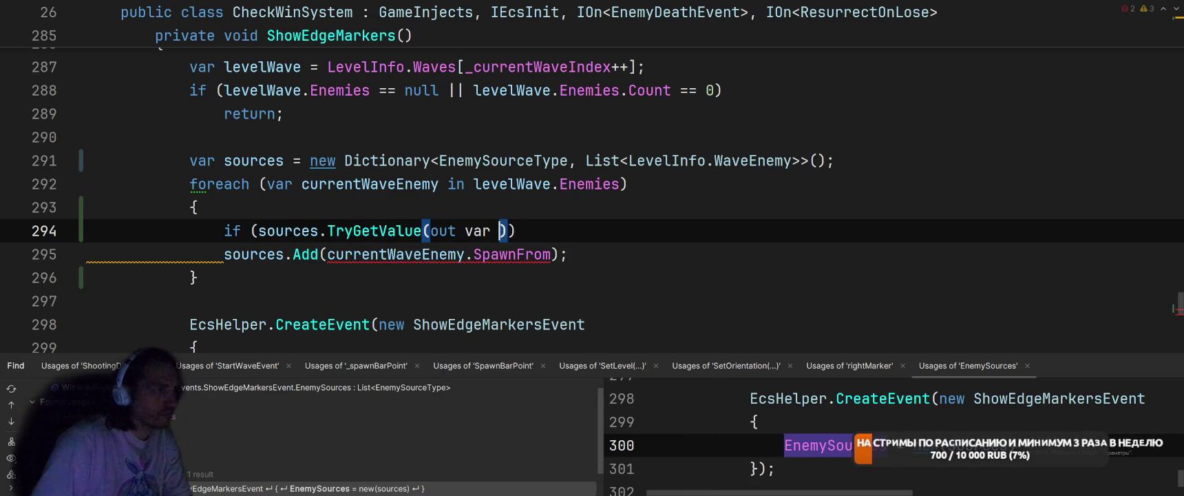
type("curren")
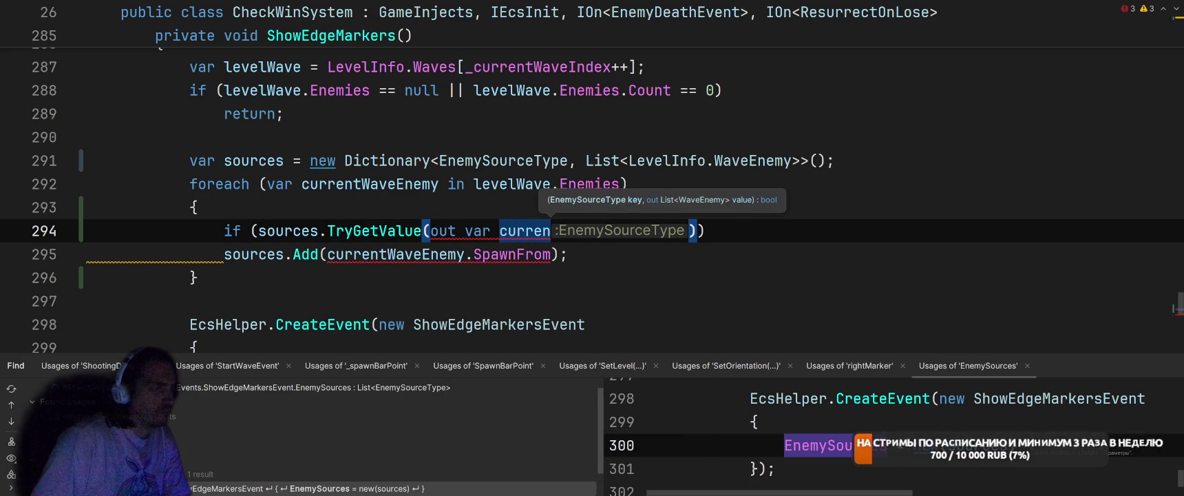
key("BackSpace")
key("ctrl+Left")
key("ctrl+Left")
key("ctrl+Left")
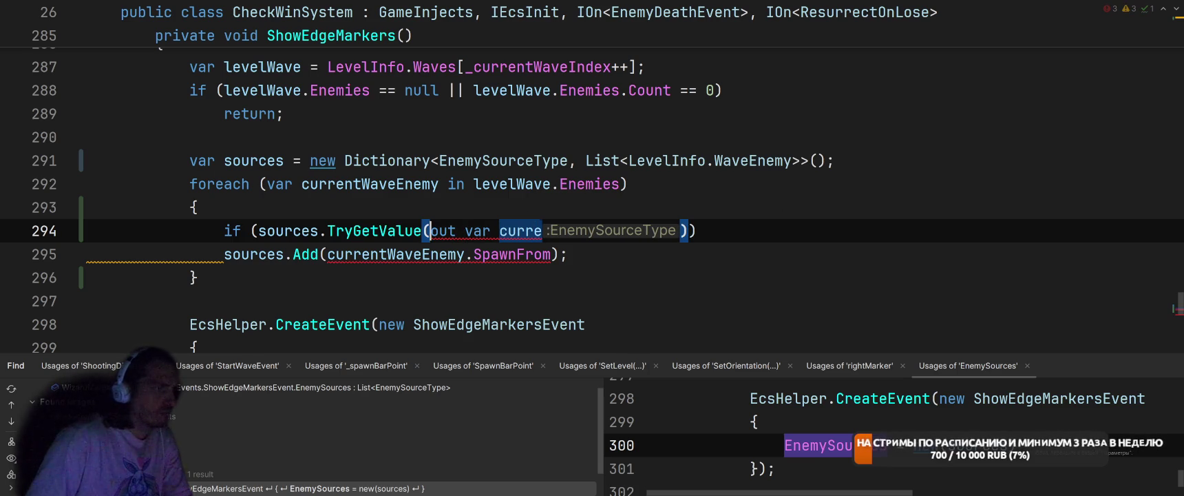
key("Right")
type("cu")
key("Return")
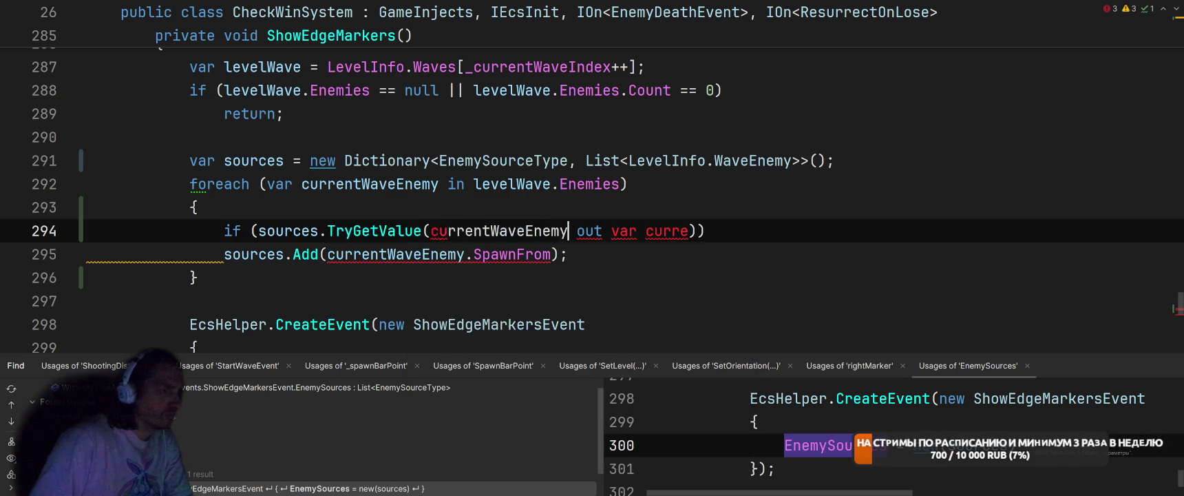
type(".Sp")
key("Return")
type(",")
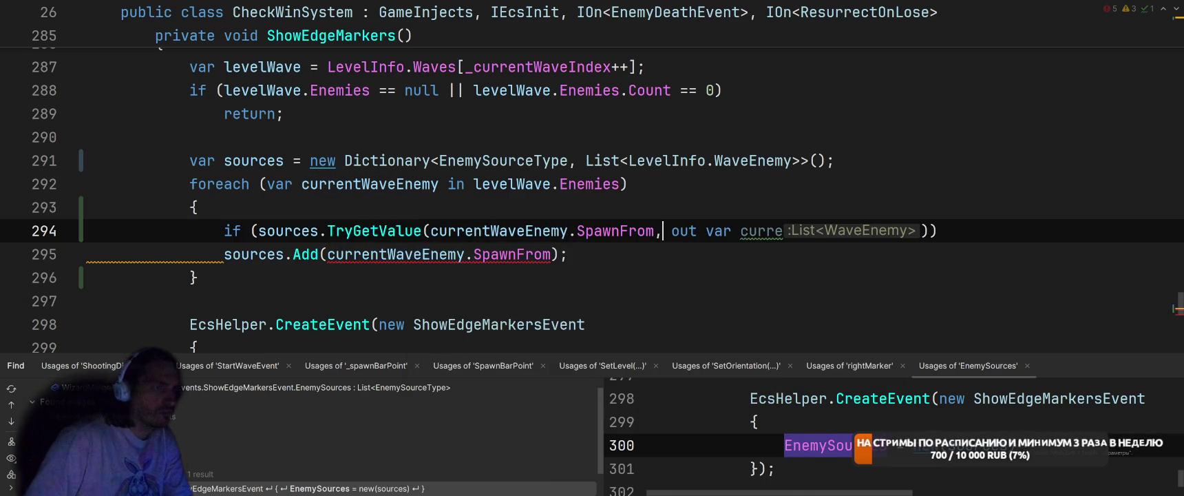
type("nEnemie")
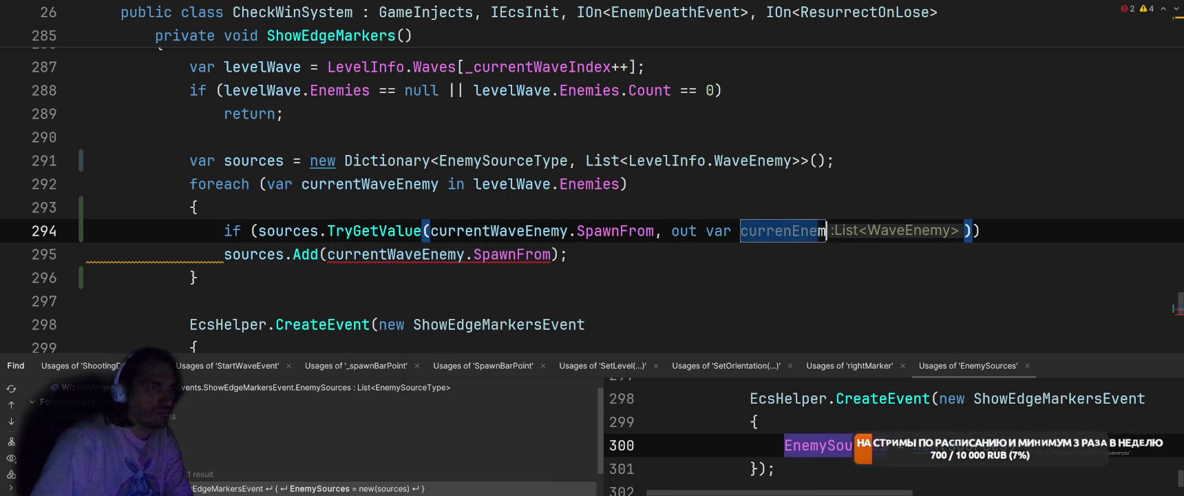
type("s")
key("Return")
key("Return")
type("{")
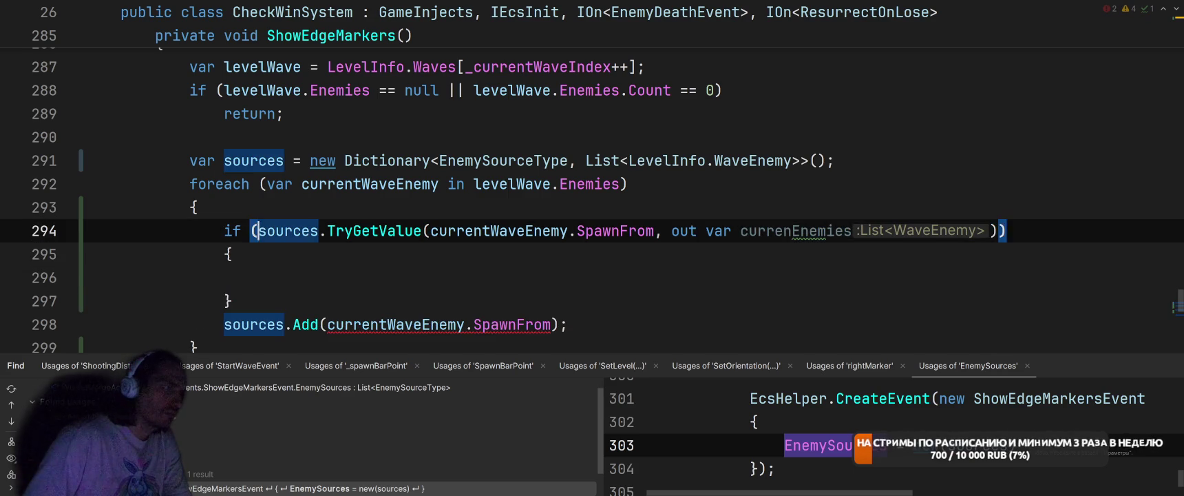
type("!")
- Inside the if, set currenEnemies = new() and assign it to sources[currentWaveEnemy.SpawnFrom]
key("Return")
type("cu")
key("Tab")
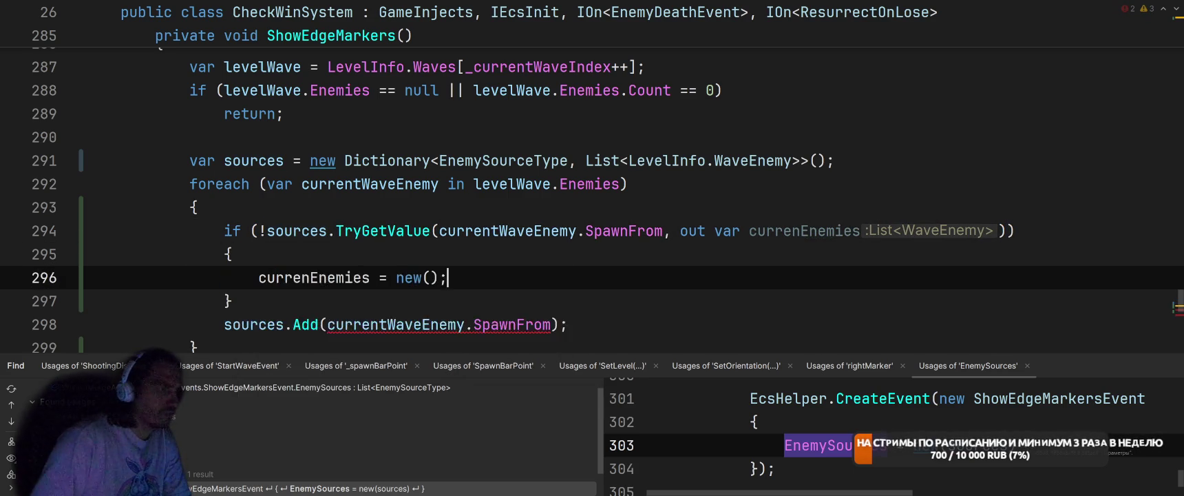
key("Return")
type("so")
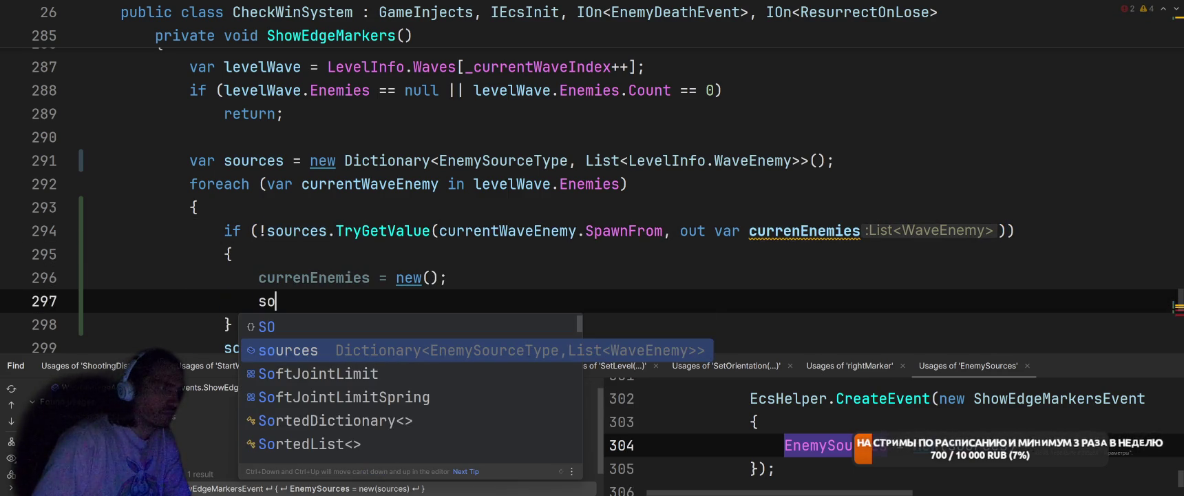
key("Return")
type("[")
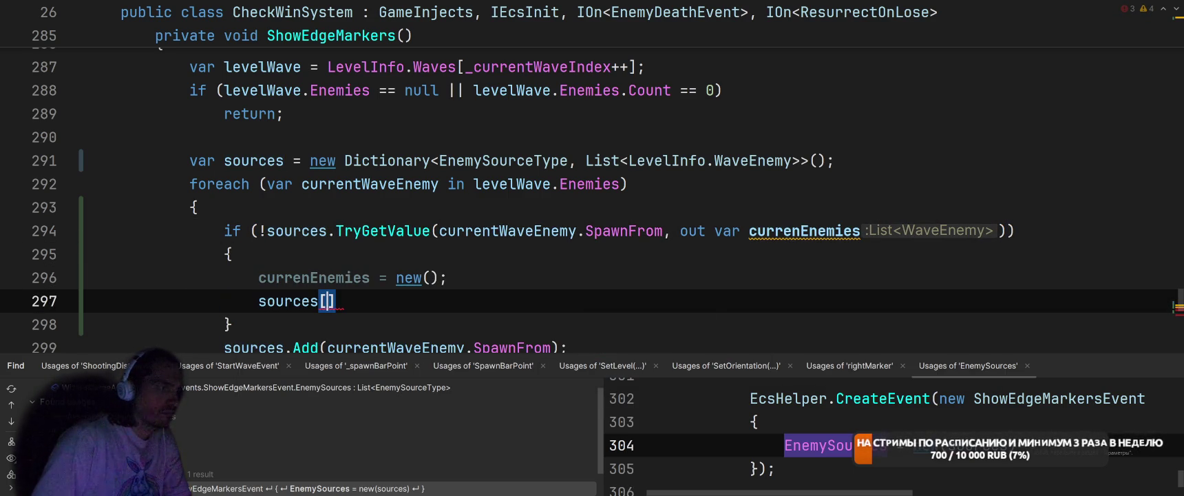
type("cu")
key("Down")
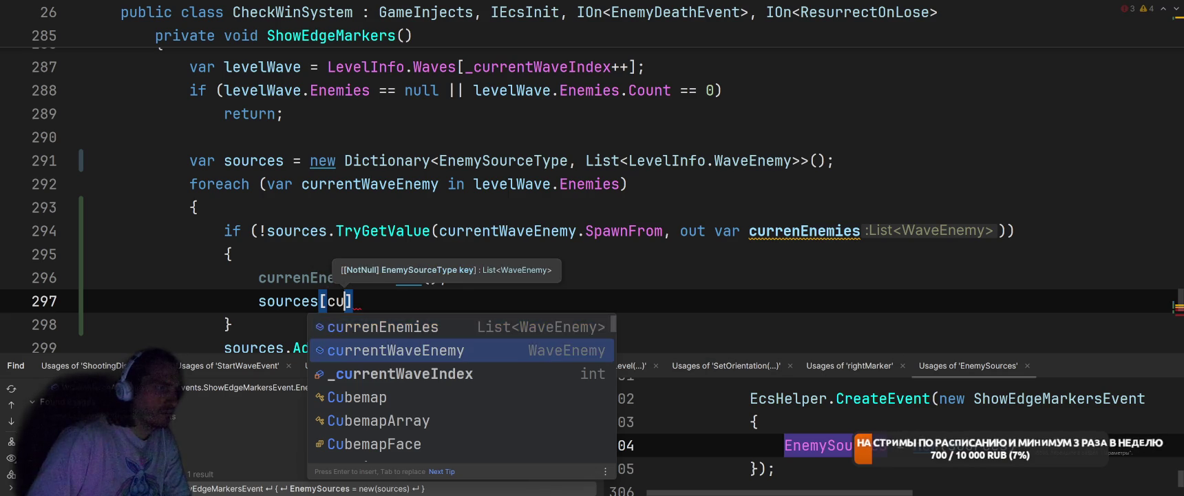
key("Return")
type(".sp")
key("Tab")
key("Left")
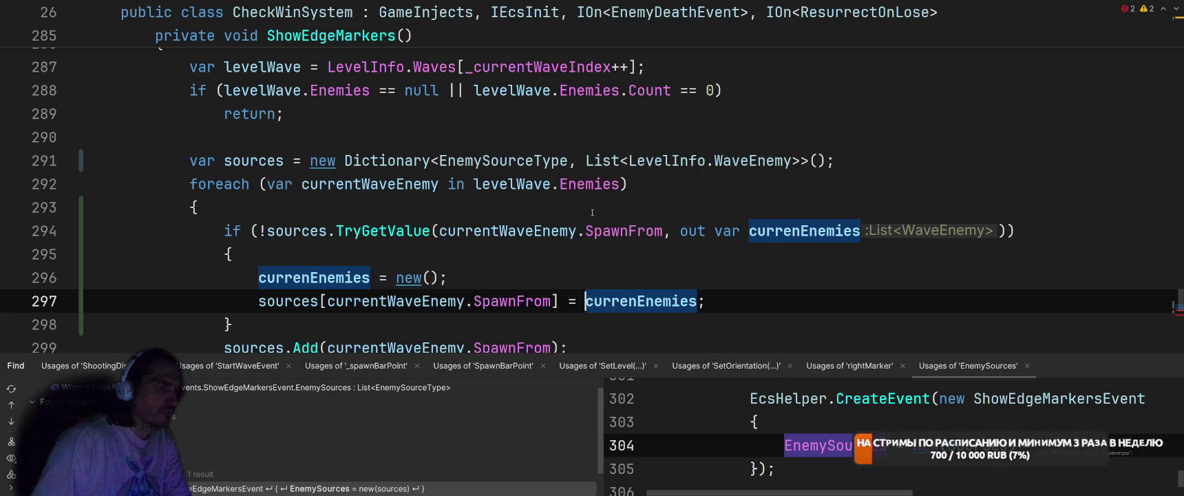
scroll(592, 212, "down", 1)
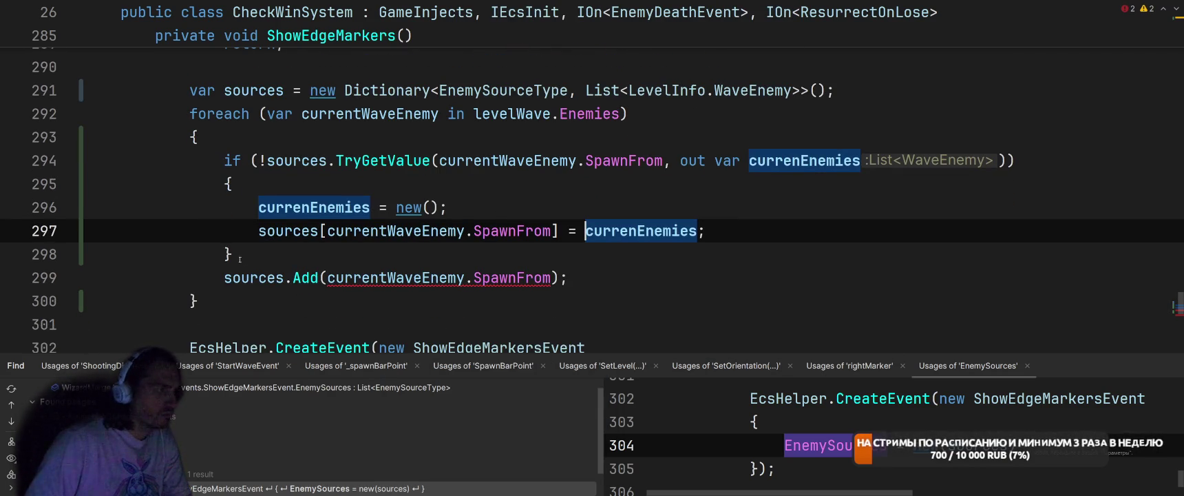
- Add currenEnemies.Add(currentWaveEnemy) after the if block
double_click(309, 207)
key("ctrl+c")
left_click(233, 264)
key("Return")
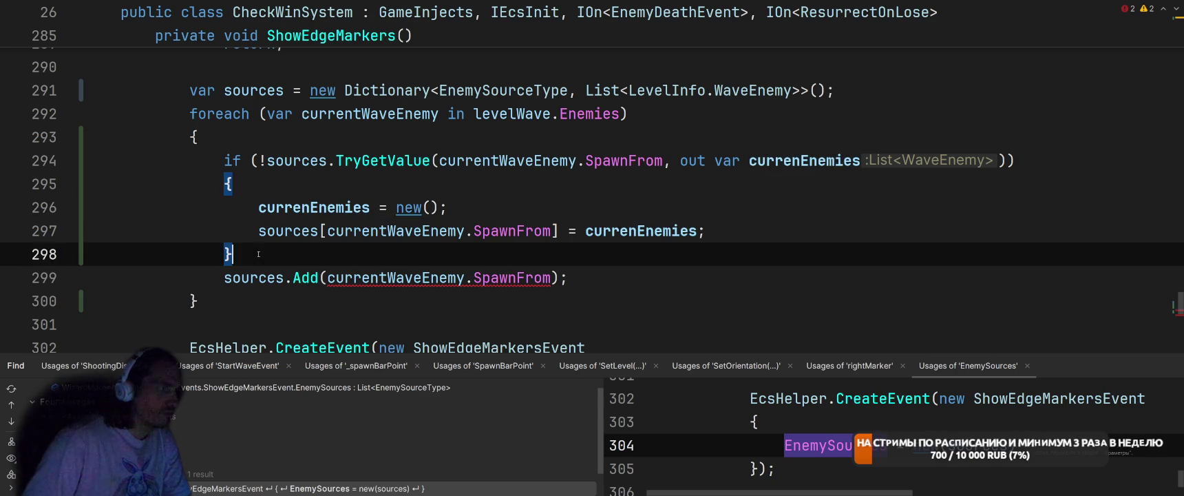
key("ctrl+v")
type(".AddRa")
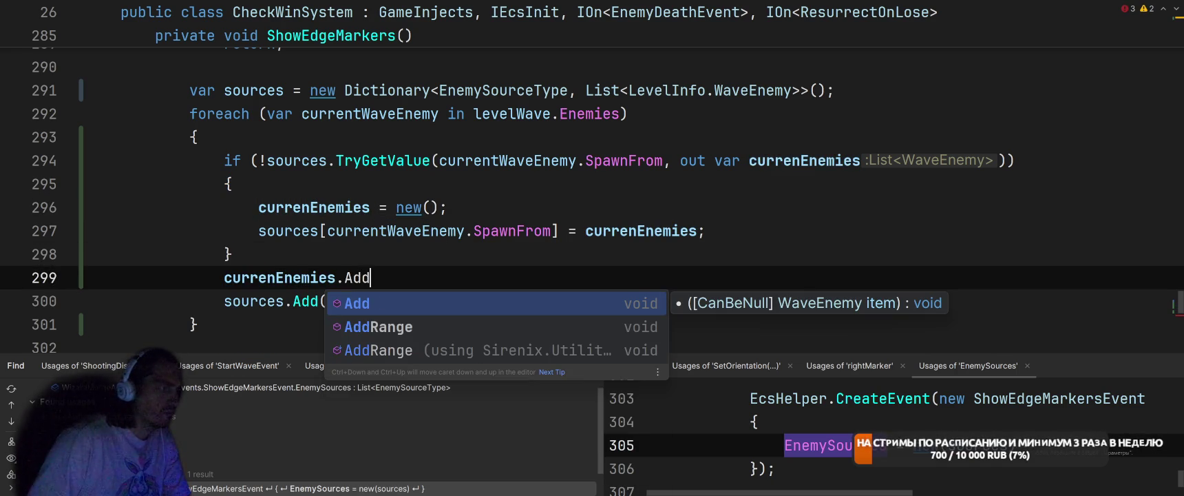
key("BackSpace")
key("BackSpace")
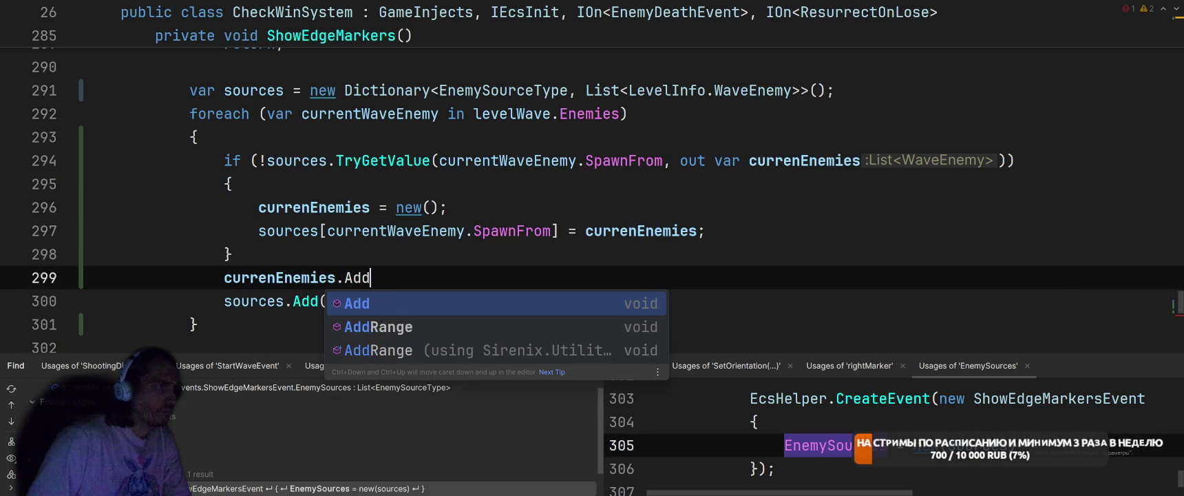
type("(cur")
key("Return")
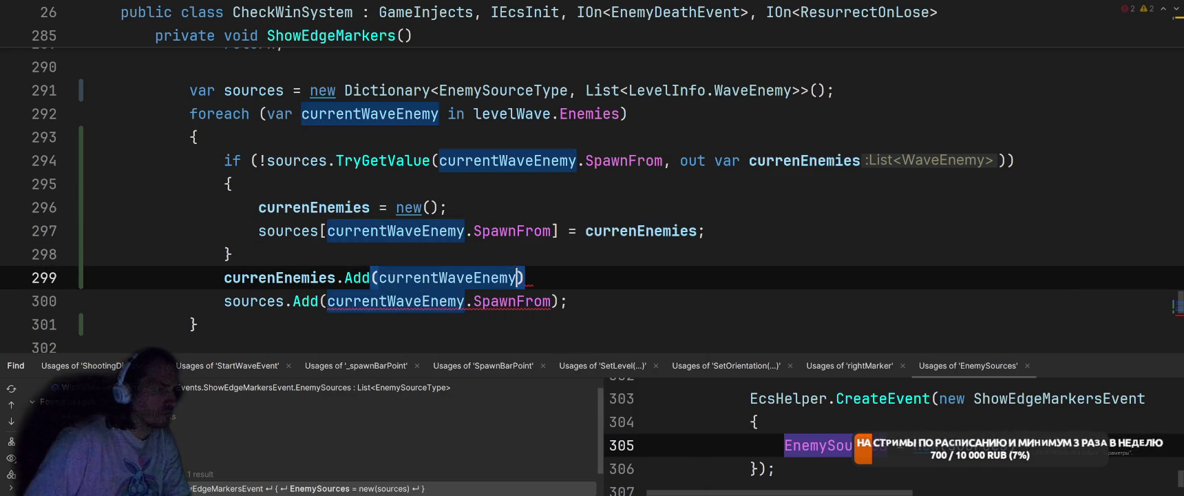
- Delete the old sources.Add line and put a blank line above the new Add call
key("Down")
key("End")
key("shift+Home")
key("BackSpace")
key("BackSpace")
type(";")
key("Home")
key("Return")
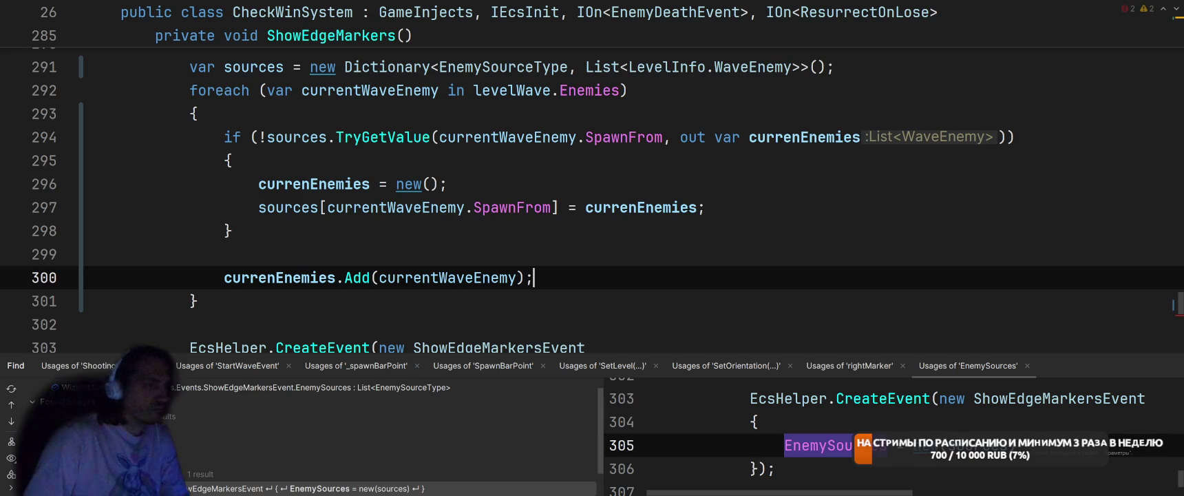
scroll(350, 246, "down", 2)
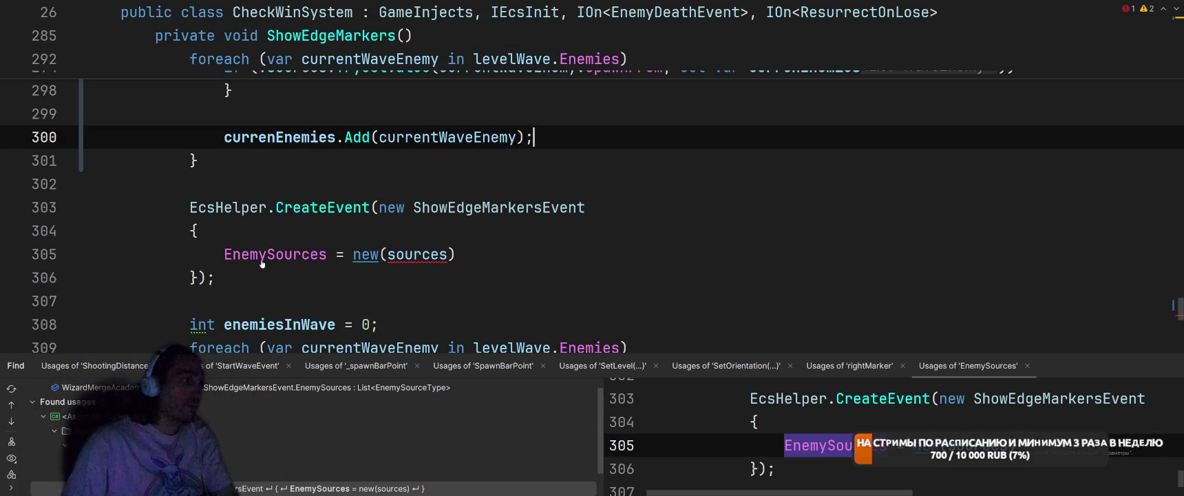
- Change the EnemySources field type in ShowEdgeMarkersEvent from List to Dictionary
left_click(317, 248, "ctrl")
left_click(226, 176)
type("Dic")
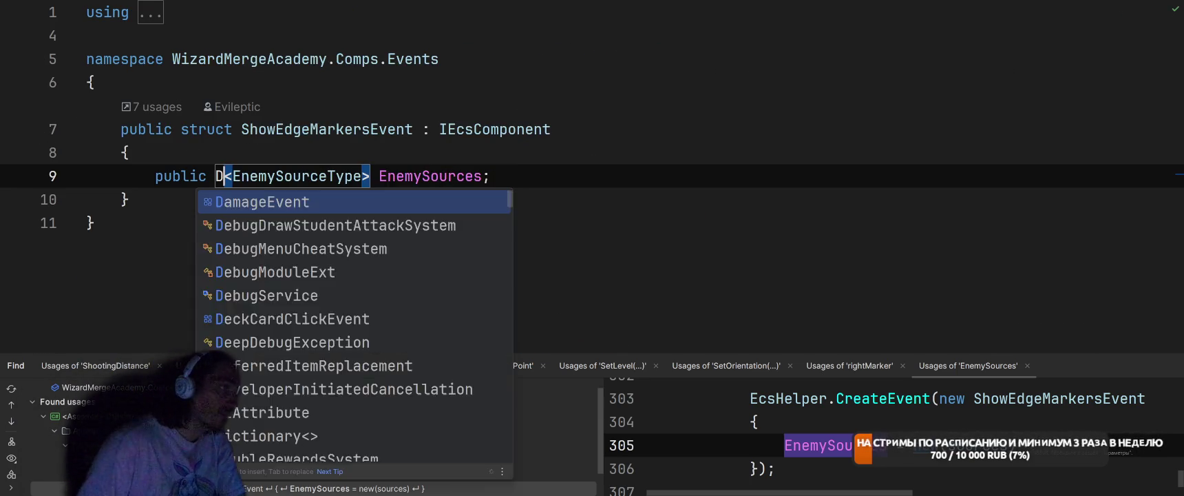
key("Return")
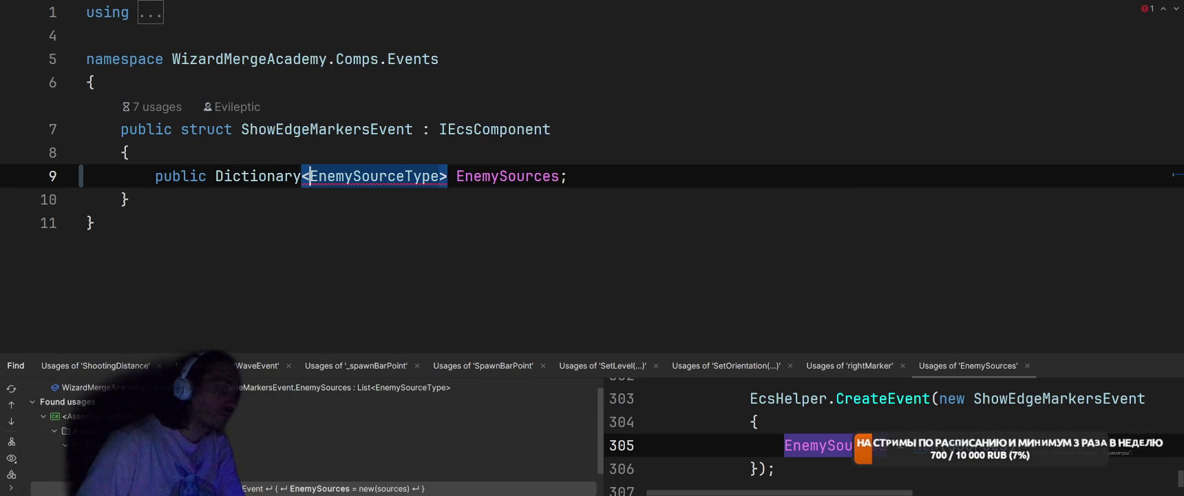
- Copy List<LevelInfo.WaveEnemy> from CheckWinSystem and paste it as the dictionary's value type
key("ctrl+minus")
scroll(585, 133, "up", 5)
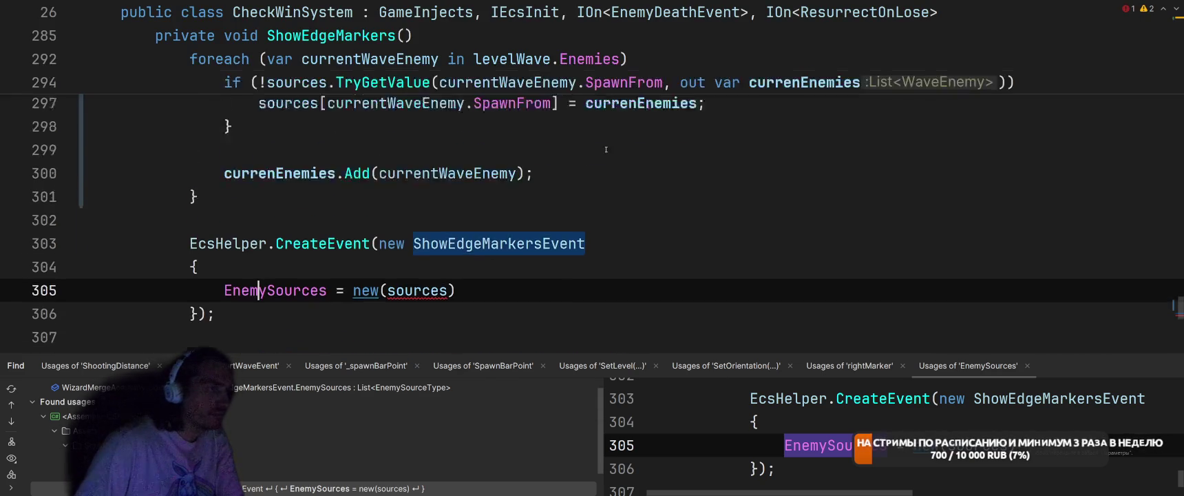
left_click_drag(585, 137, 809, 137)
key("ctrl+c")
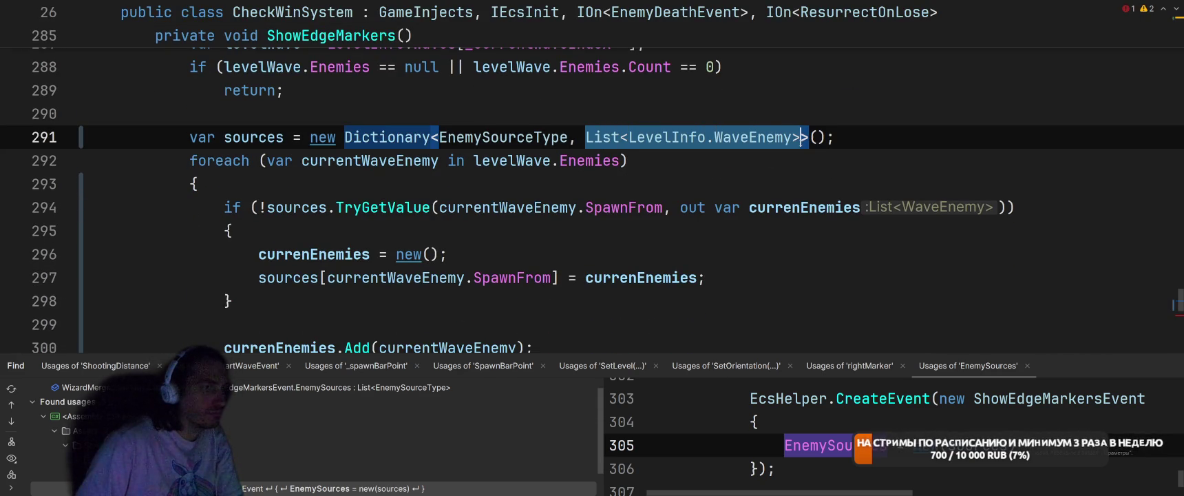
key("ctrl+shift+minus")
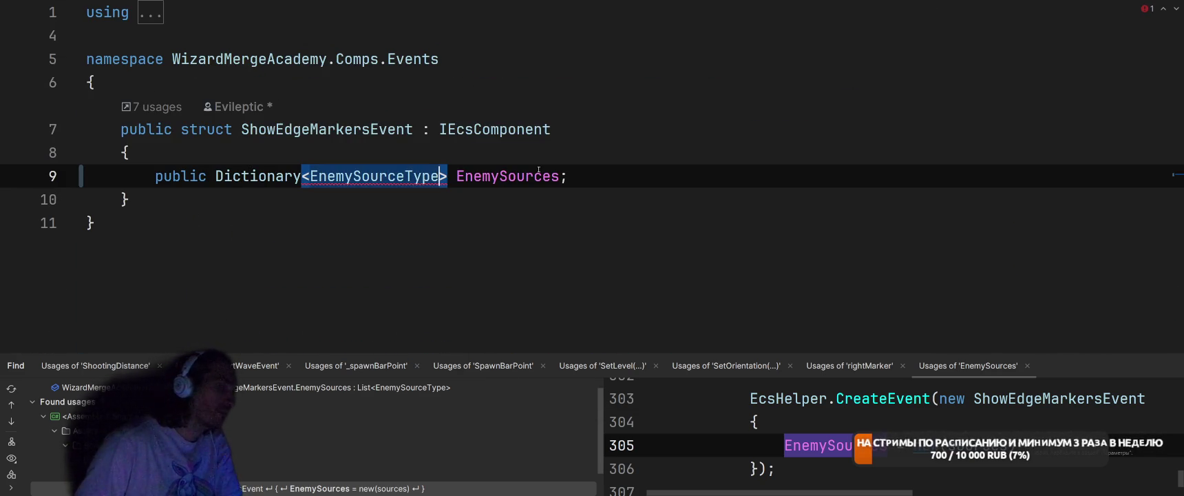
type(",")
key("ctrl+v")
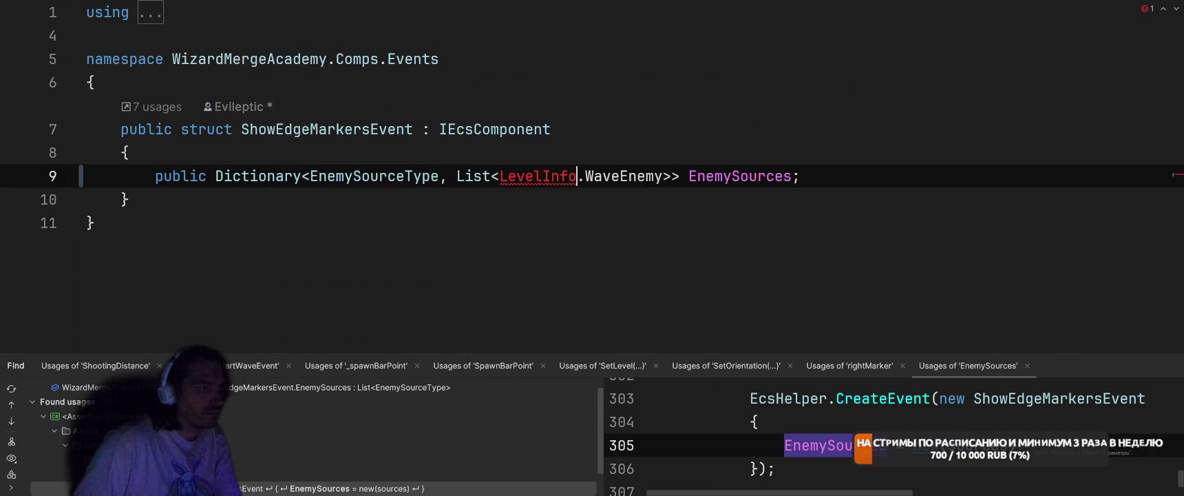
- Check fixes for the LevelInfo reference, then review the EnemySources usage in InitializeSystem
key("alt+Return")
key("Return")
key("ctrl+minus")
scroll(539, 169, "down", 1)
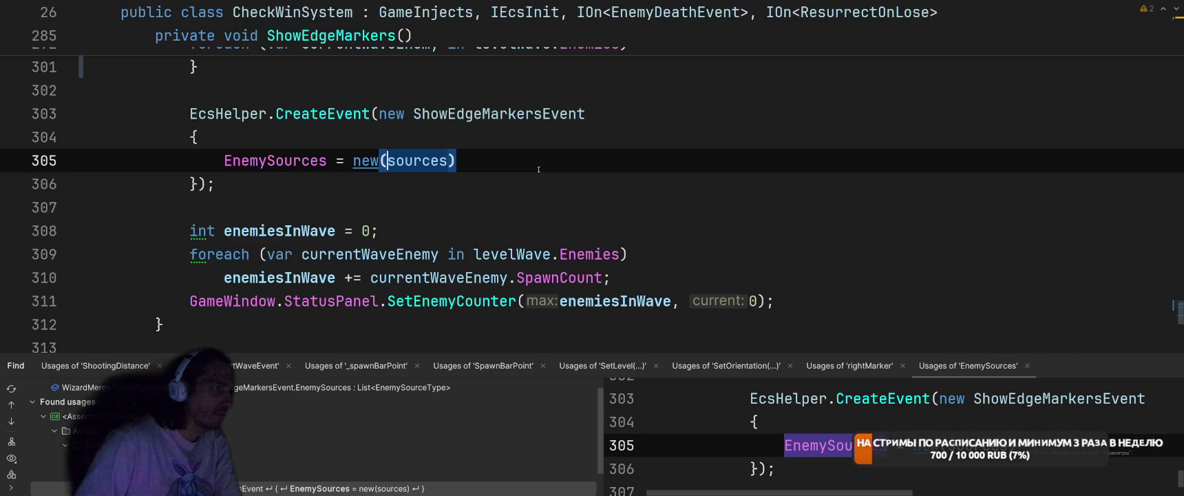
key("ctrl+minus")
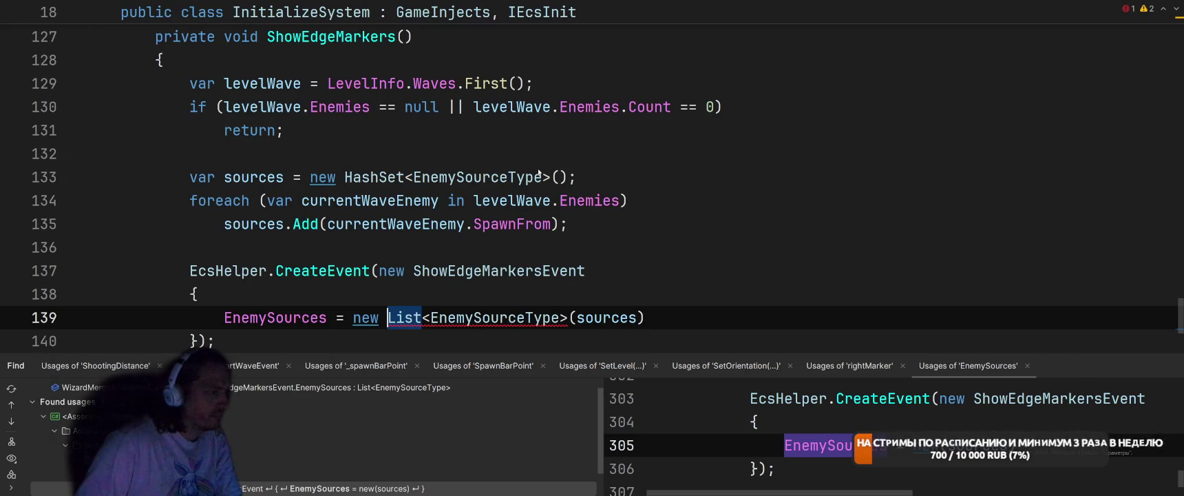
scroll(538, 174, "up", 2)
mouse_move(656, 176)
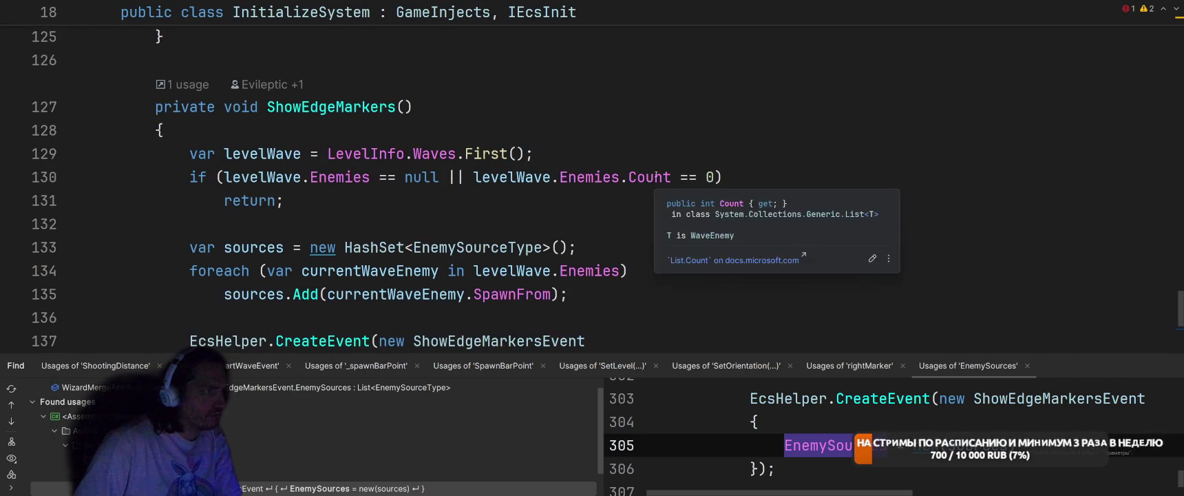
scroll(656, 176, "down", 2)
scroll(657, 173, "up", 3)
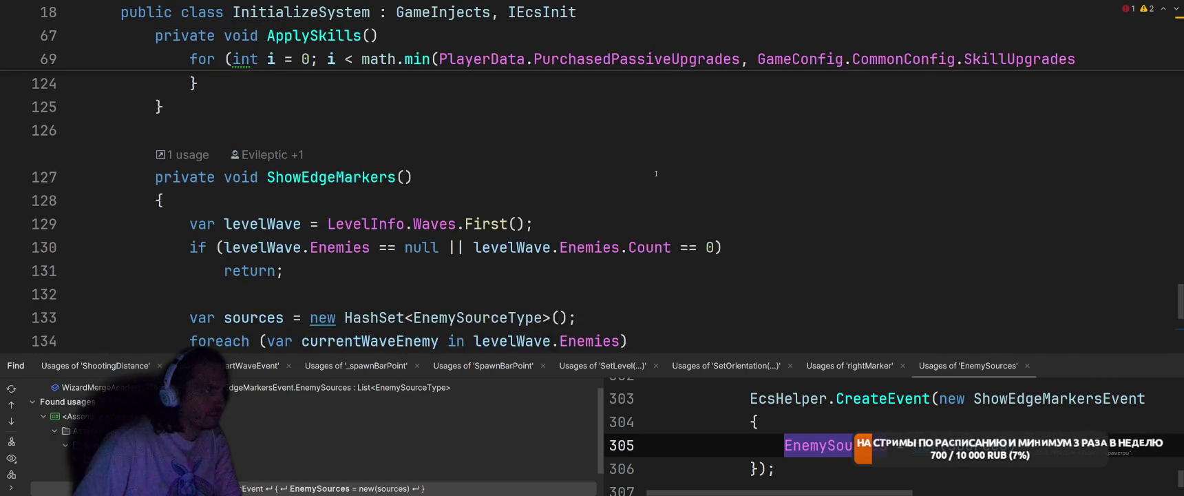
scroll(656, 173, "down", 2)
scroll(656, 173, "up", 2)
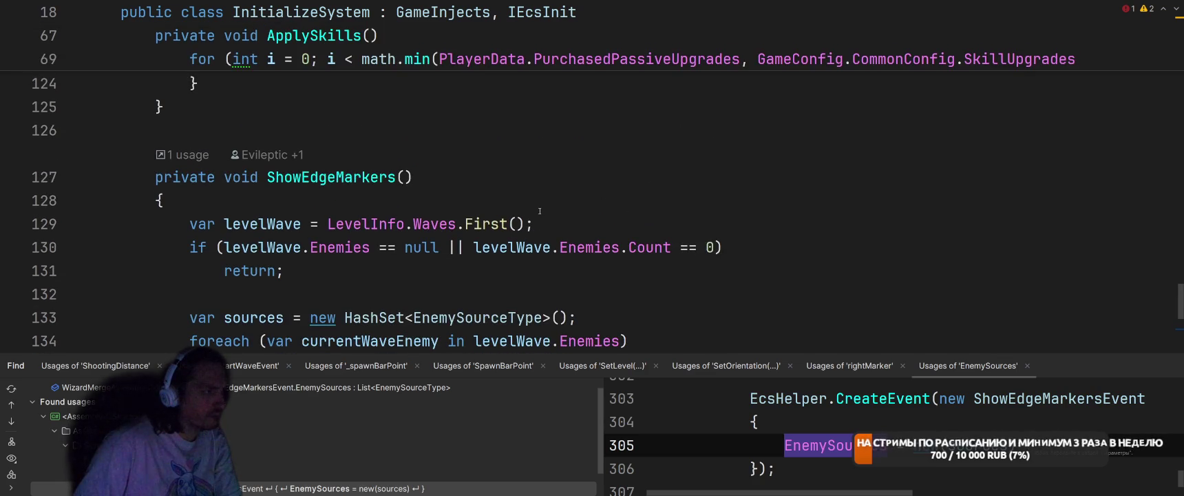
- Review EnemySources in EdgeMarkerSystem, then return to the start of InitializeSystem's ShowEdgeMarkers body
key("ctrl+minus")
scroll(701, 165, "up", 15)
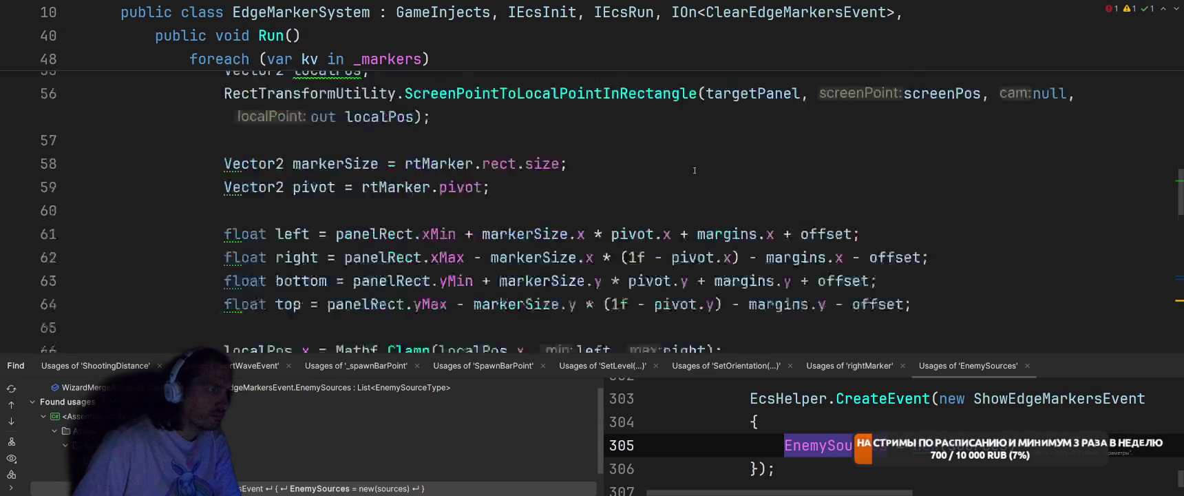
key("ctrl+minus")
key("ctrl+shift+minus")
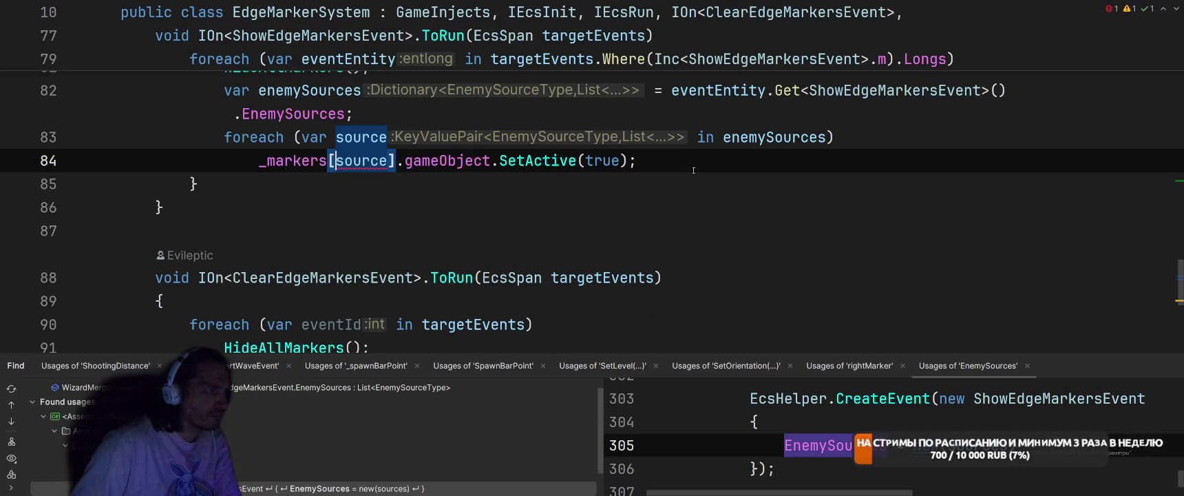
key("ctrl+minus")
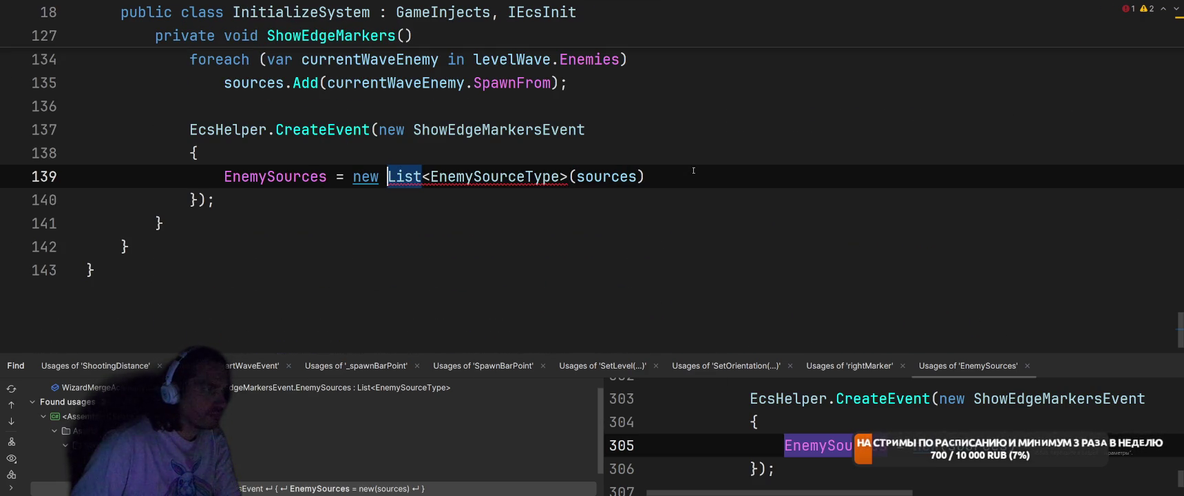
scroll(693, 170, "up", 4)
scroll(661, 170, "down", 3)
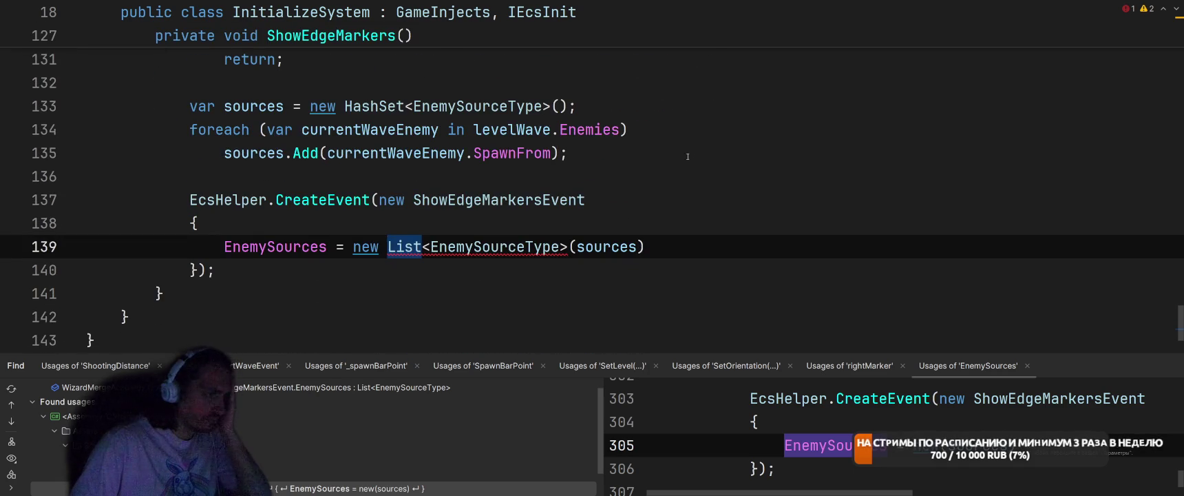
left_click(649, 170)
scroll(649, 170, "up", 3)
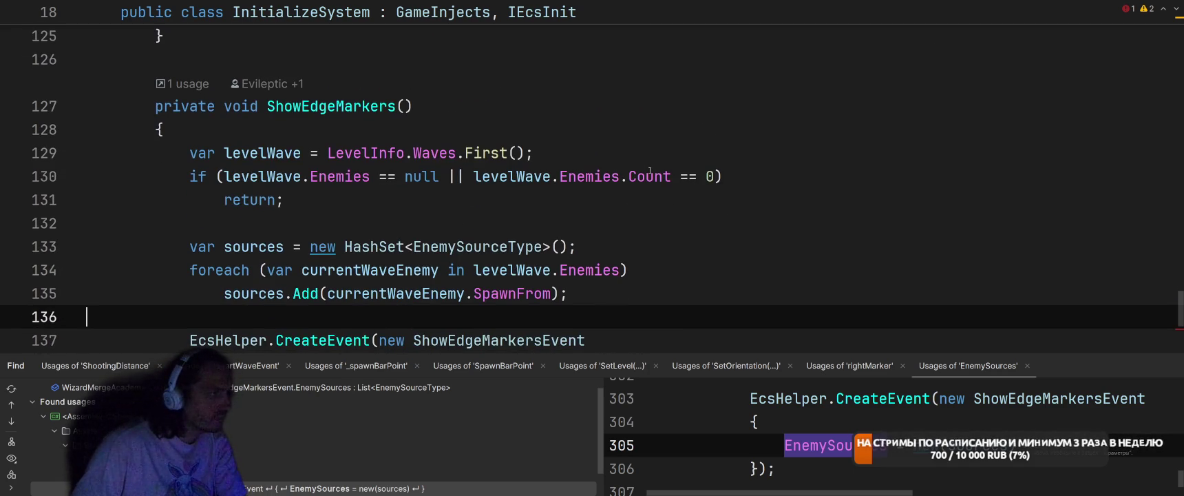
left_click(714, 137)
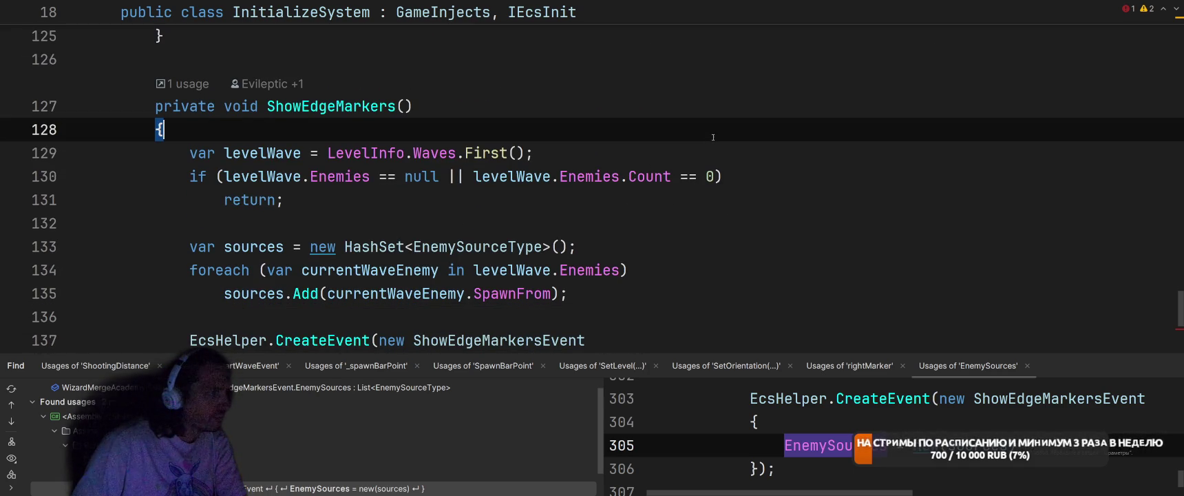
key("ctrl+Tab")
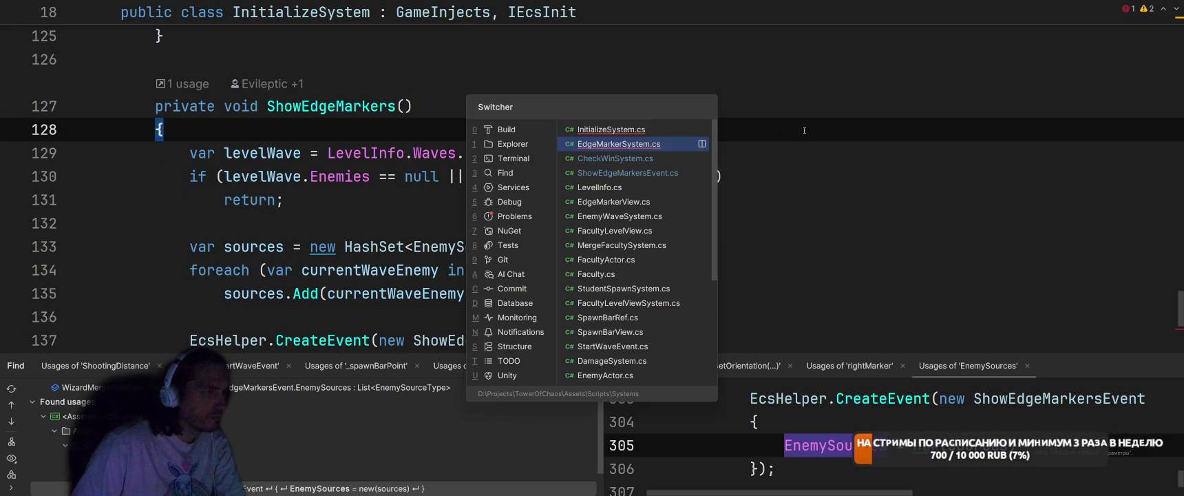
- Cut the wave lookup and empty-wave check lines out of CheckWinSystem's ShowEdgeMarkers
key("ctrl+Tab")
scroll(778, 138, "up", 3)
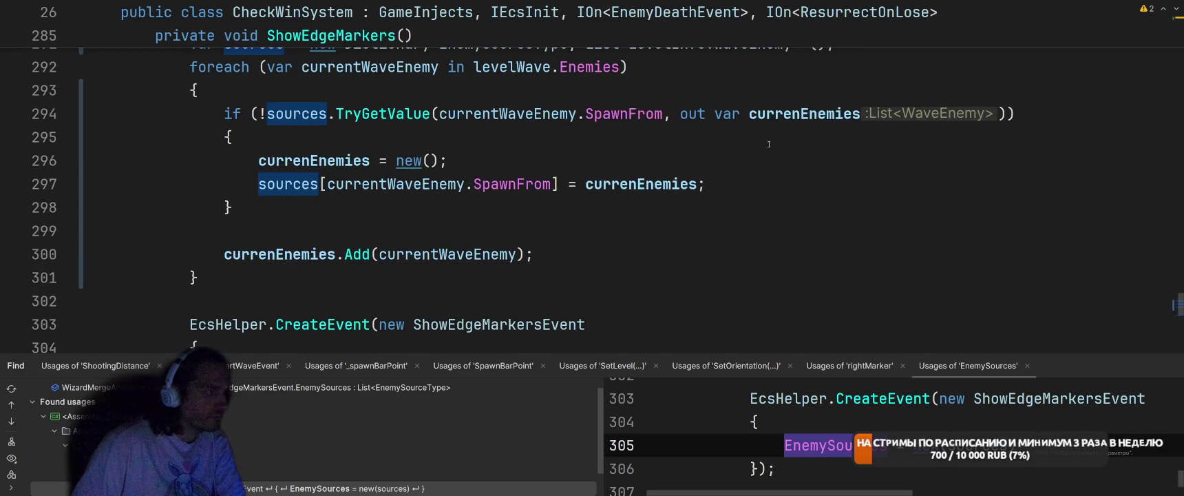
scroll(770, 144, "up", 3)
left_click(353, 114)
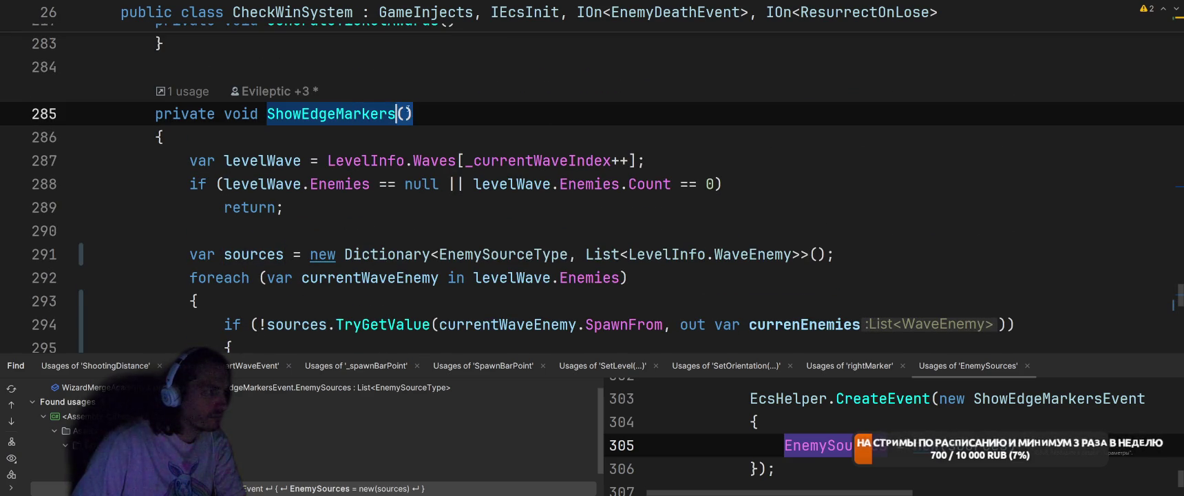
scroll(184, 252, "up", 1)
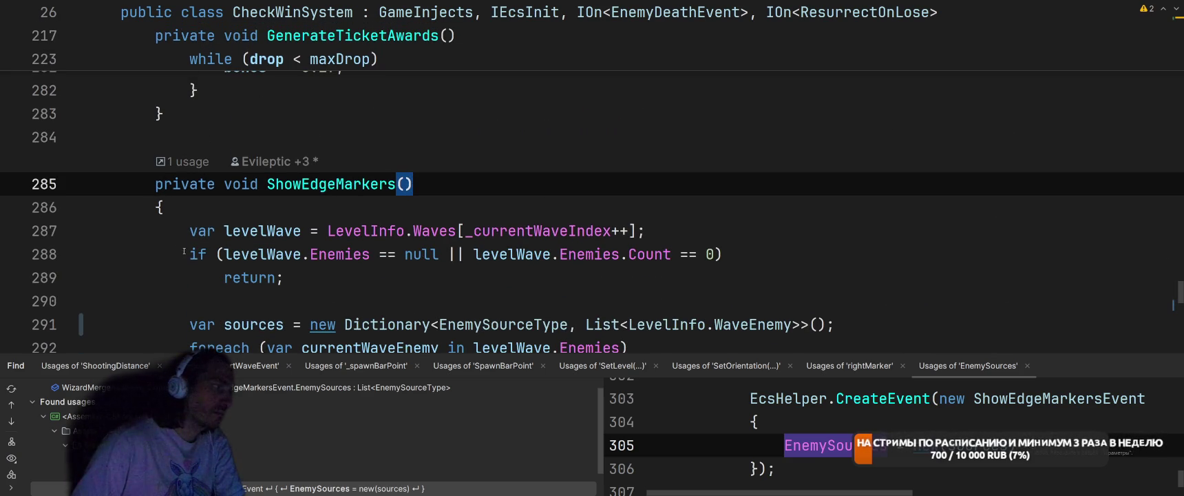
left_click_drag(96, 222, 96, 296)
key("ctrl+c")
key("Delete")
- Paste those lines above the ShowEdgeMarkers call in SwitchToBuildState and pass levelWave to it
right_click(315, 184)
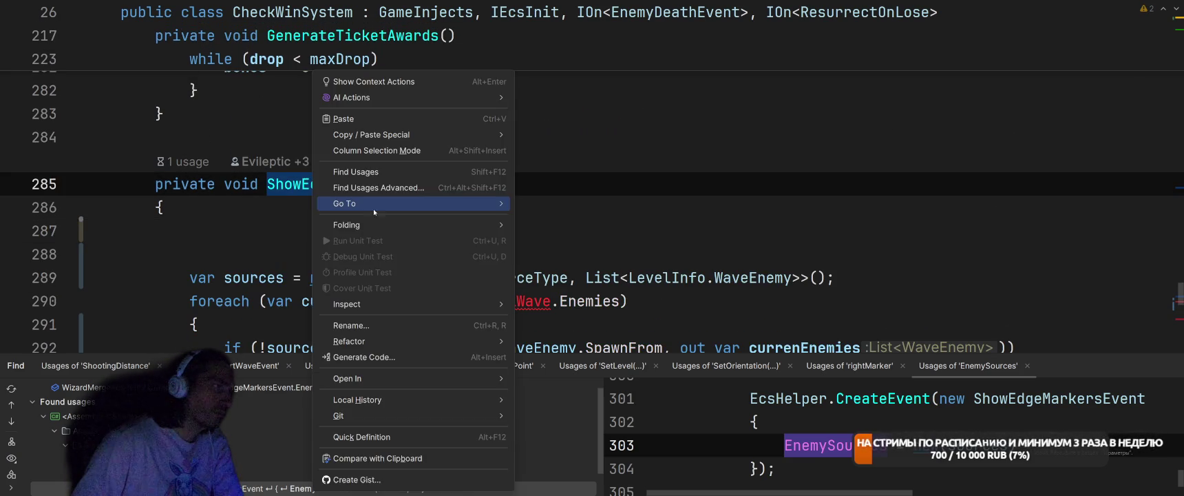
left_click(371, 172)
left_click(404, 153)
key("ctrl+v")
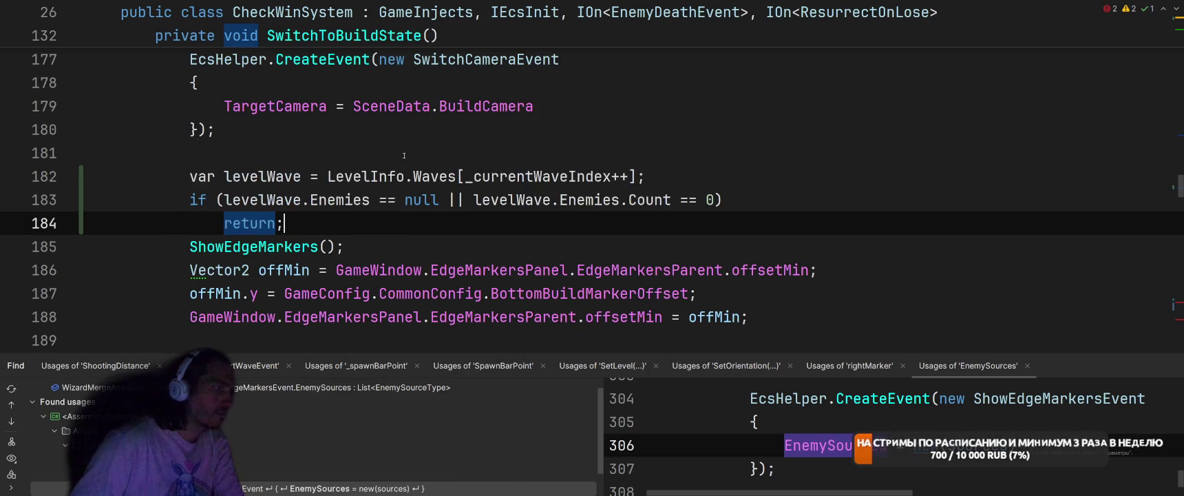
left_click(301, 176)
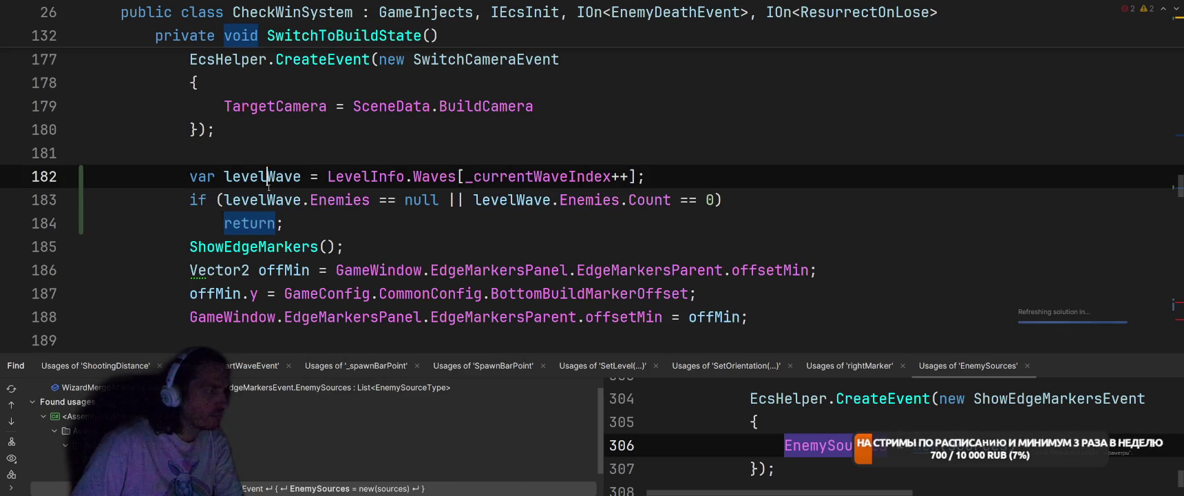
left_click(322, 247)
type("levelWave")
- Add levelWave as a ShowEdgeMarkers parameter with the create-parameter quick-fix
key("ctrl+b")
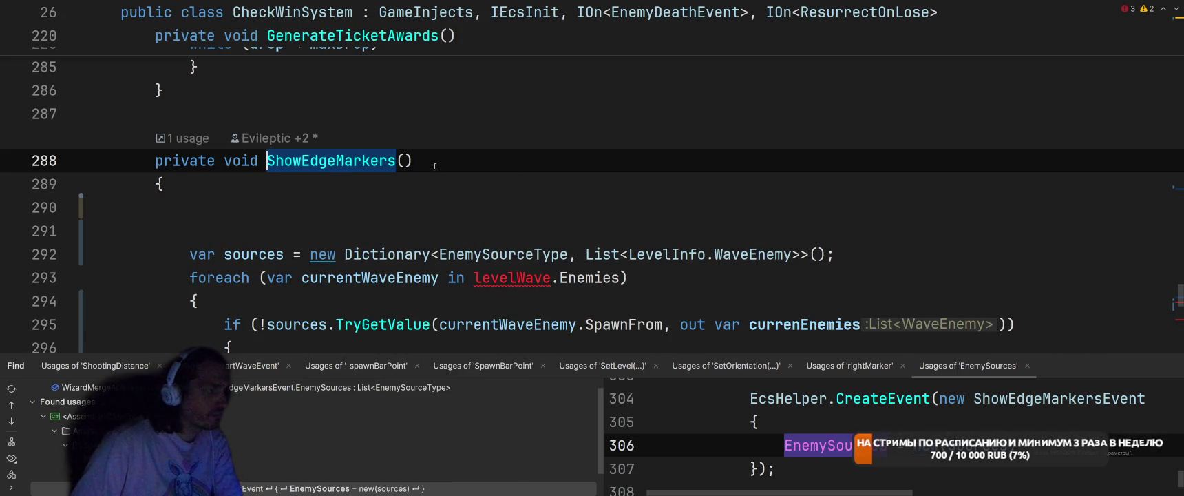
left_click(509, 286)
key("alt+Return")
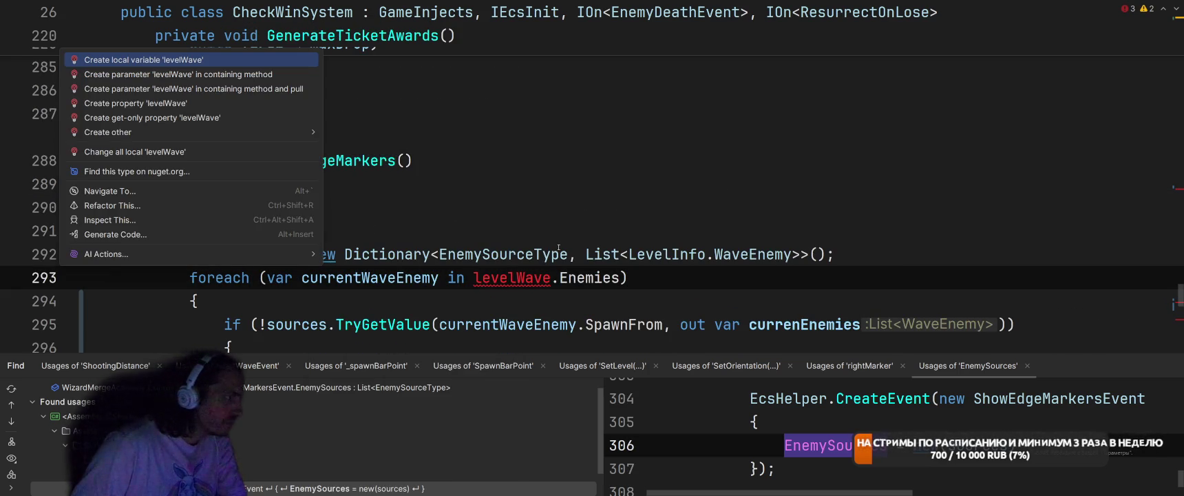
key("Down")
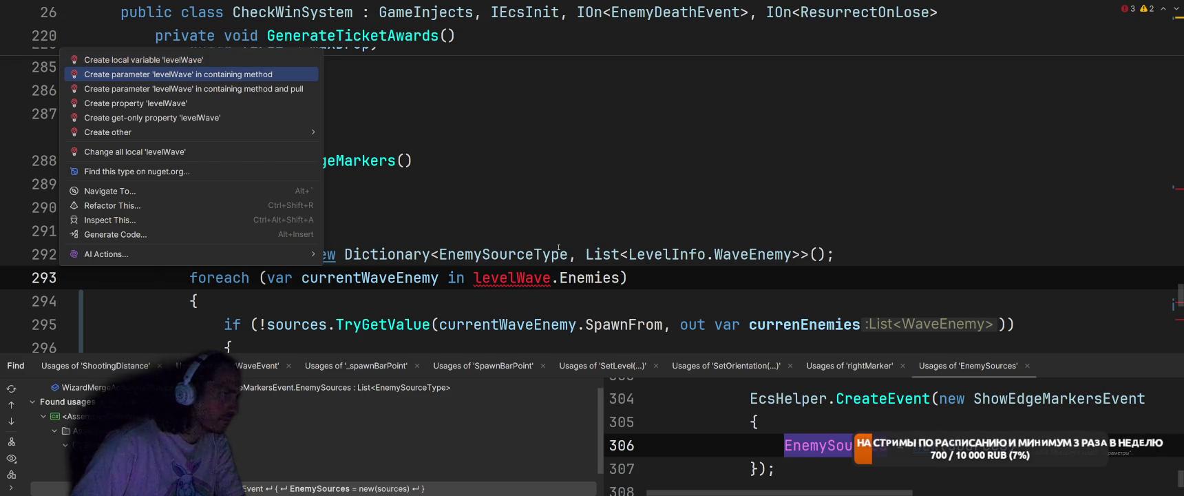
key("Return")
scroll(544, 241, "up", 15)
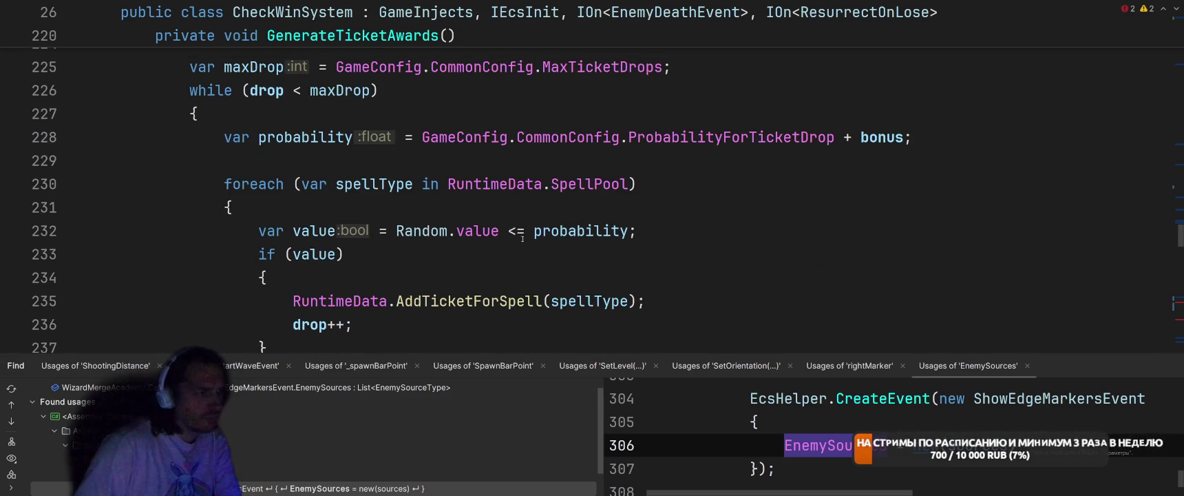
scroll(523, 238, "down", 15)
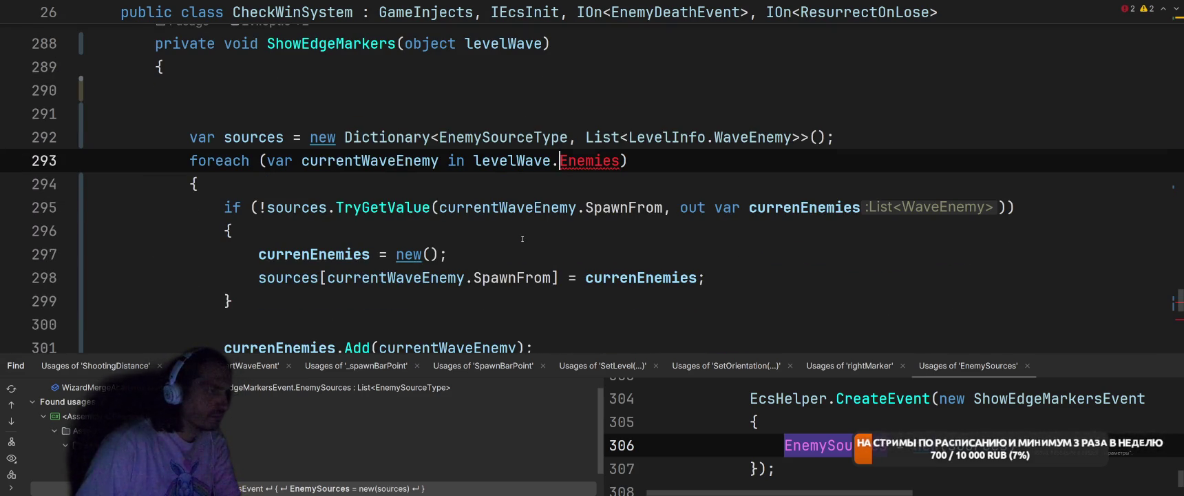
key("ctrl+minus")
key("ctrl+minus")
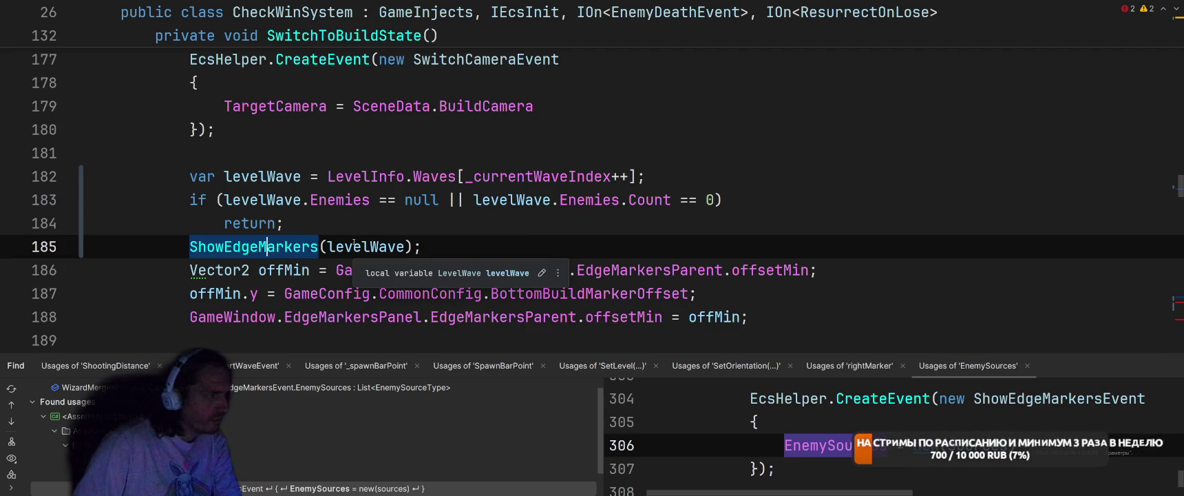
- Delete the empty-wave if check and its early return before the call
left_click_drag(222, 222, 283, 223)
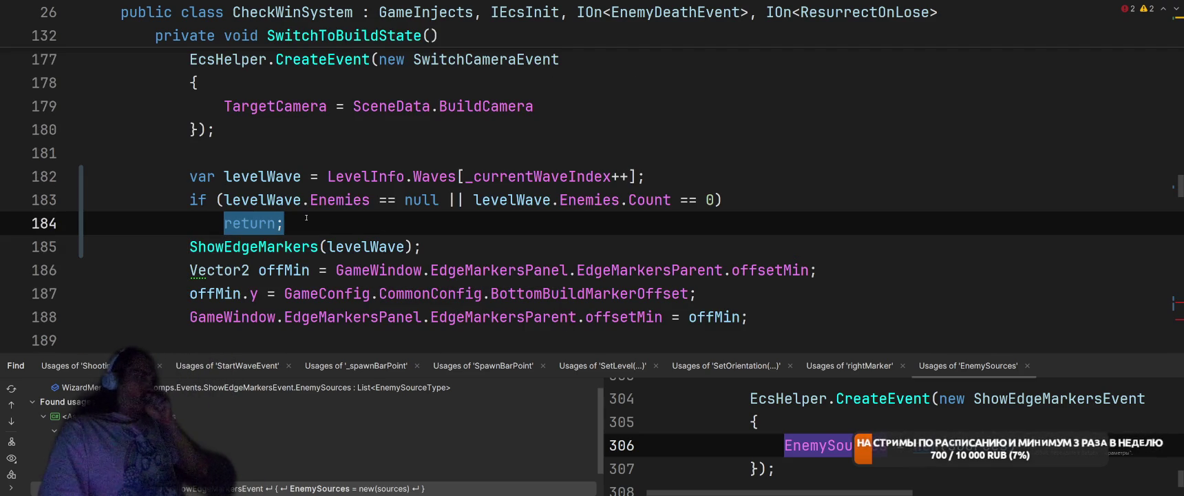
key("BackSpace")
key("shift+Up")
key("shift+Home")
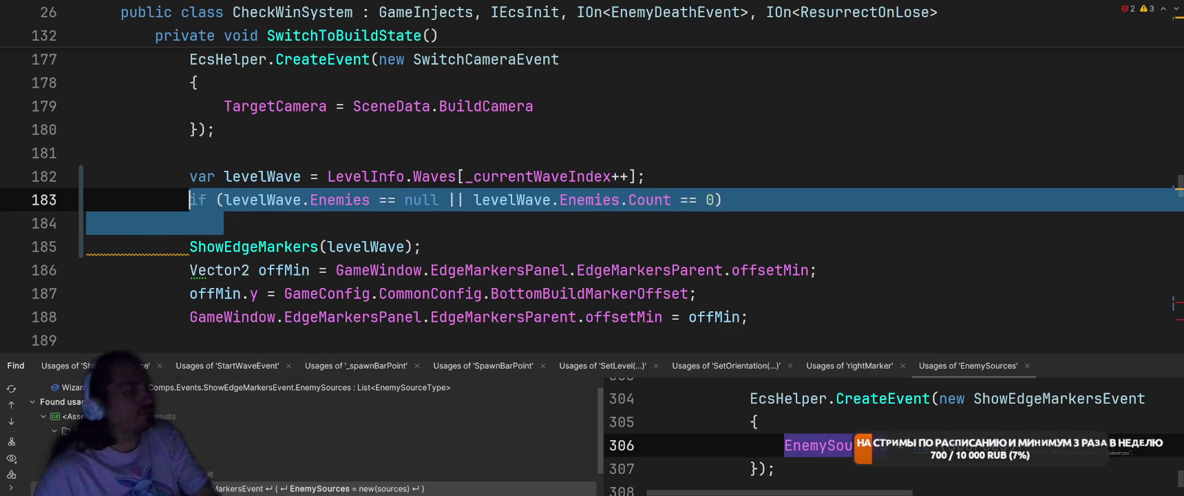
key("BackSpace")
key("BackSpace")
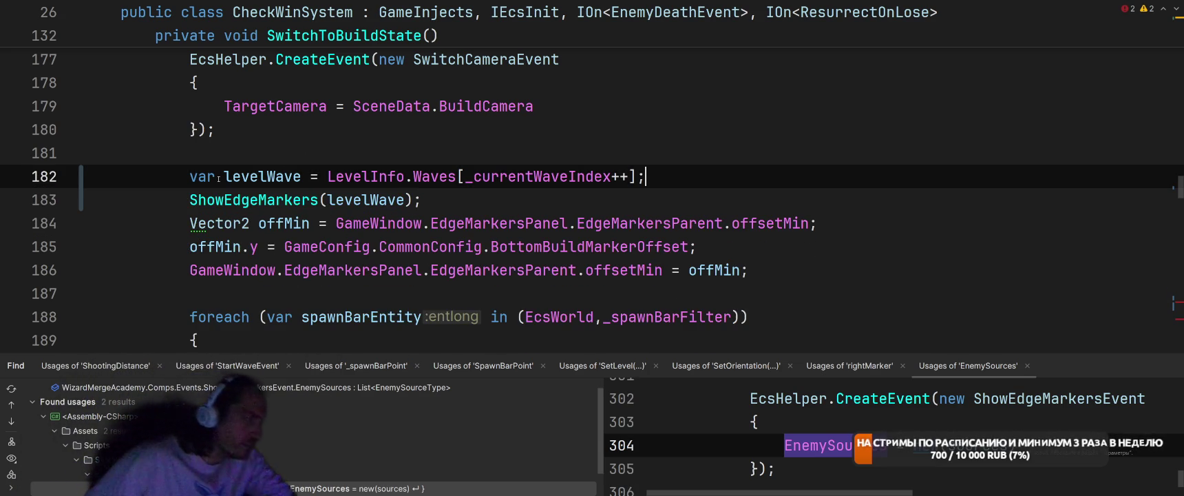
- Change ShowEdgeMarkers' parameter type from object to LevelInfo.LevelWave
left_click(301, 199, "ctrl")
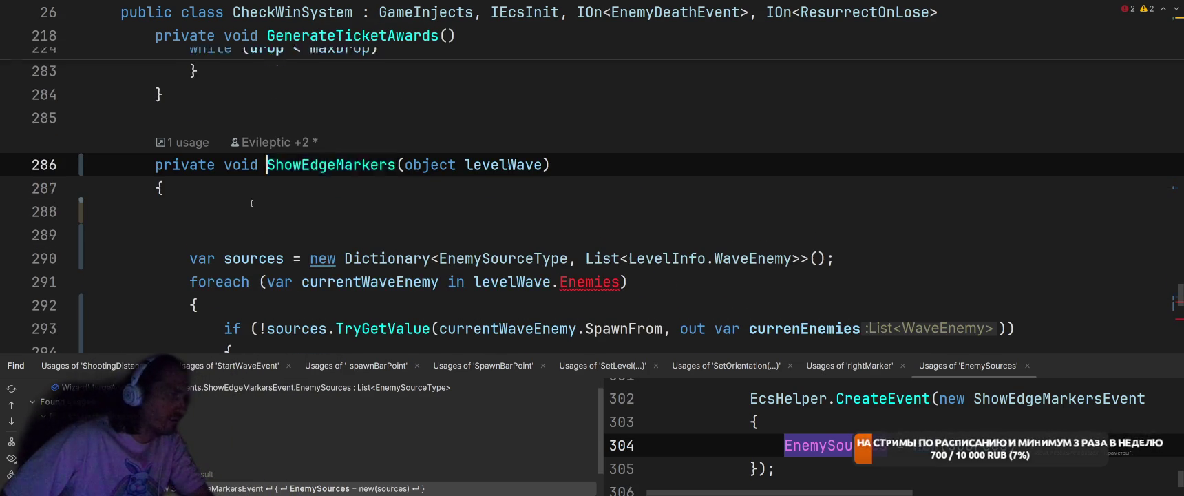
double_click(422, 160)
type("LevelI")
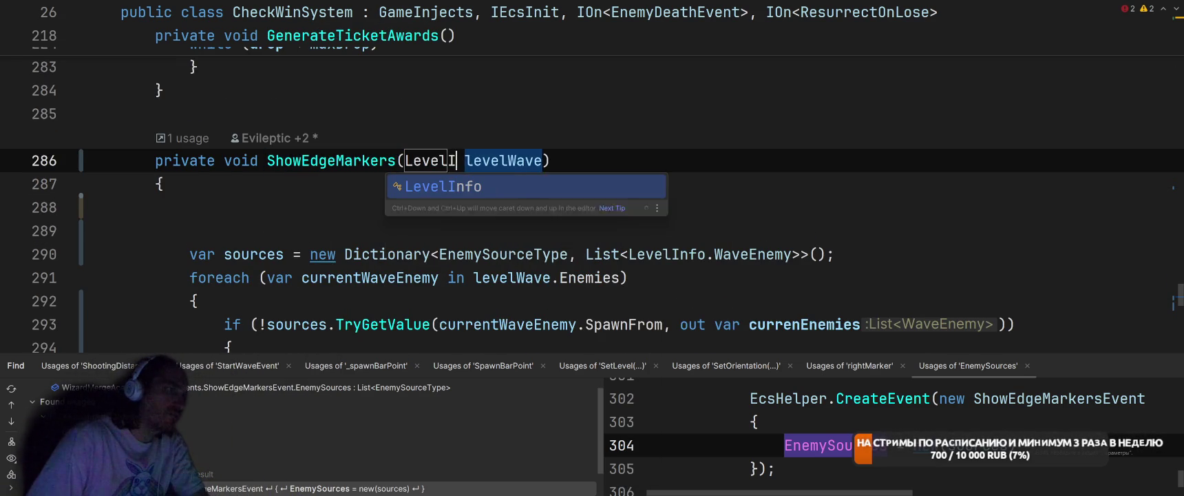
key("Return")
type(".")
key("Return")
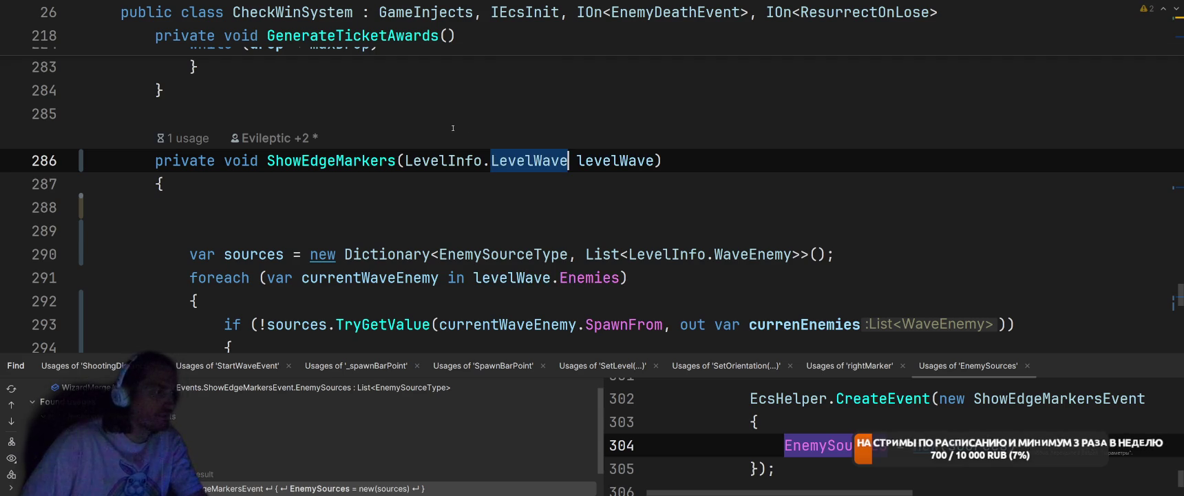
- Delete the blank lines at the start of the method body and review the enemy count loop
key("Down")
key("Down")
key("Delete")
key("BackSpace")
scroll(764, 194, "down", 2)
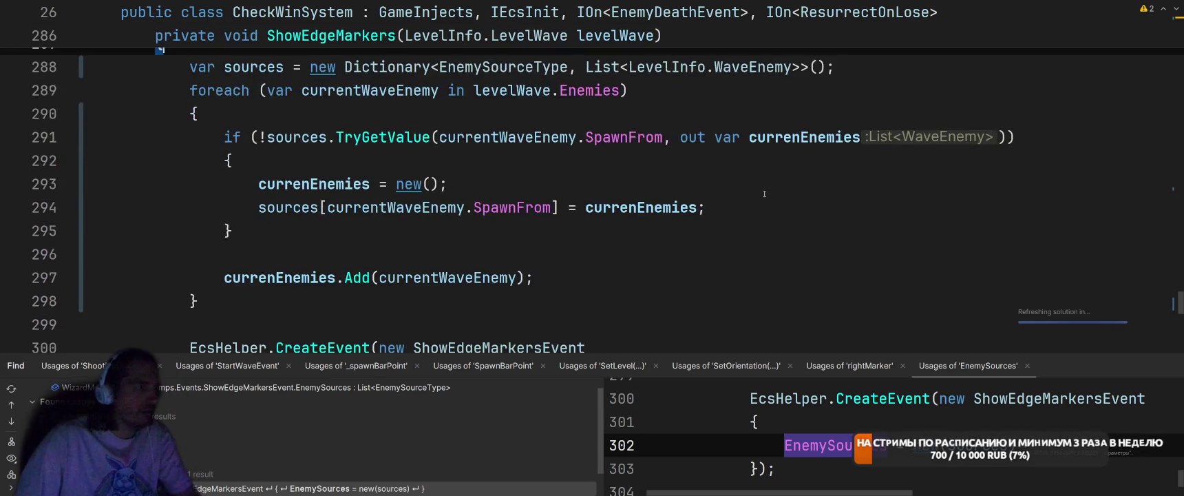
scroll(764, 193, "down", 3)
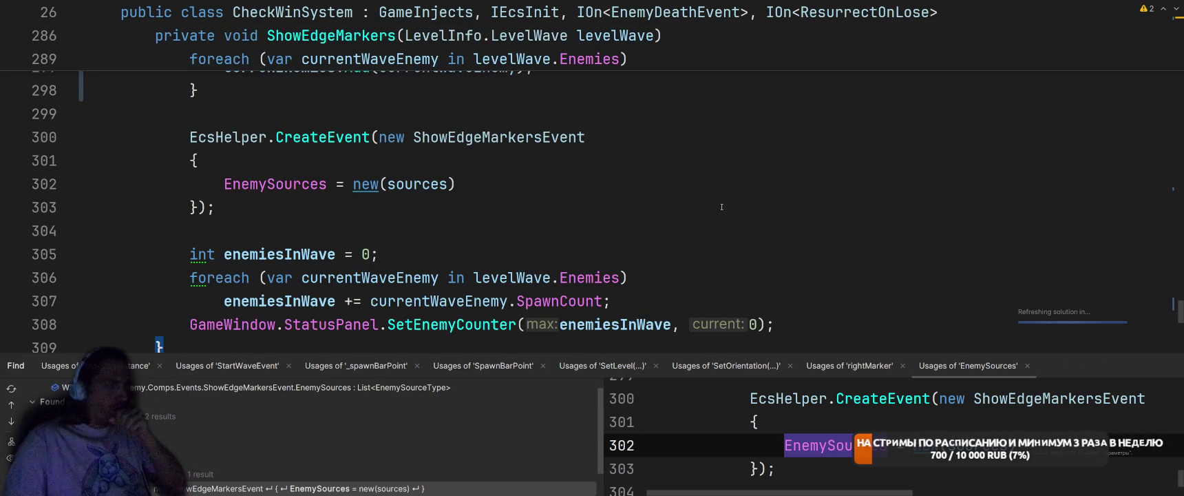
scroll(756, 202, "down", 1)
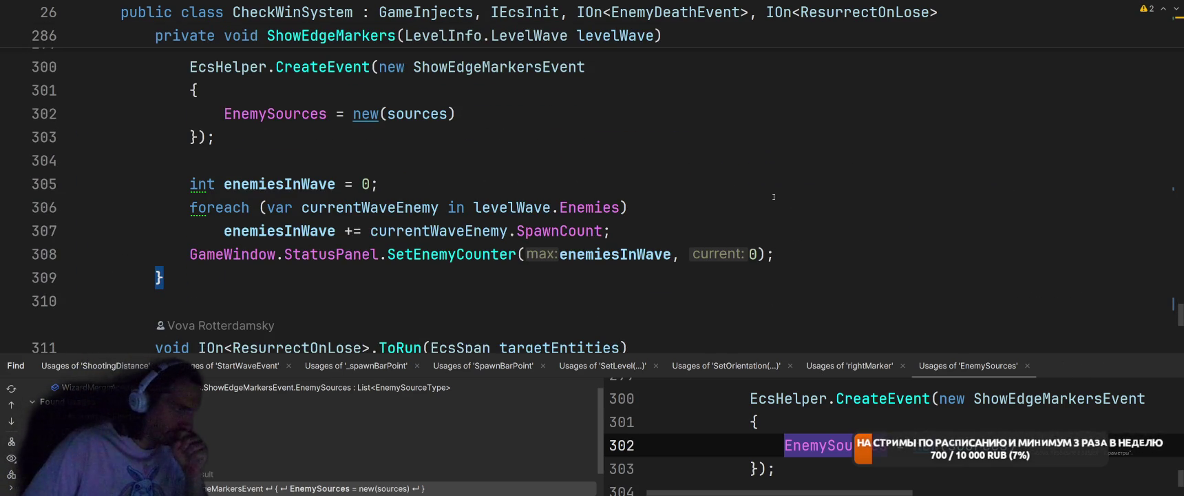
left_click(774, 196)
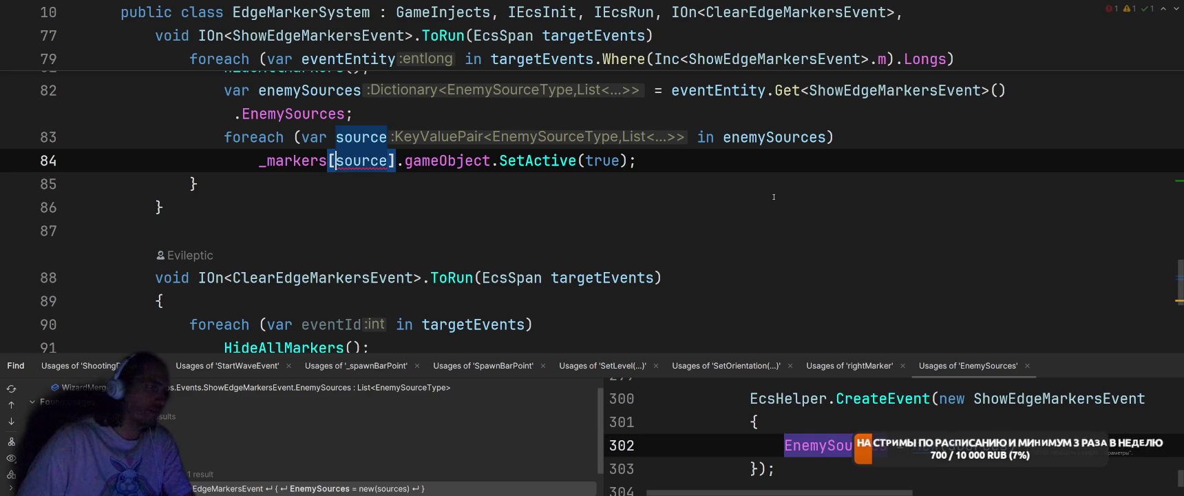
scroll(774, 197, "up", 5)
scroll(805, 247, "down", 3)
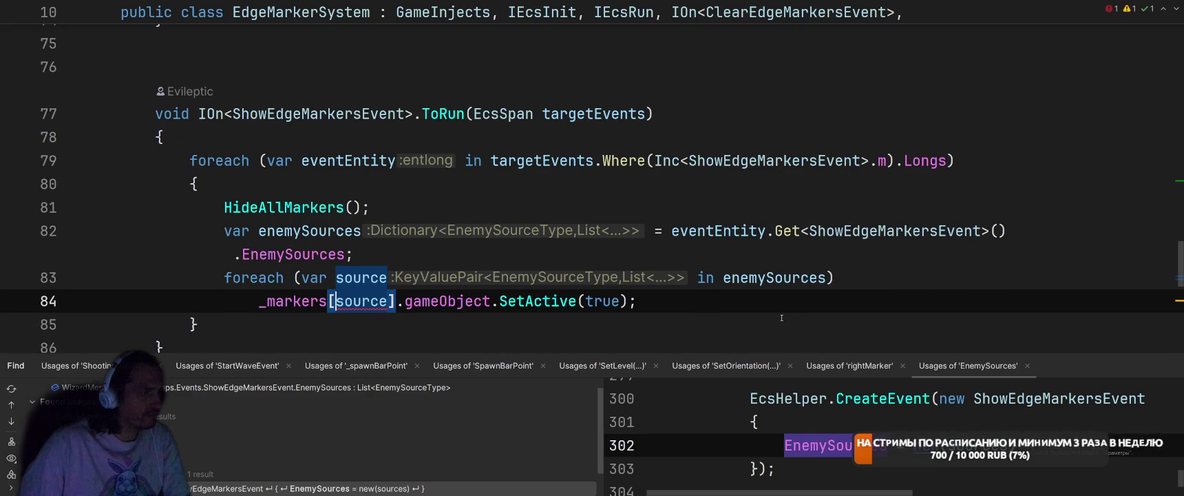
- Switch to InitializeSystem and look at its EnemySources sources line
key("ctrl+Tab")
key("ctrl+Tab")
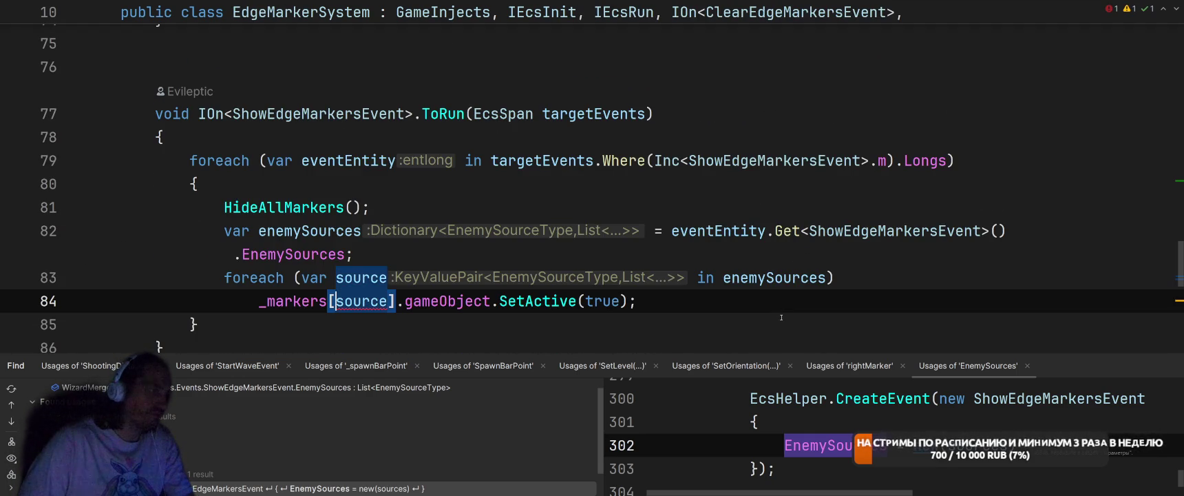
key("ctrl+Tab")
scroll(782, 317, "up", 4)
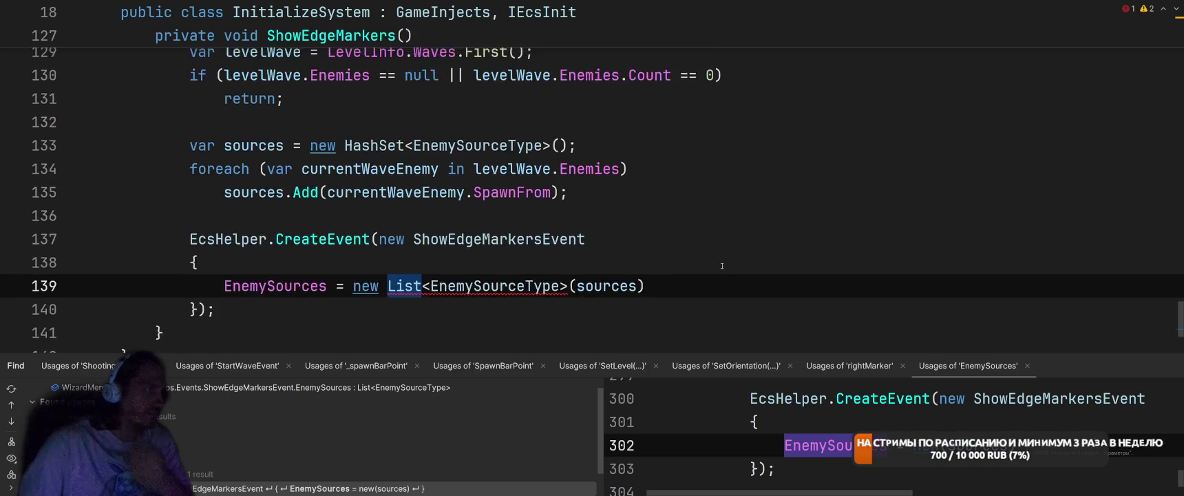
scroll(699, 244, "down", 2)
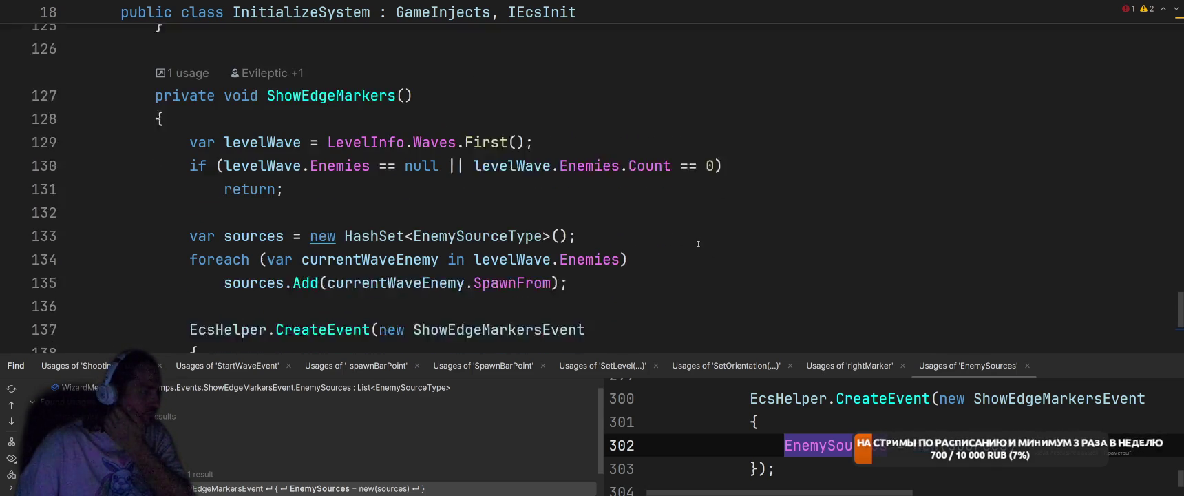
left_click(742, 208)
key("ctrl+Tab")
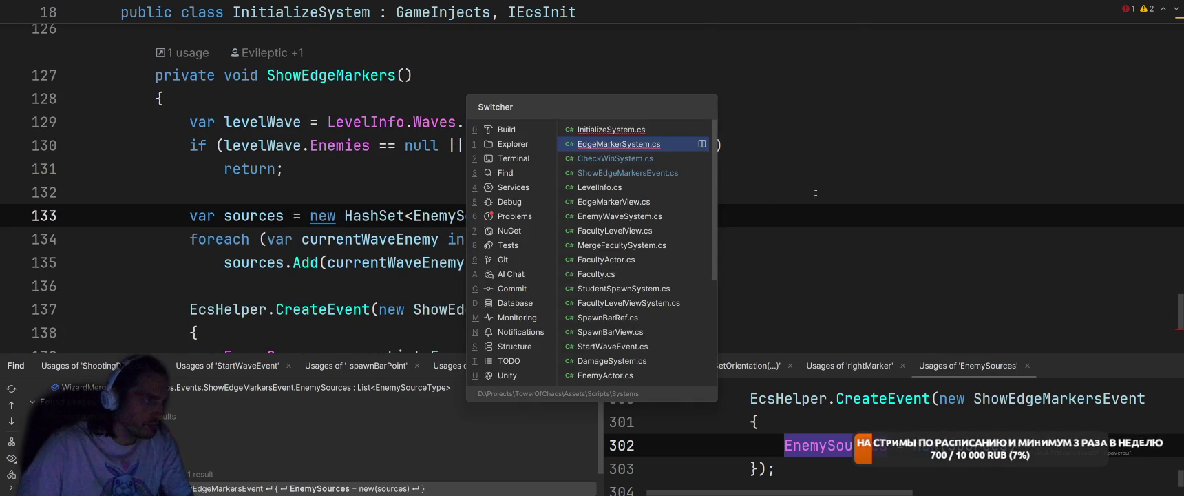
- Back in CheckWinSystem, change ShowEdgeMarkers' modifier from private to public
key("ctrl+Tab")
scroll(221, 226, "up", 6)
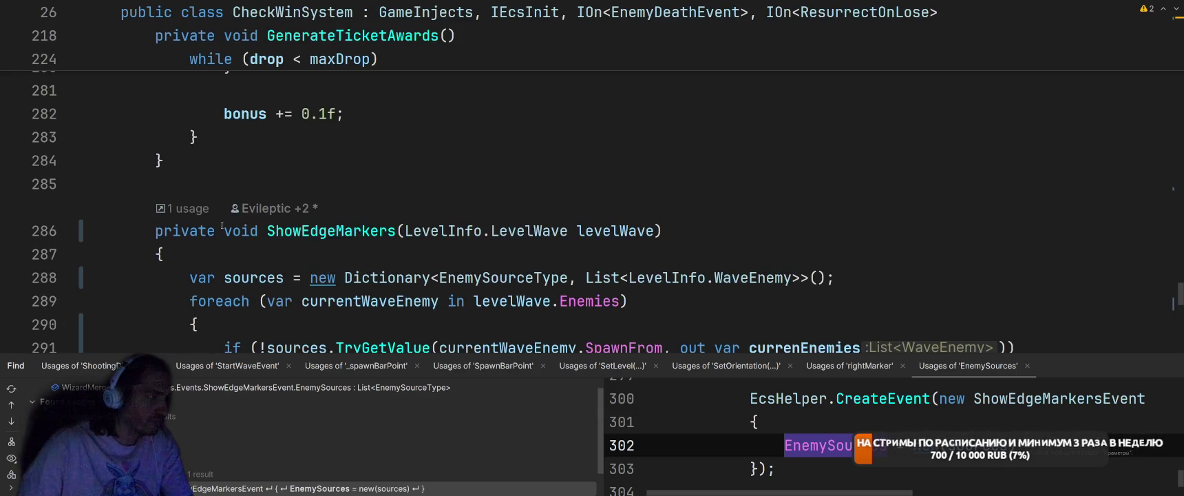
left_click(221, 226)
type("sta")
key("BackSpace")
key("BackSpace")
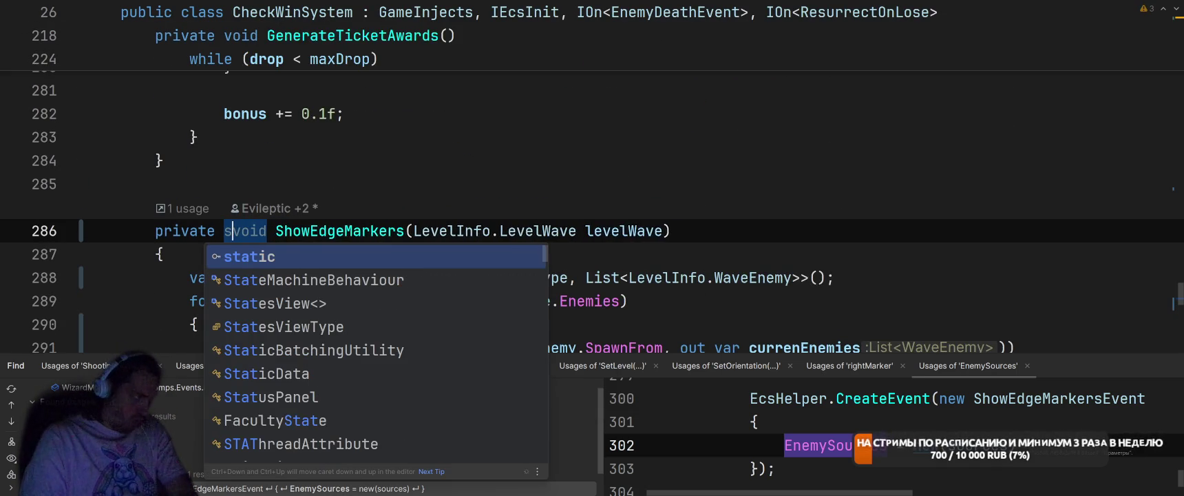
key("BackSpace")
double_click(155, 231)
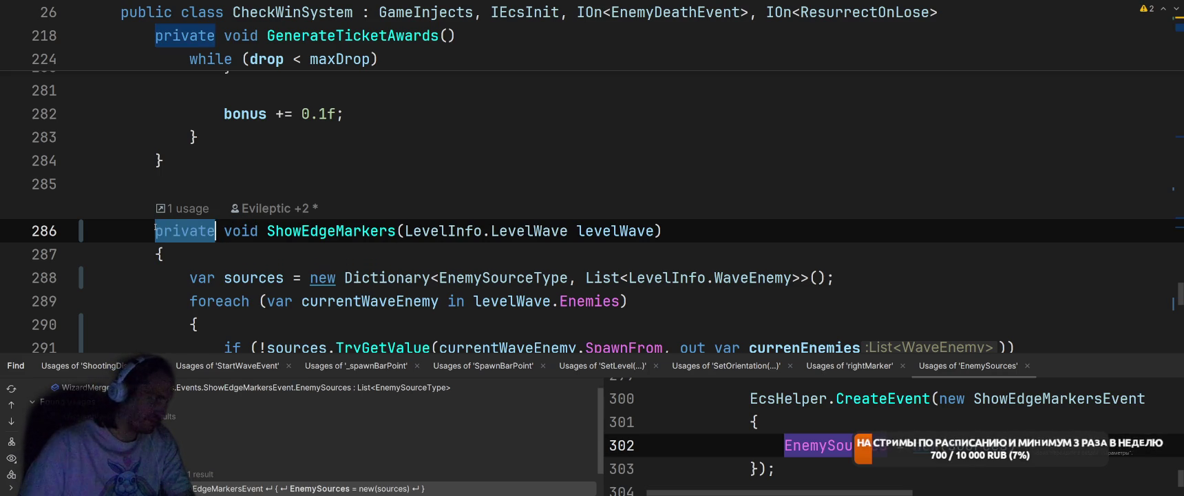
type("public")
key("Escape")
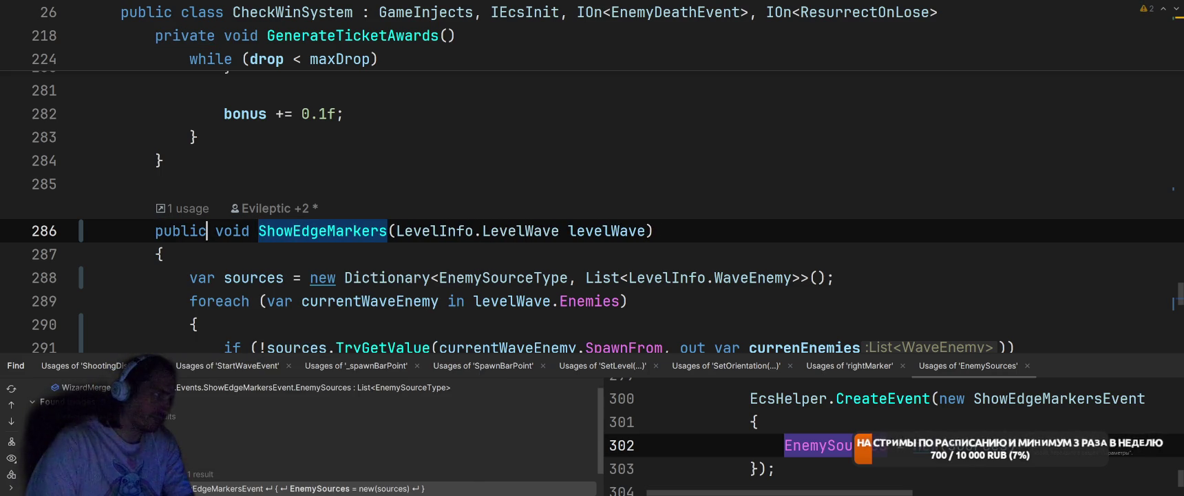
- Add a 'this GameInjects gameInjects' parameter at the start of ShowEdgeMarkers' parameter list
left_click(395, 232)
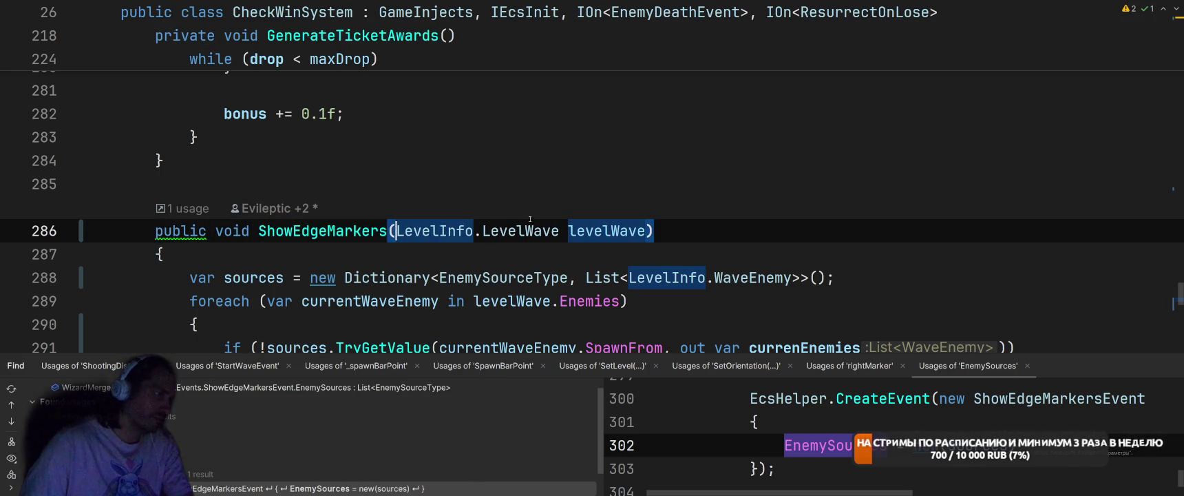
type("tjhhig Gam")
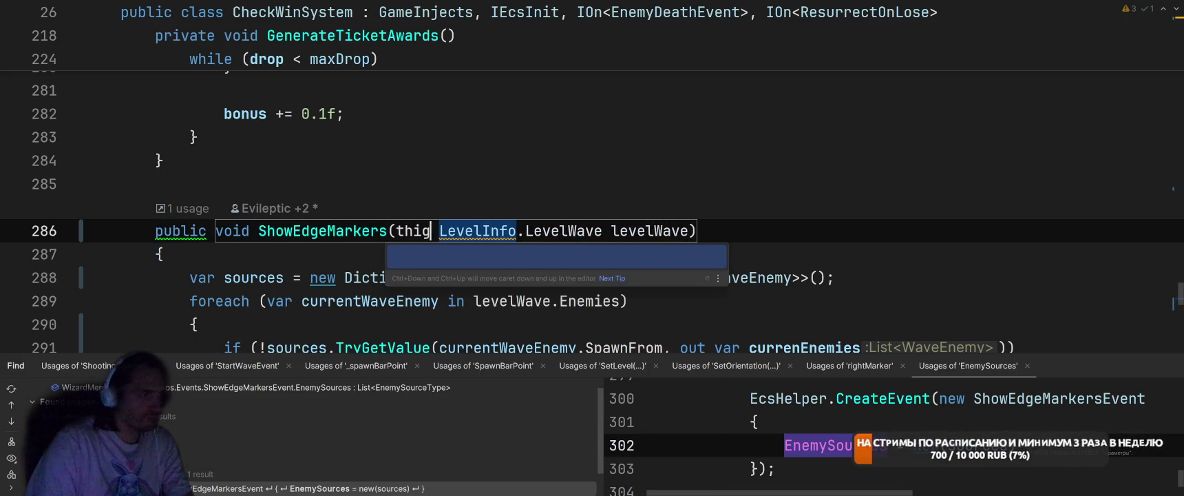
type("Game")
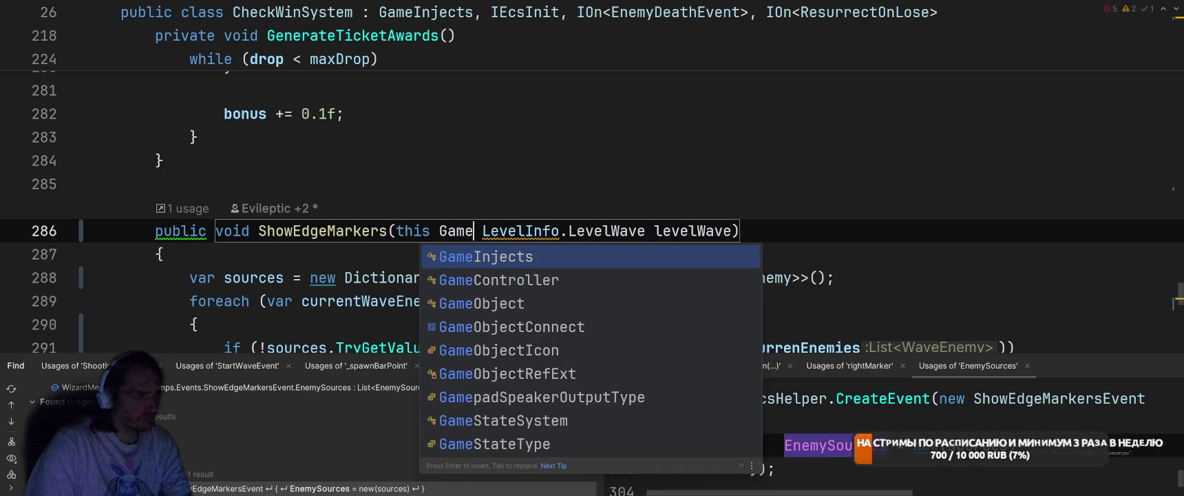
key("Return")
type("game")
key("Down")
key("Return")
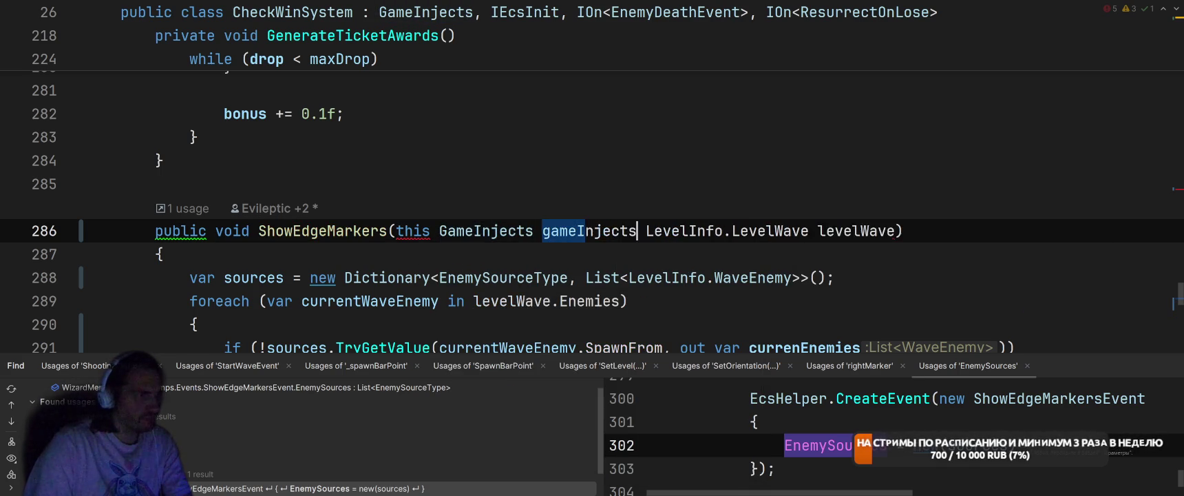
- Insert static before void so ShowEdgeMarkers becomes a GameInjects extension method
scroll(223, 182, "down", 3)
scroll(223, 182, "up", 4)
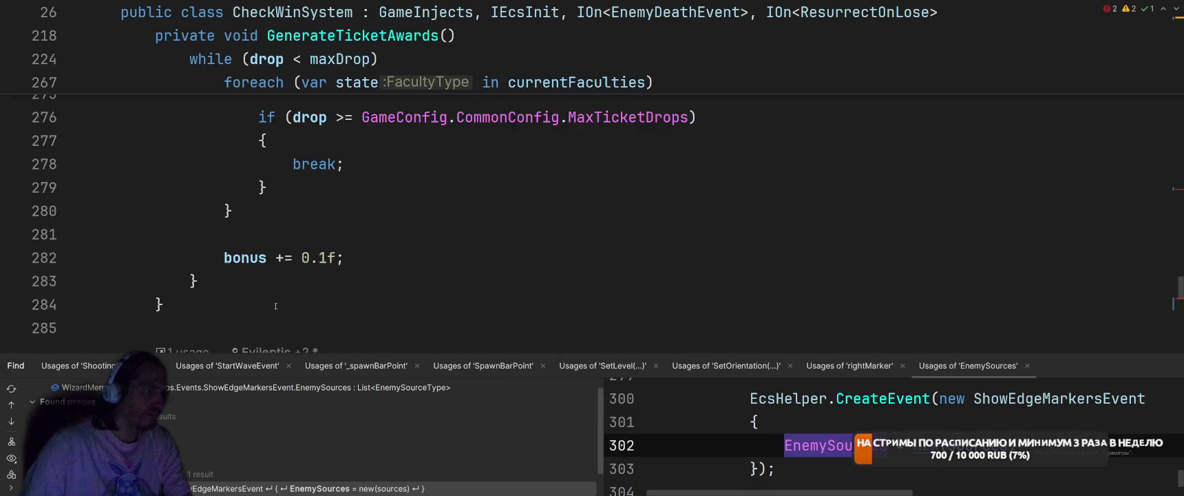
scroll(223, 183, "down", 3)
type("statvoid ShowEdgeMarkers(this GameInjects gameInjects, LevelInfo.LevelWave levelWave")
key("Return")
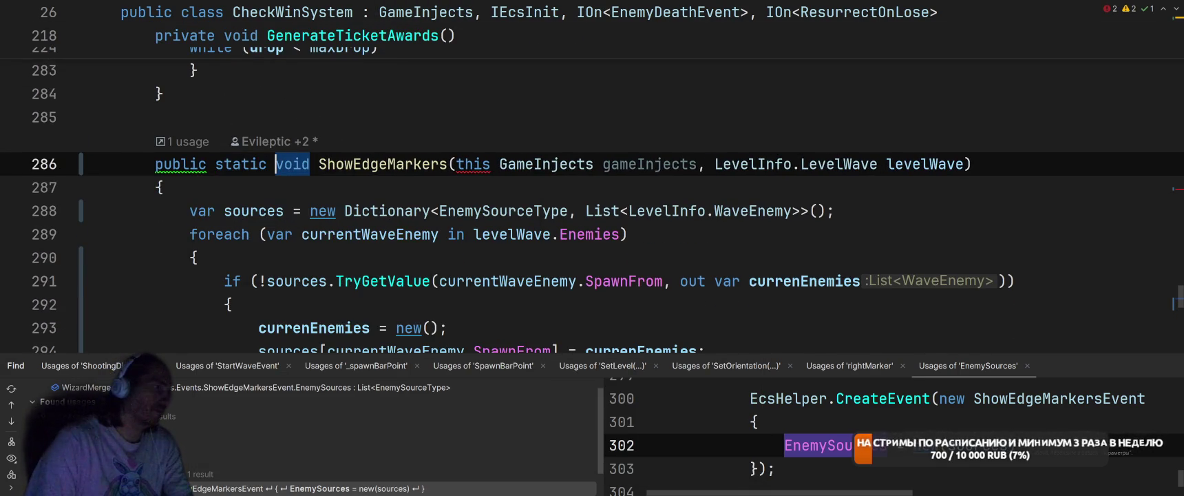
- Cut the entire ShowEdgeMarkers method out of CheckWinSystem
scroll(292, 156, "down", 5)
mouse_move(163, 281)
left_mouse_down()
mouse_move(153, 173)
mouse_move(153, 287)
left_mouse_up()
key("ctrl+x")
- Find and open GameInjects.cs to check its contents
key("shift")
key("shift")
type("Edge")
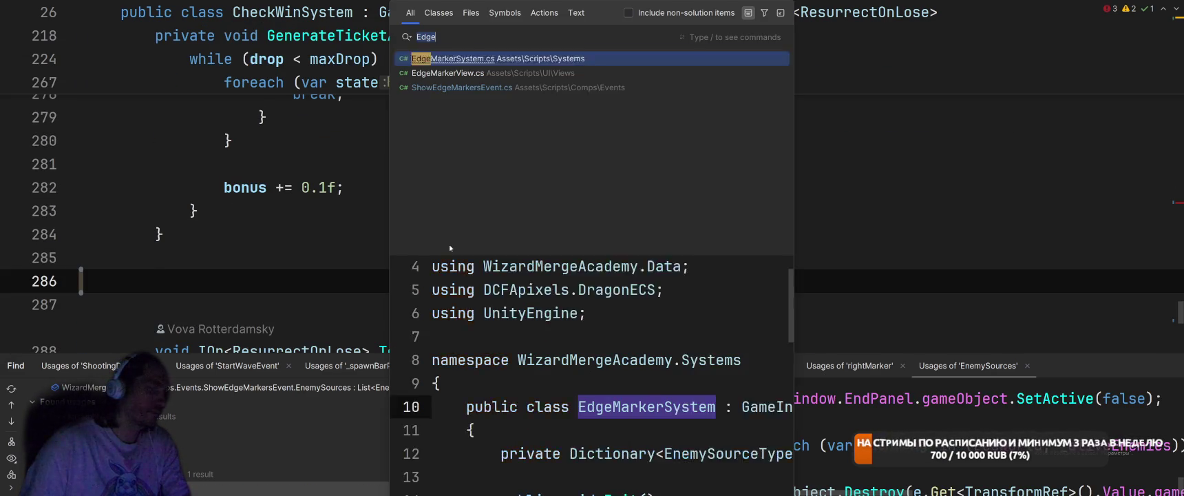
type("Helper")
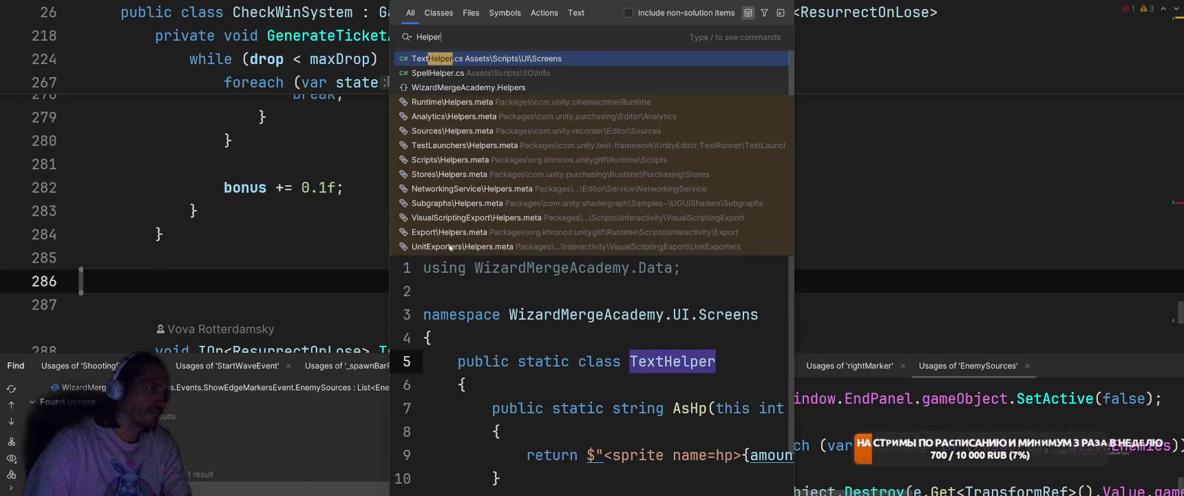
key("ctrl+a")
type("Game")
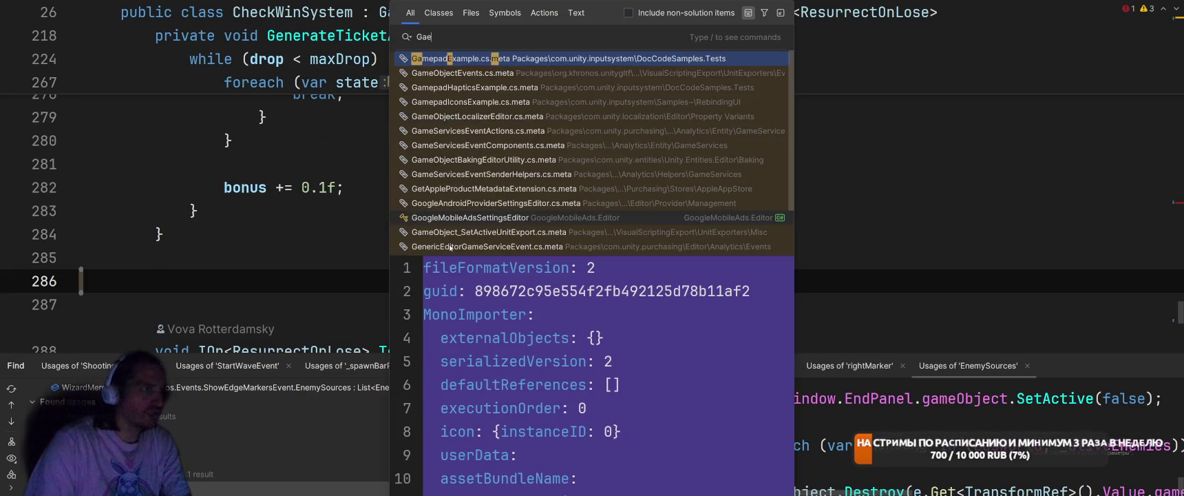
type("Ibjec")
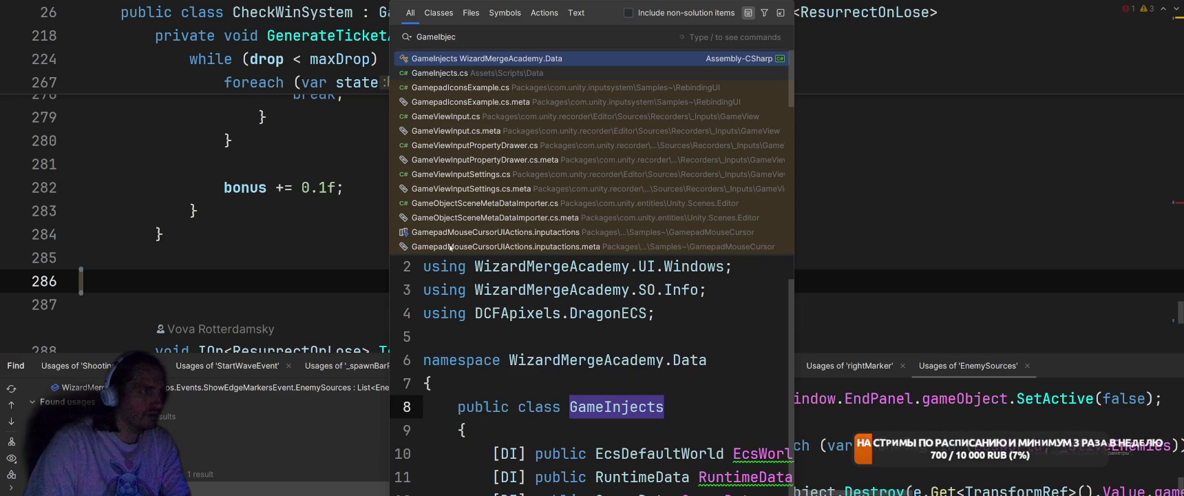
key("Return")
scroll(631, 206, "down", 3)
scroll(631, 206, "up", 3)
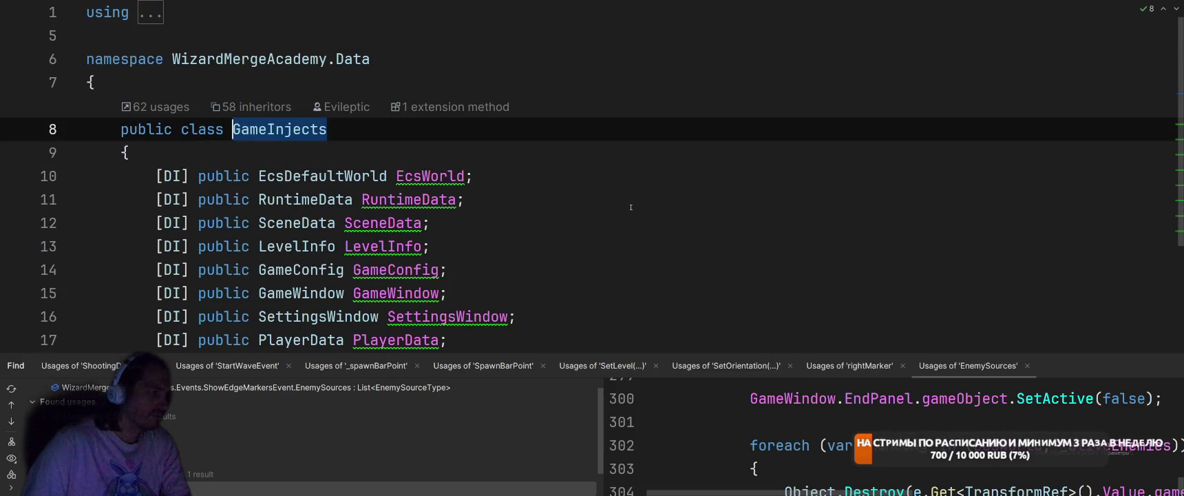
scroll(631, 207, "down", 3)
- Open EcsHelper.cs and paste ShowEdgeMarkers on a new line after GetRoundIncome
key("shift")
key("shift")
type("EcsHe")
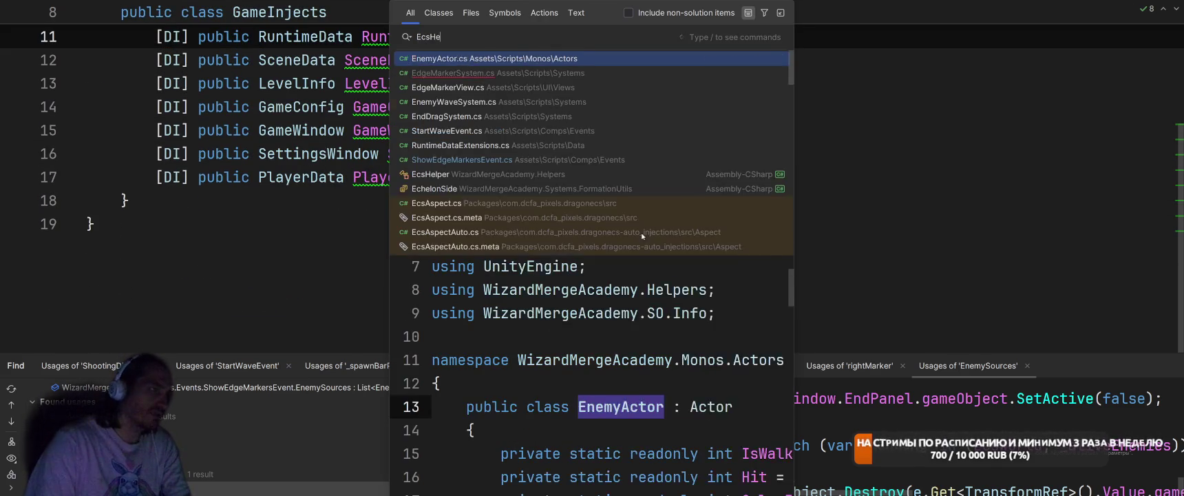
key("Return")
scroll(633, 234, "down", 15)
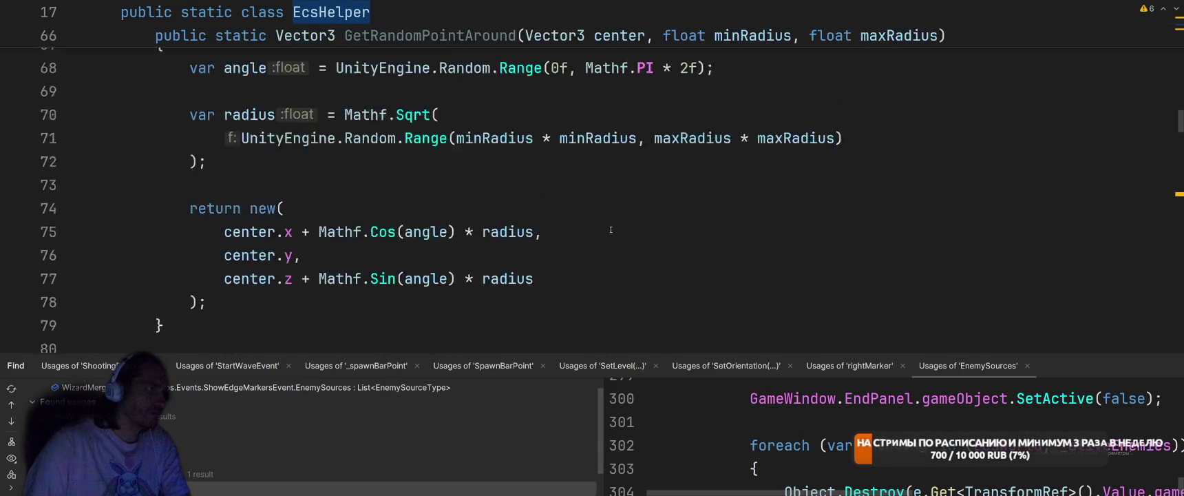
scroll(610, 230, "down", 20)
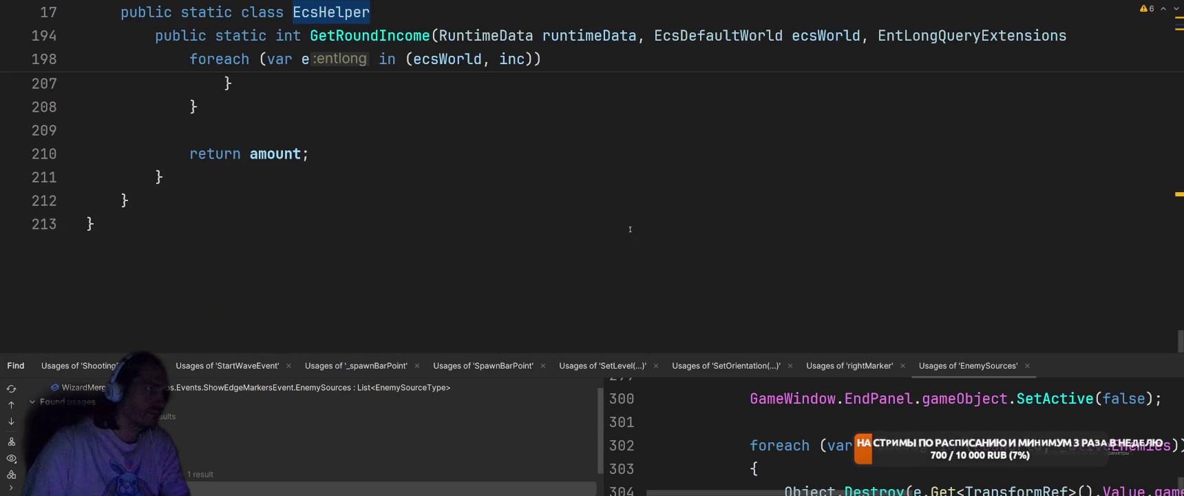
left_click(540, 173)
key("Return")
key("ctrl+v")
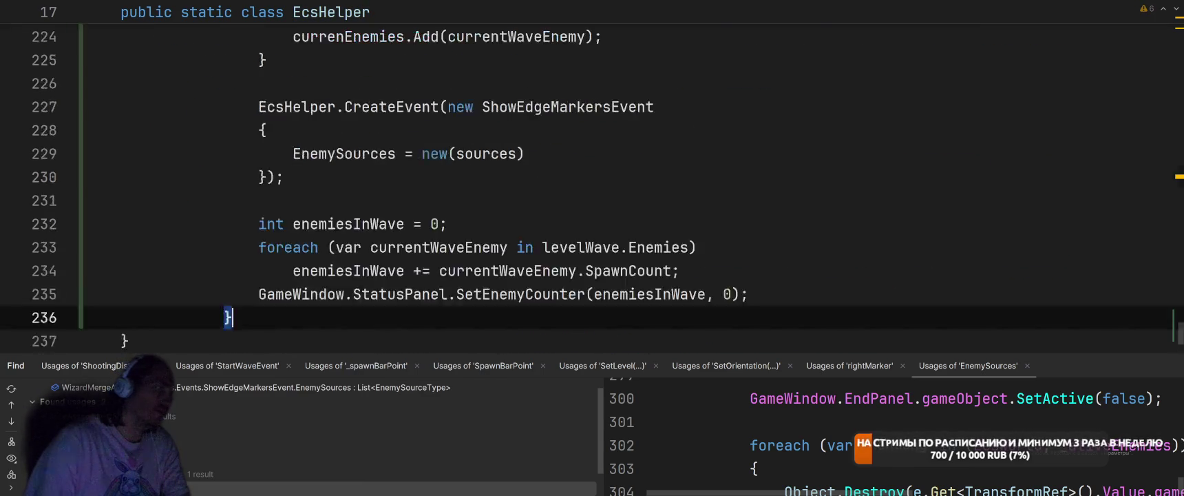
- Import the missing namespace for LevelInfo
scroll(586, 172, "down", 3)
scroll(628, 168, "up", 4)
scroll(628, 168, "up", 3)
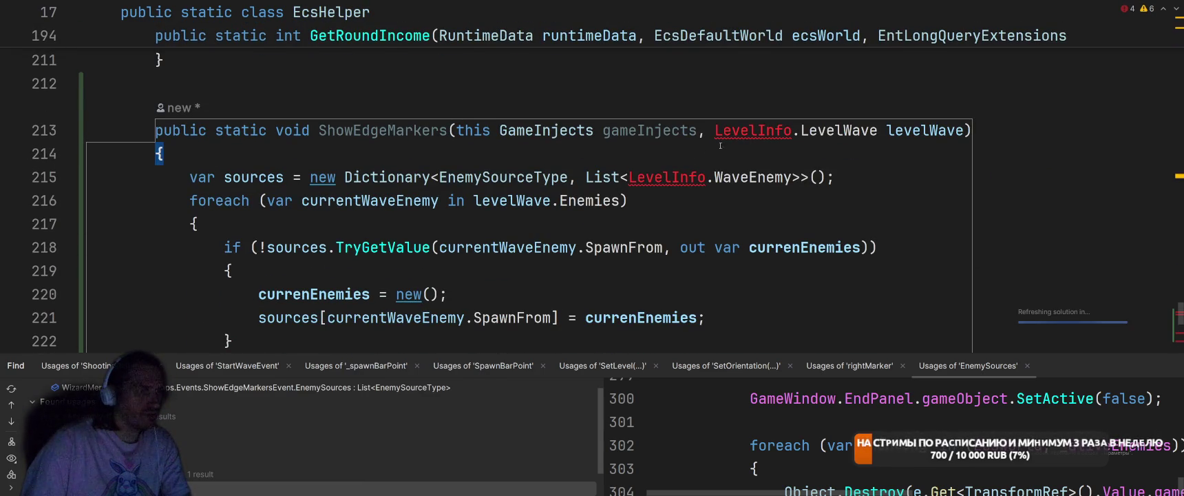
key("alt+Return")
key("Return")
- Qualify the enemy counter's GameWindow reference as gameInjects.GameWindow
scroll(704, 183, "down", 3)
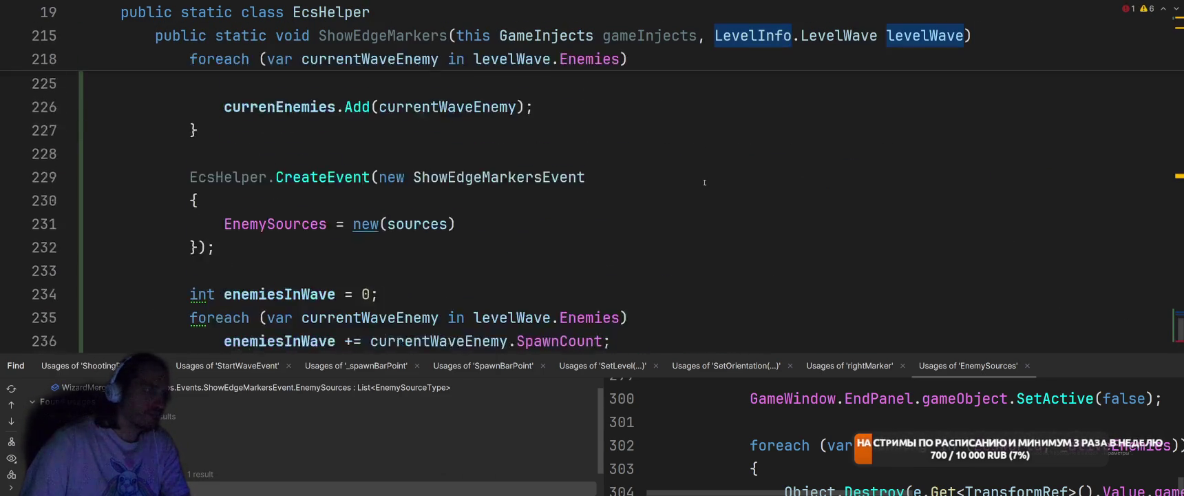
scroll(510, 239, "down", 1)
left_click(209, 314)
type("ga")
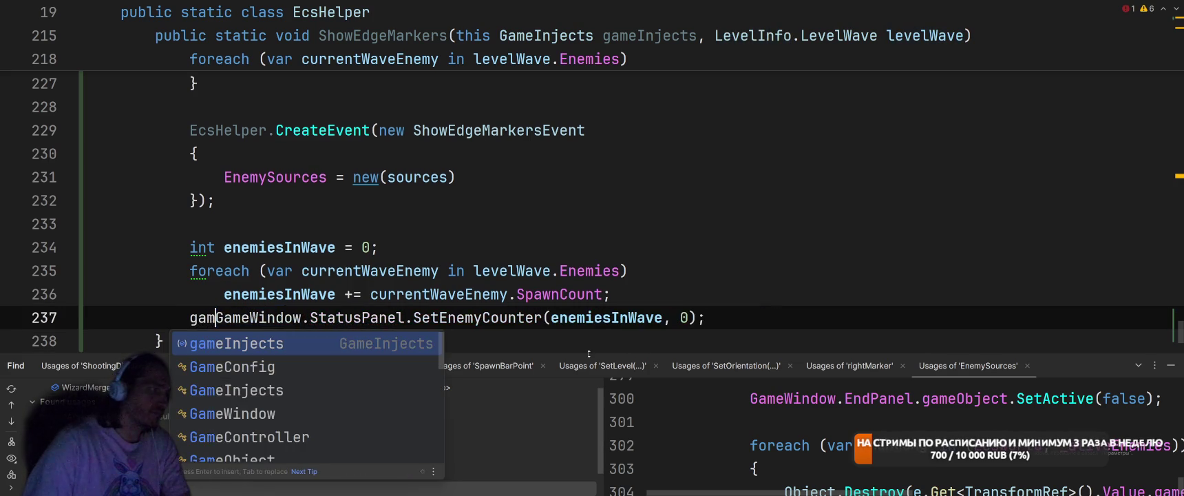
key("Return")
type(".")
key("Escape")
key("End")
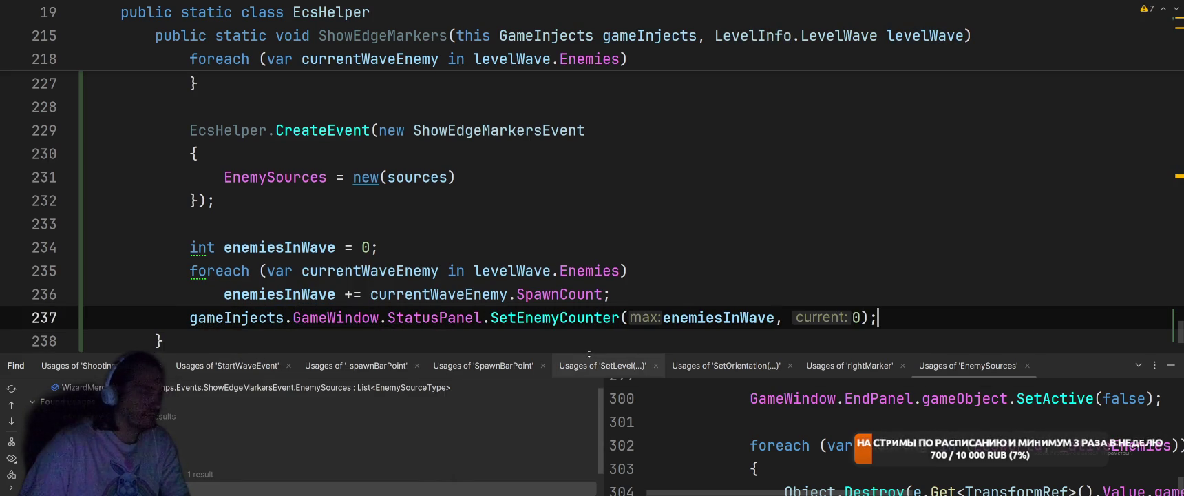
- Remove the redundant EcsHelper qualifier on line 229
scroll(589, 206, "up", 10)
scroll(589, 206, "down", 5)
left_click(241, 201)
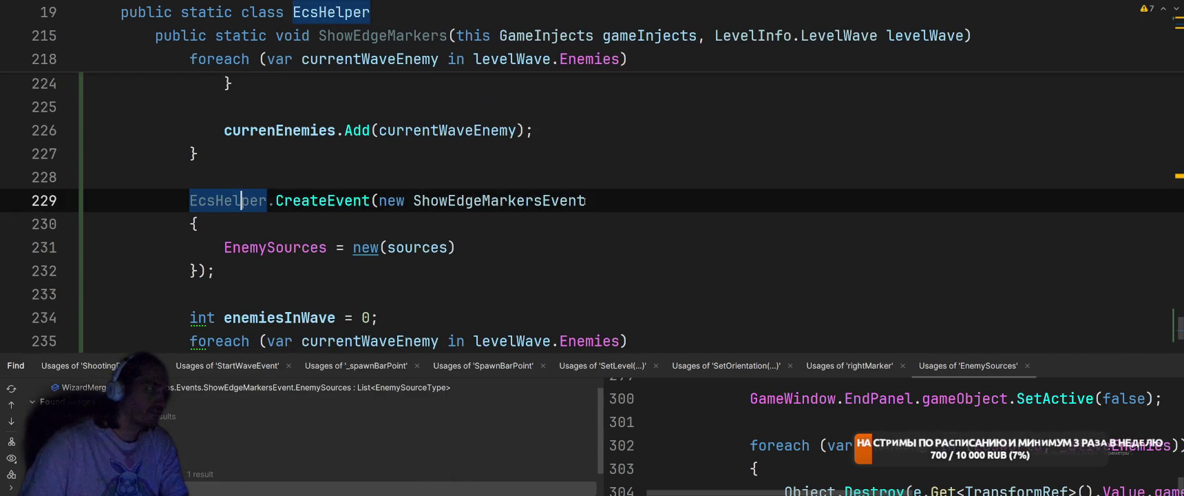
key("alt+Return")
key("Return")
- Switch to InitializeSystem.cs
scroll(598, 201, "up", 5)
left_click(688, 224)
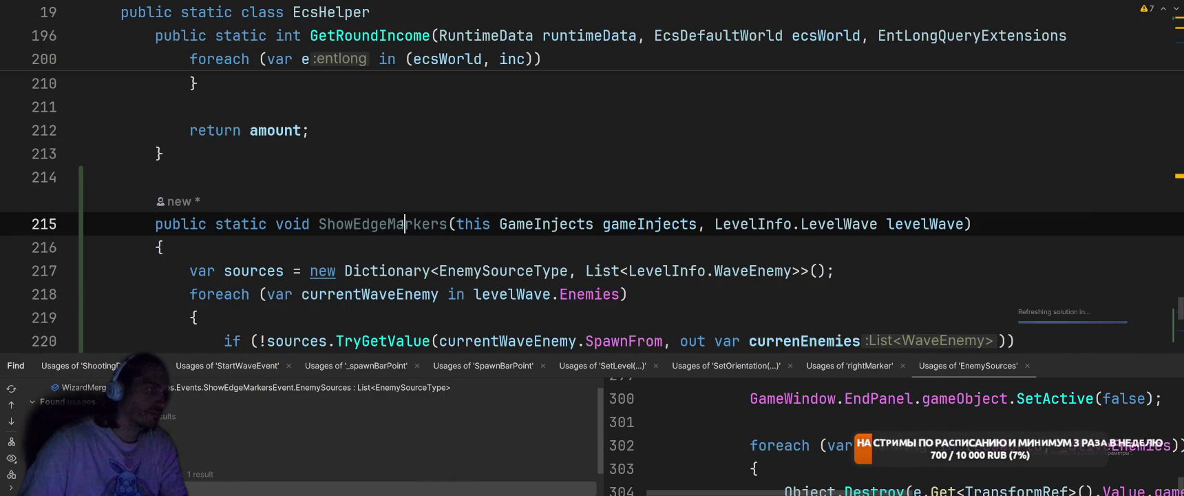
left_click(736, 160)
key("ctrl+Tab")
left_click(575, 176)
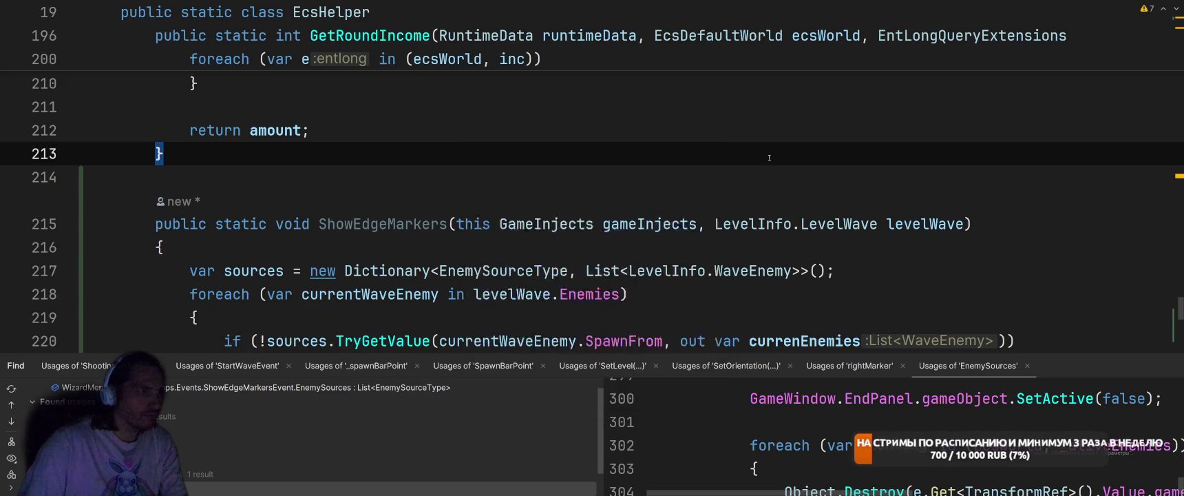
scroll(522, 171, "up", 2)
- Locate where ShowEdgeMarkers is called in InitializeSystem, then return to its declaration
left_click(336, 167)
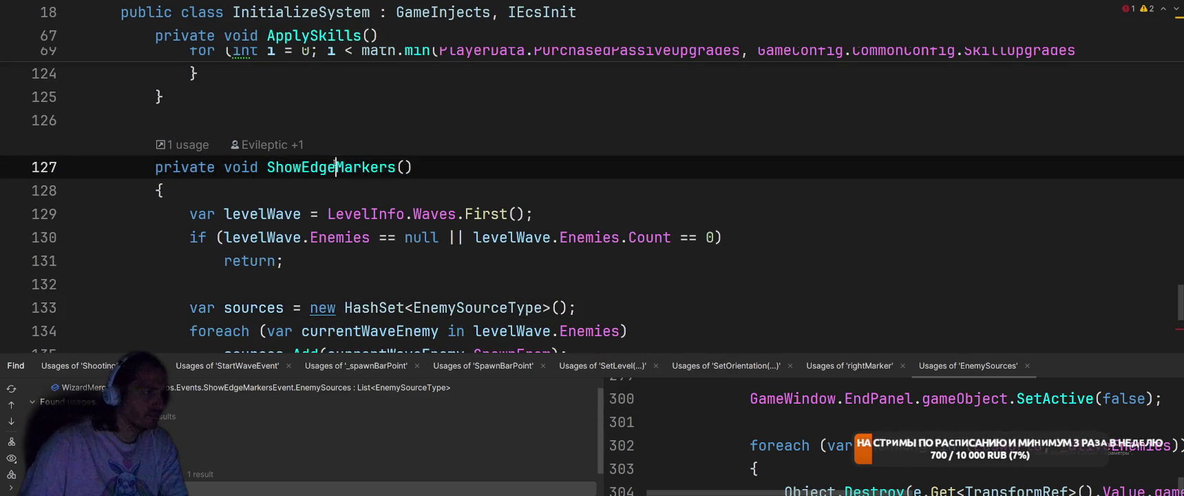
scroll(444, 215, "up", 2)
scroll(444, 214, "down", 3)
scroll(445, 214, "up", 2)
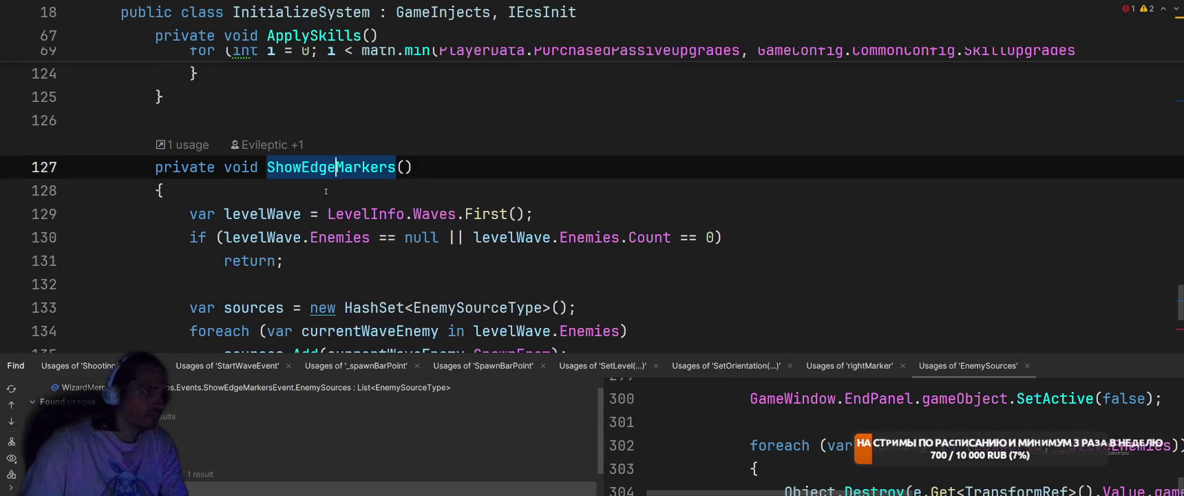
right_click(327, 167)
left_click(463, 169)
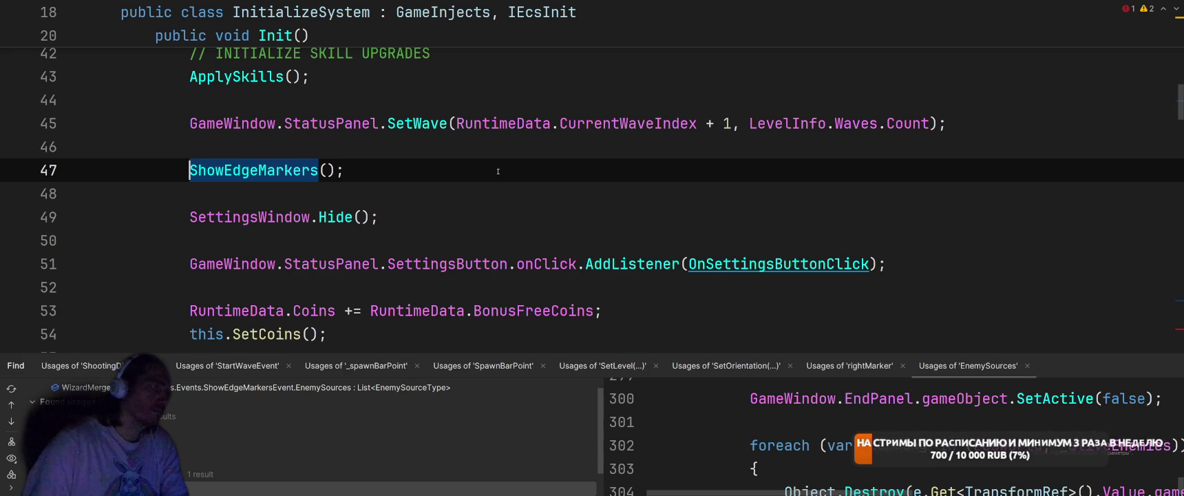
left_click(265, 170, "ctrl")
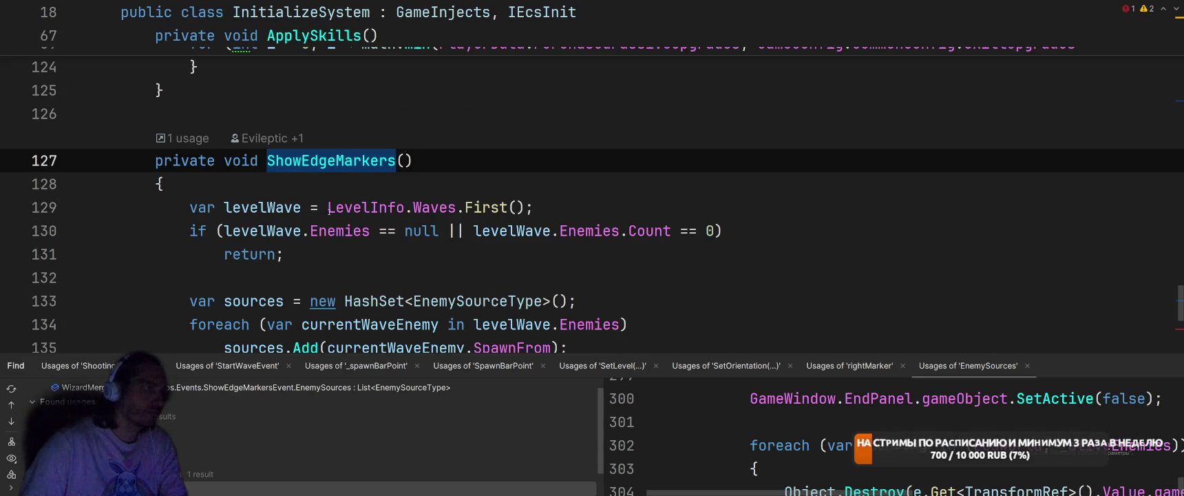
- Move LevelInfo.Waves.First() into the call, making it this.ShowEdgeMarkers(LevelInfo.Waves.First())
left_click_drag(328, 207, 533, 204)
key("ctrl+c")
key("BackSpace")
key("ctrl+alt+Left")
key("ctrl+alt+Left")
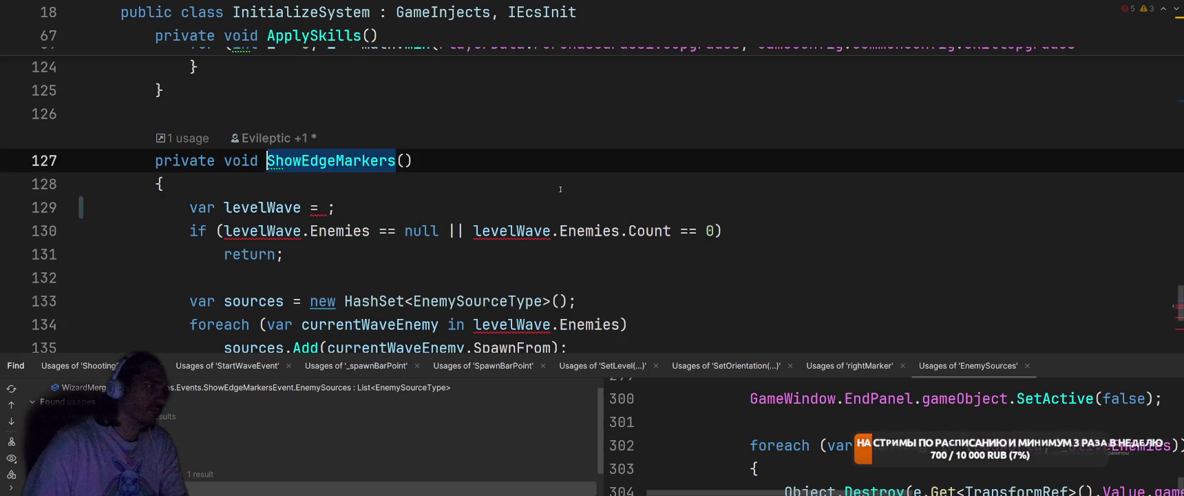
key("Left")
key("Left")
key("ctrl+v")
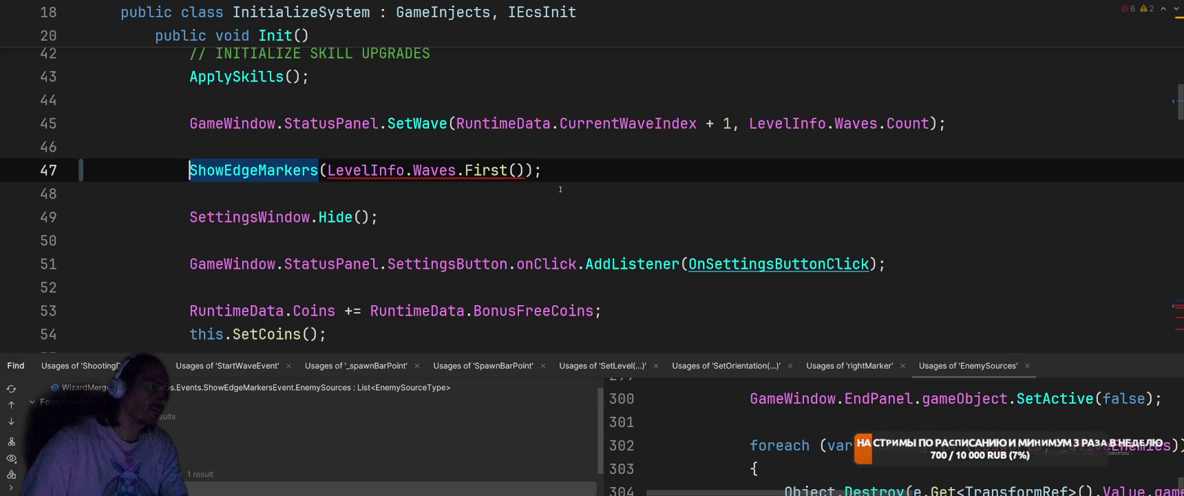
key("Home")
type("this.")
key("Escape")
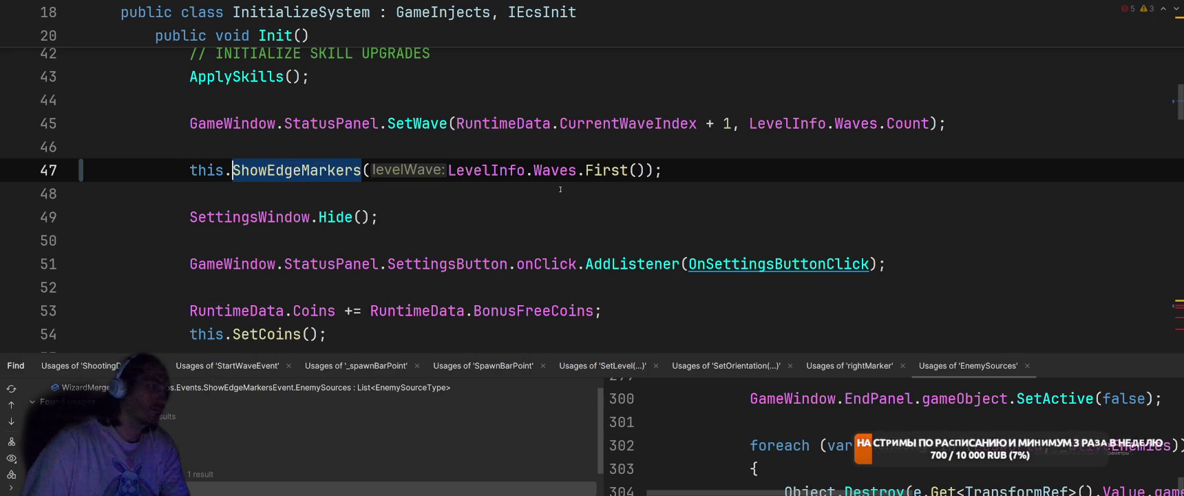
- Delete InitializeSystem's local ShowEdgeMarkers method
scroll(561, 189, "down", 20)
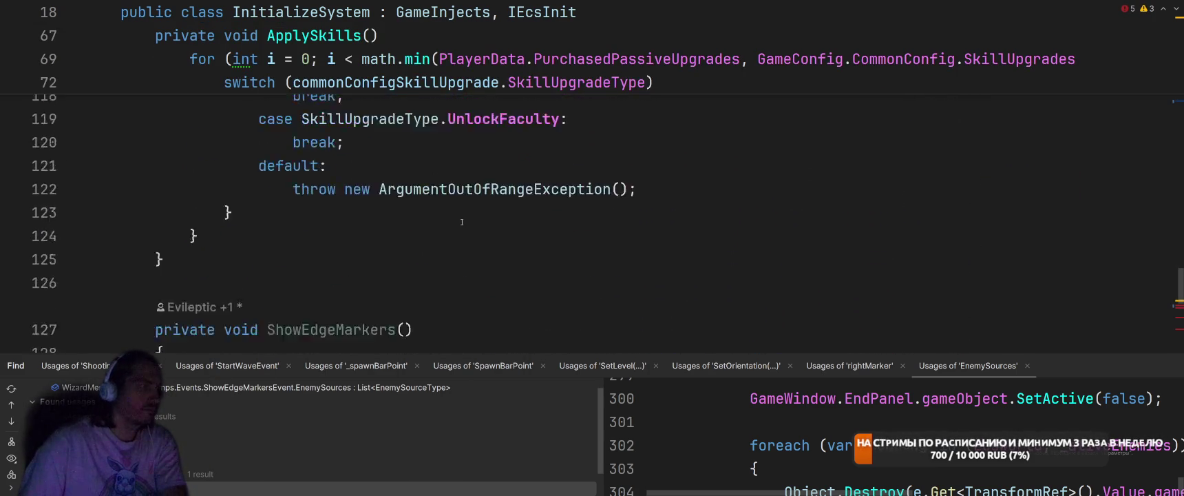
scroll(452, 222, "up", 3)
mouse_move(148, 159)
left_mouse_down()
mouse_move(344, 190)
mouse_move(358, 207)
left_mouse_up()
key("BackSpace")
key("BackSpace")
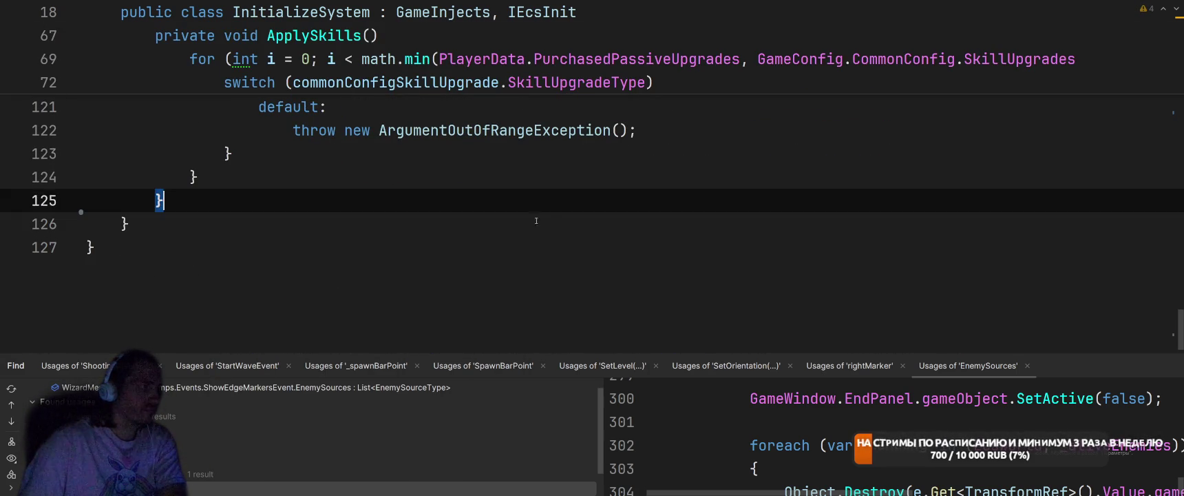
- Change the CheckWinSystem call to this.ShowEdgeMarkers(levelWave)
key("ctrl+alt+Left")
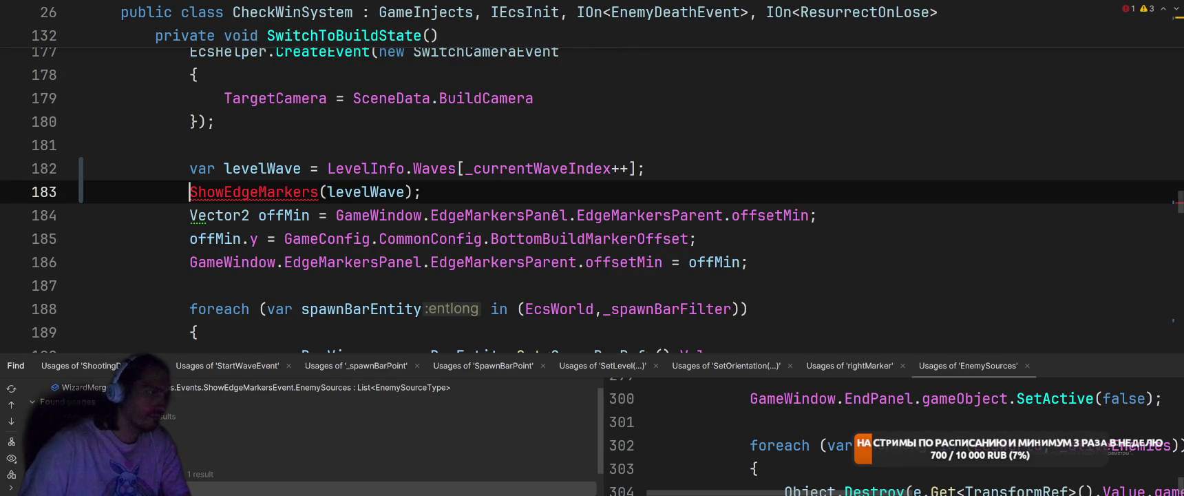
type("this.")
key("End")
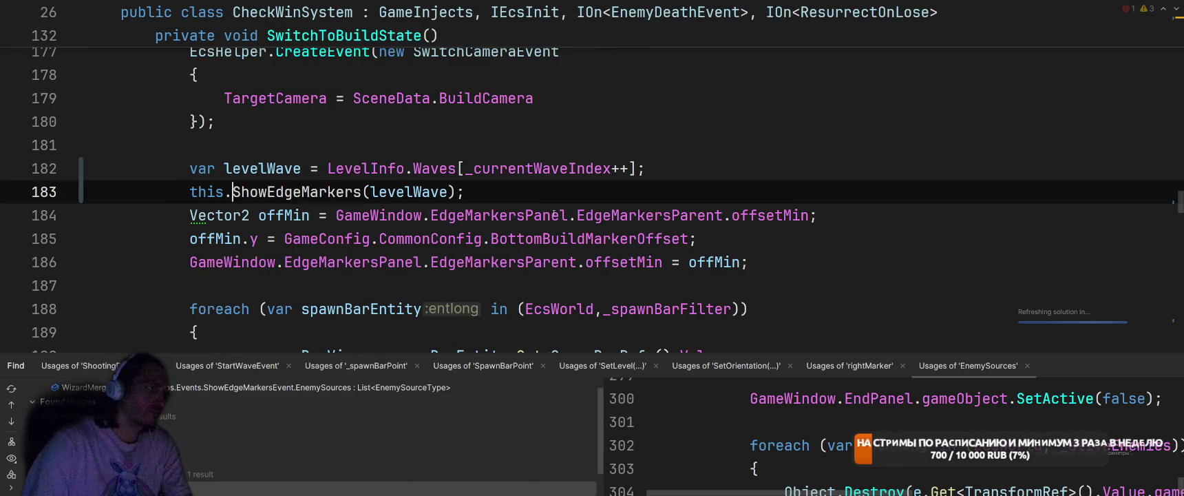
key("ctrl+alt+Right")
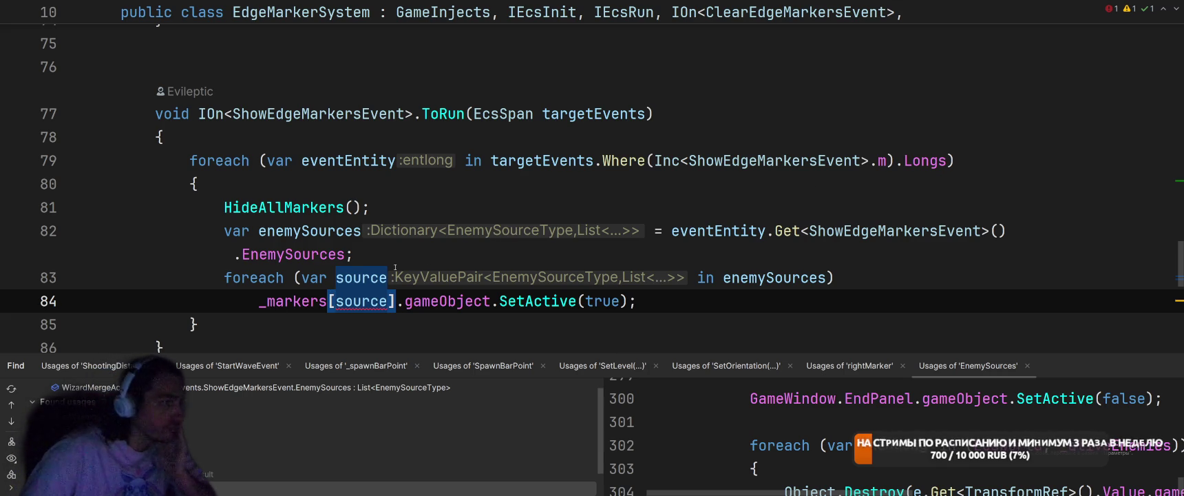
- Wrap the marker activation in braces and index the markers by source.Key
key("Home")
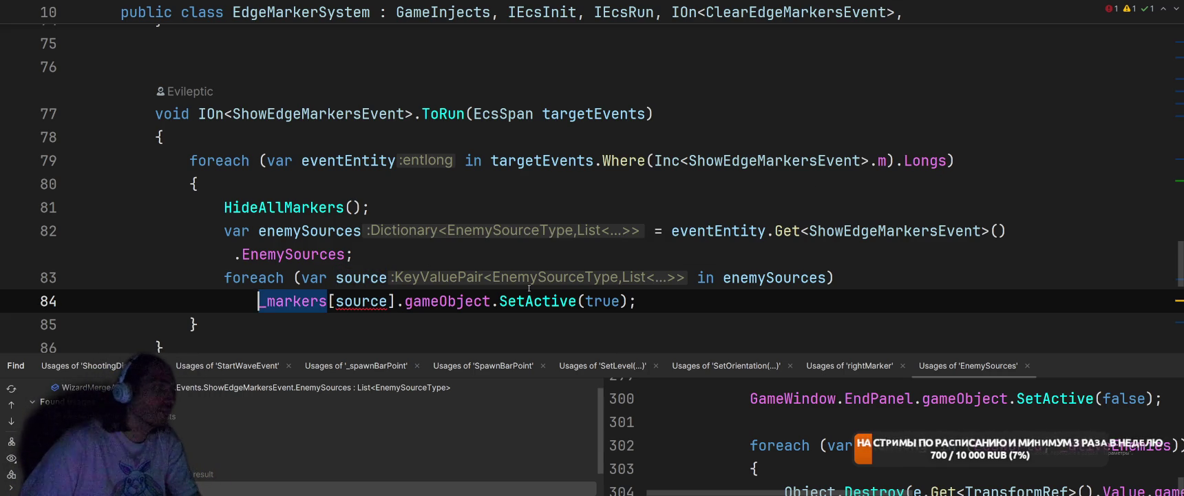
type("{")
key("Return")
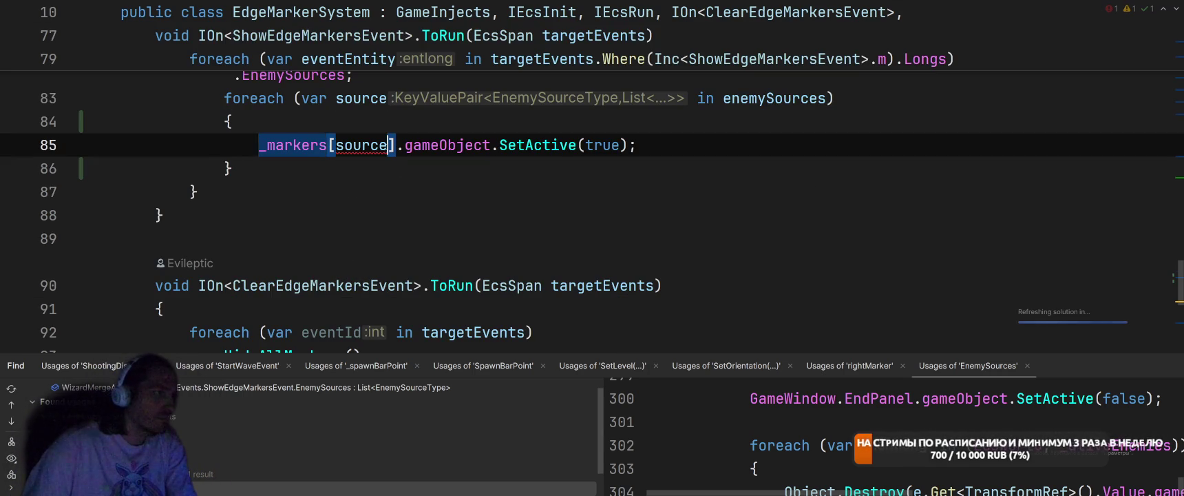
type(".")
key("Return")
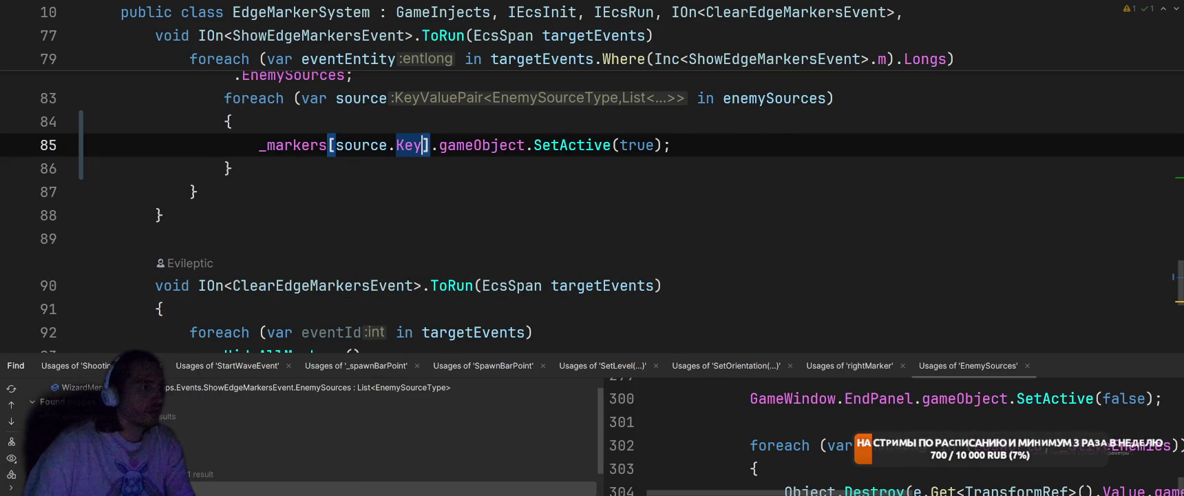
- Extract _markers[source.Key] into a local variable named edgeMarkerView
mouse_move(278, 147)
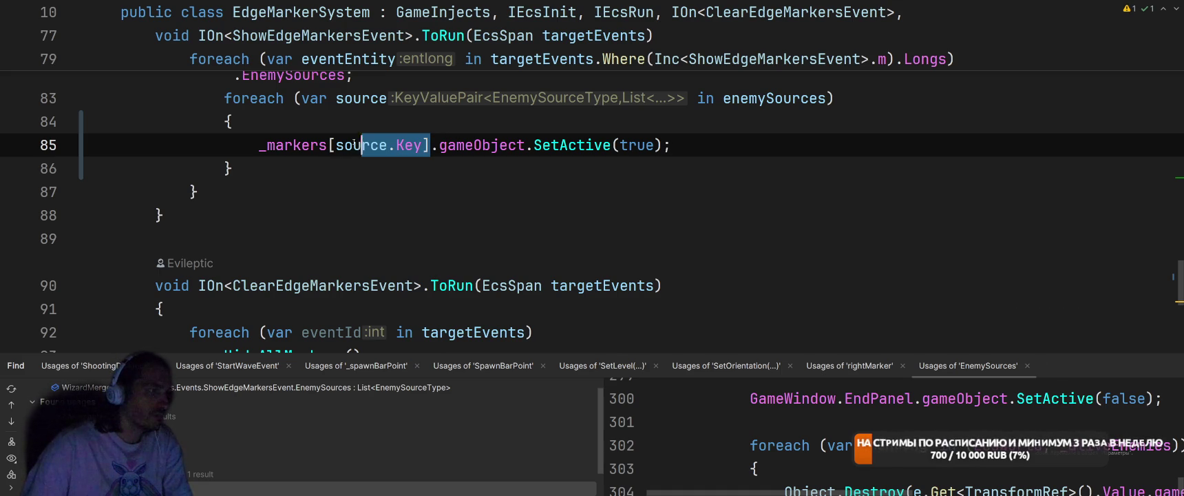
key("ctrl+shift+r")
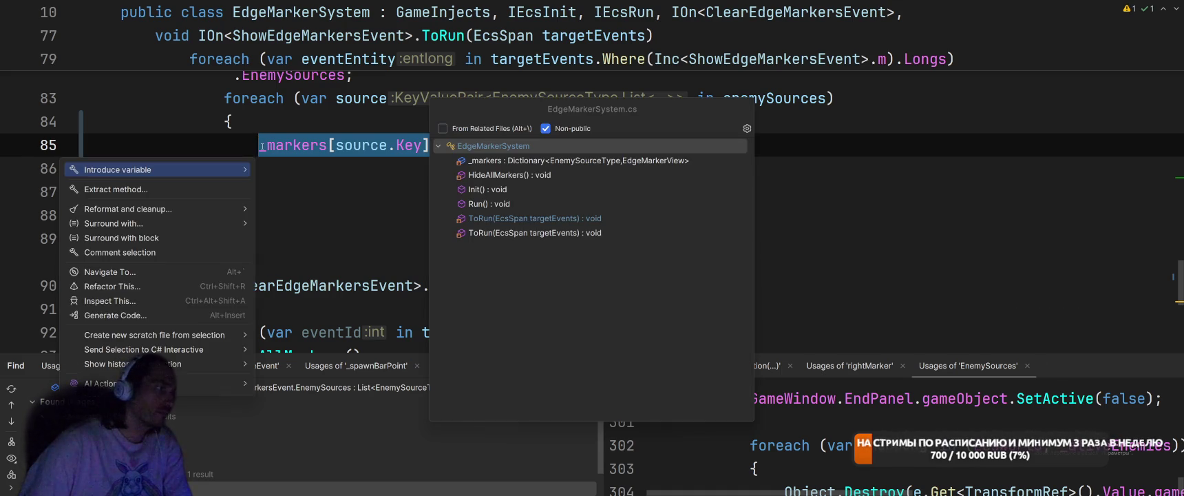
key("Escape")
key("Escape")
key("ctrl+shift+r")
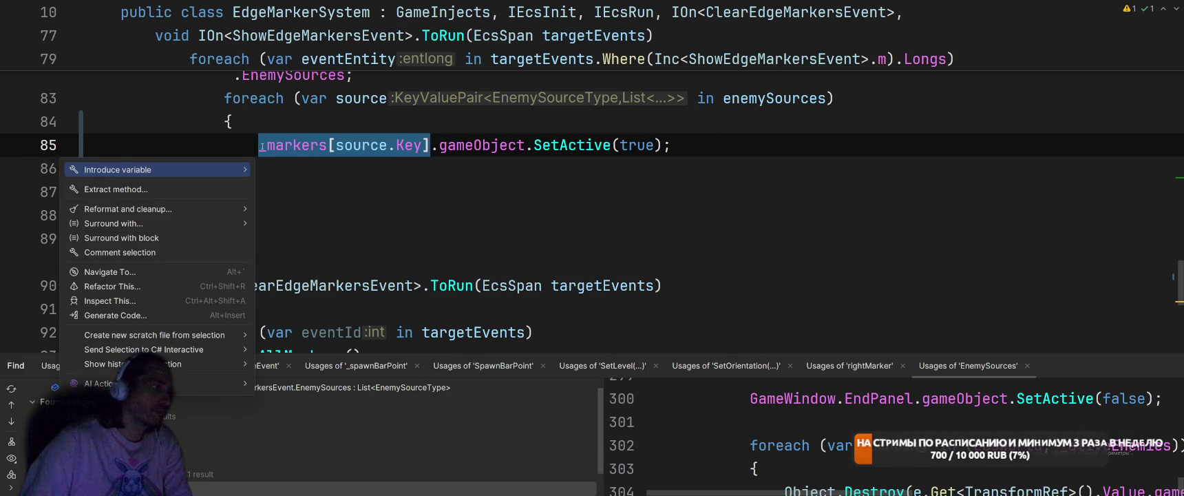
key("Return")
key("Return")
key("Return")
type("e")
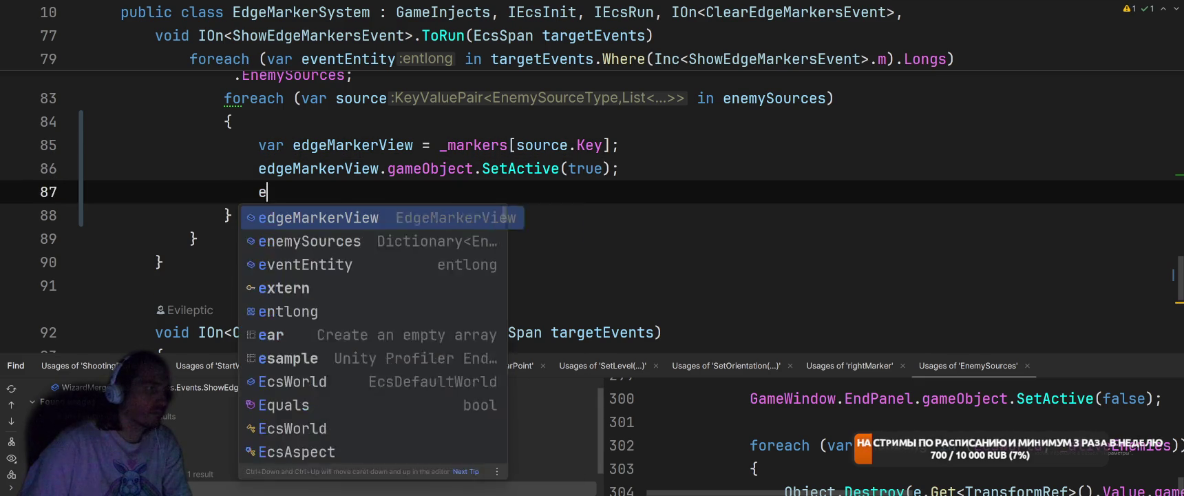
key("Return")
- Add edgeMarkerView.SetInfo(source.Value); inside the loop
type(".SetInfo")
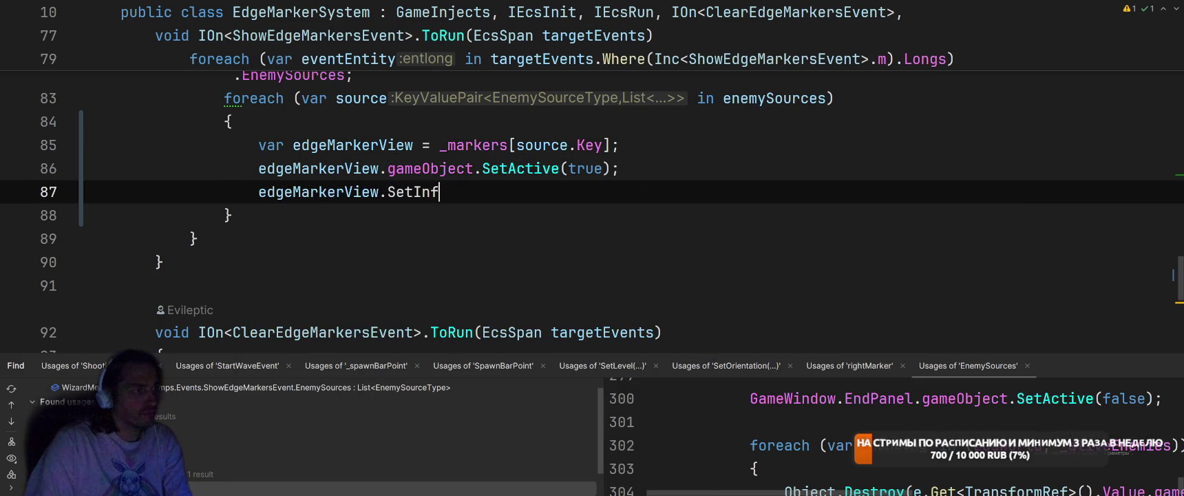
type("(so")
key("Tab")
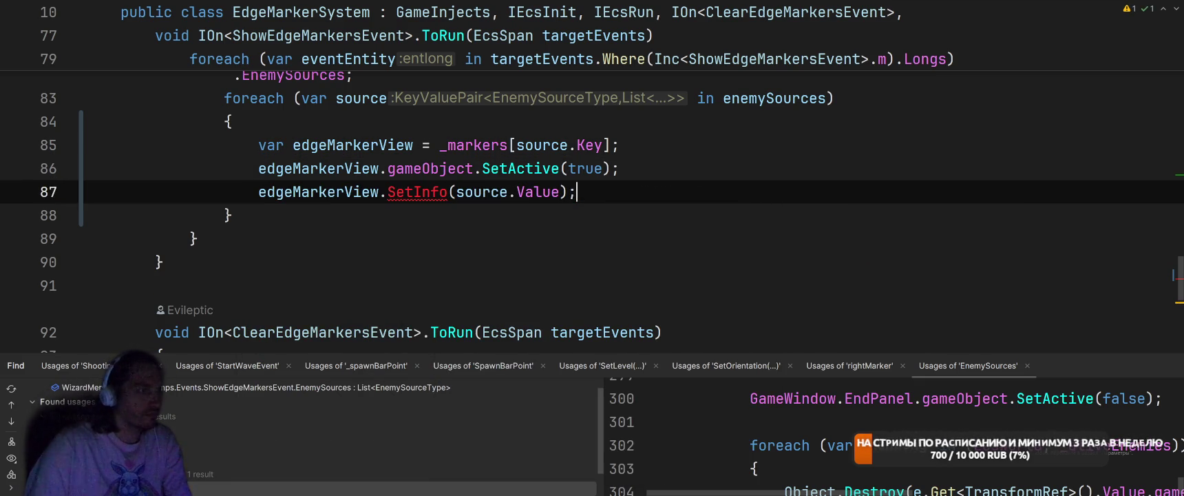
left_click(510, 191)
key("alt+Return")
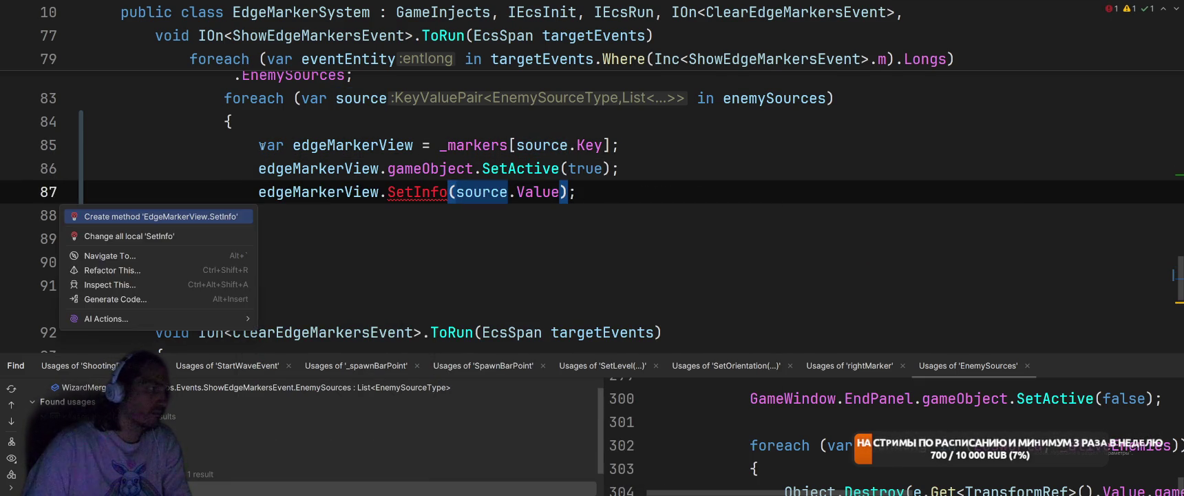
key("Return")
key("Return")
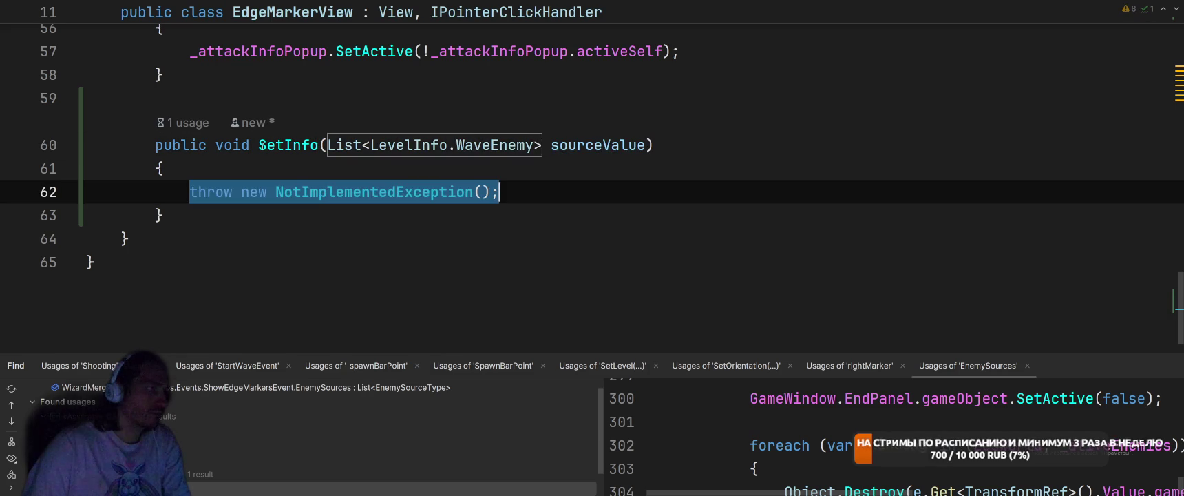
key("BackSpace")
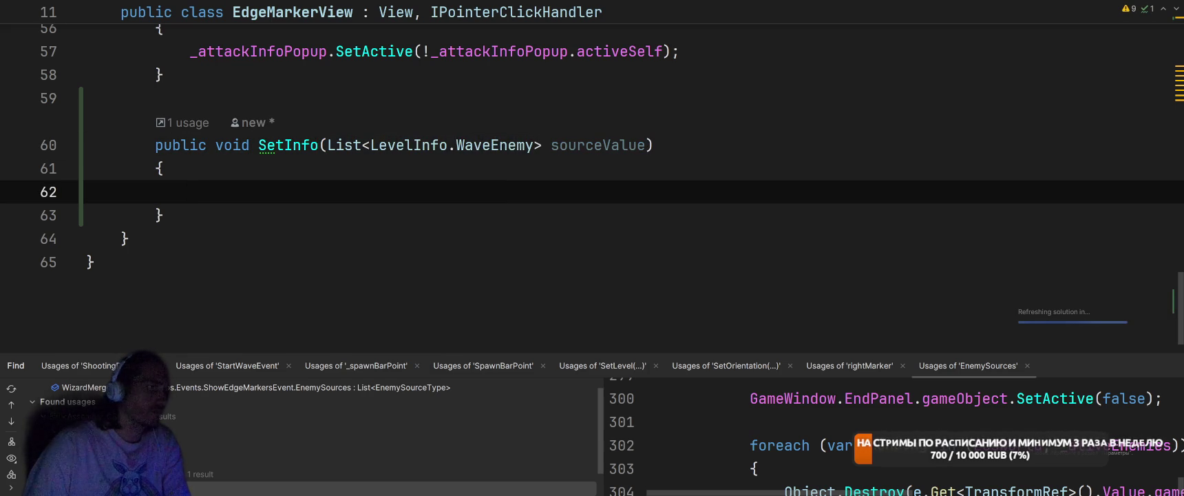
scroll(311, 135, "up", 15)
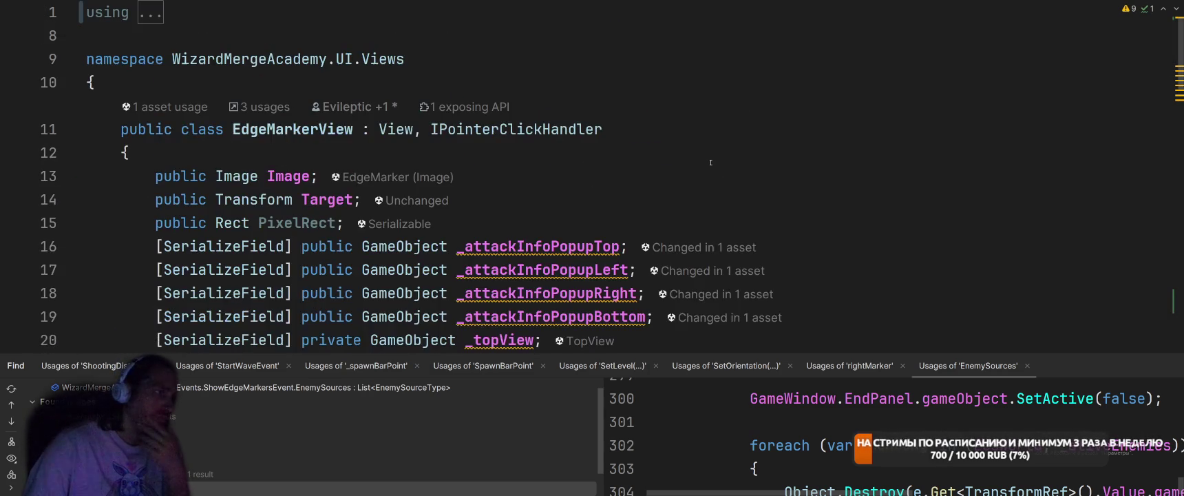
scroll(741, 164, "down", 2)
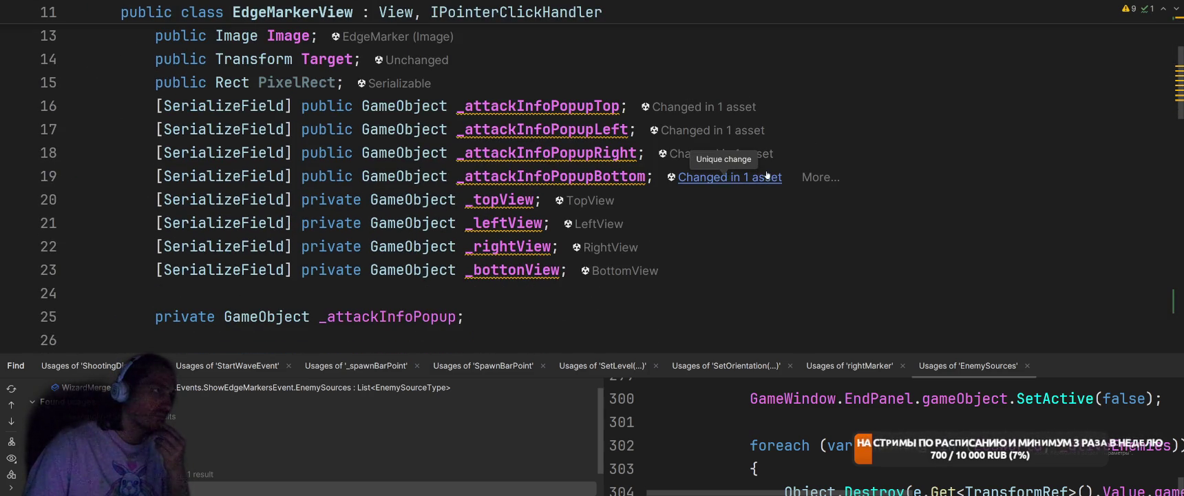
scroll(771, 179, "down", 2)
scroll(798, 214, "up", 1)
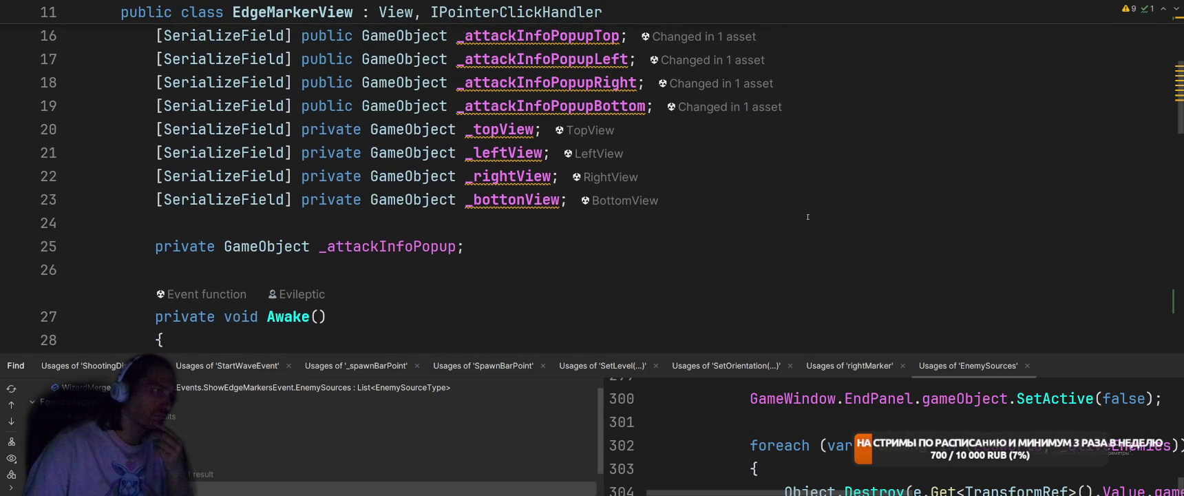
left_click(647, 250)
scroll(688, 220, "down", 5)
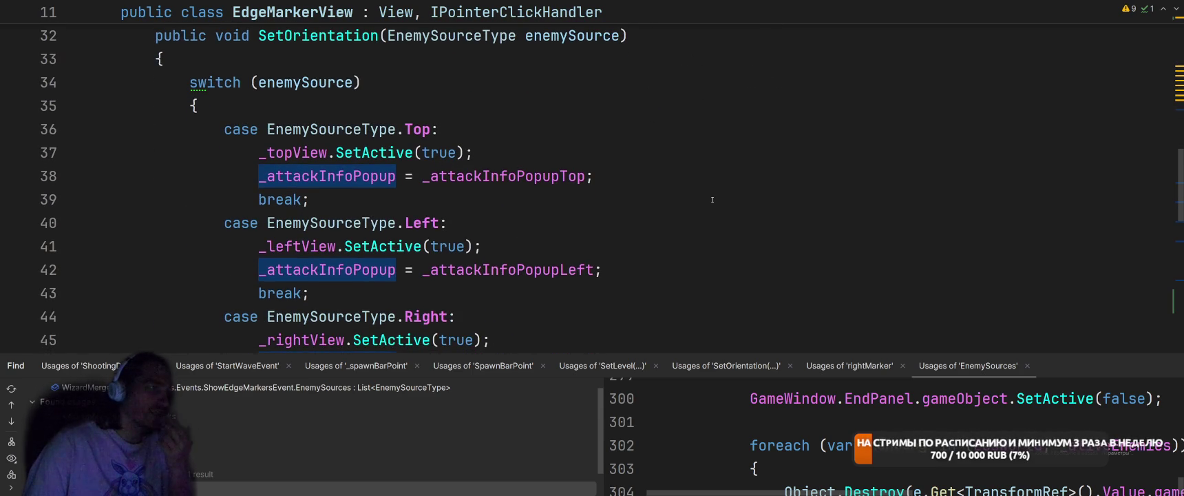
scroll(712, 199, "down", 3)
scroll(706, 202, "up", 9)
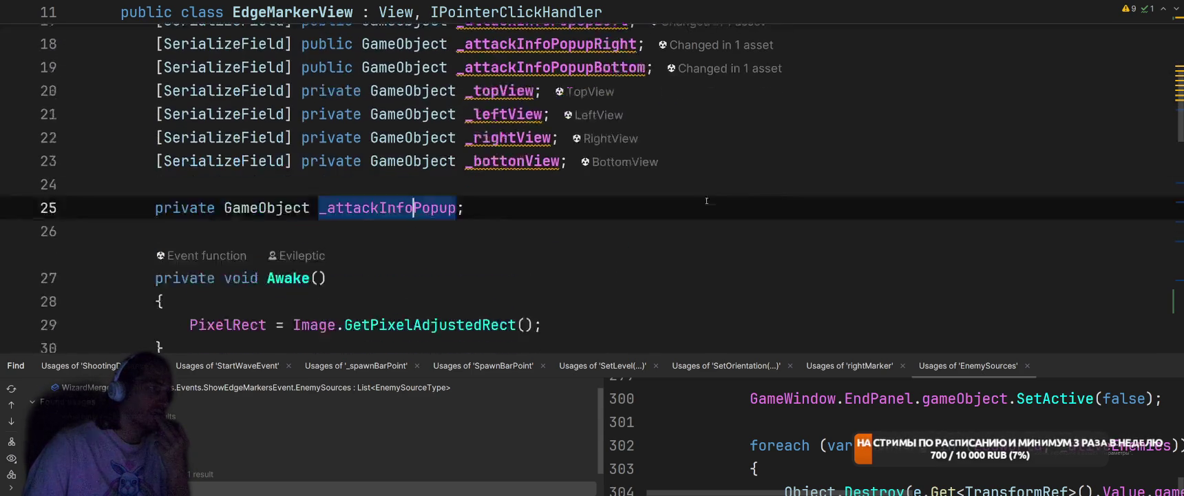
scroll(702, 205, "down", 12)
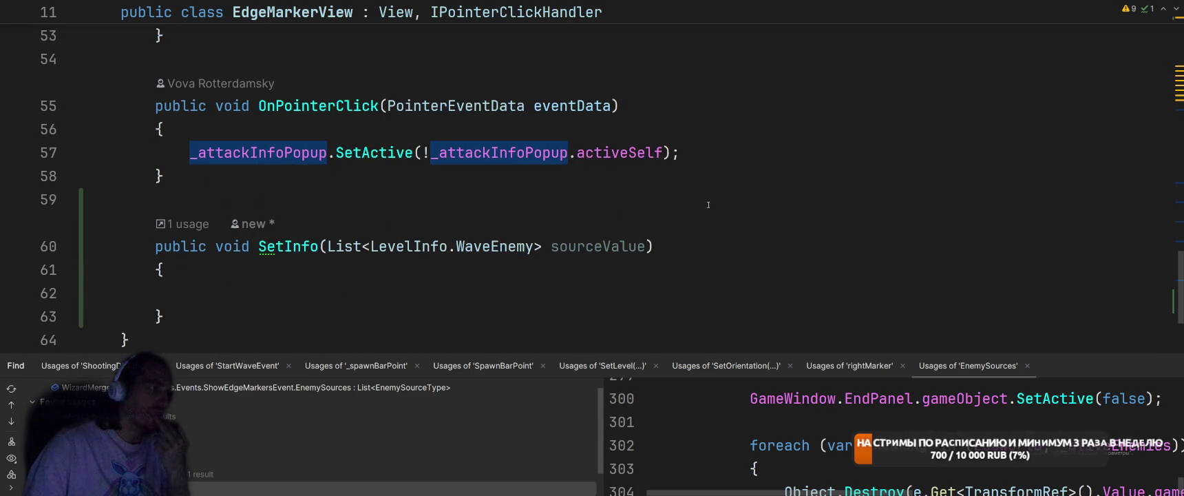
scroll(666, 215, "up", 7)
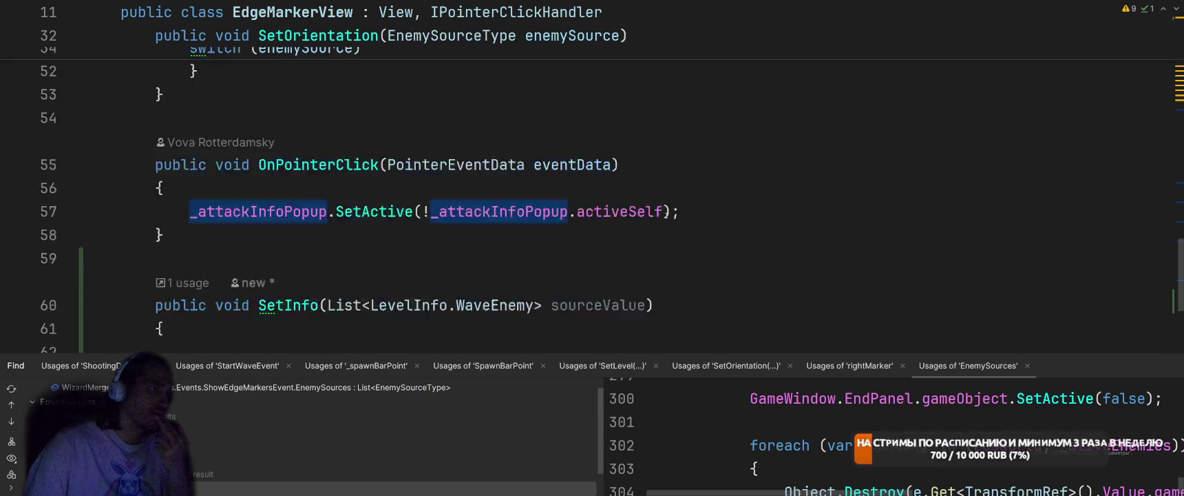
scroll(666, 215, "up", 5)
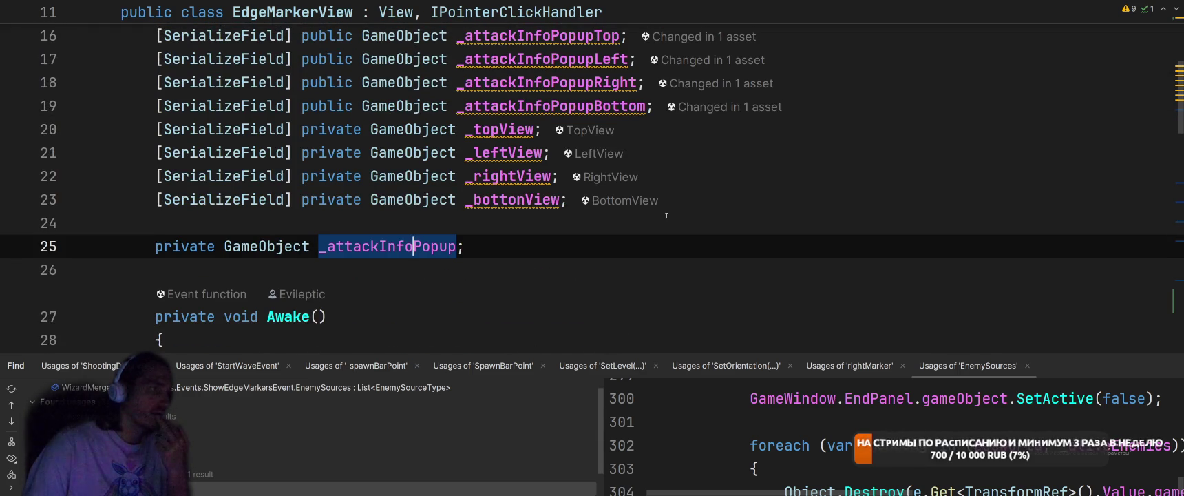
scroll(520, 199, "down", 5)
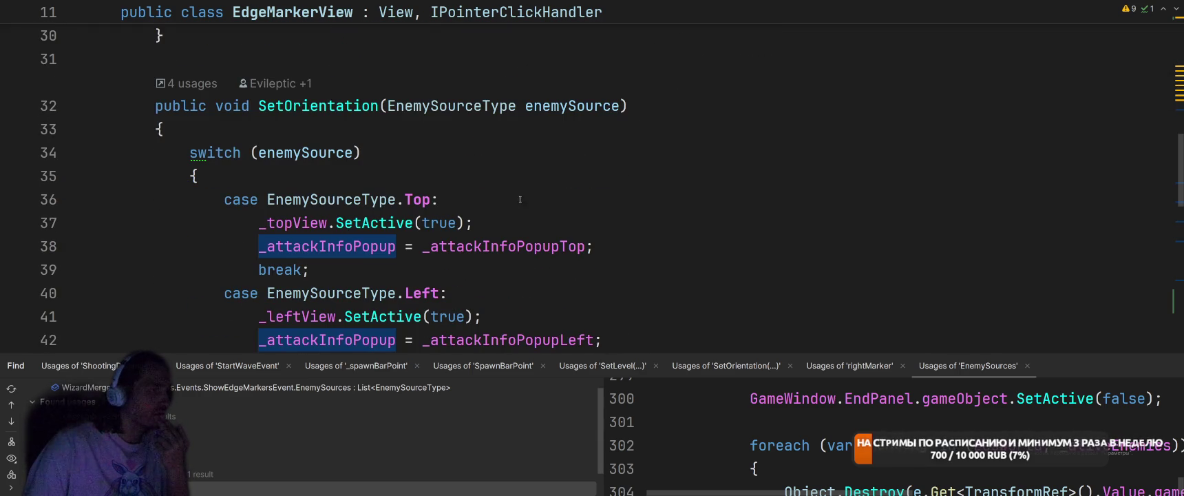
left_click(496, 246, "ctrl")
scroll(667, 225, "down", 4)
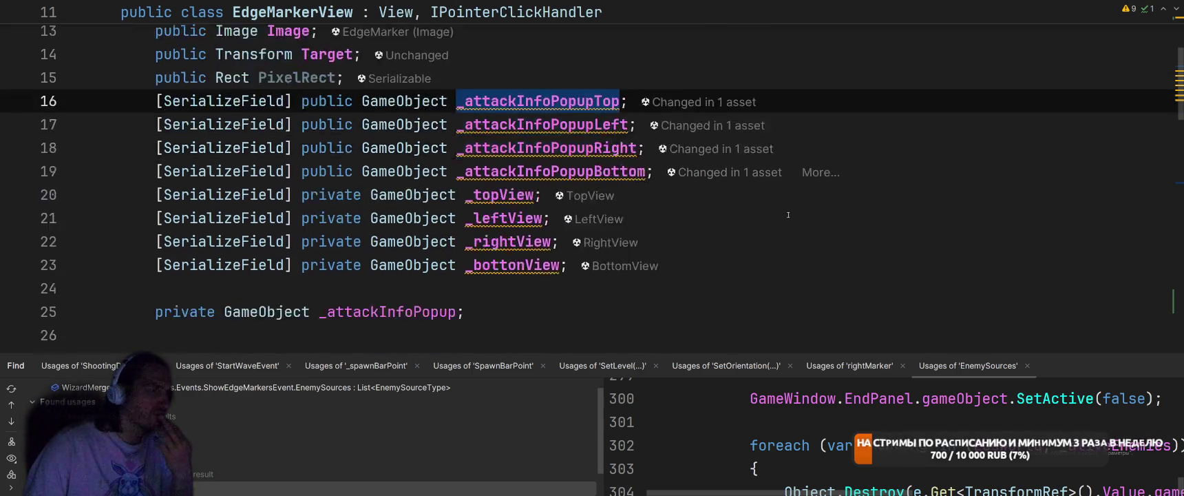
scroll(396, 168, "up", 4)
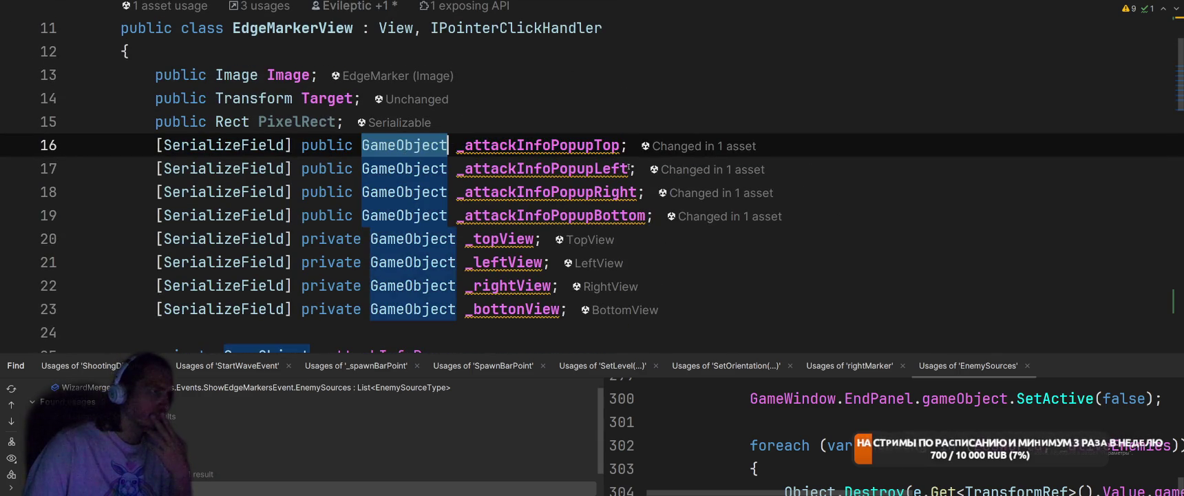
scroll(448, 165, "down", 15)
left_click(625, 160)
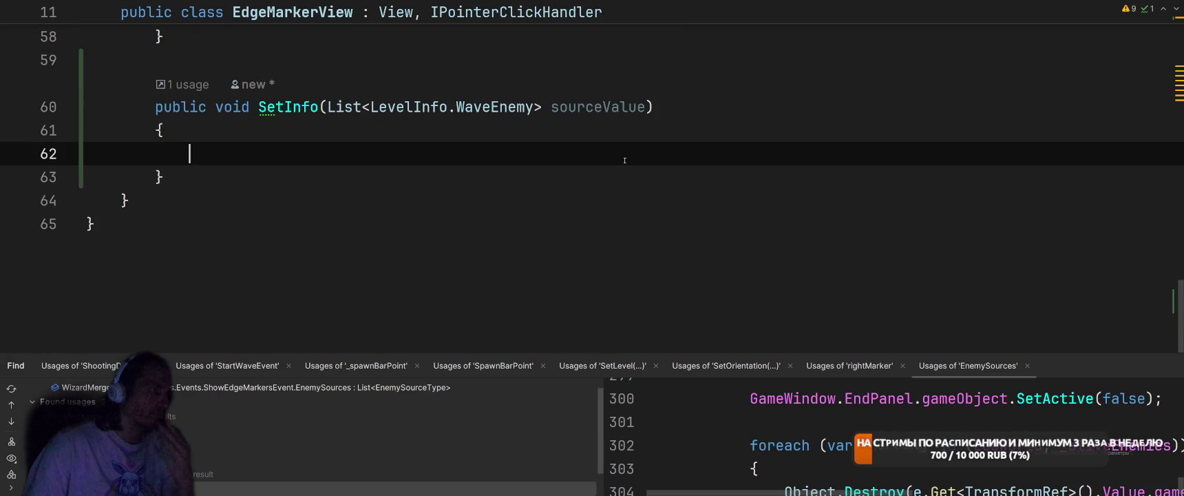
type("at")
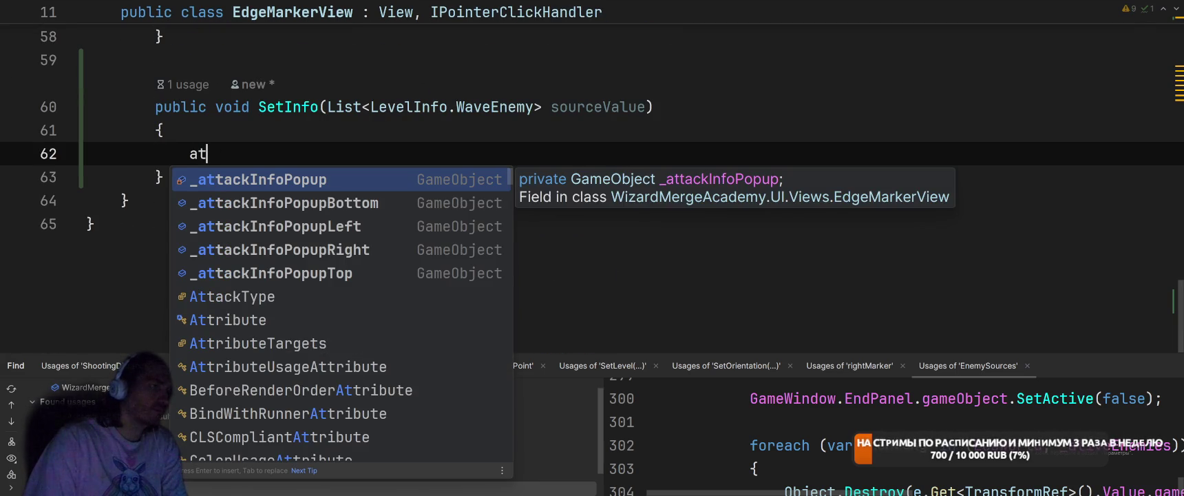
key("BackSpace")
key("BackSpace")
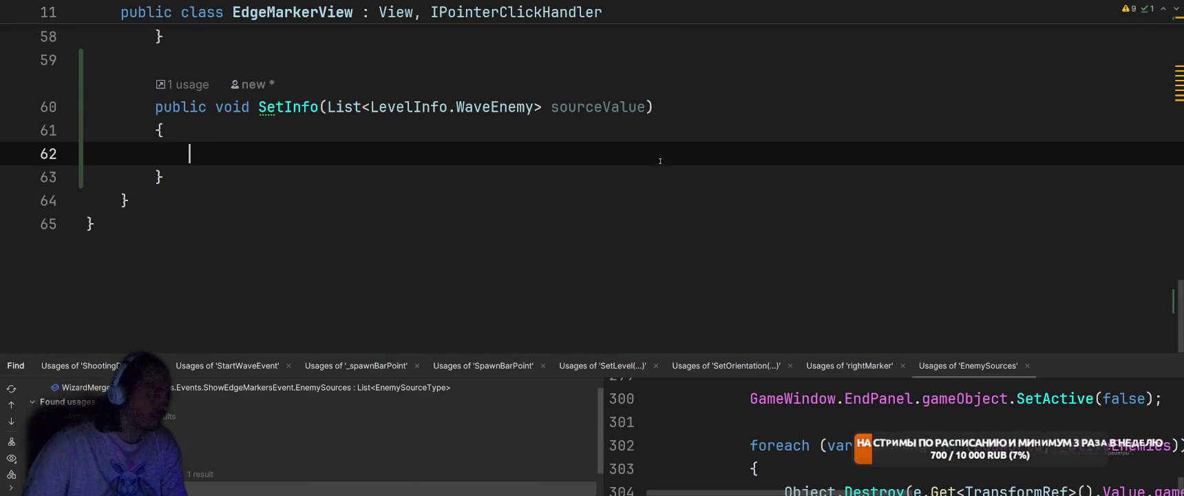
scroll(659, 161, "up", 10)
left_click(310, 177)
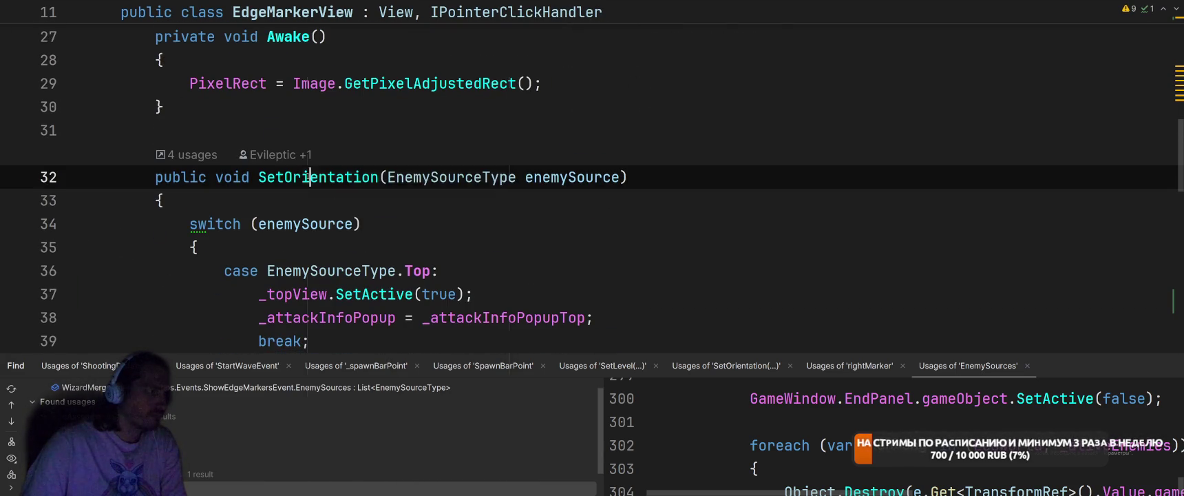
right_click(310, 177)
scroll(760, 229, "down", 10)
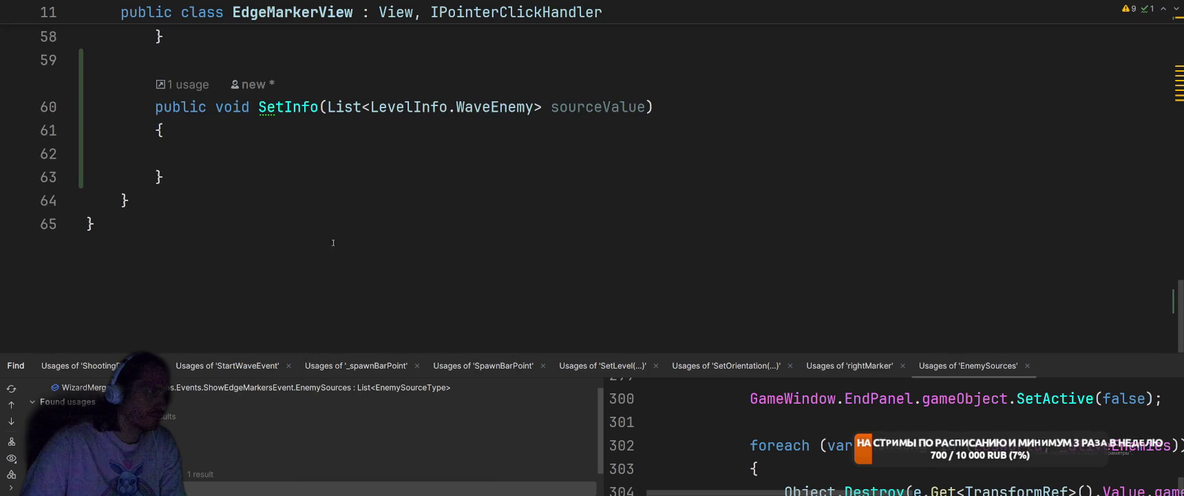
left_click(471, 177)
key("Return")
key("Return")
key("BackSpace")
key("BackSpace")
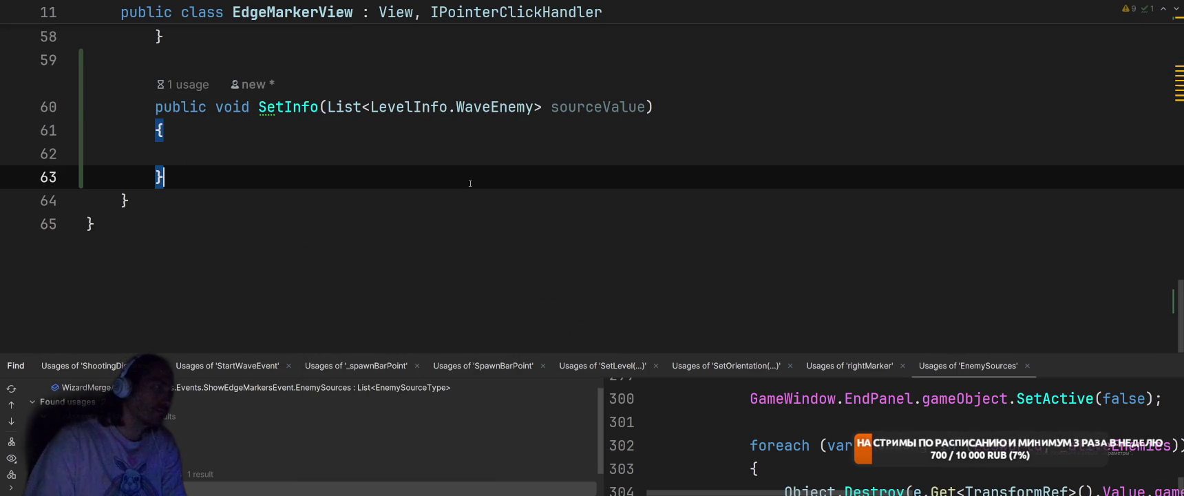
- Declare public class AttackInfoPopup : MonoBehaviour below EdgeMarkerView
key("Down")
key("Return")
key("Return")
type("public class AttackInfoPopup")
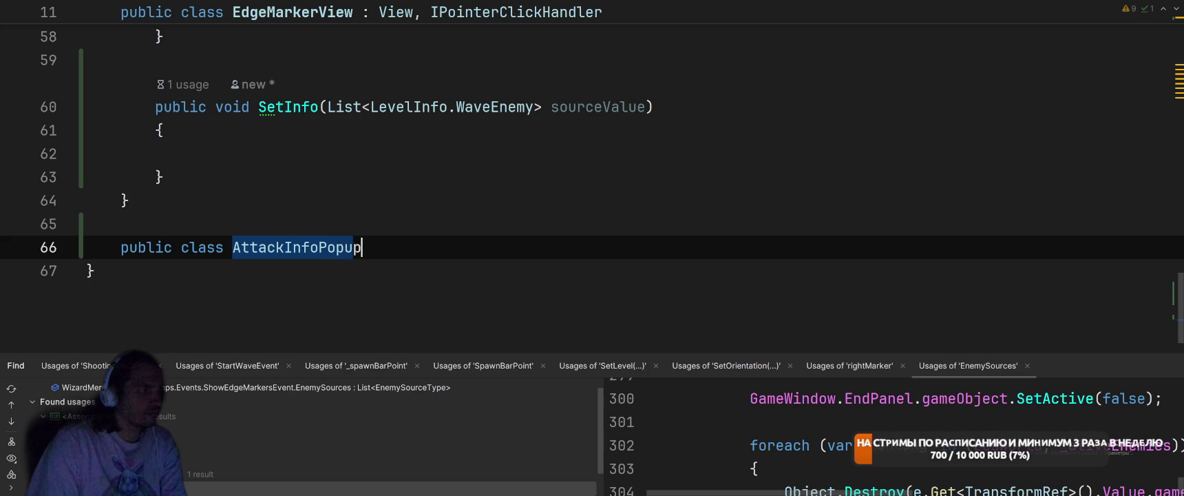
type(" : MonoBehaviour")
key("End")
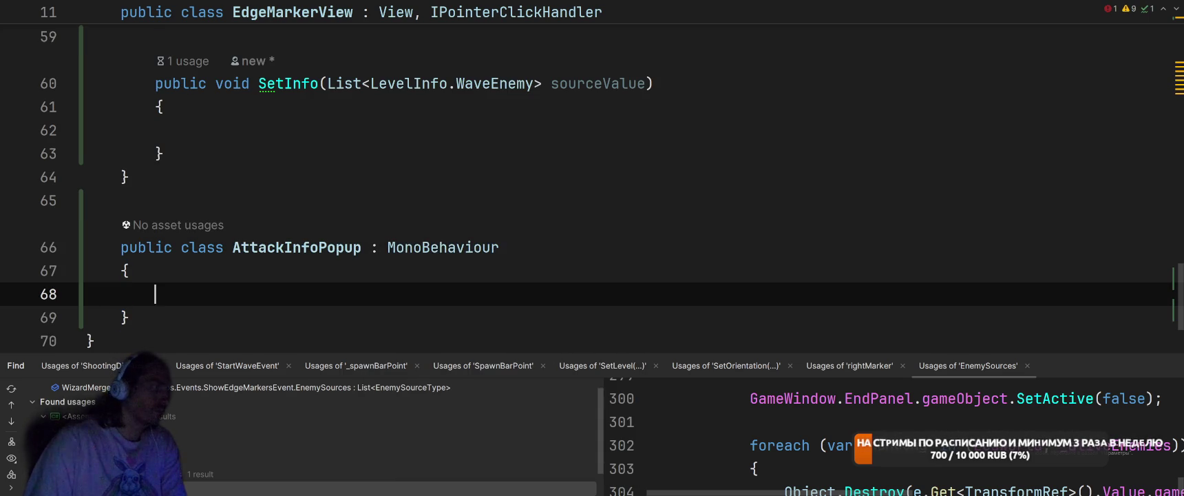
- Give AttackInfoPopup an empty public void Set() method
type("public void Set(")
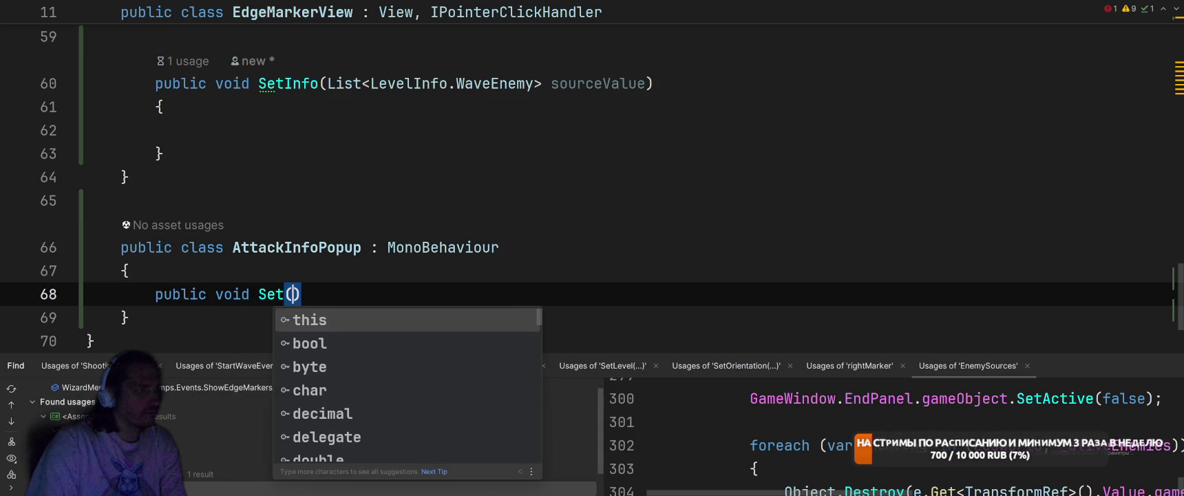
key("Escape")
type("{")
key("Return")
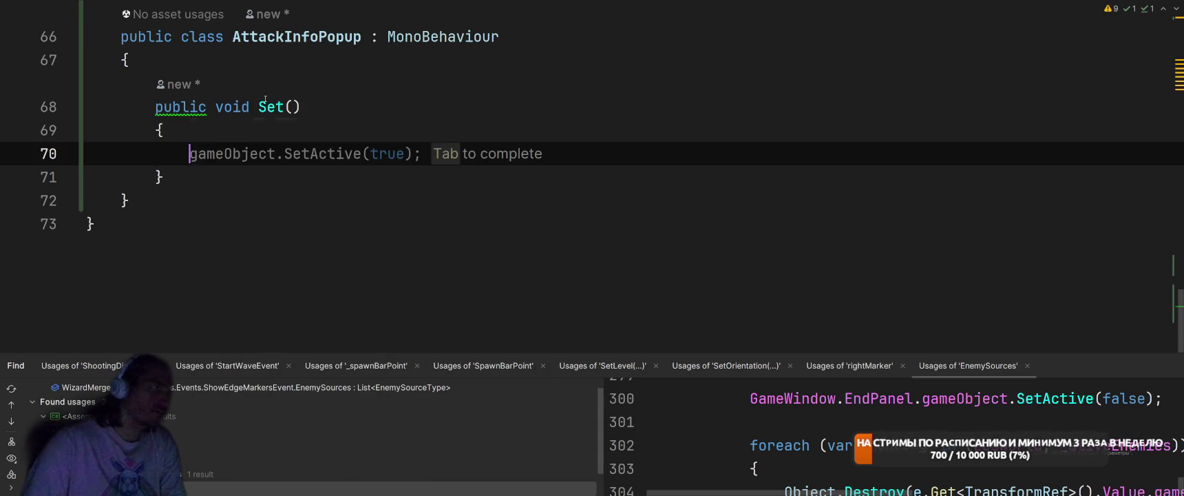
key("ctrl+alt+Left")
key("ctrl+alt+Left")
key("ctrl+alt+Left")
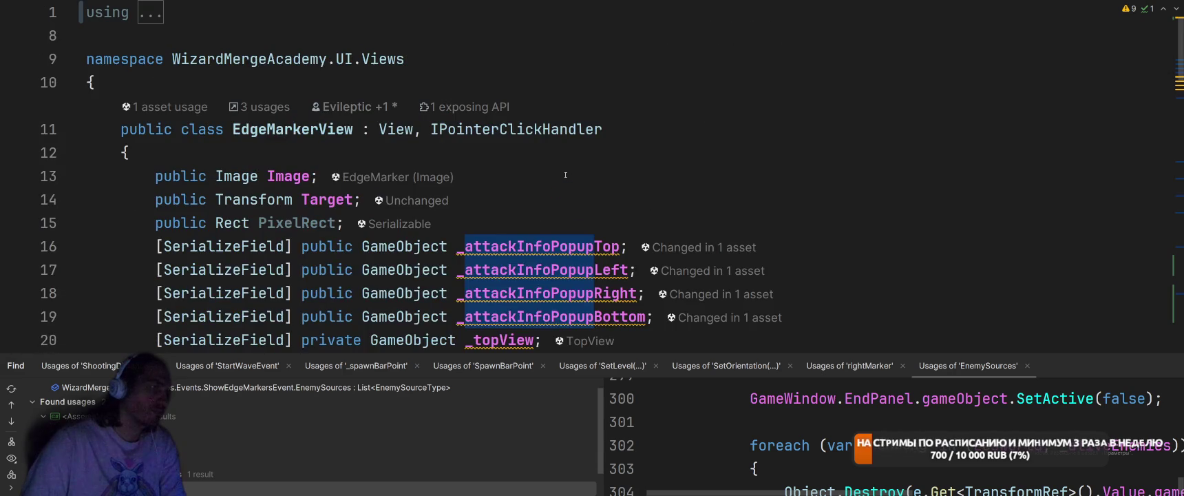
- Change the four popup fields and _attackInfoPopup from GameObject to AttackInfoPopup
double_click(404, 245)
type("AttackInfoPopup")
double_click(404, 269)
type("AttackInfoPopup")
double_click(404, 293)
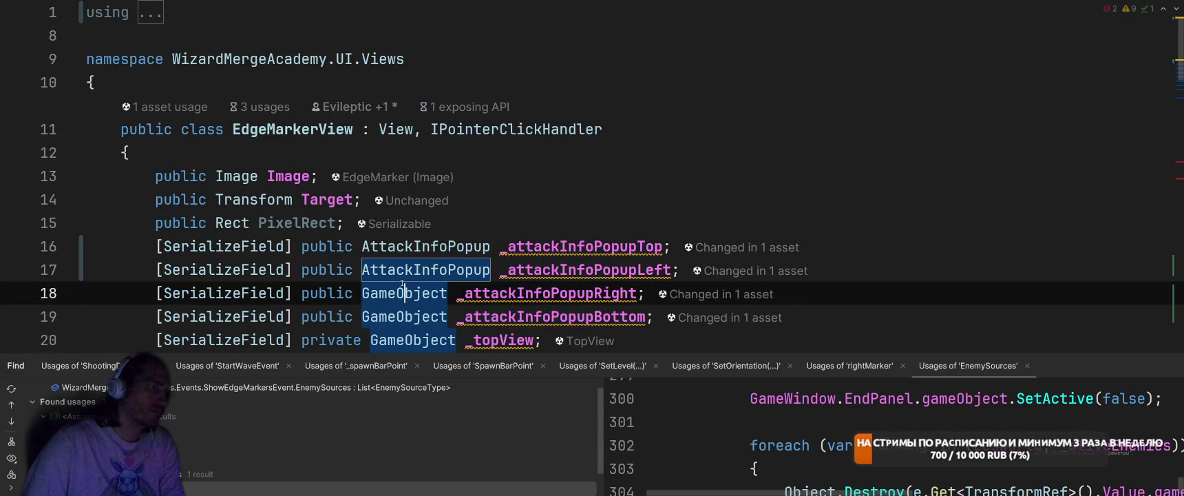
type("AttackInfoPopup")
double_click(404, 316)
type("AttackInfoPopup")
scroll(404, 316, "down", 4)
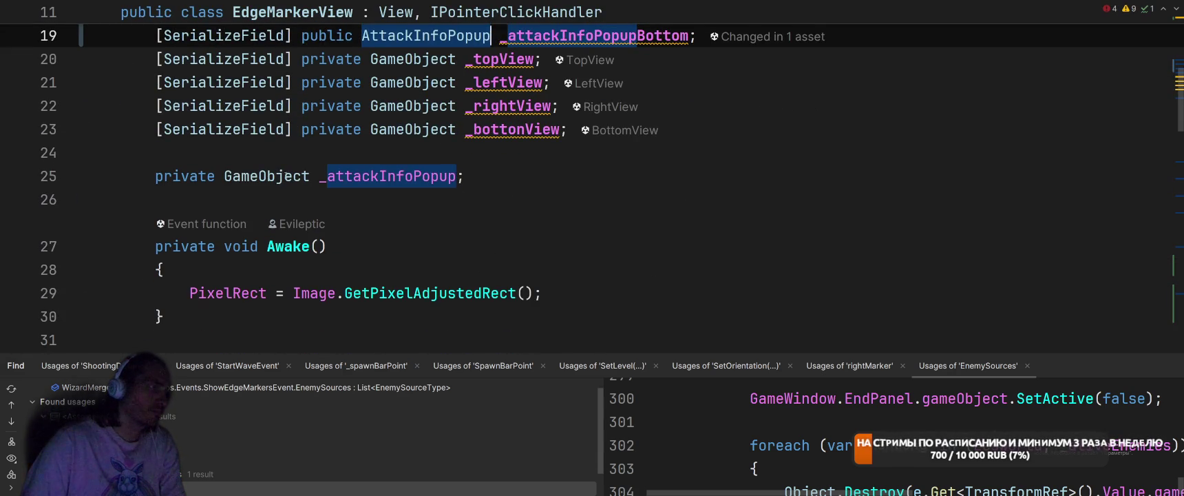
double_click(255, 175)
type("AttackInfoPopup")
scroll(627, 232, "down", 15)
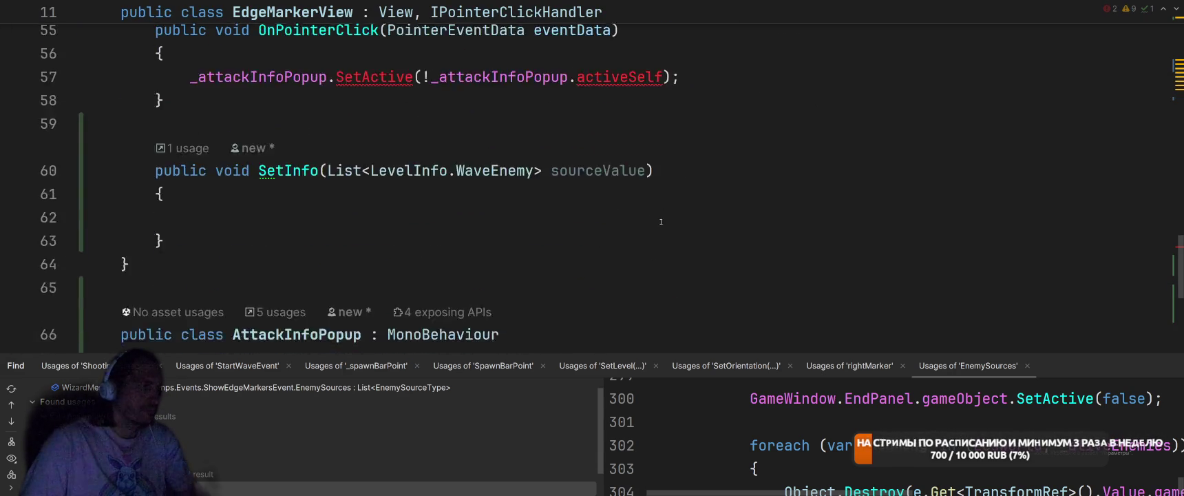
- Make OnPointerClick toggle _attackInfoPopup.gameObject using gameObject.activeSelf
scroll(647, 225, "up", 4)
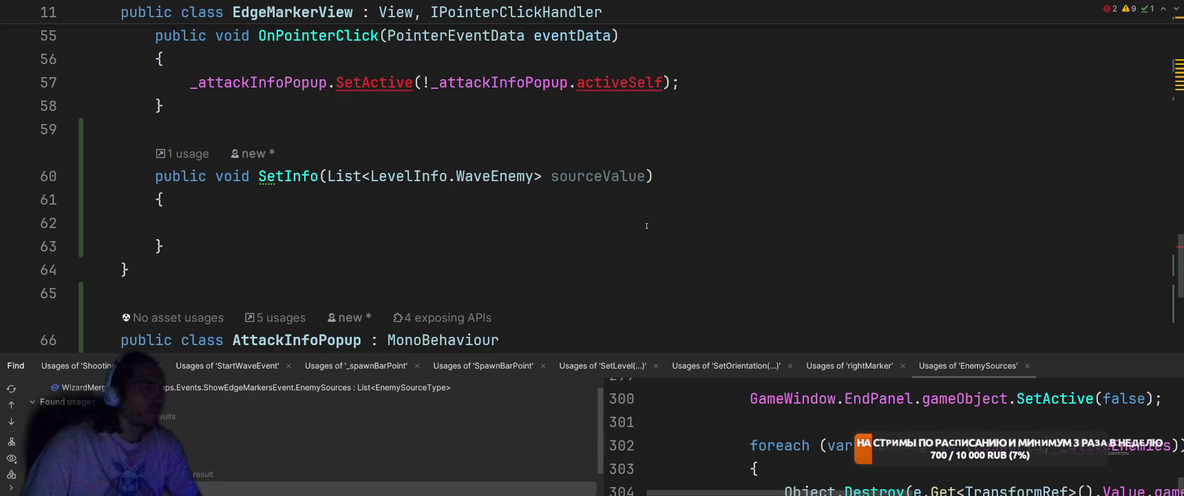
scroll(646, 225, "up", 2)
left_click(328, 223)
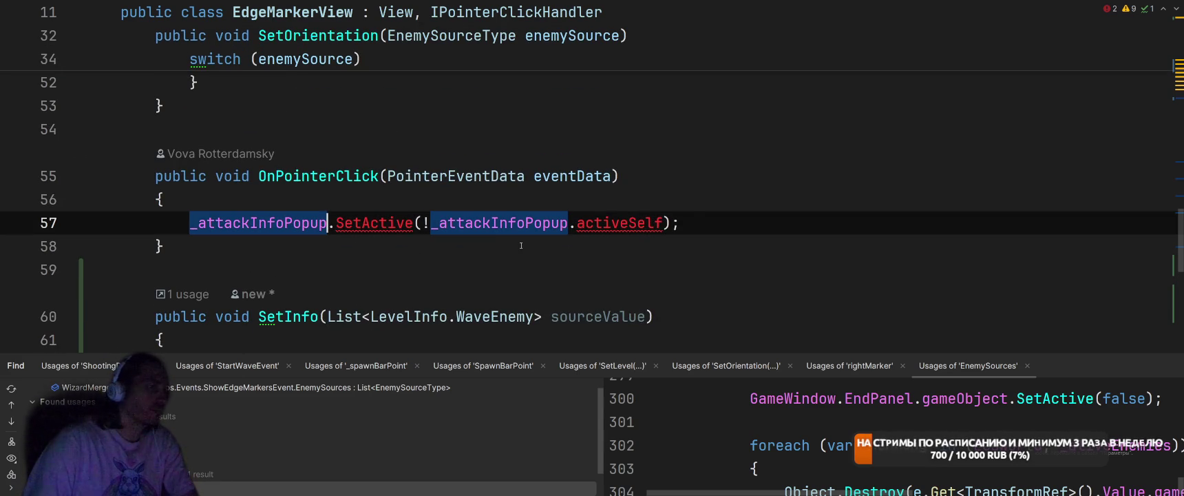
type(".ga")
key("Return")
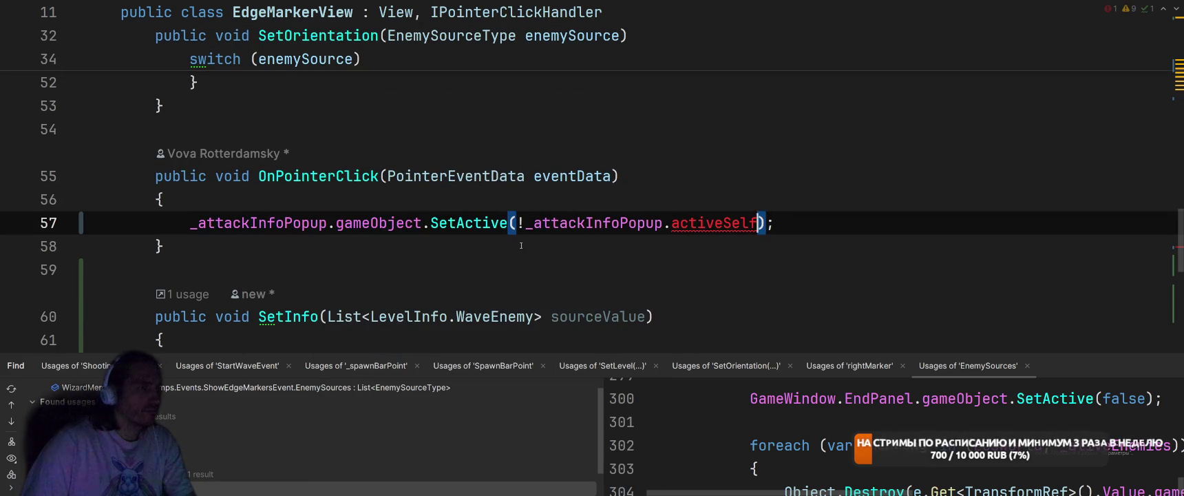
key("ctrl+Left")
key("ctrl+Left")
type(".ga")
key("Return")
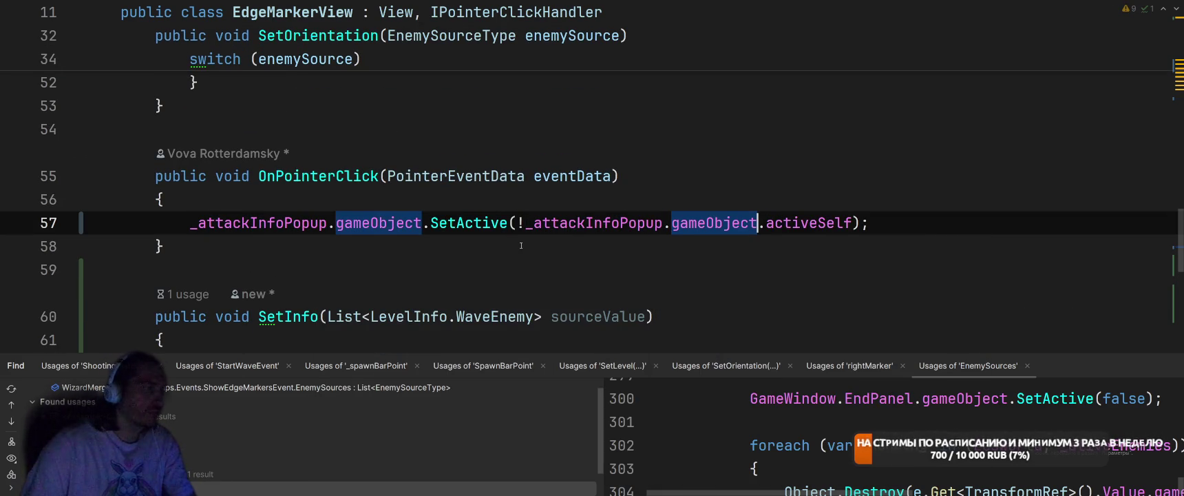
- Move the AttackInfoPopup class into its own AttackInfoPopup.cs file
scroll(694, 196, "down", 5)
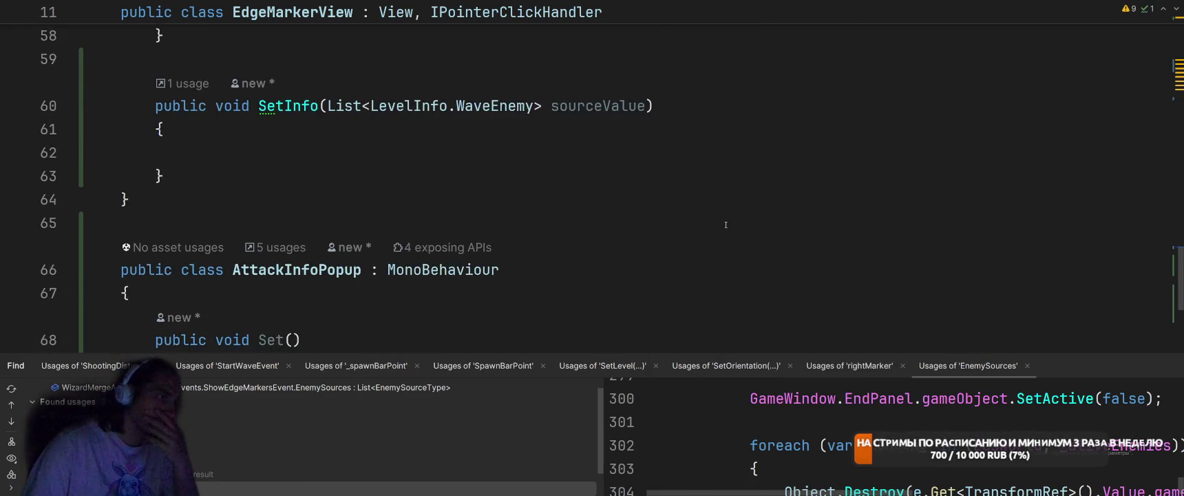
left_click(528, 159)
scroll(527, 159, "up", 2)
left_click(276, 199)
key("ctrl+w")
key("alt+Return")
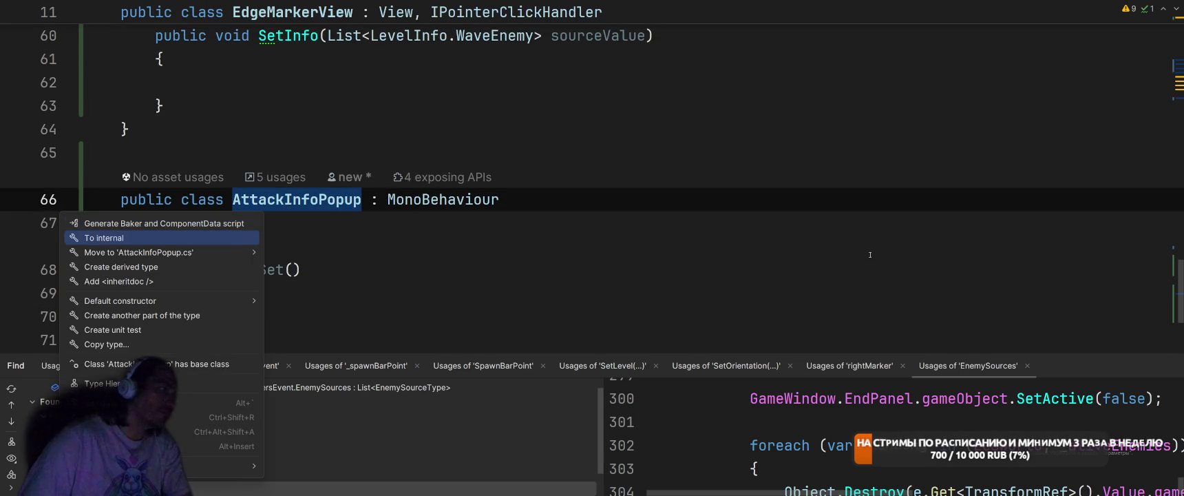
key("Down")
key("Return")
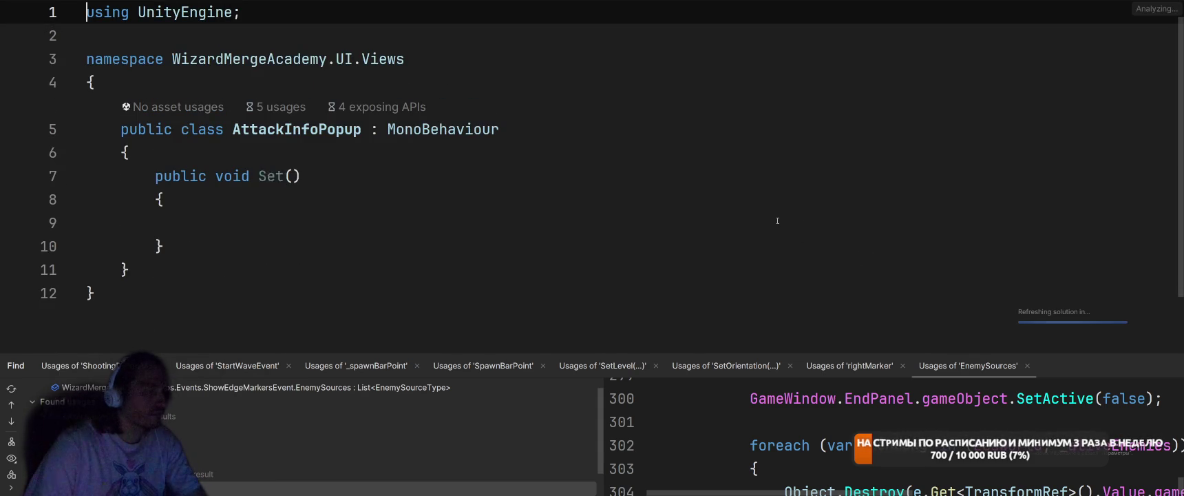
key("ctrl+alt+Left")
scroll(688, 221, "up", 4)
- Write '_attackInfoPopup.Set();' inside the empty SetInfo method
scroll(551, 219, "down", 3)
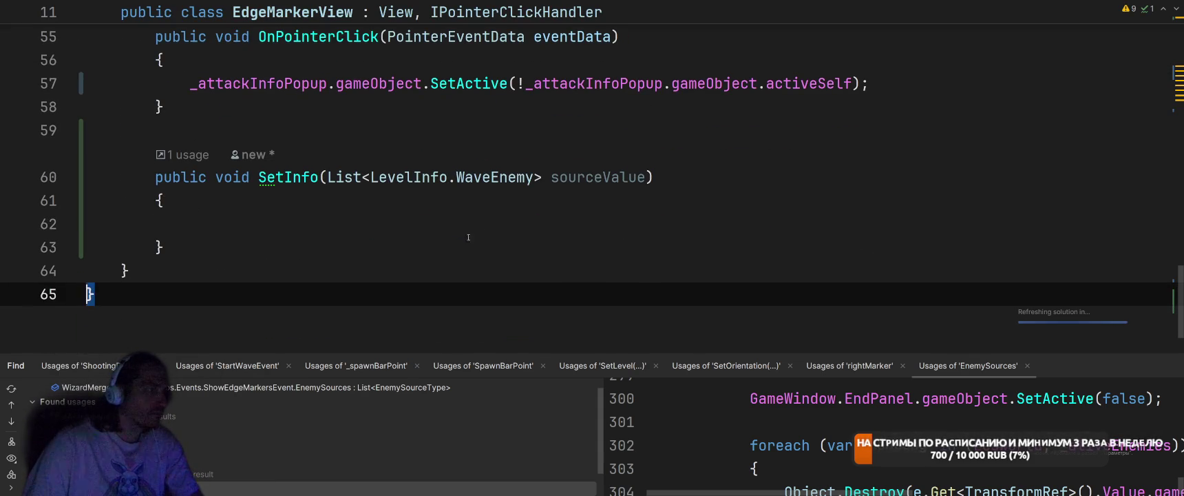
left_click(490, 217)
type("_at")
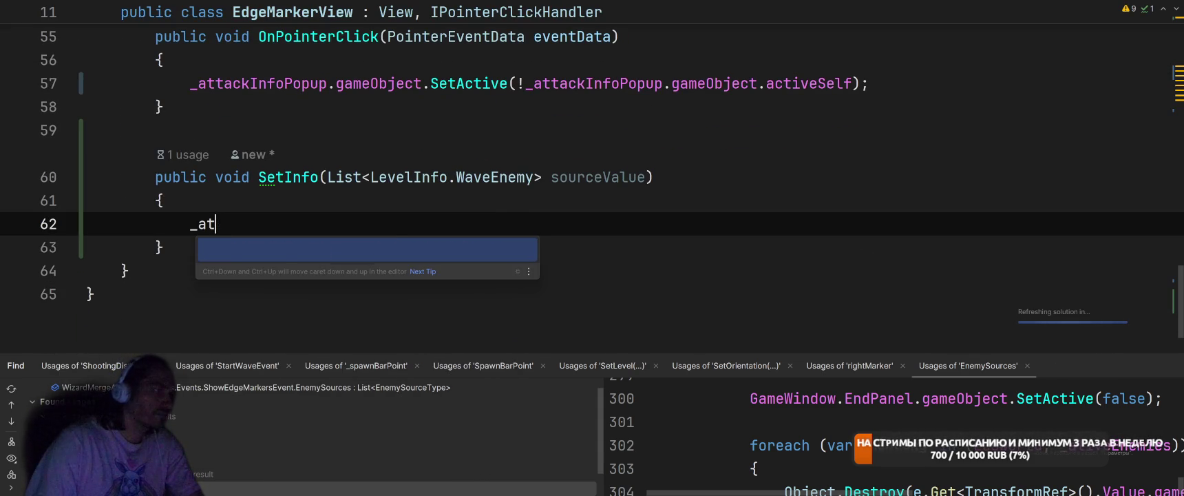
key("Return")
type(".Set")
key("Return")
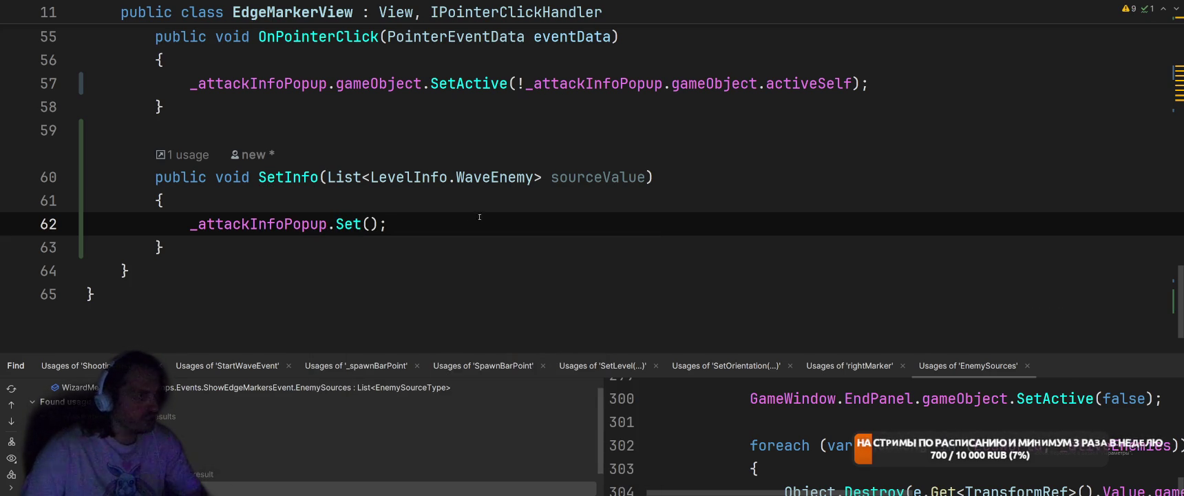
- Jump to the Set method's declaration, then switch to the Unity Editor
left_click(348, 224, "ctrl")
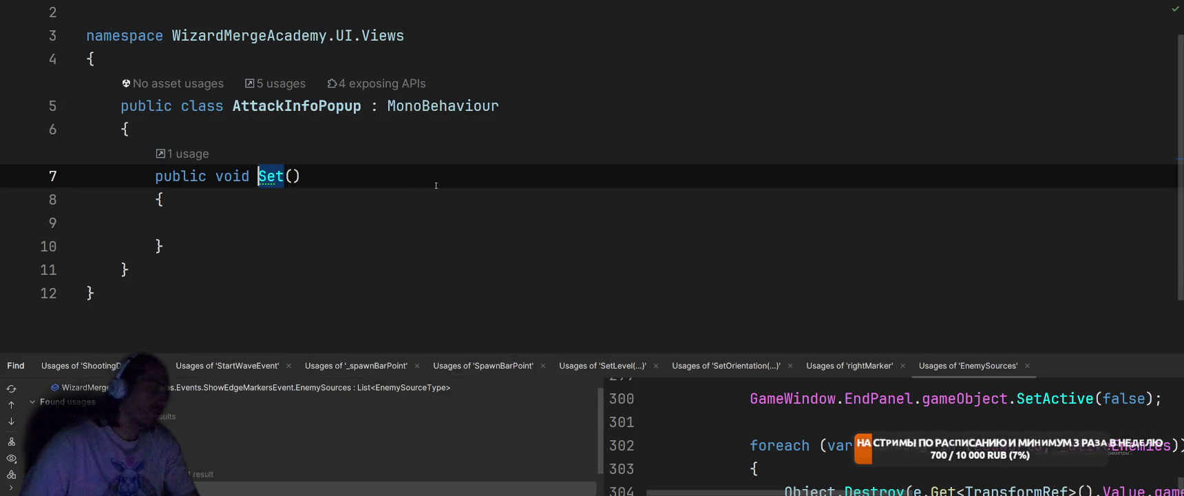
key("Up")
key("Down")
key("Right")
key("Right")
key("Right")
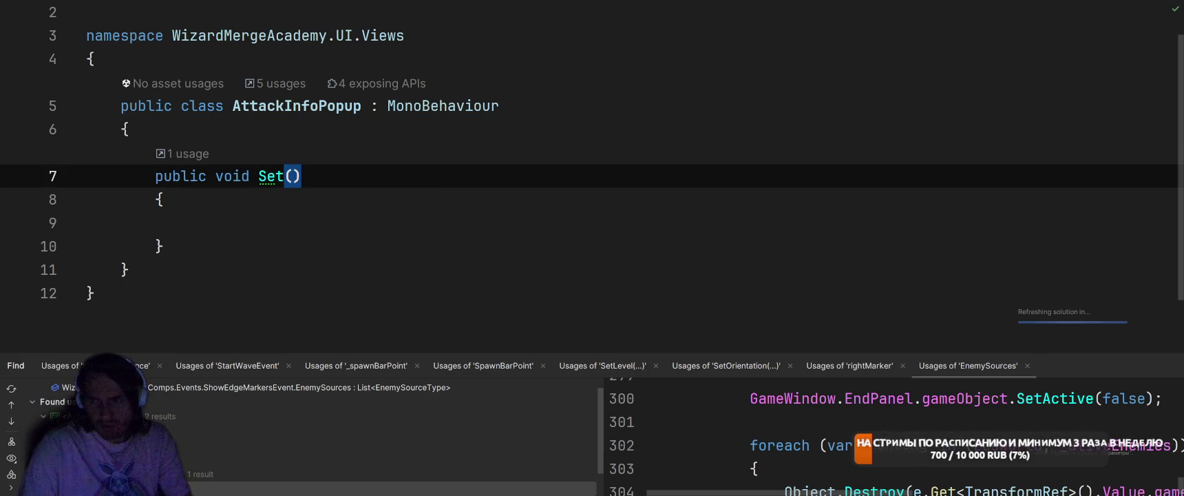
key("alt+Tab")
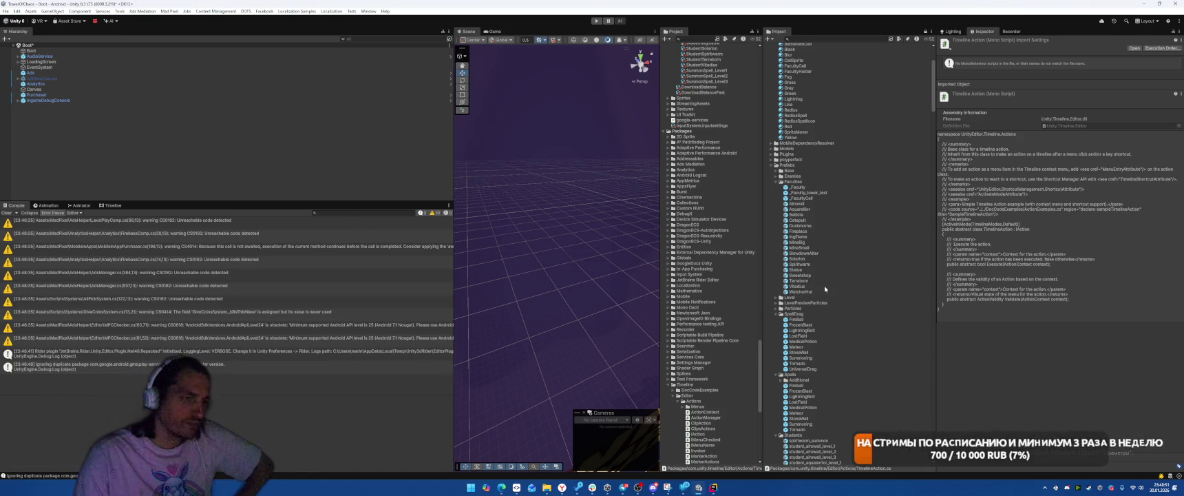
- Collapse the Prefabs, SO, Sprites, Materials and Packages folders in the Project tree
left_click(774, 166)
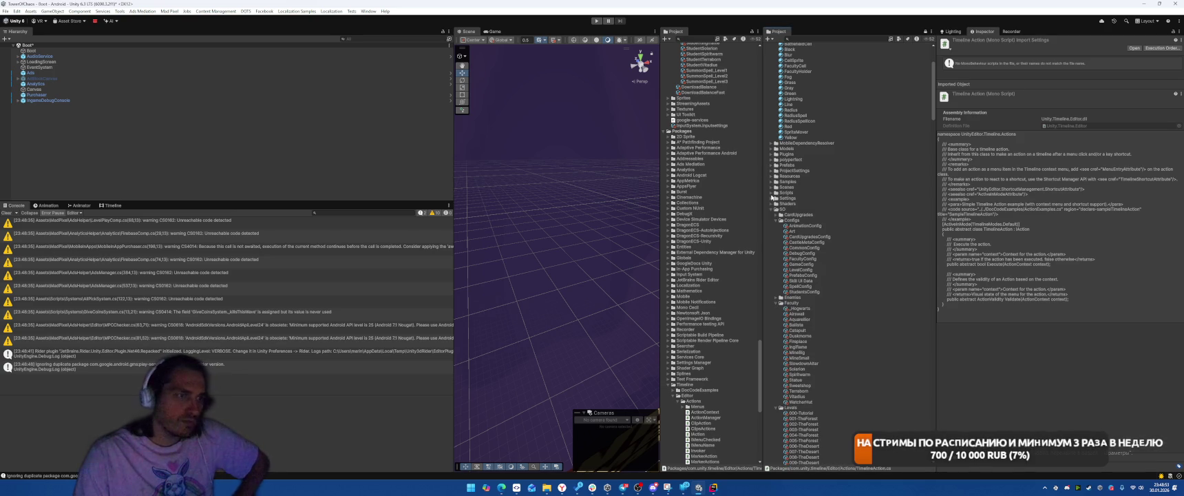
left_click(770, 210)
left_click(772, 214)
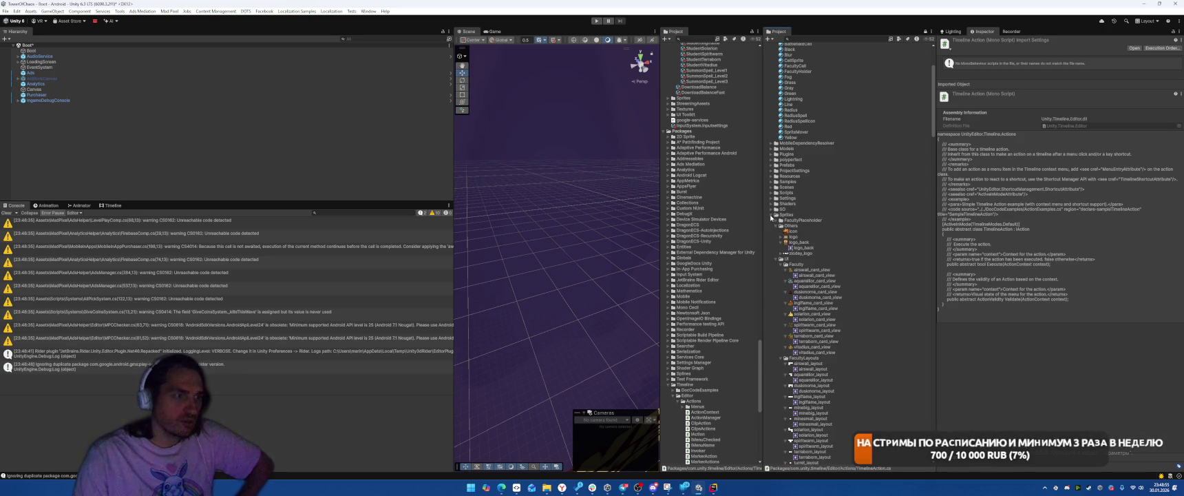
left_click(772, 214)
scroll(880, 267, "up", 5)
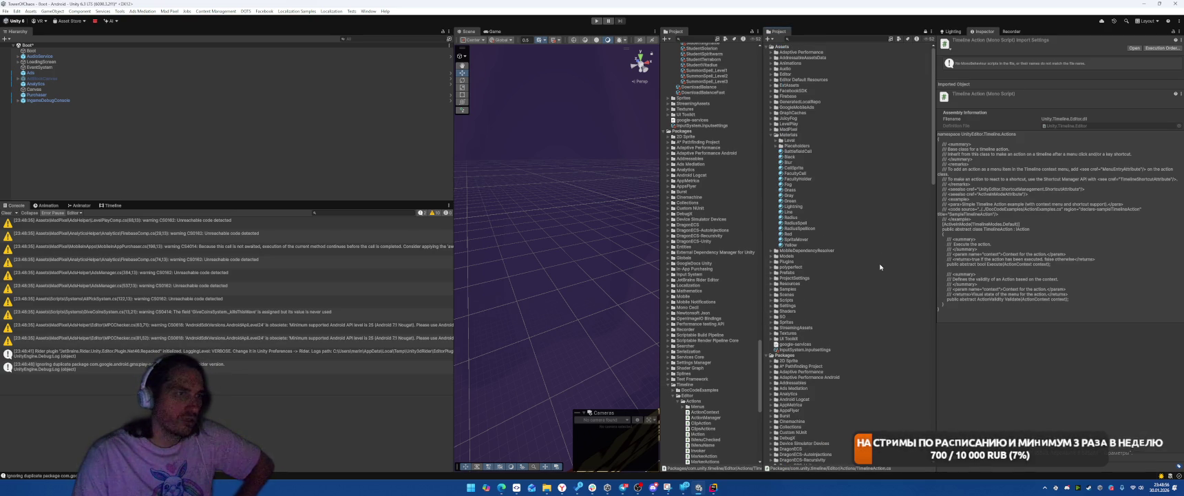
left_click(770, 134)
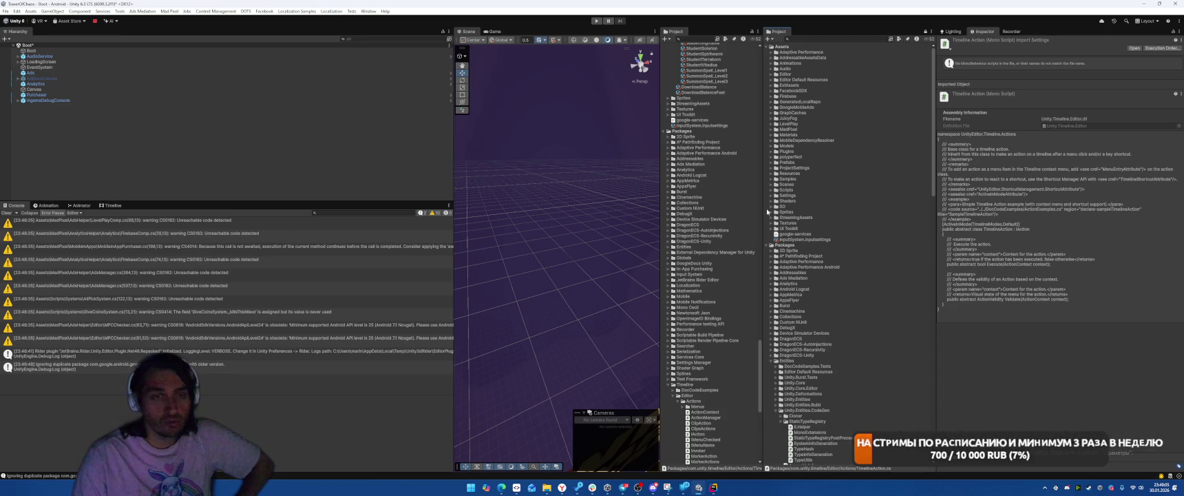
left_click(771, 245)
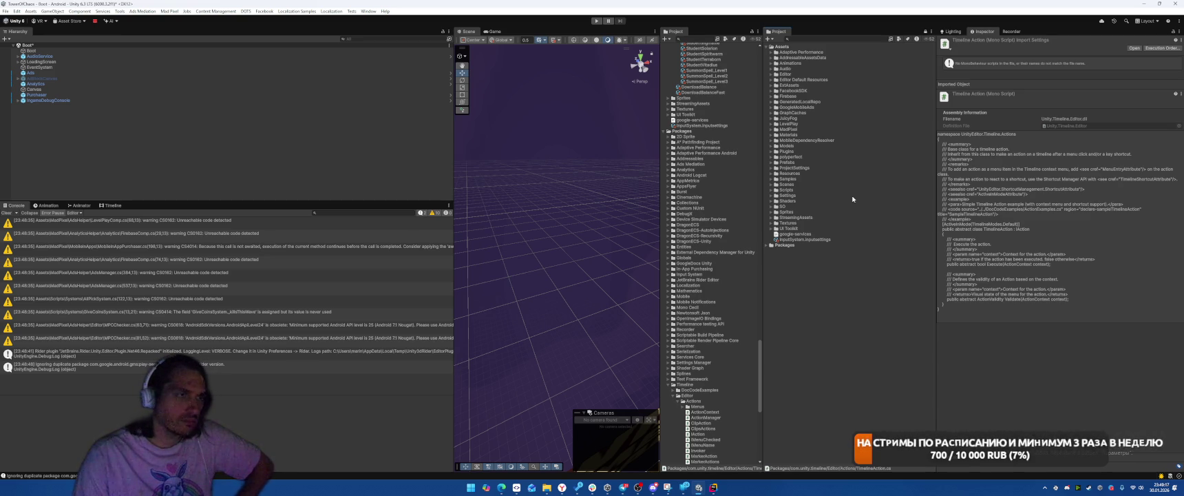
- Expand the Prefabs folder and its Enemies subfolder to list the enemy prefabs
left_click(770, 163)
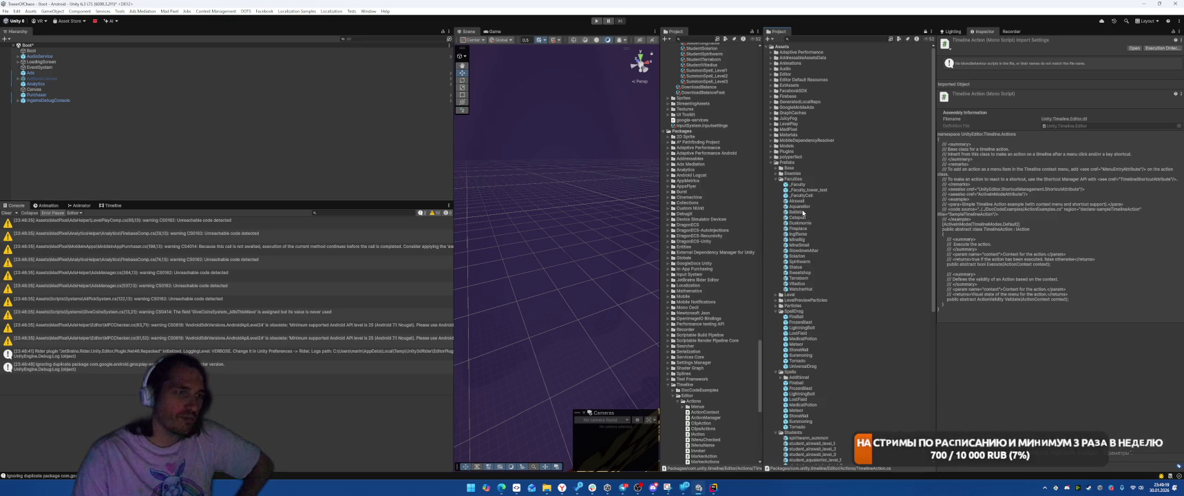
scroll(802, 209, "down", 10)
scroll(861, 230, "up", 5)
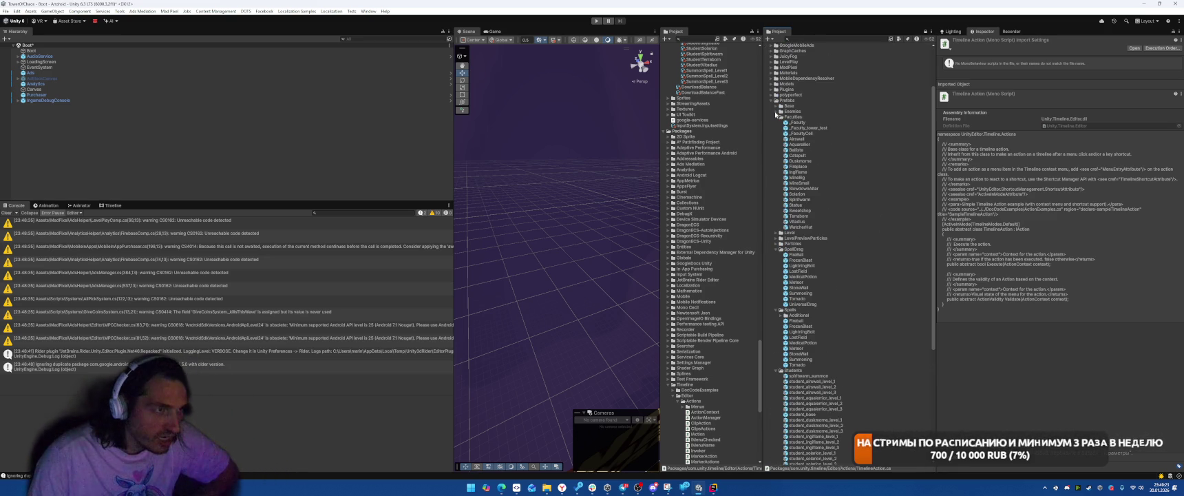
left_click(775, 112)
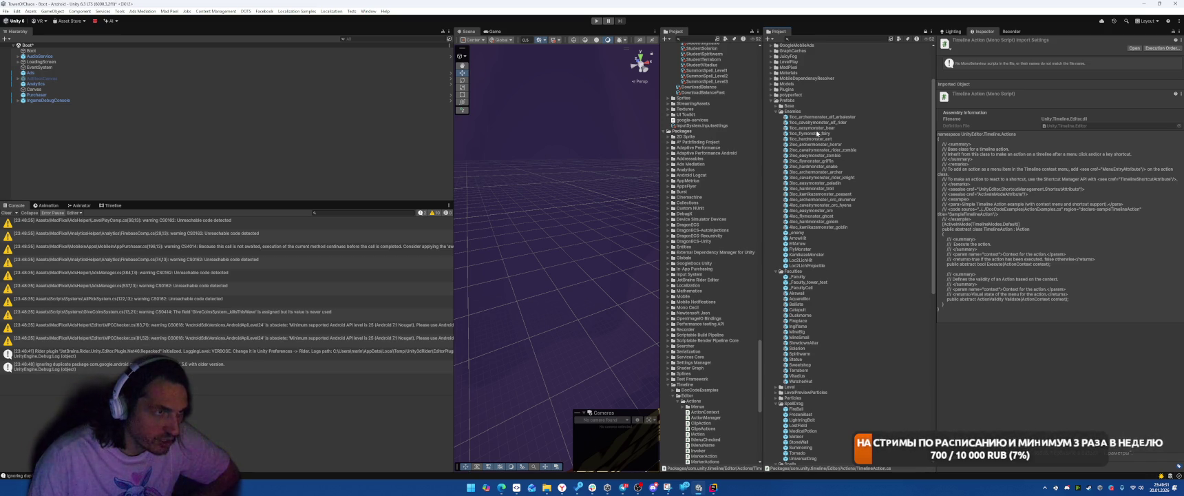
- Back in Rider, give Set the parameters int archer, int cavalry, int flying, int kamikadze, int easy
key("alt+Tab")
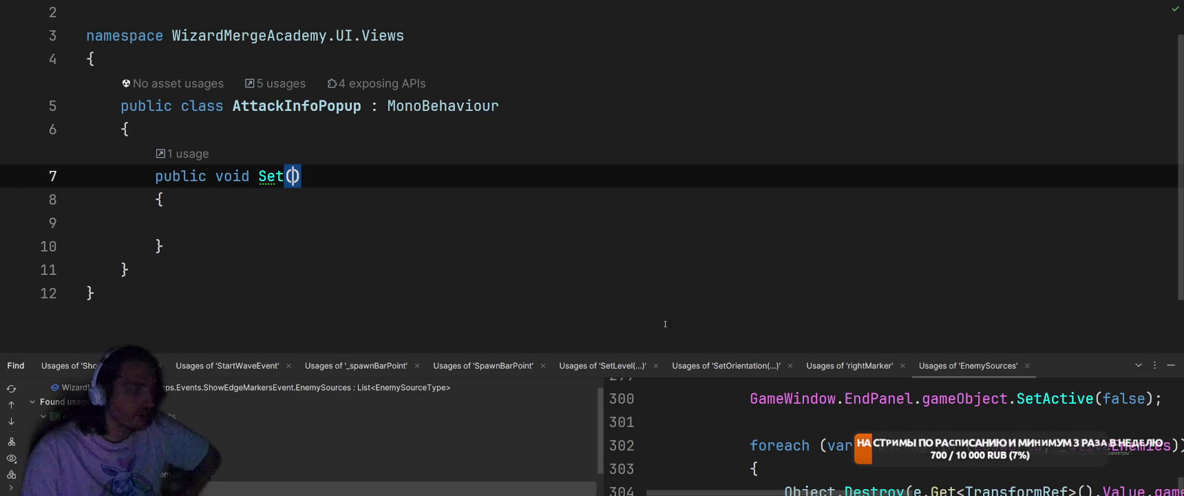
type("int ar")
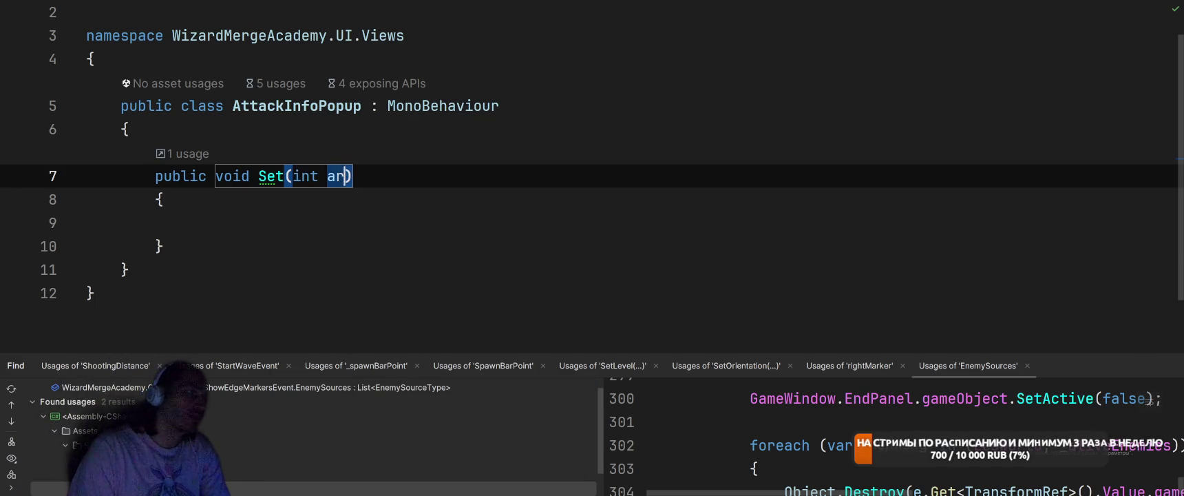
type("cher, int ")
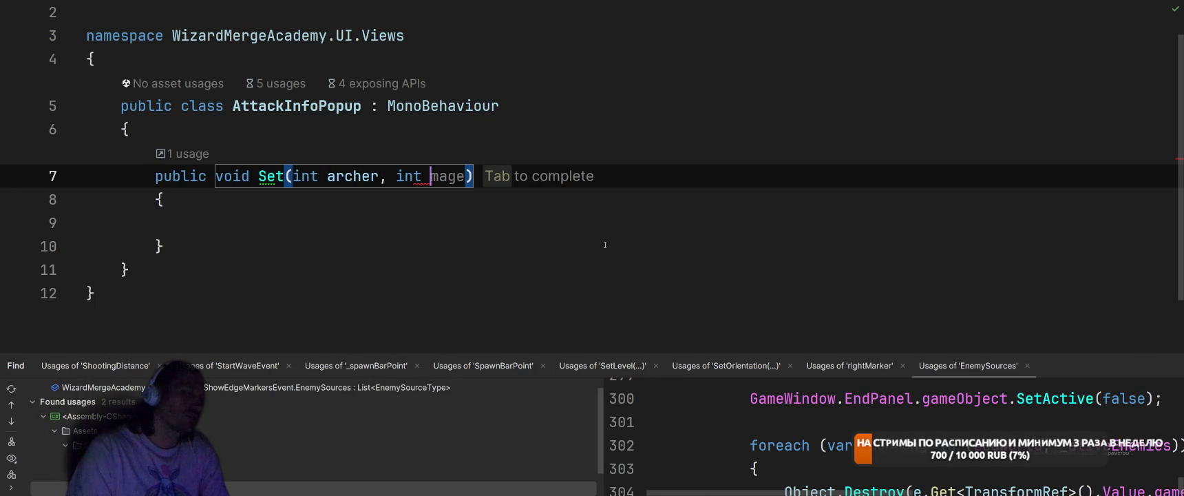
type("cavalrty,")
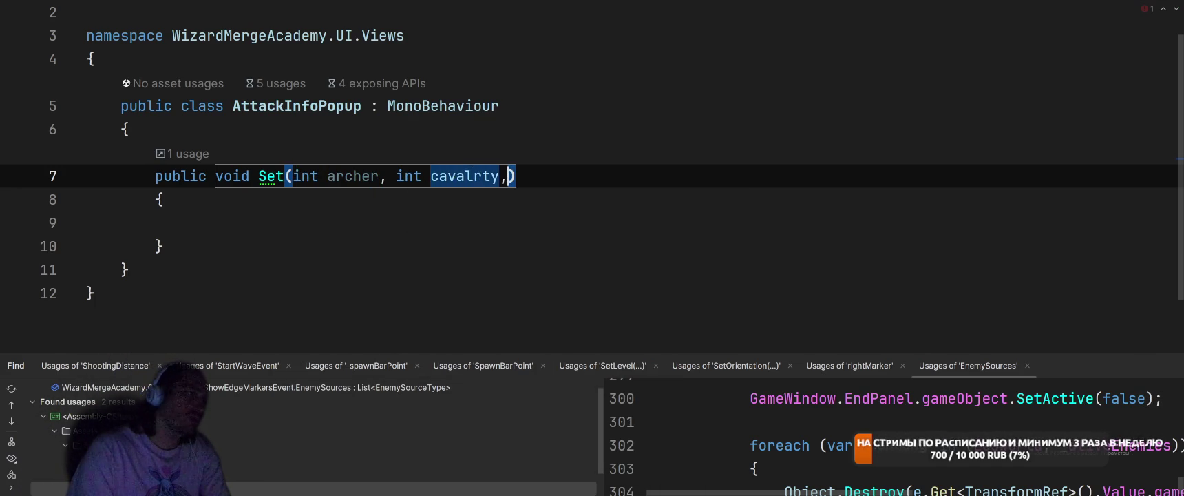
key("BackSpace")
key("BackSpace")
key("BackSpace")
type("y, int fly")
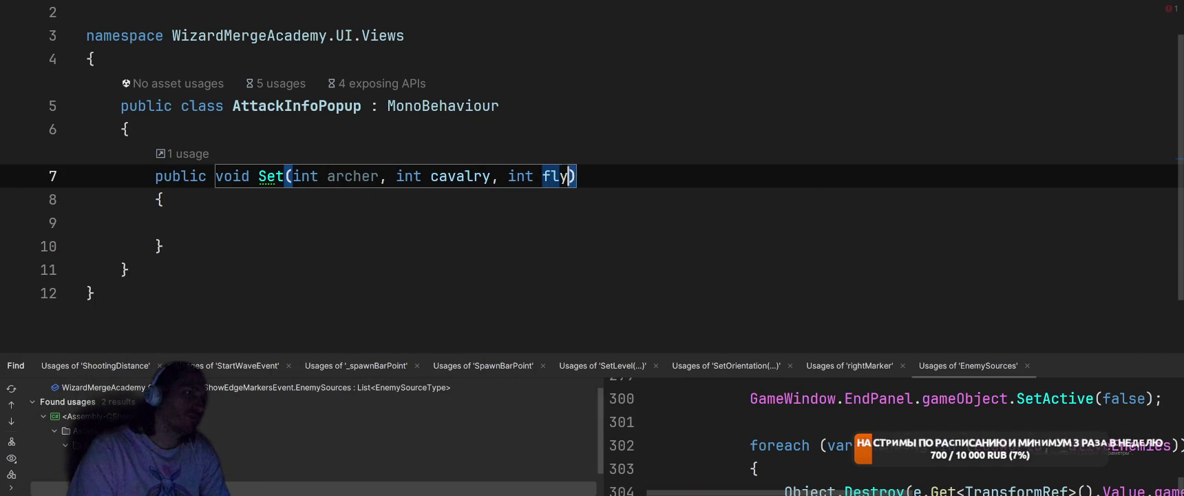
type("ing, int kami")
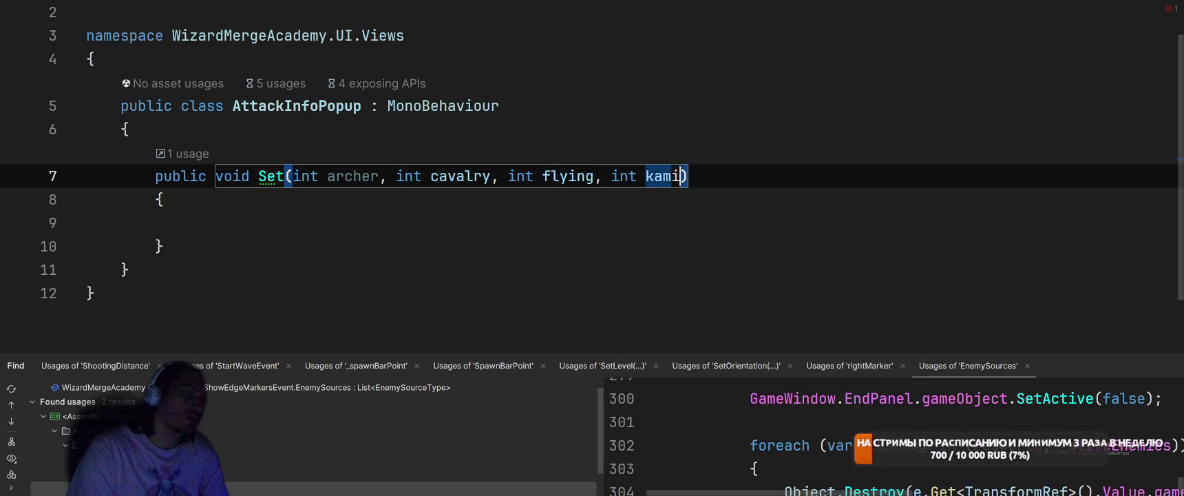
type("kadze,")
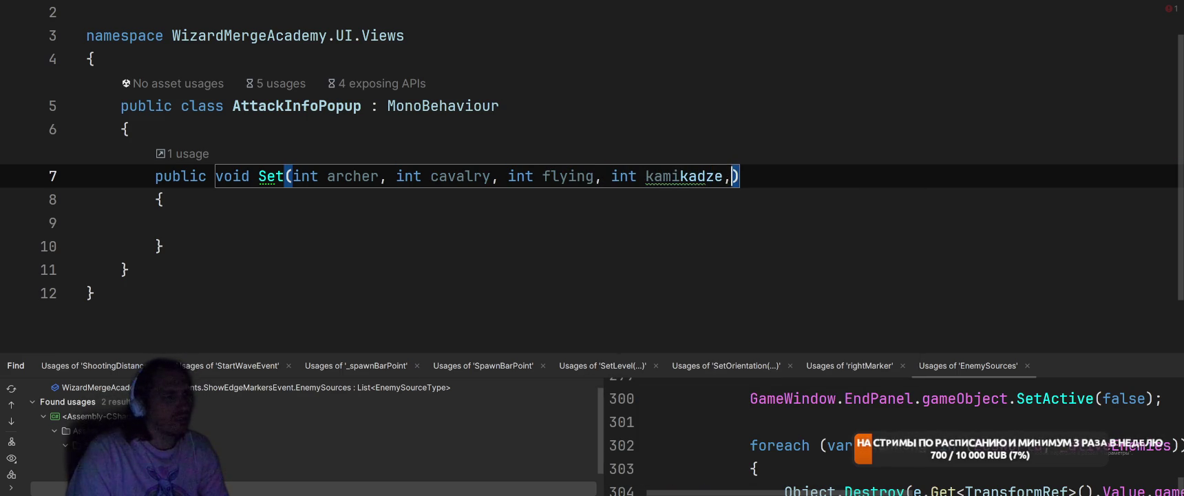
type(" int eas")
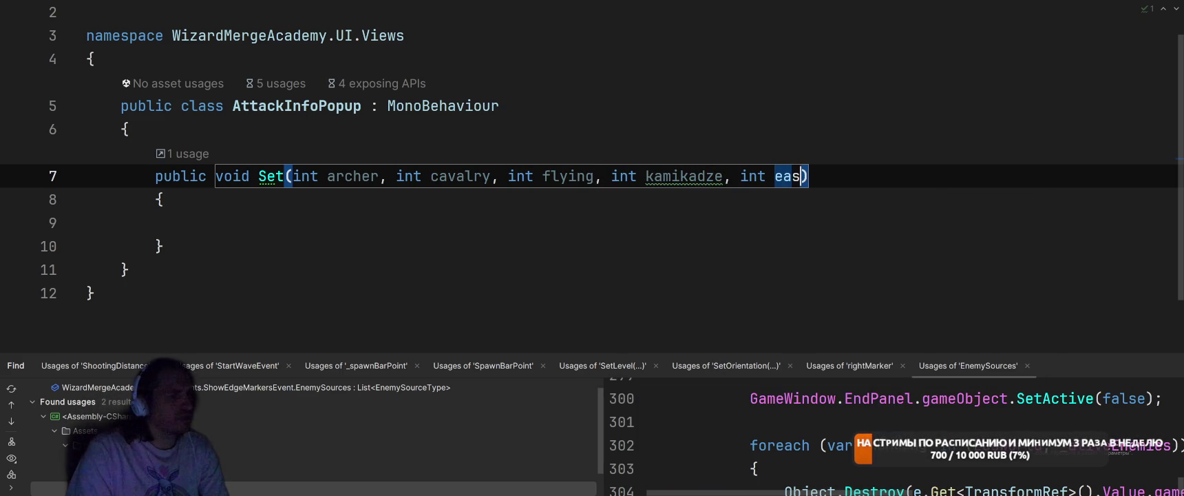
type("y")
key("Up")
key("Up")
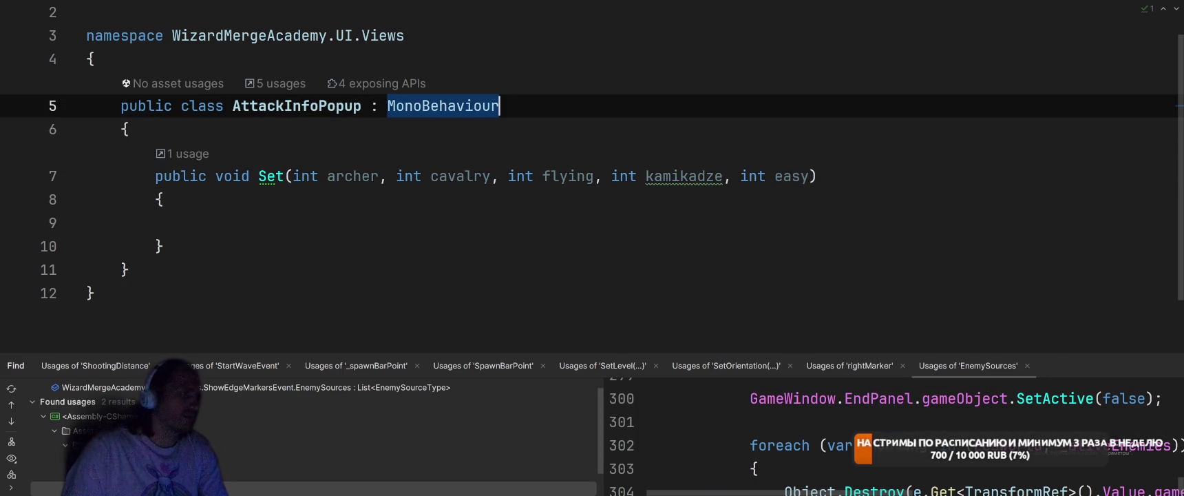
key("Down")
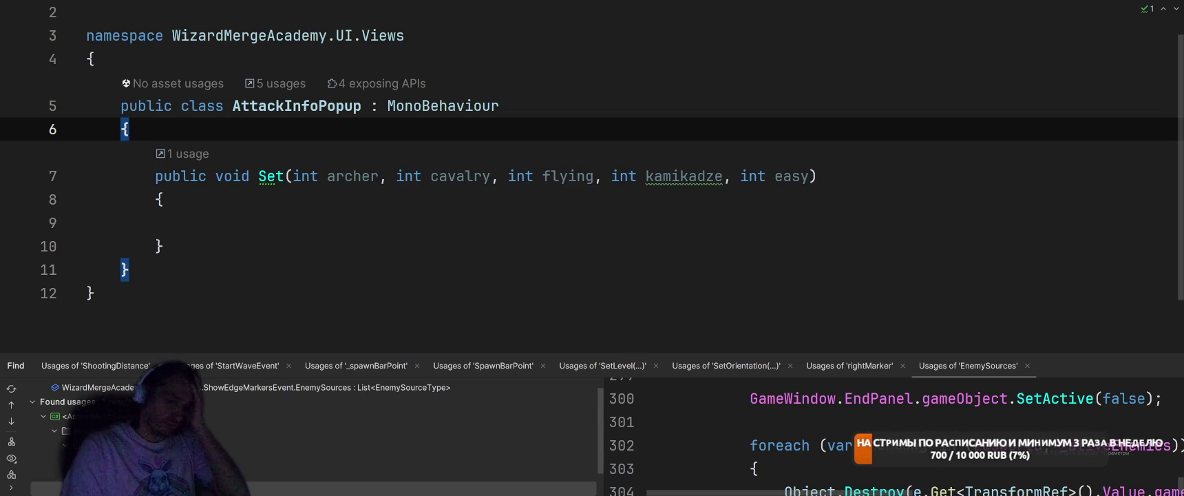
- Declare a nested Pair class marked with the [Serializable] attribute
key("Return")
key("BackSpace")
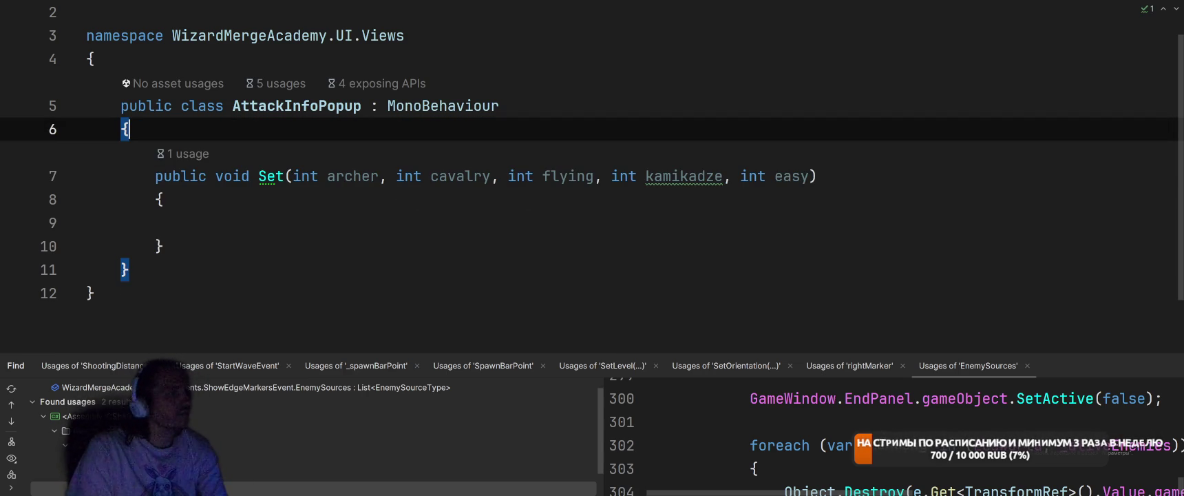
key("Return")
type("public c")
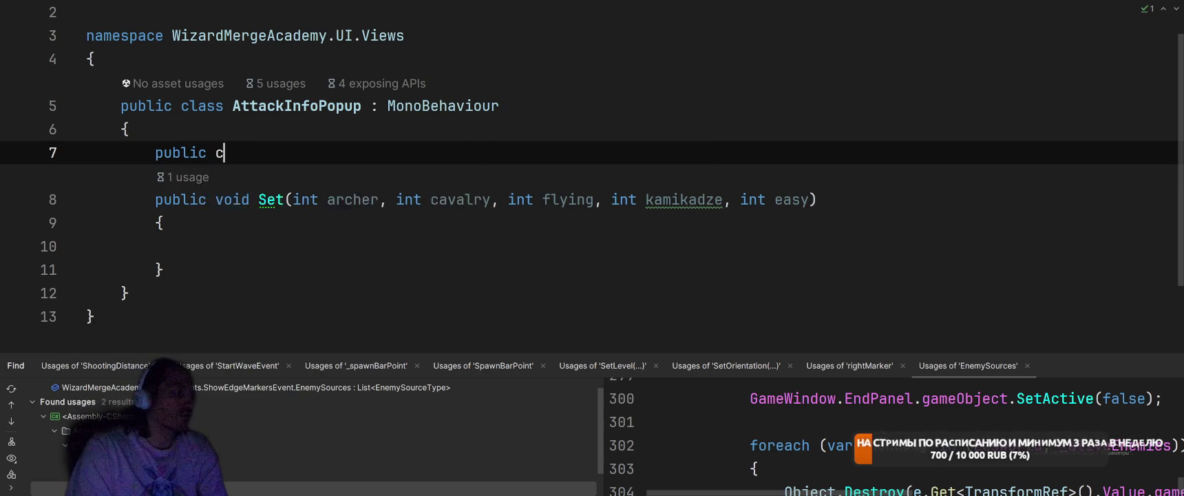
type("lass Pair")
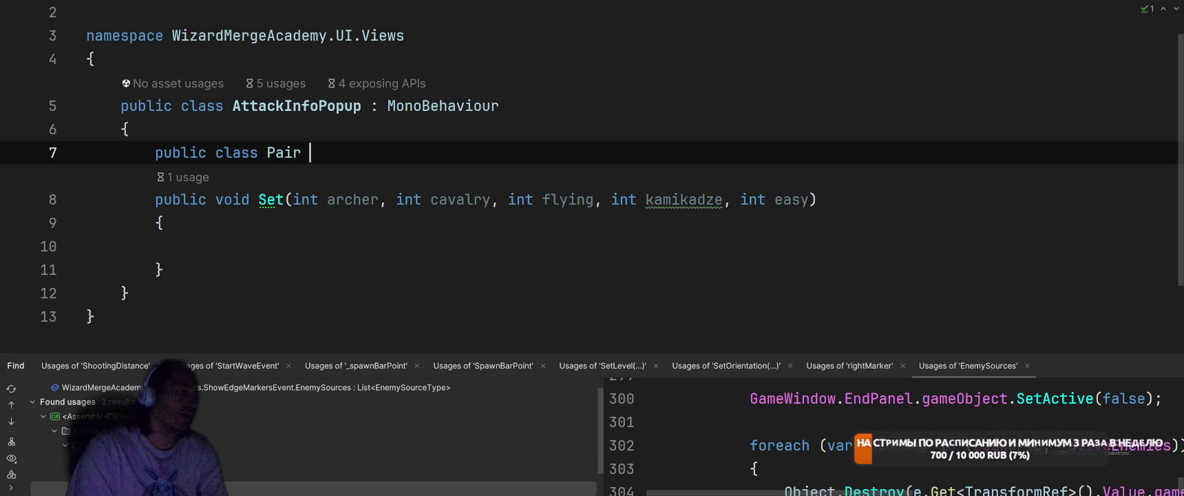
type("{")
key("Return")
key("ctrl+alt+Return")
type("[Seria")
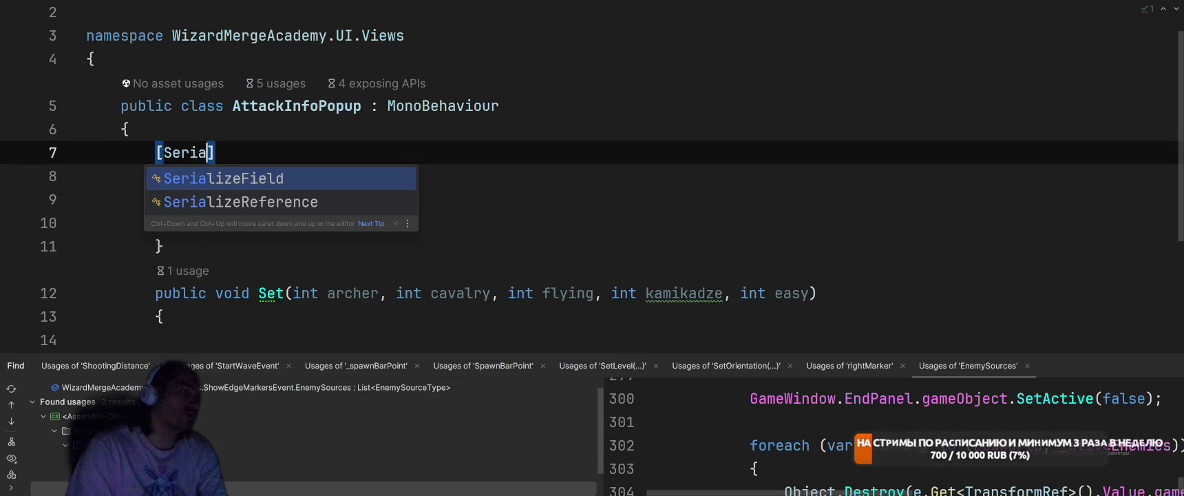
key("Down")
key("Down")
key("Down")
key("Down")
key("Return")
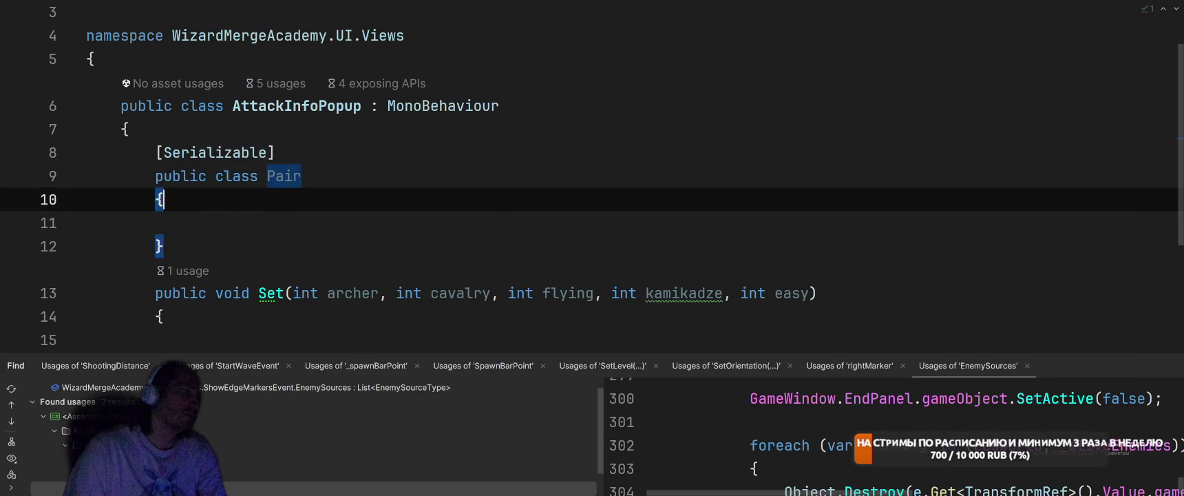
- Add a 'public TMP_Text Name' field inside Pair
left_click(190, 222)
type("public TM")
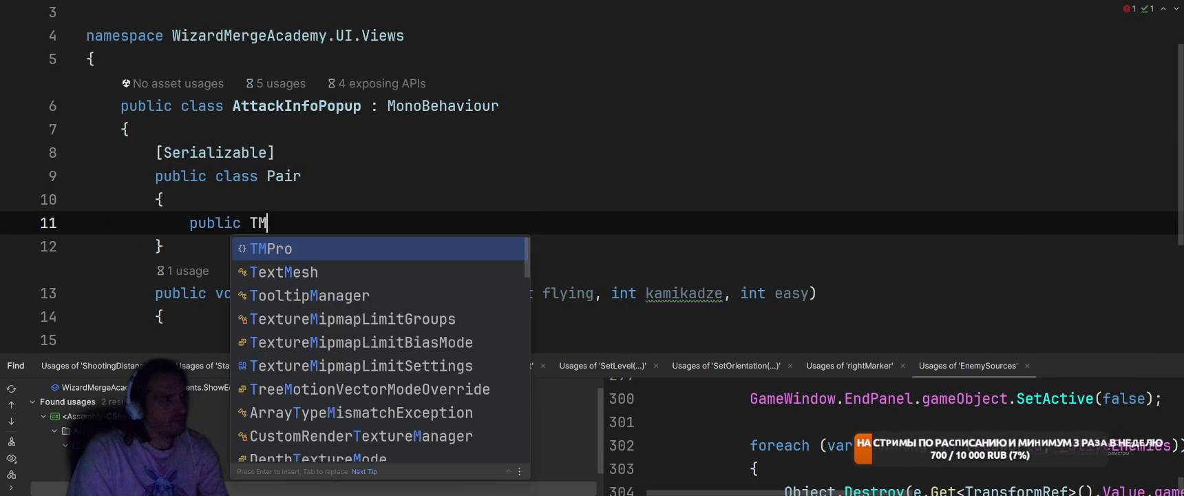
key("BackSpace")
key("BackSpace")
type("TMP_Te")
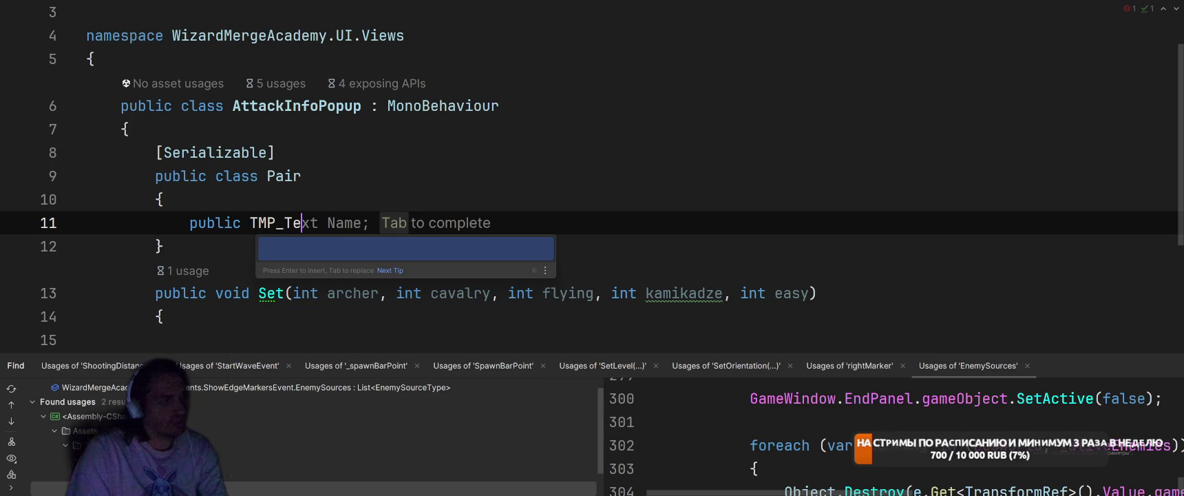
key("Tab")
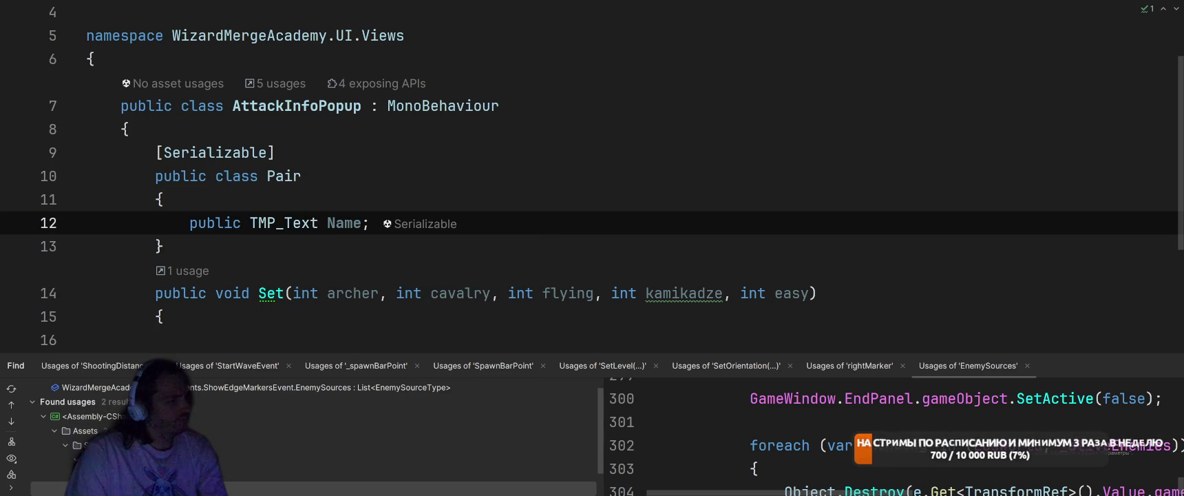
- Insert 'public GameObject Root;' above the Name field in Pair
key("Down")
key("Down")
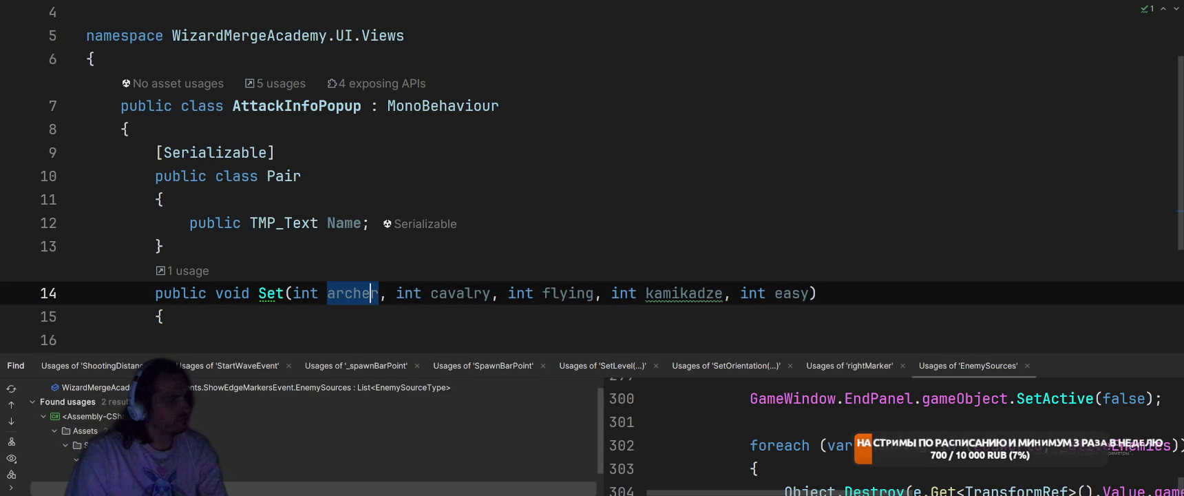
key("Up")
key("Return")
key("Return")
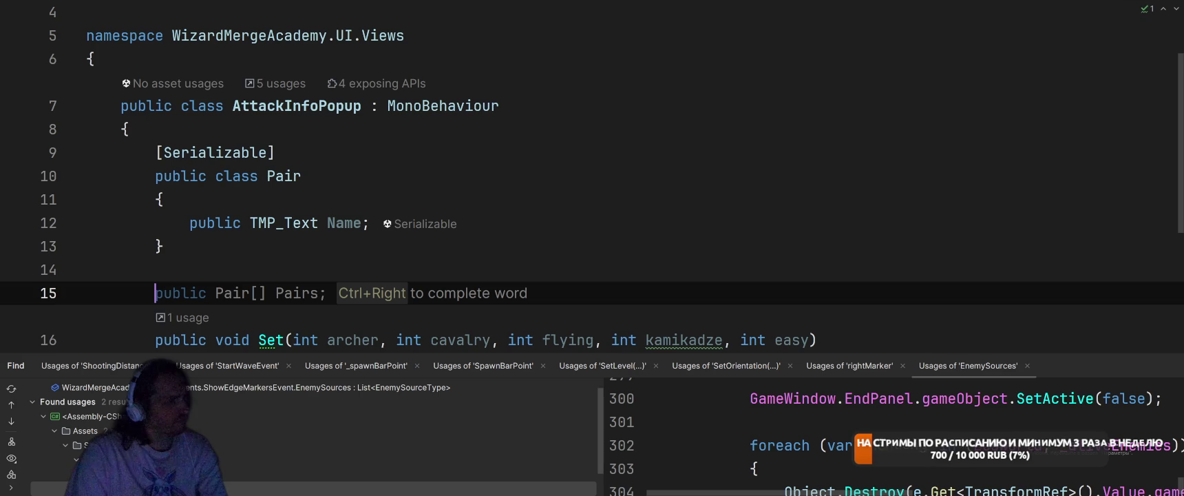
key("BackSpace")
key("BackSpace")
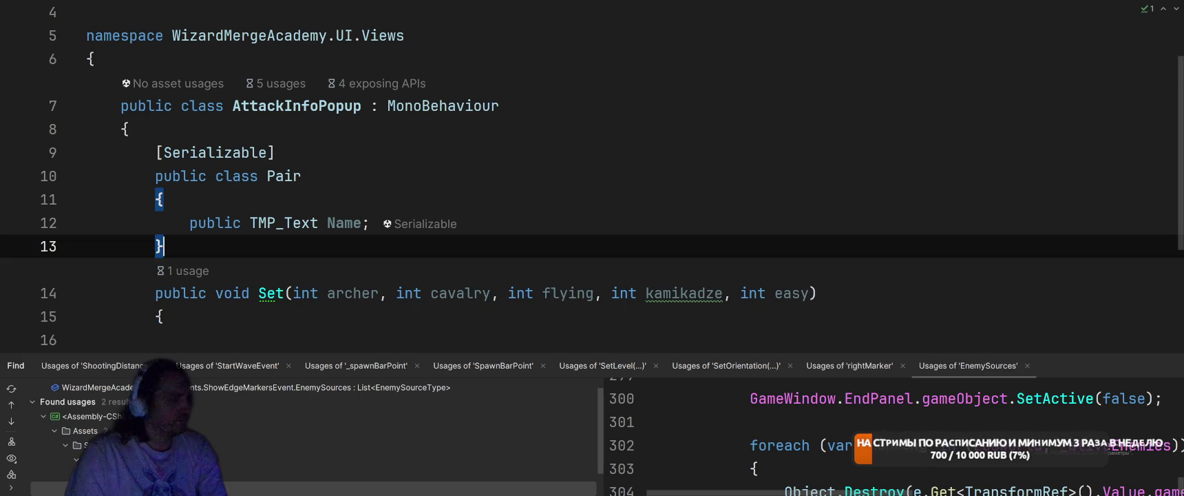
key("shift+Up")
key("Down")
key("Down")
key("Up")
key("Up")
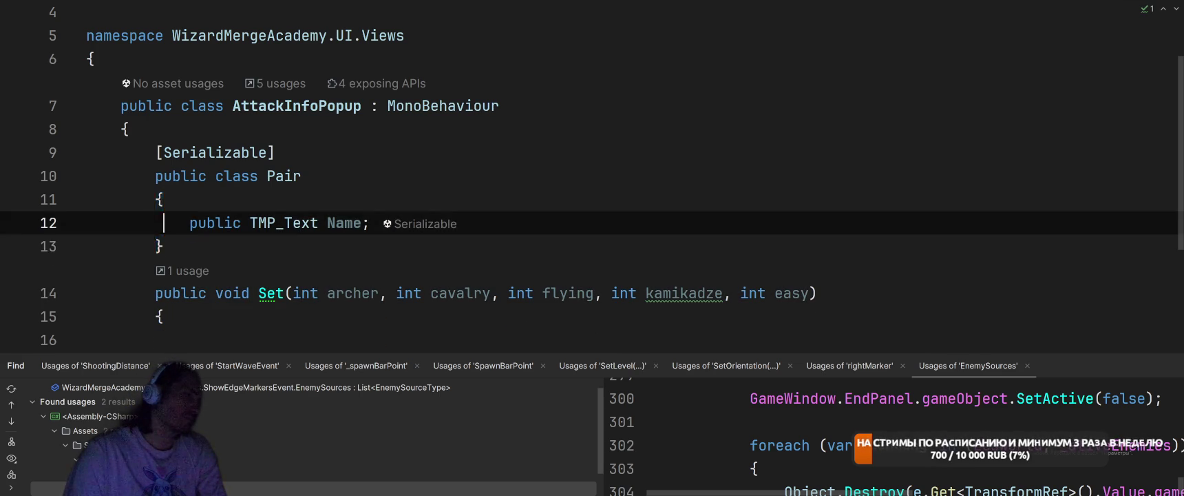
key("Return")
key("Up")
type("public GameO")
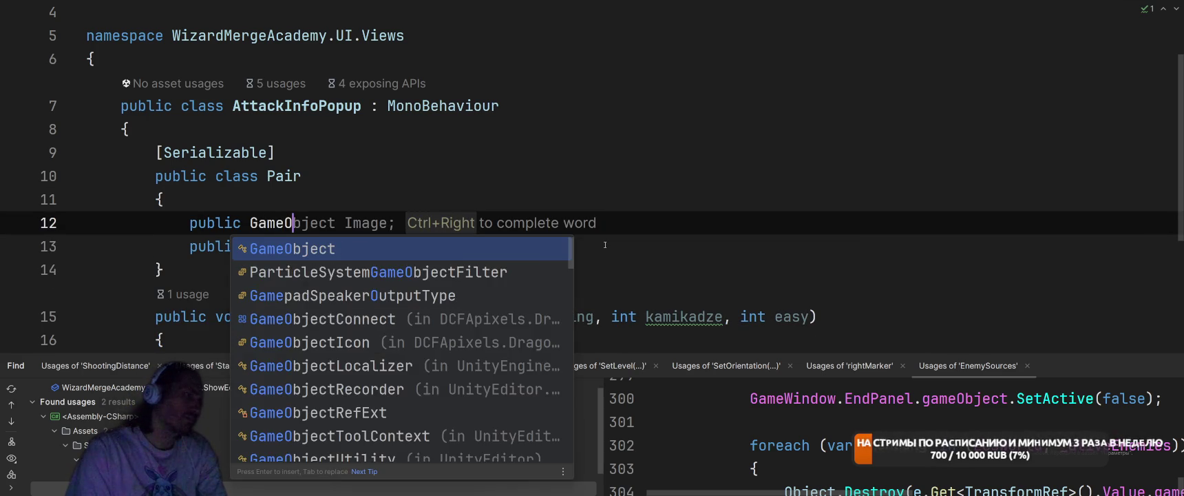
type("bject Root;")
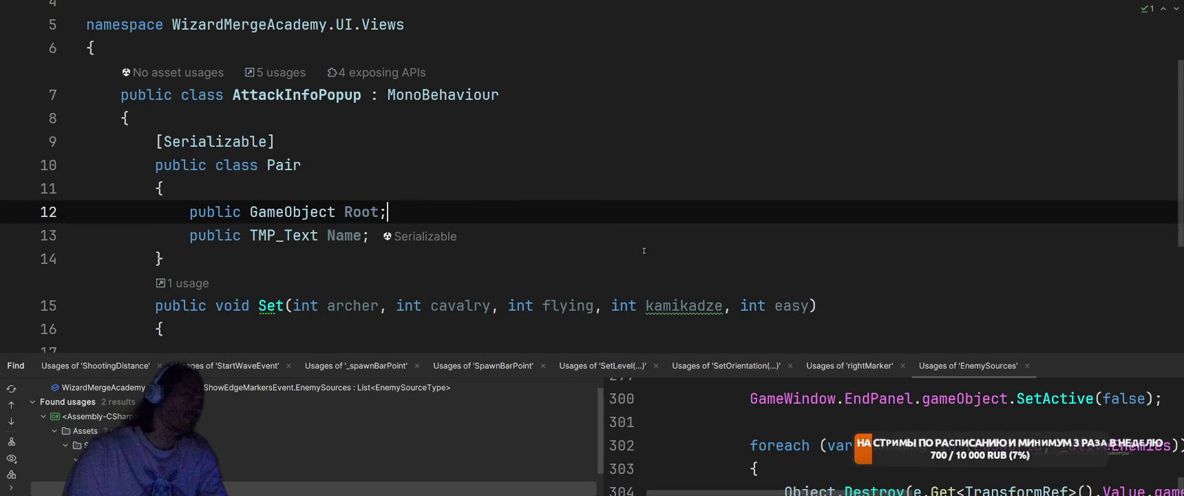
scroll(426, 189, "down", 3)
- Add 'public Pair Archer;' below Pair and duplicate the line four times
key("Down")
key("Down")
key("Return")
key("Return")
type("pu")
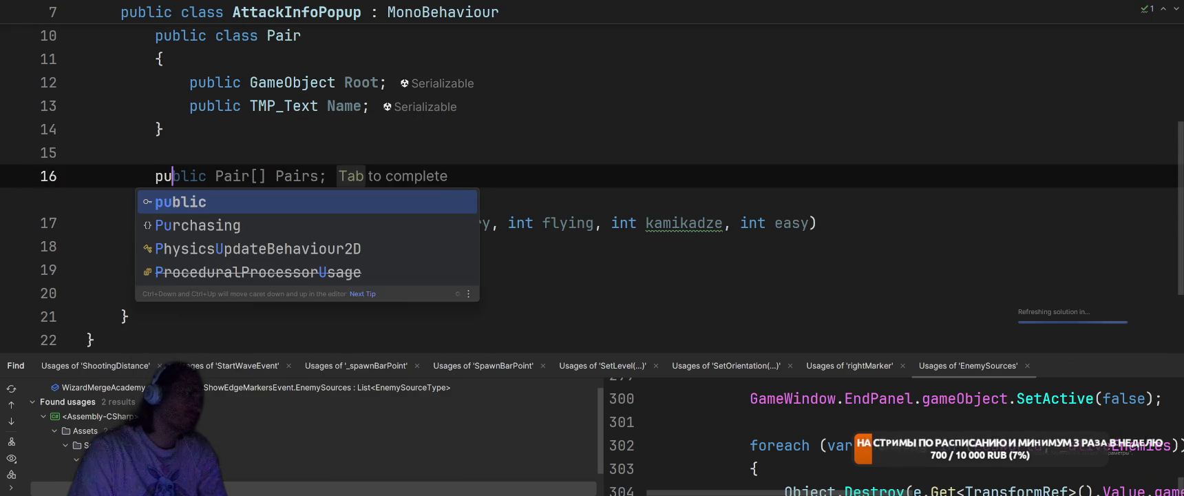
key("Return")
type("Pair[]")
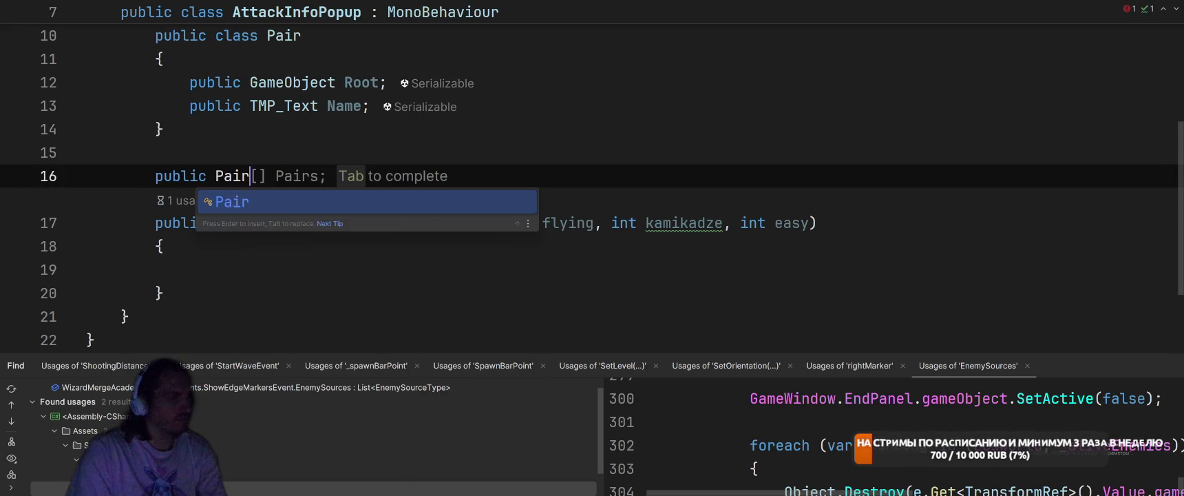
key("BackSpace")
key("BackSpace")
type("A")
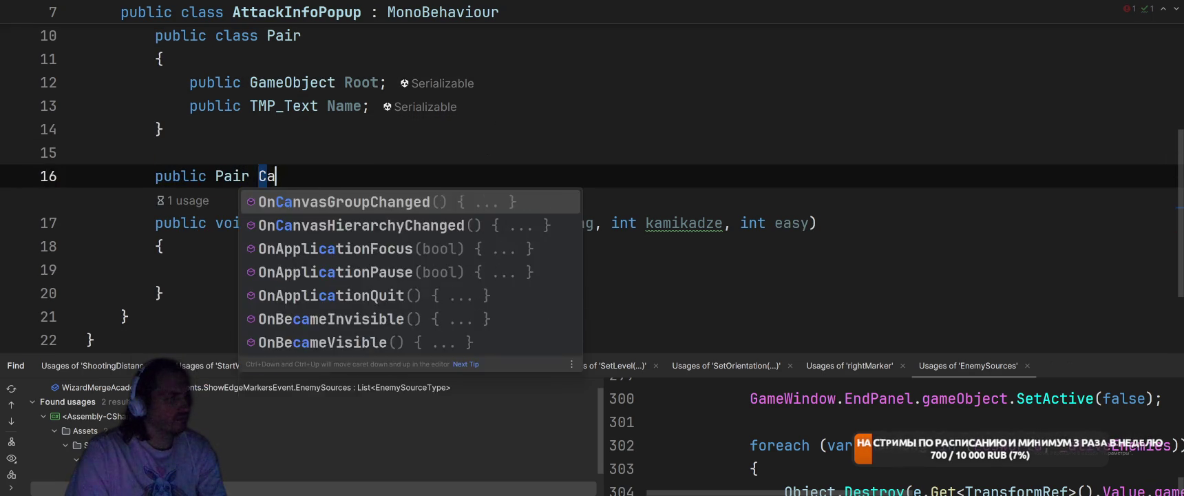
type("rcher;")
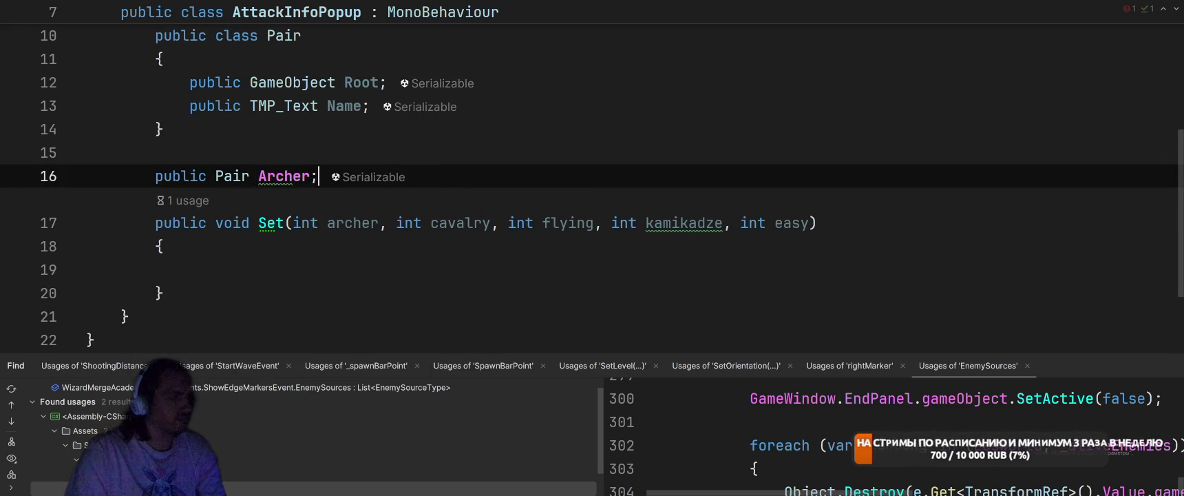
key("ctrl+d")
key("ctrl+d")
key("ctrl+d")
key("ctrl+d")
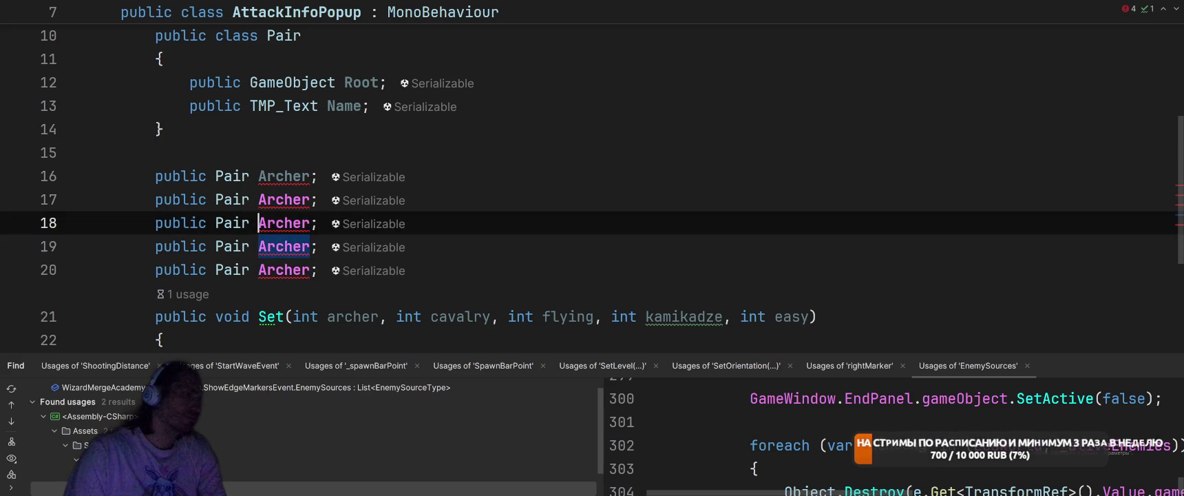
- Rename the duplicated fields to Cavalry, Flying, Kamikadze and Easy
left_click(310, 199)
type("Cavalry")
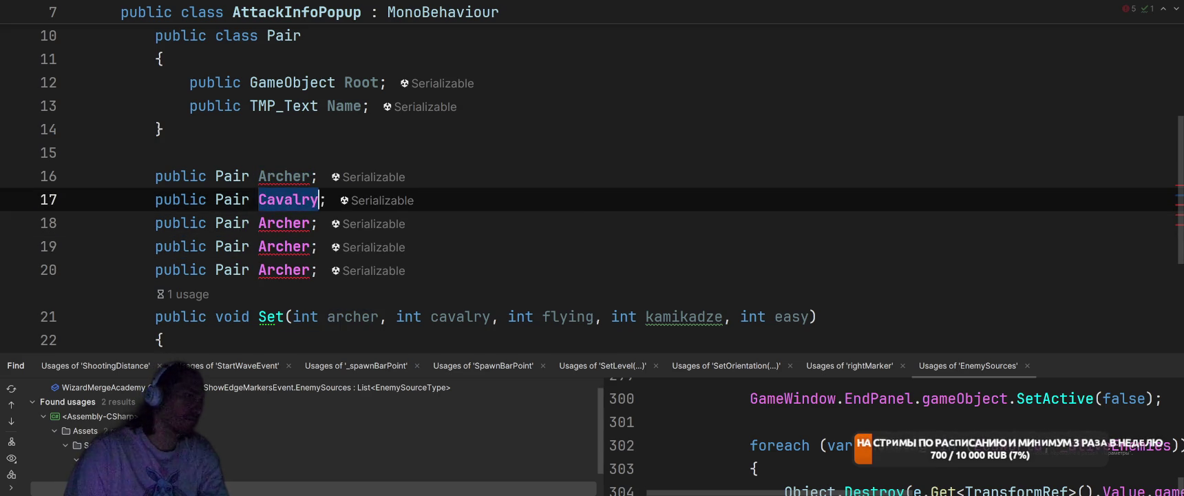
double_click(284, 223)
type("Flying")
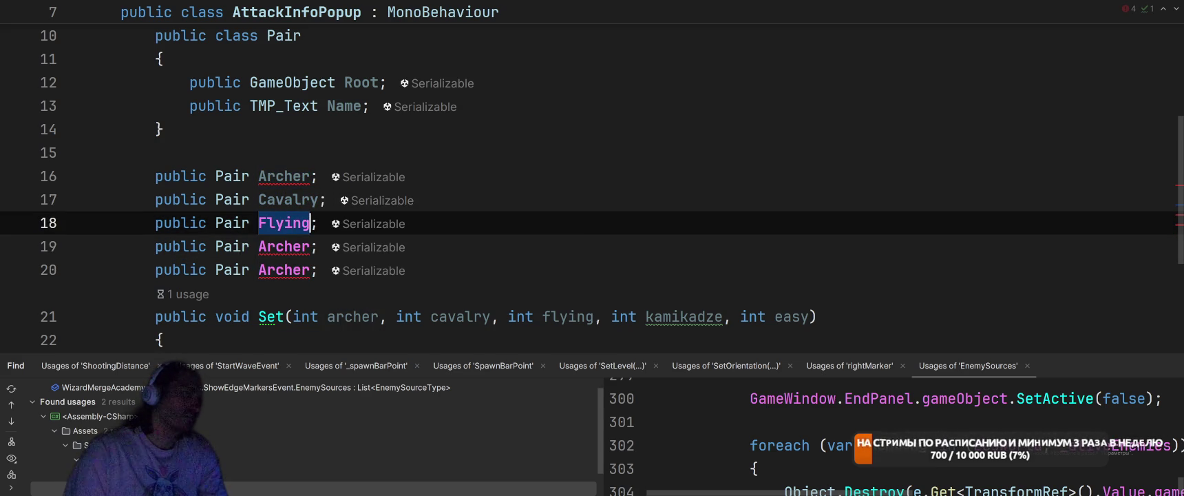
double_click(284, 247)
type("Karm")
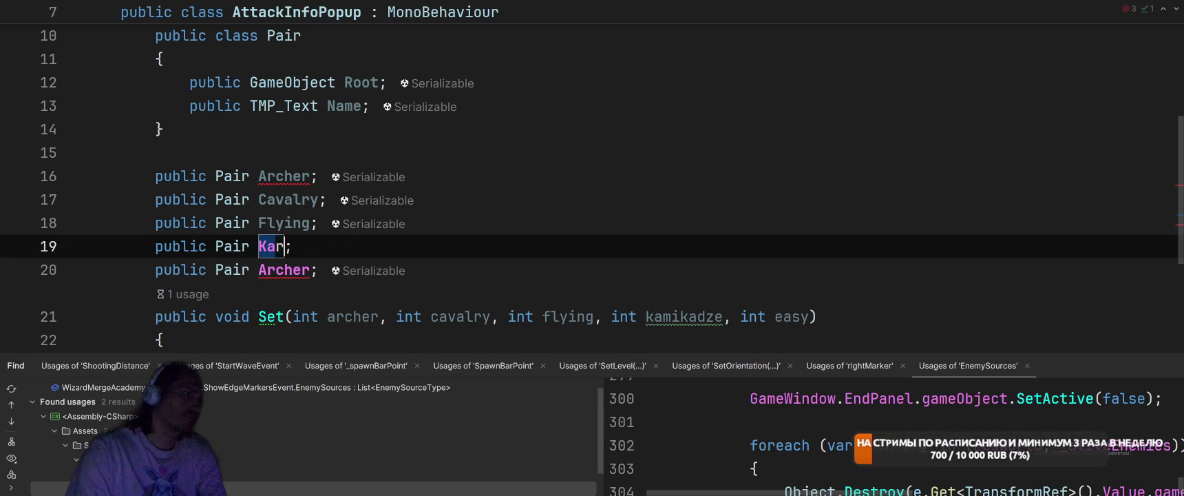
key("BackSpace")
key("BackSpace")
type("mikadze")
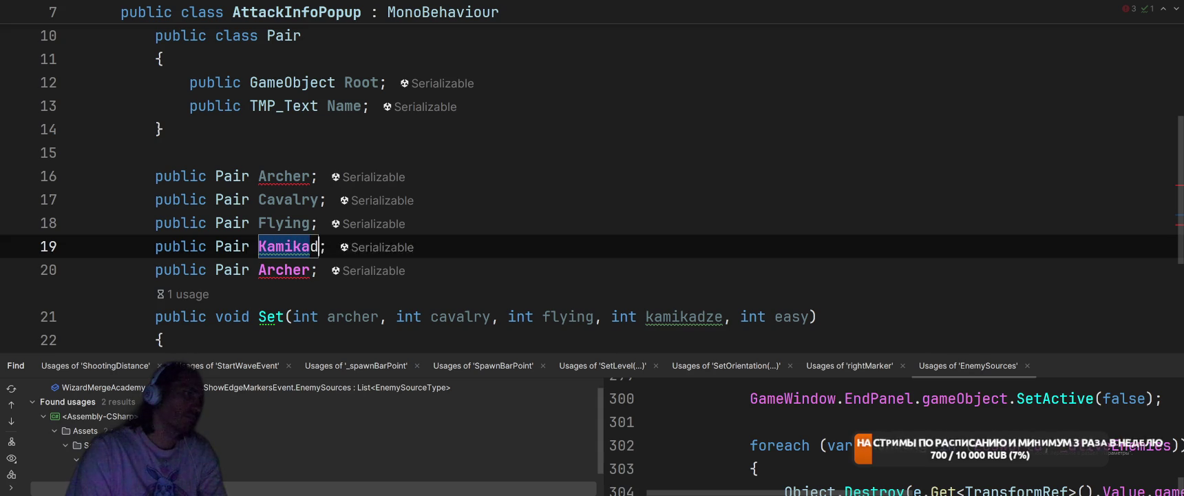
double_click(285, 270)
type("Easy")
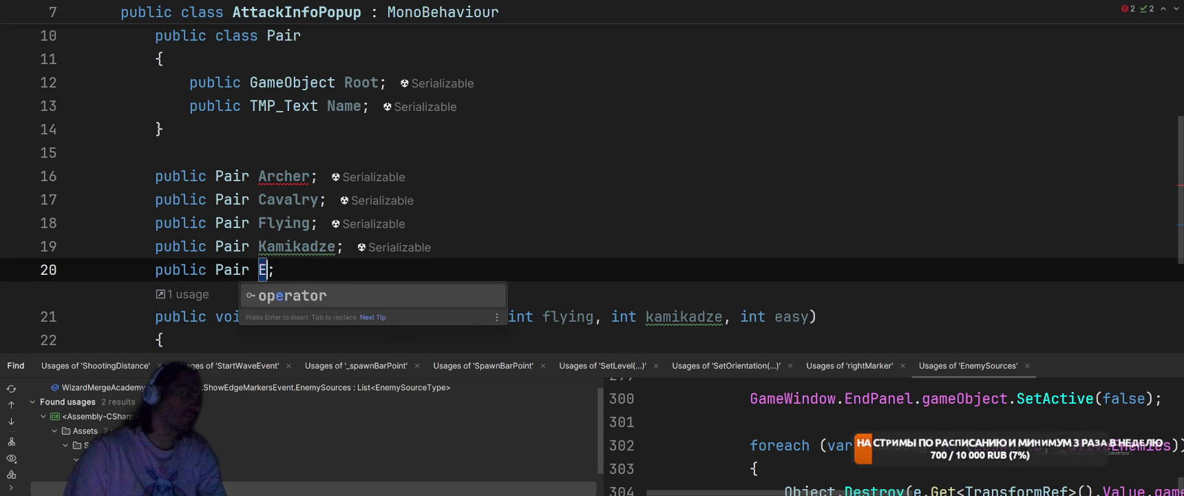
key("Return")
scroll(517, 121, "down", 3)
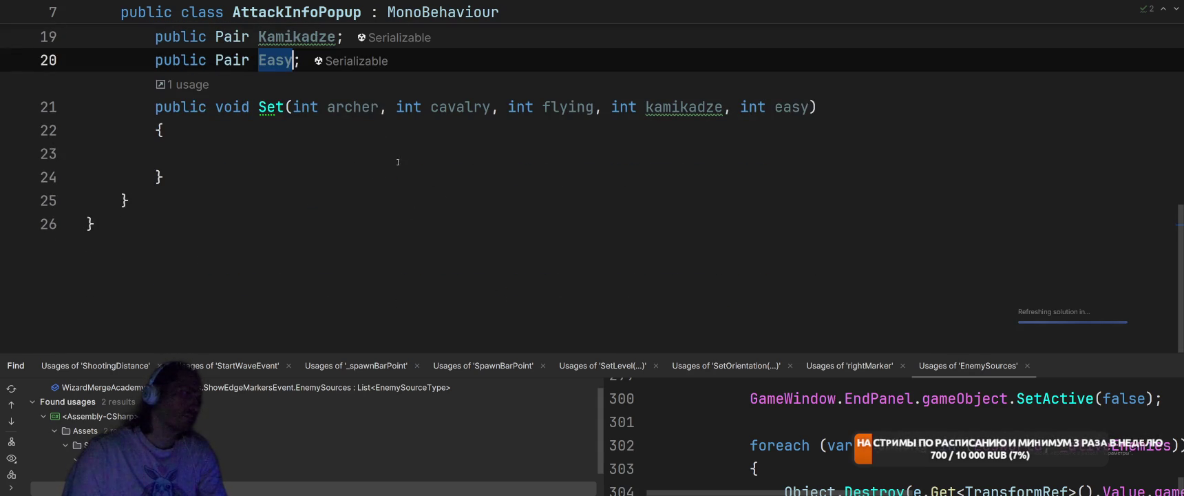
left_click(517, 153)
scroll(717, 184, "up", 5)
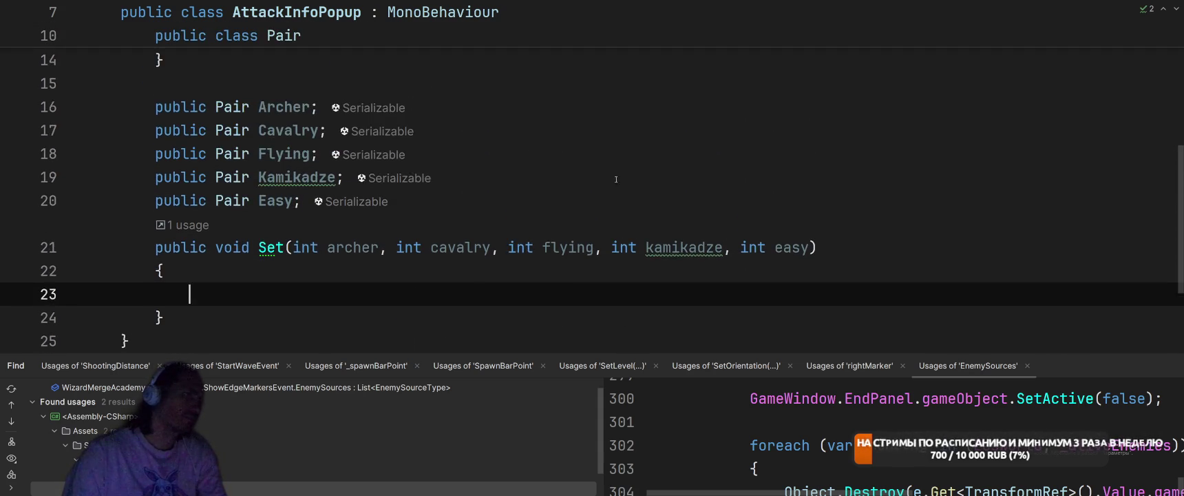
- Add Pair.Set(int value) setting Name.text = value.ToString() and Root.SetActive(value > 0)
left_click(717, 184)
key("Return")
key("Return")
type("pu")
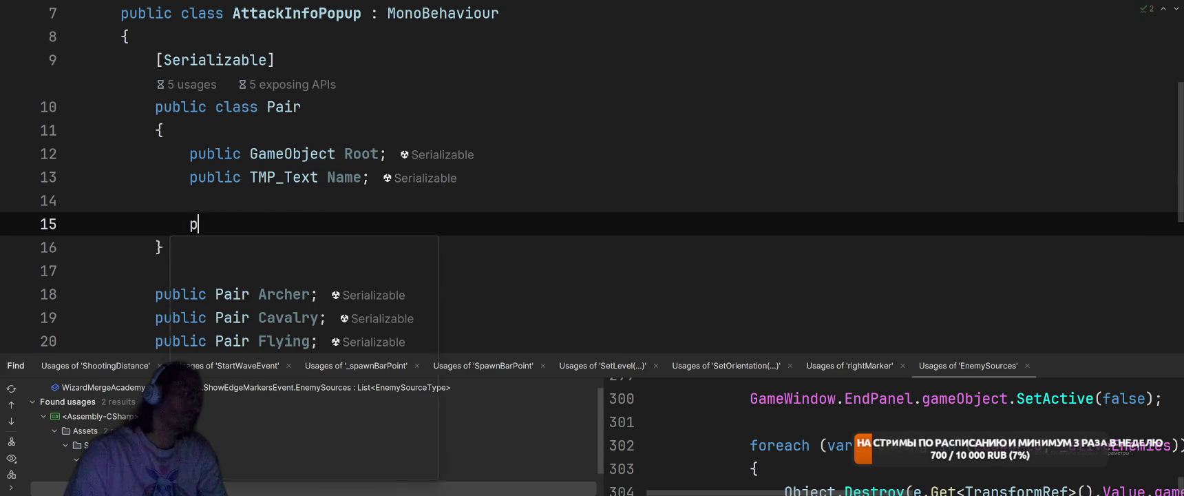
key("Tab")
type("{")
key("Return")
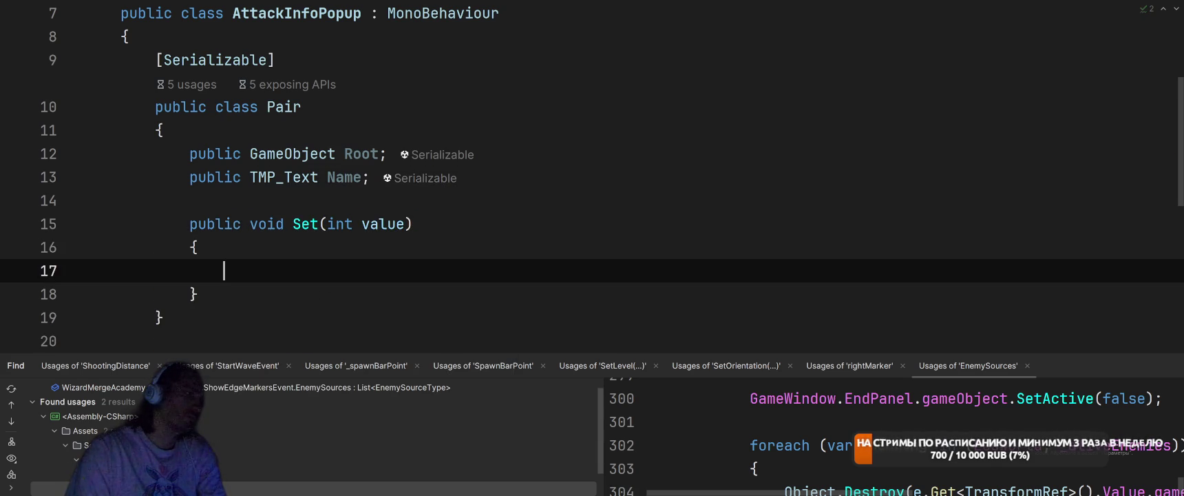
key("Tab")
key("Return")
type("Root")
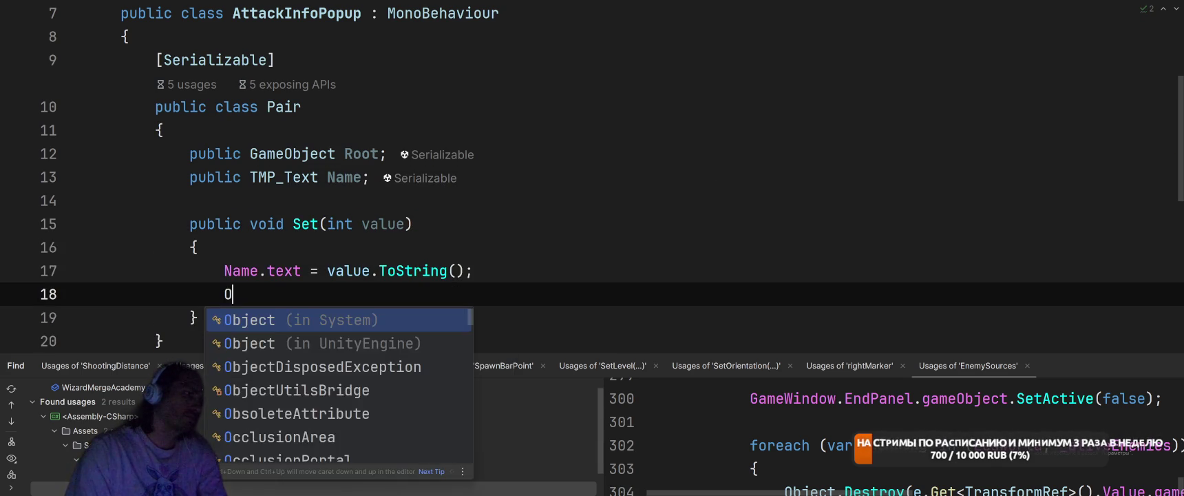
type(".")
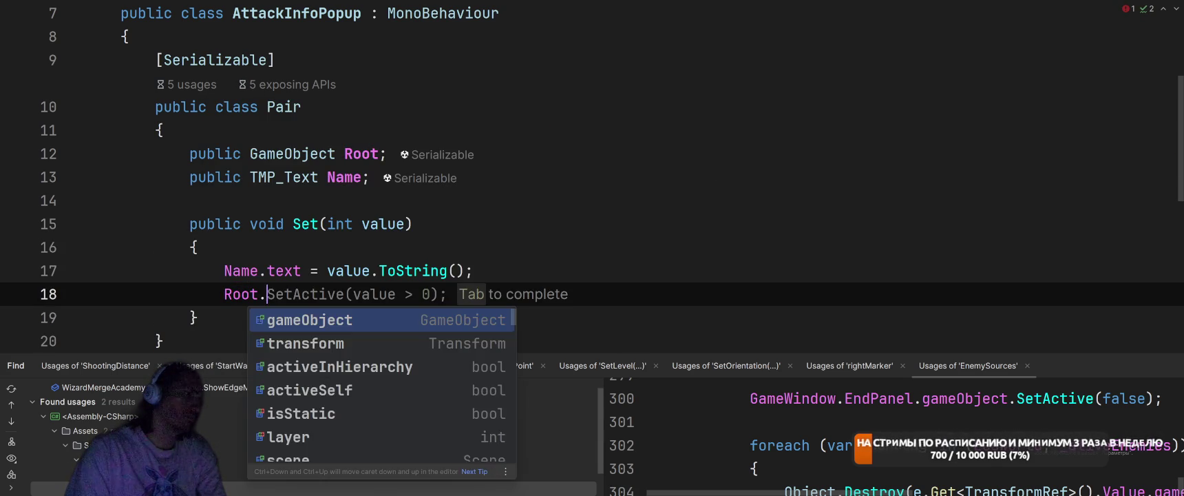
key("Tab")
scroll(556, 177, "down", 1)
scroll(556, 177, "down", 5)
- Fill Set with Archer.Set(archer) and matching calls for Cavalry, Flying, Kamikadze, Easy
left_click(557, 224)
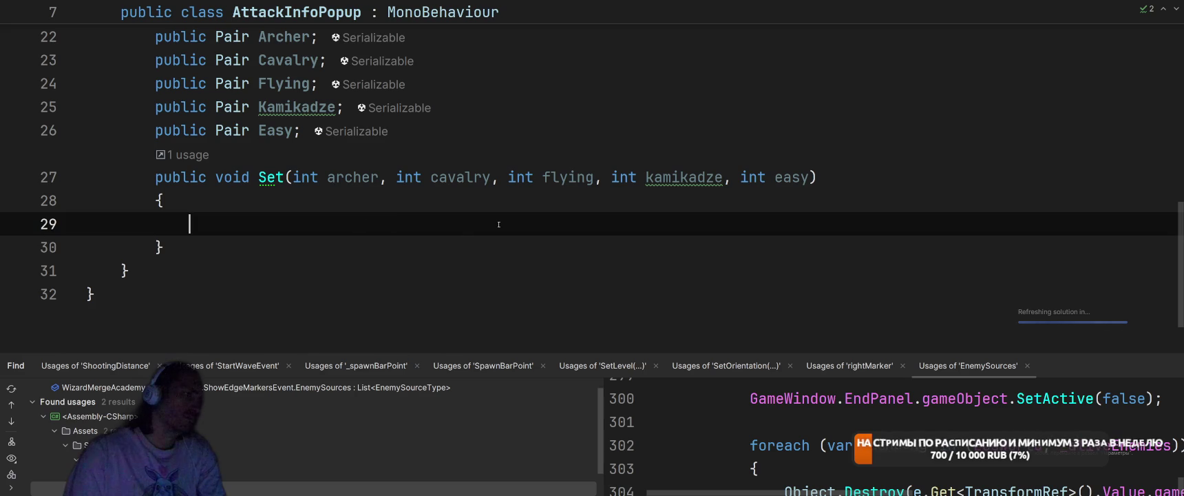
type("Ar")
key("Tab")
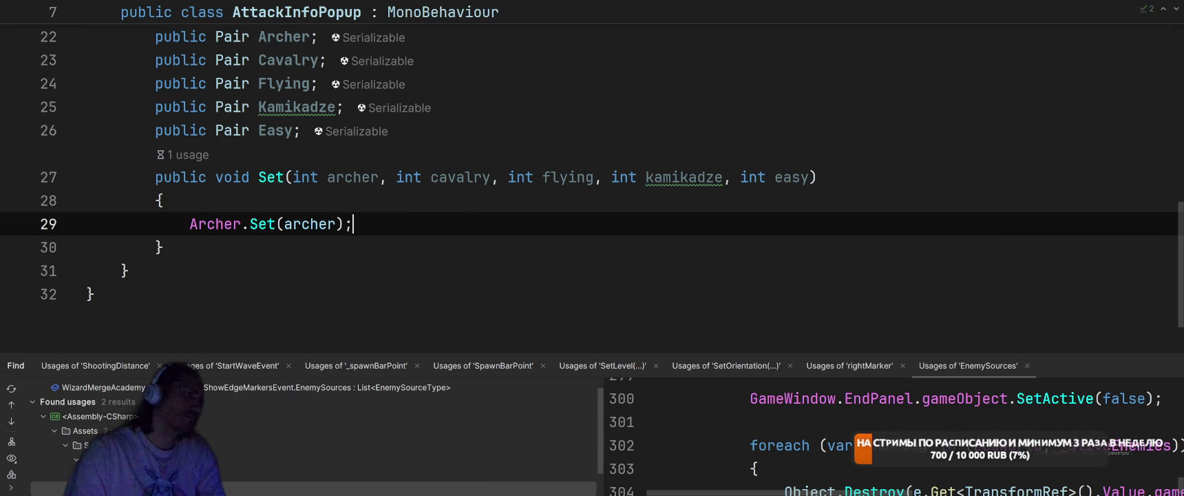
key("Return")
key("Tab")
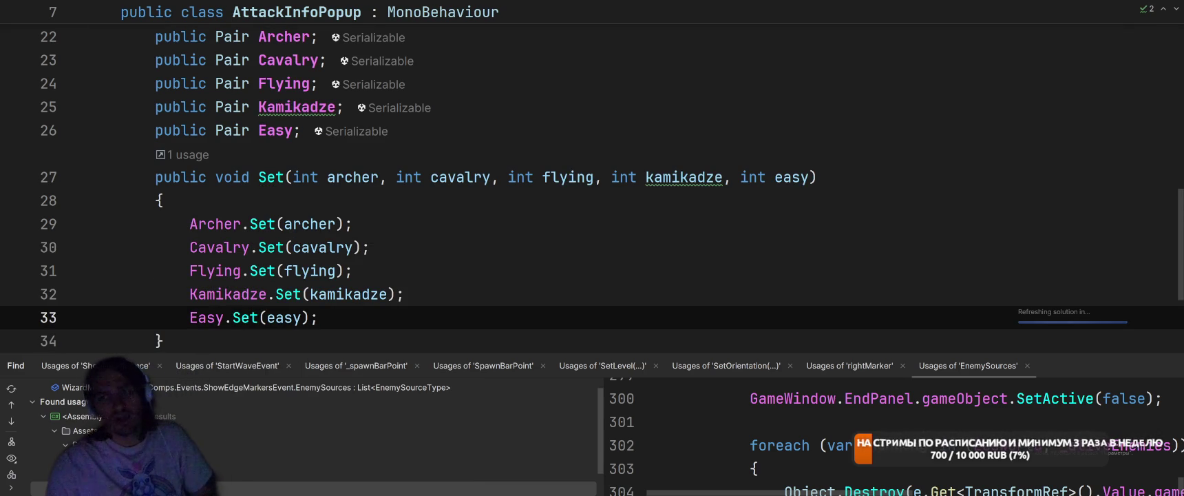
- Find usages of Set to reach EdgeMarkerView's SetInfo call
right_click(260, 177)
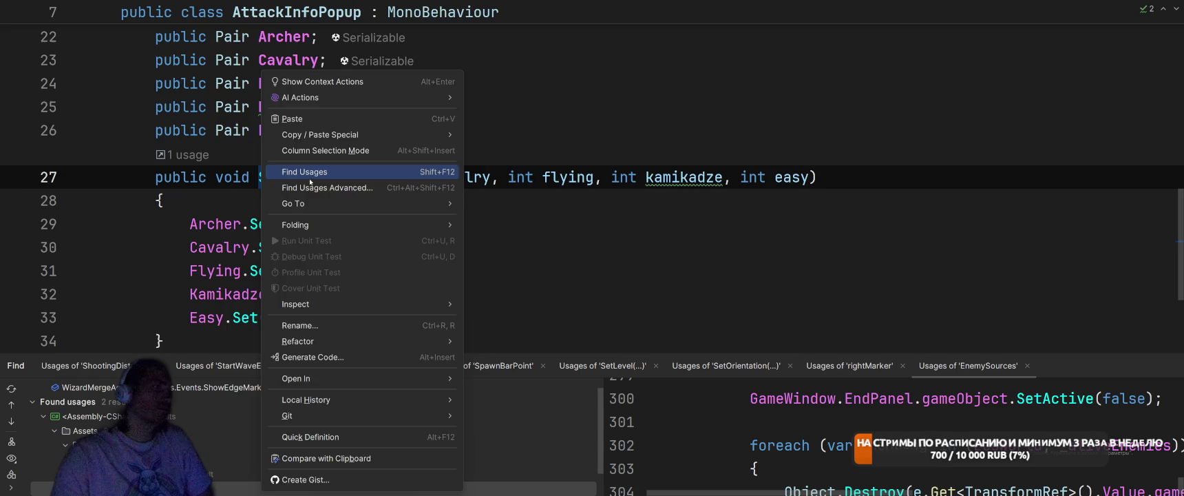
left_click(309, 179)
key("Up")
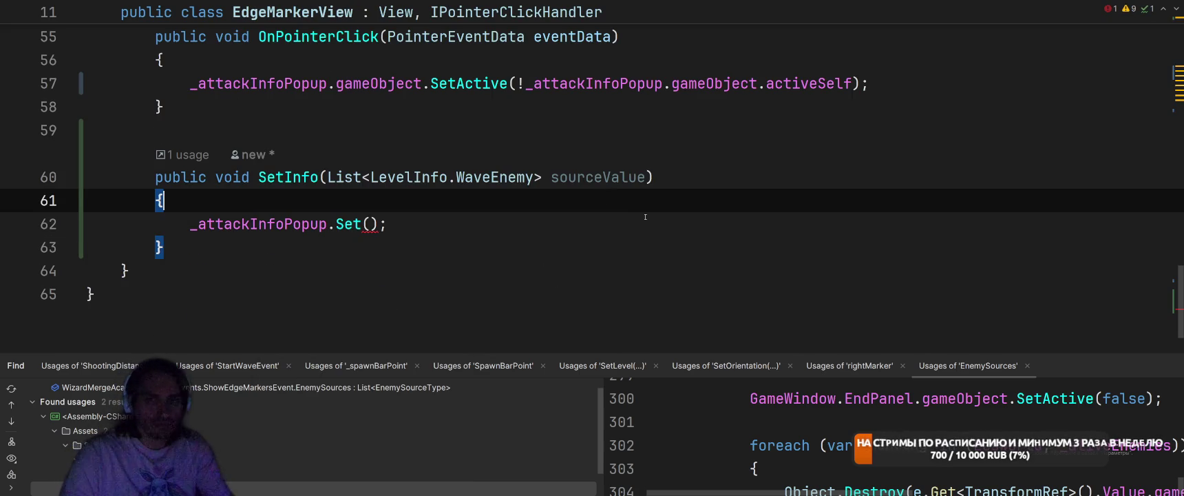
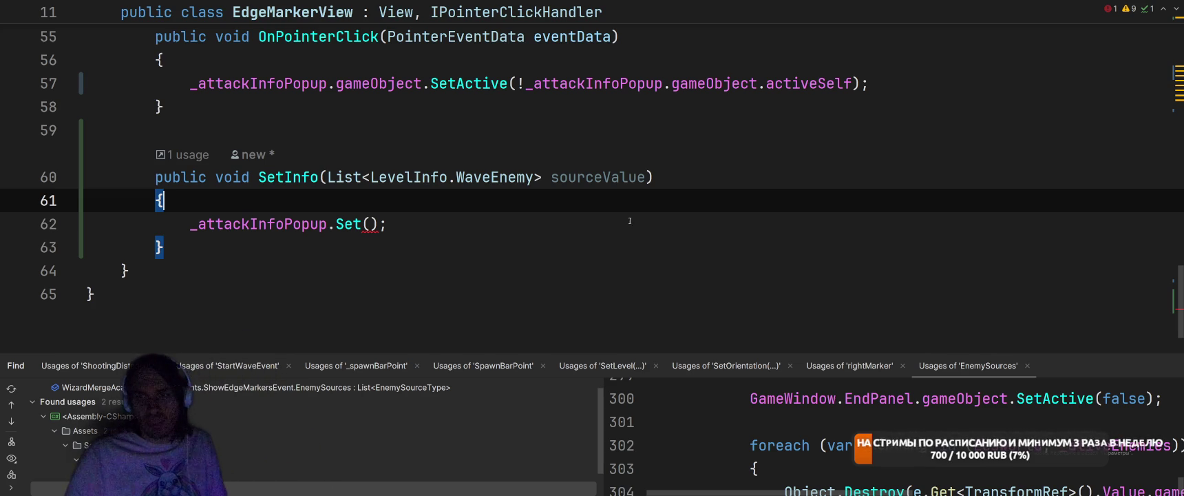
- Insert a line above _attackInfoPopup.Set() and start writing sourceValue.Count(x=>x
scroll(361, 242, "down", 1)
left_click(515, 147)
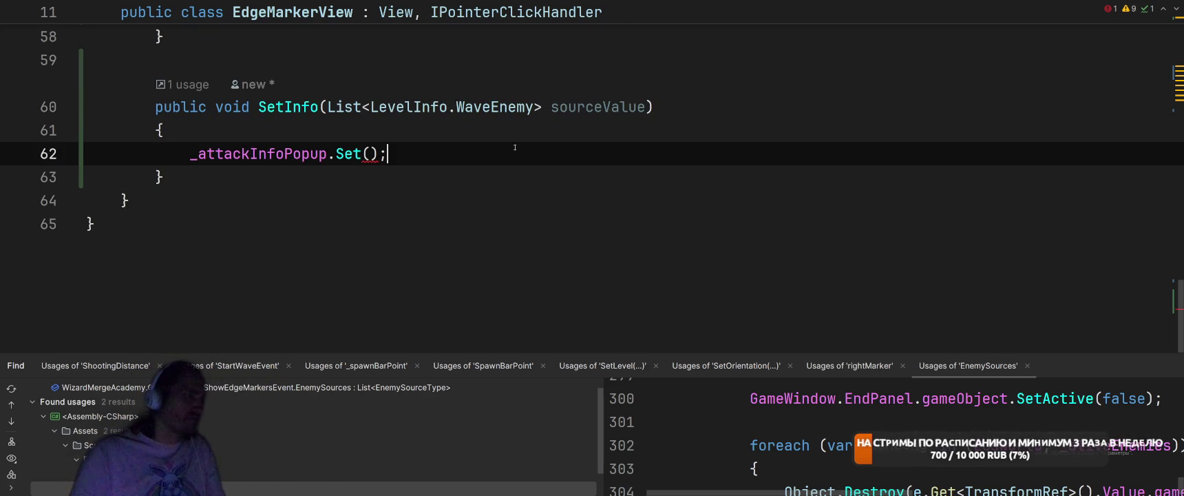
key("ctrl+alt+Return")
type("so")
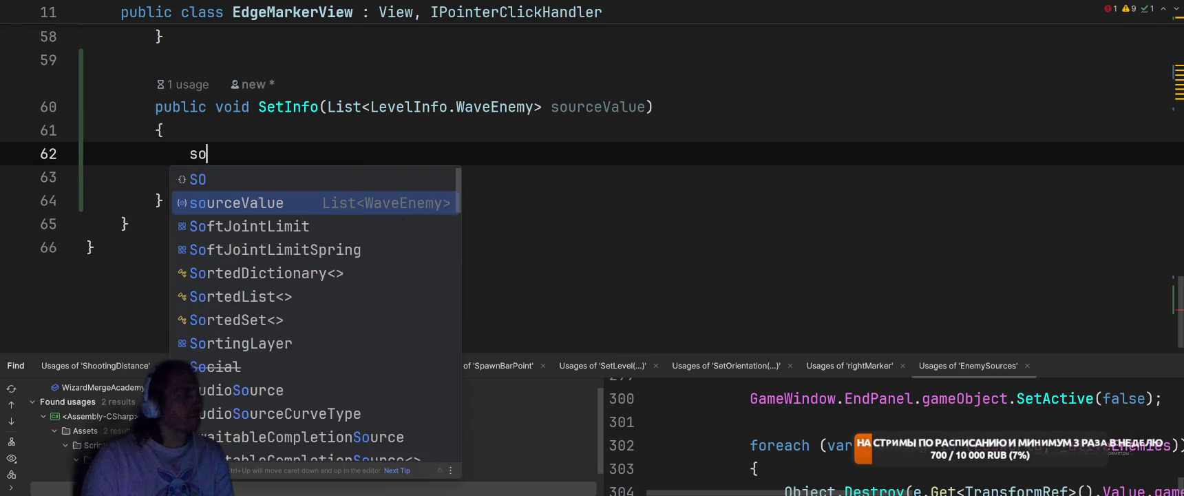
key("Return")
type(".")
key("Return")
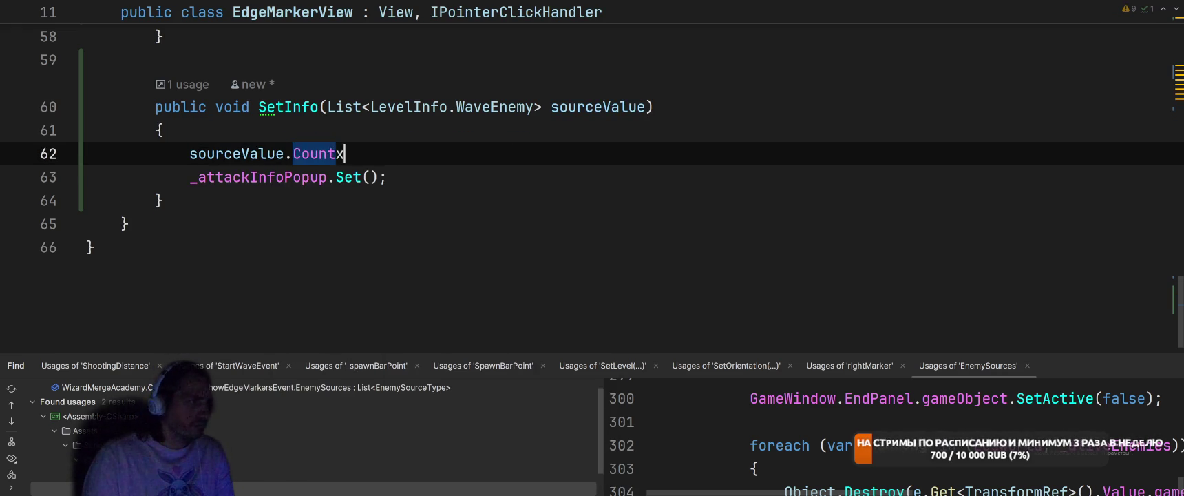
type("(x=")
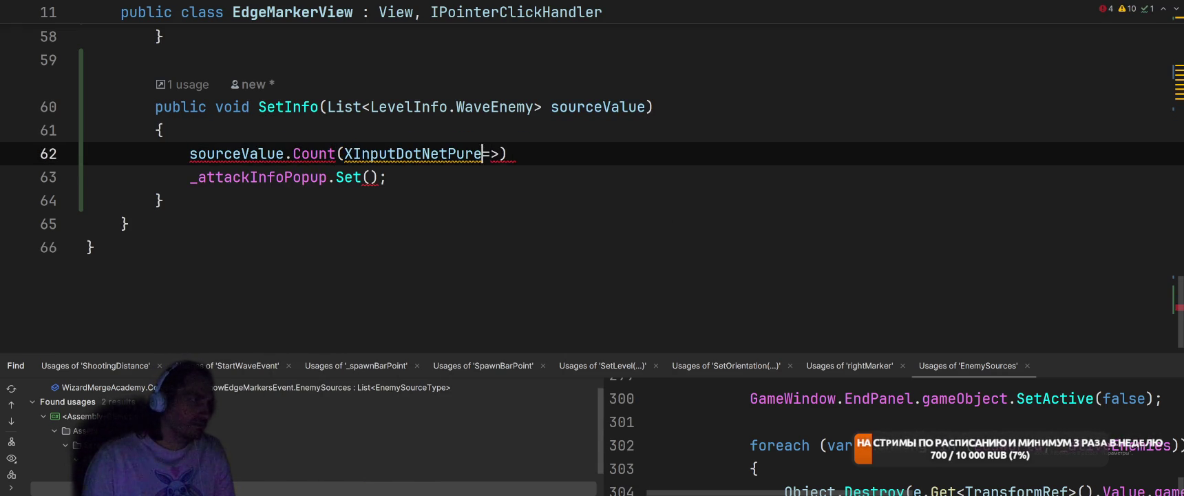
key("ctrl+z")
type("x")
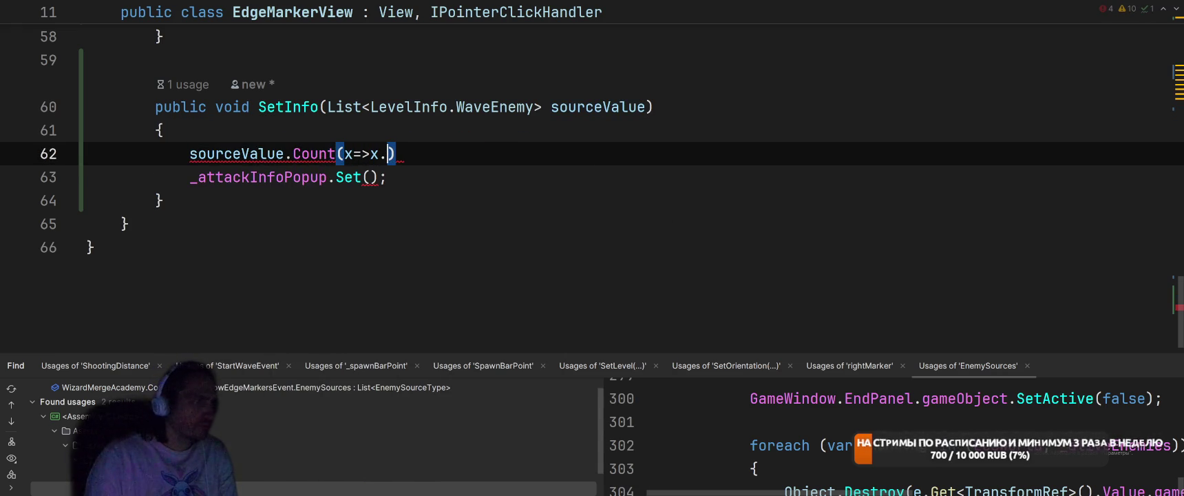
- Prefix the count line with 'var archer =' and add the member dot after x
left_click(191, 153)
type("var amo")
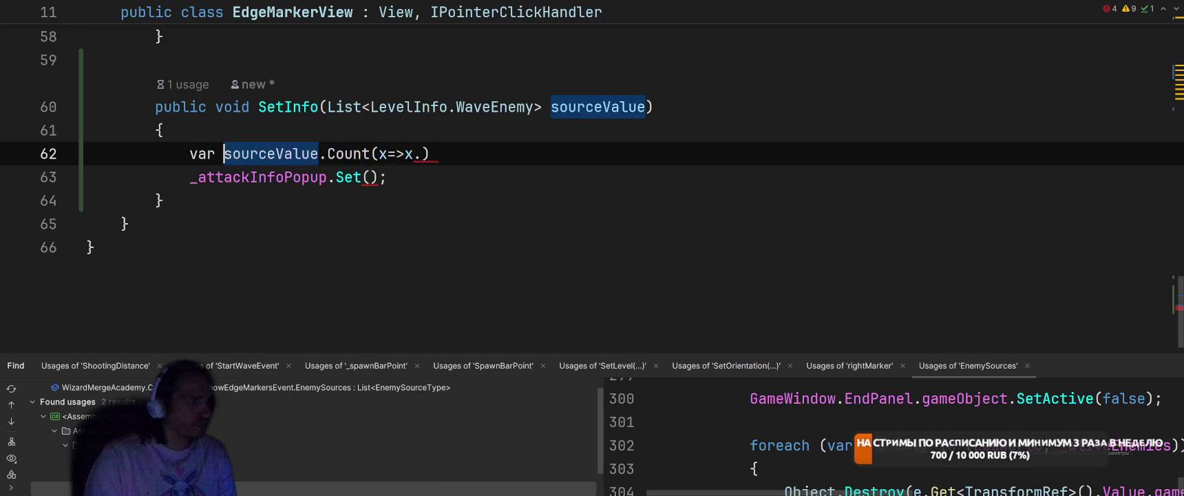
key("BackSpace")
key("BackSpace")
key("BackSpace")
type("archer =")
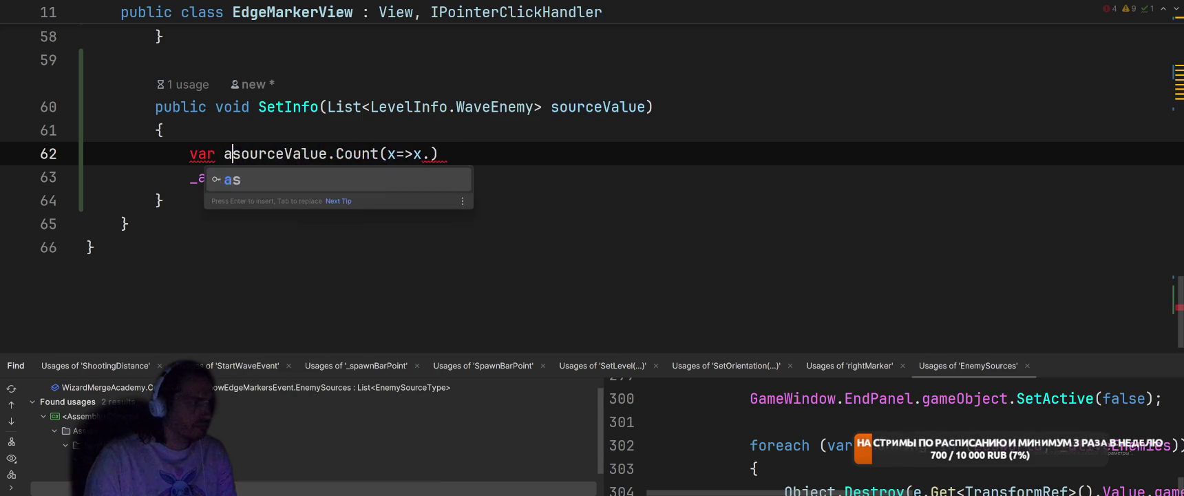
key("End")
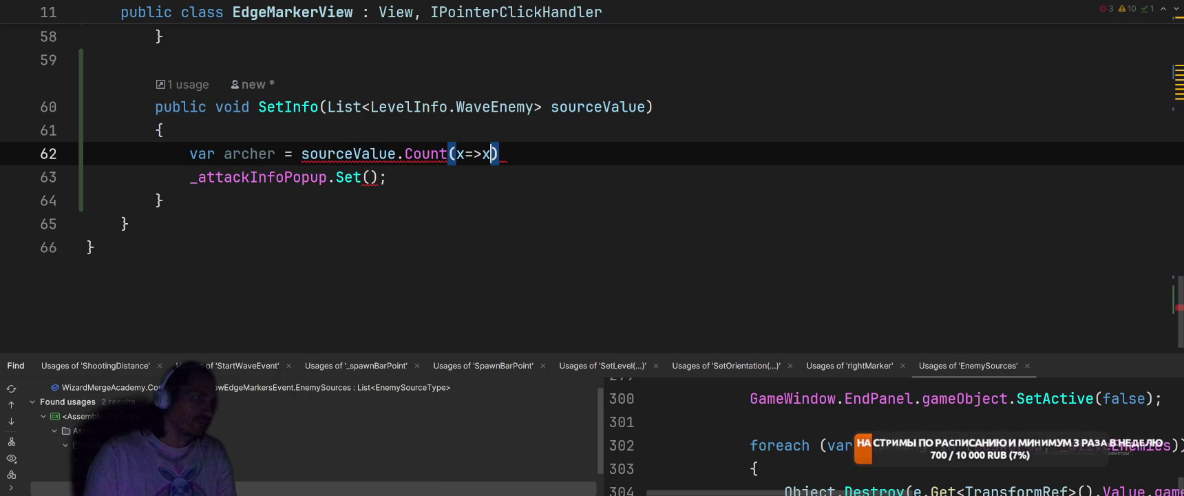
type(".")
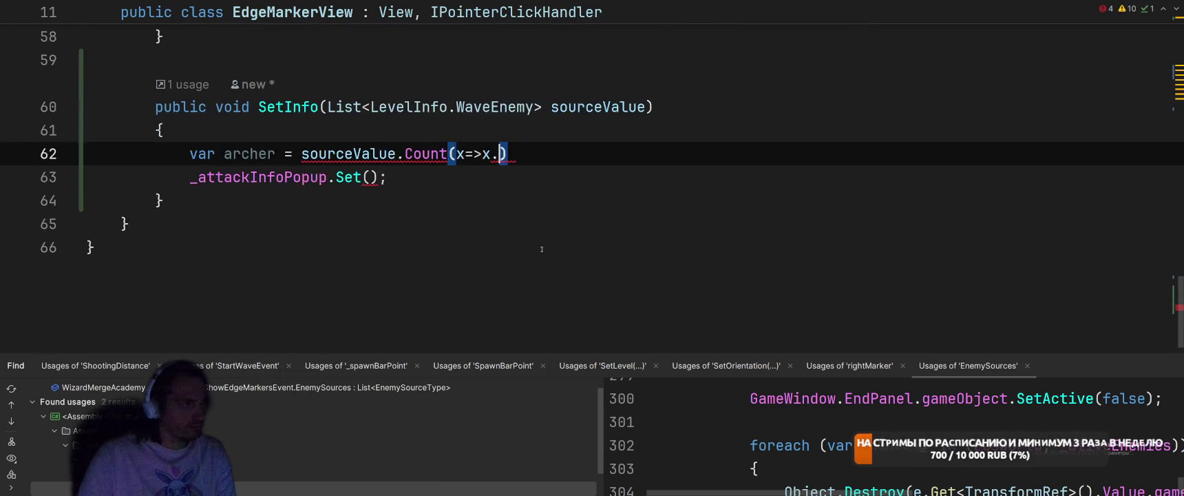
- Inspect the WaveEnemy and EnemyInfo class definitions
left_click(495, 107, "ctrl")
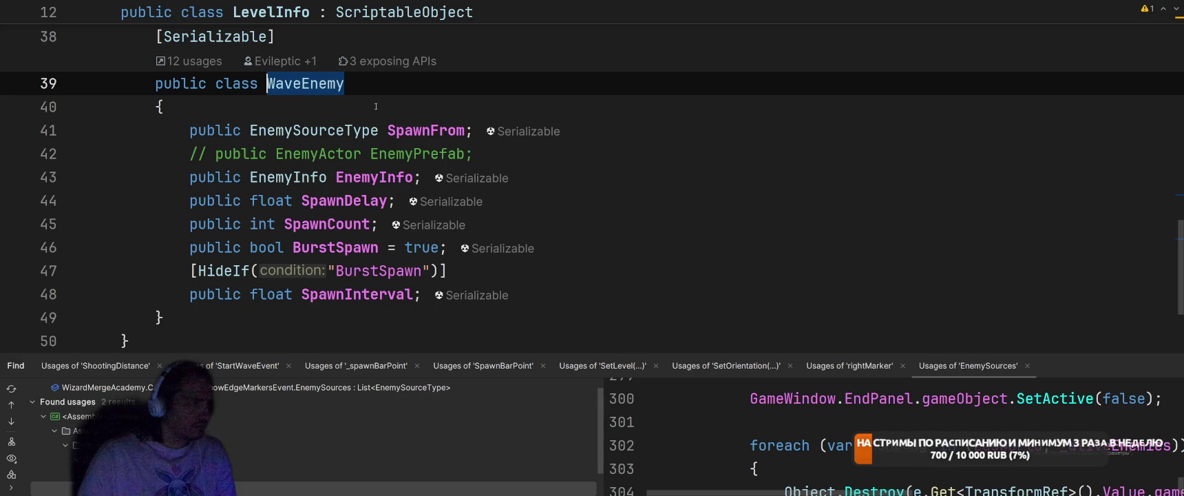
left_click(299, 180, "ctrl")
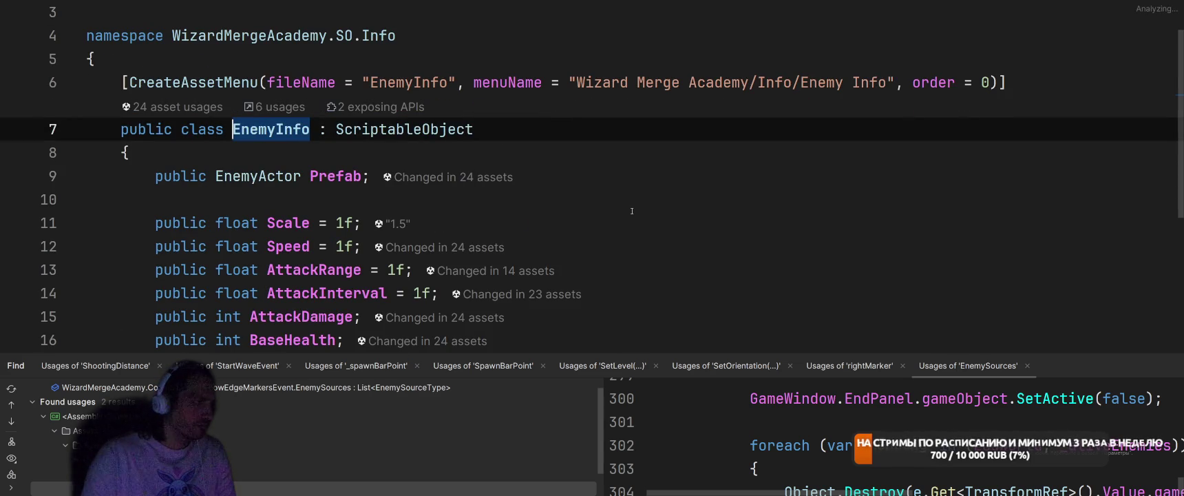
scroll(630, 219, "down", 3)
scroll(631, 218, "up", 4)
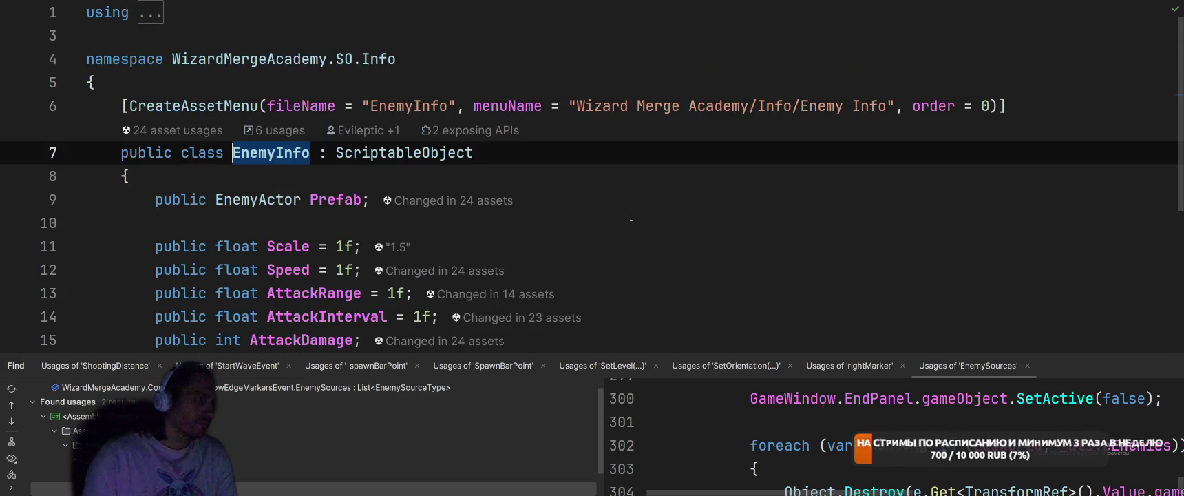
scroll(631, 218, "down", 4)
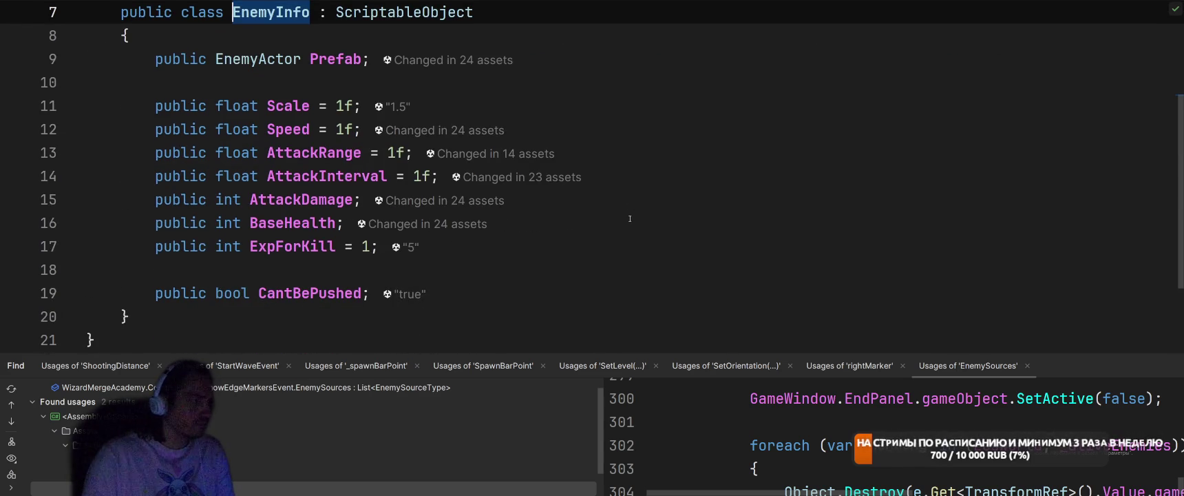
- Delete the '// public EnemyActor EnemyPrefab;' line from WaveEnemy
key("ctrl+alt+Left")
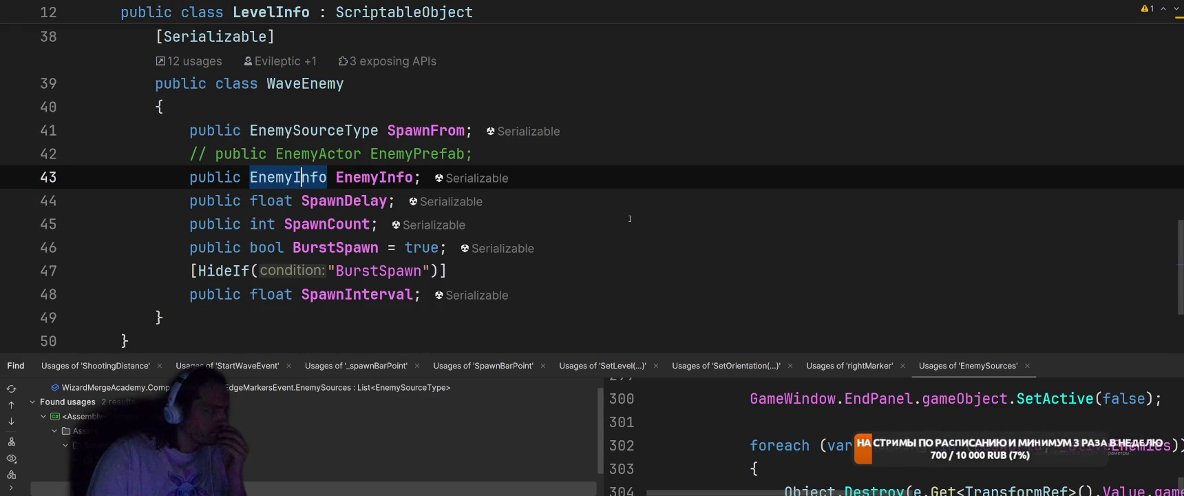
key("ctrl+alt+Left")
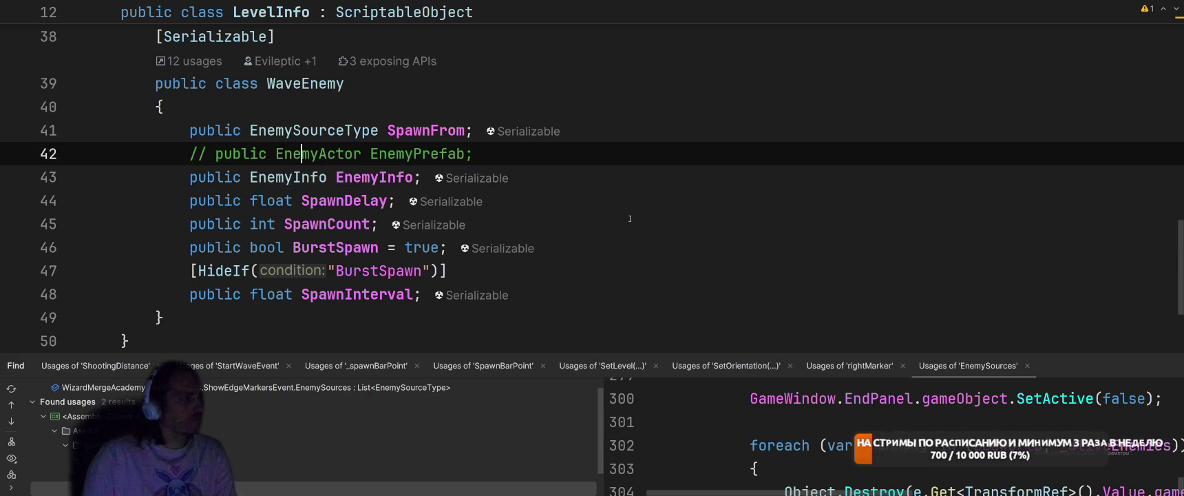
key("Home")
key("shift+End")
key("BackSpace")
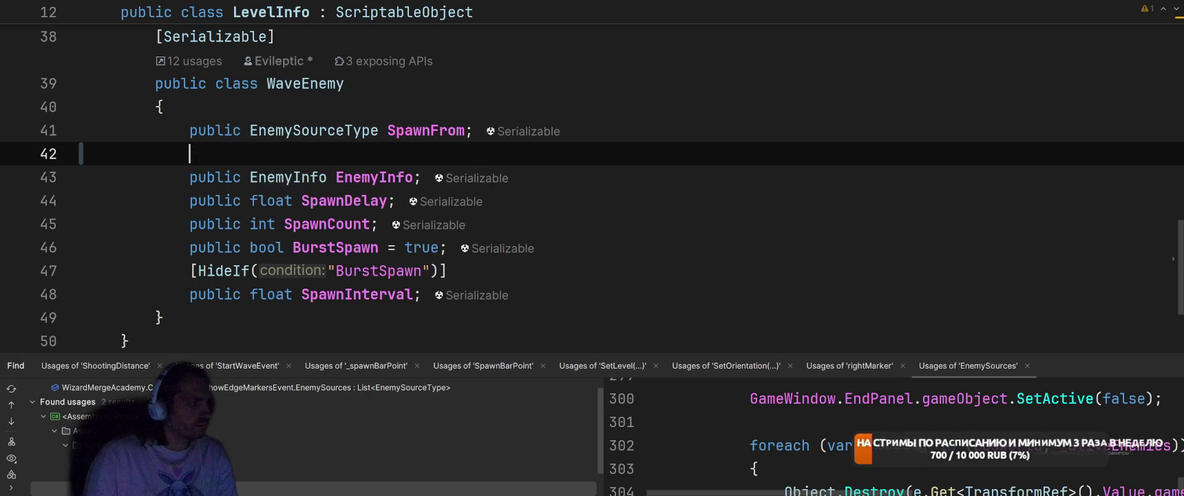
- Look up EnemyInfo and EnemyActor, then start a new field line below Prefab in EnemyInfo
key("Down")
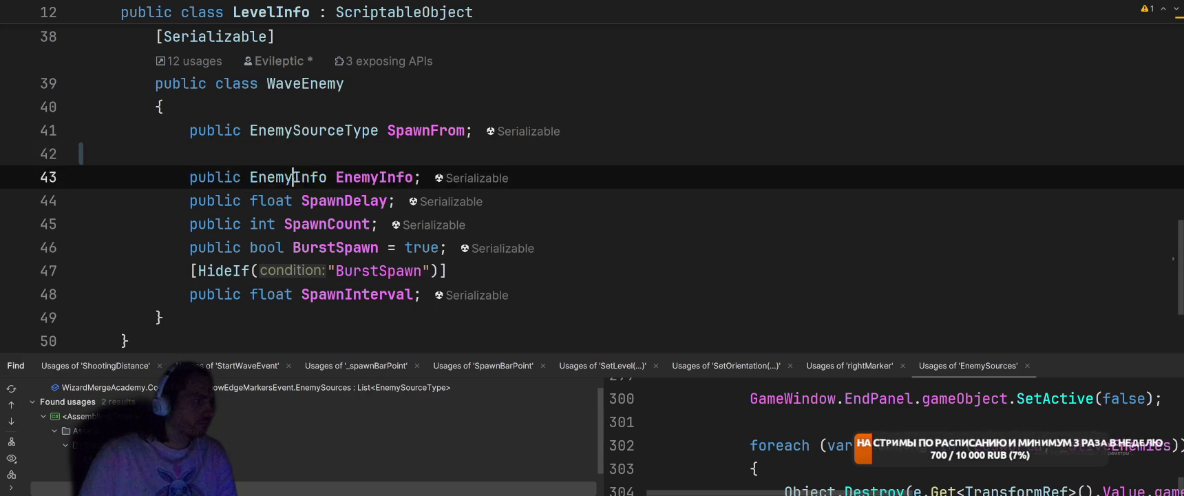
key("ctrl+b")
scroll(642, 198, "down", 1)
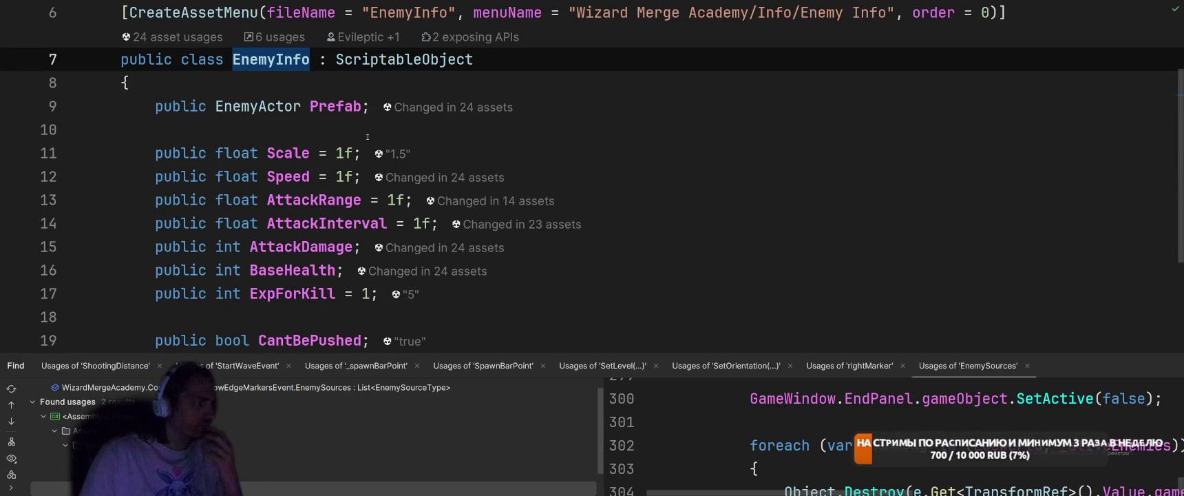
key("Down")
key("Down")
key("ctrl+b")
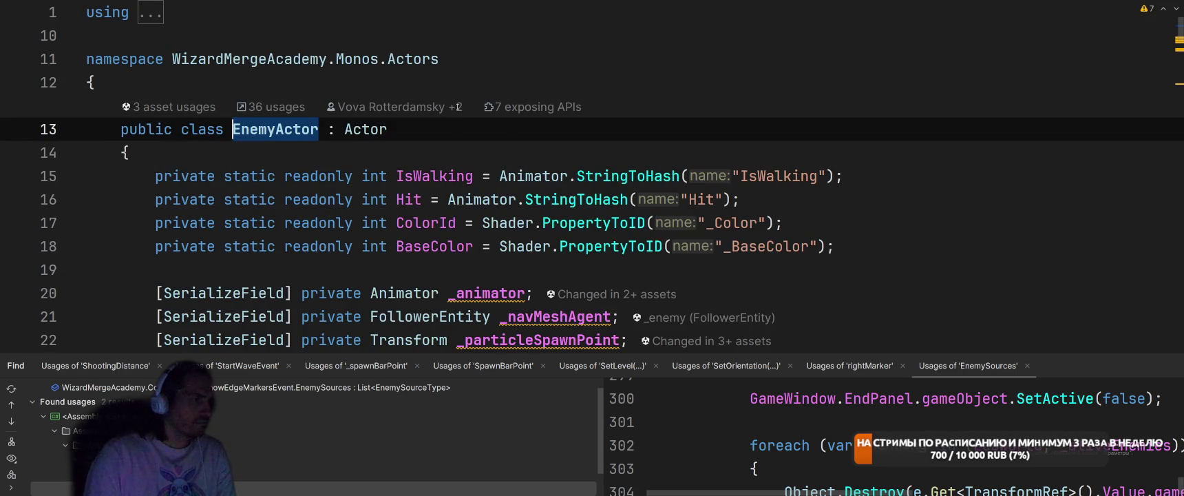
key("ctrl+alt+Left")
key("End")
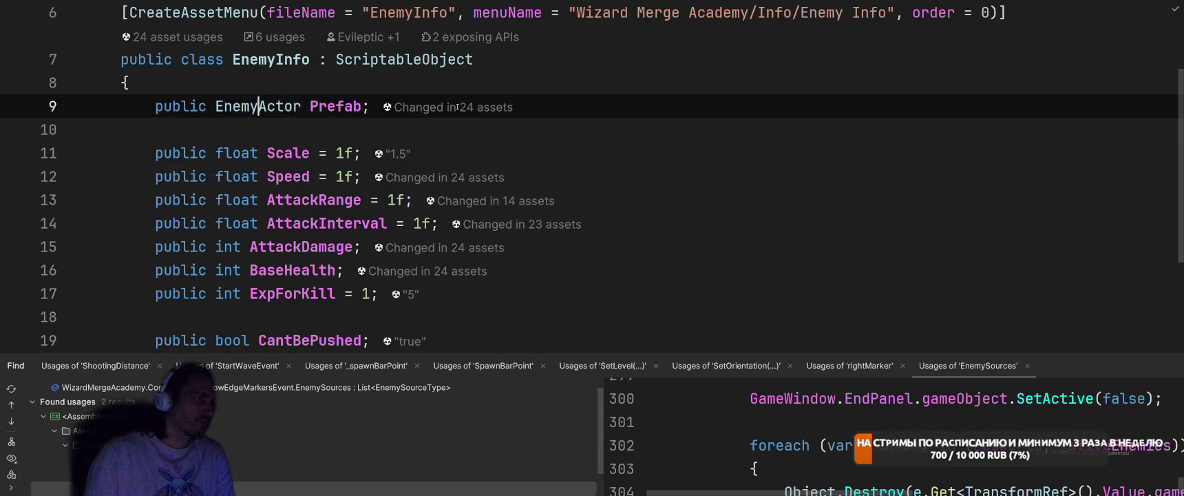
key("Return")
- Add a 'public EnemyType EnemyType;' field and generate EnemyType as a new enum
type("public EnemyType Ene")
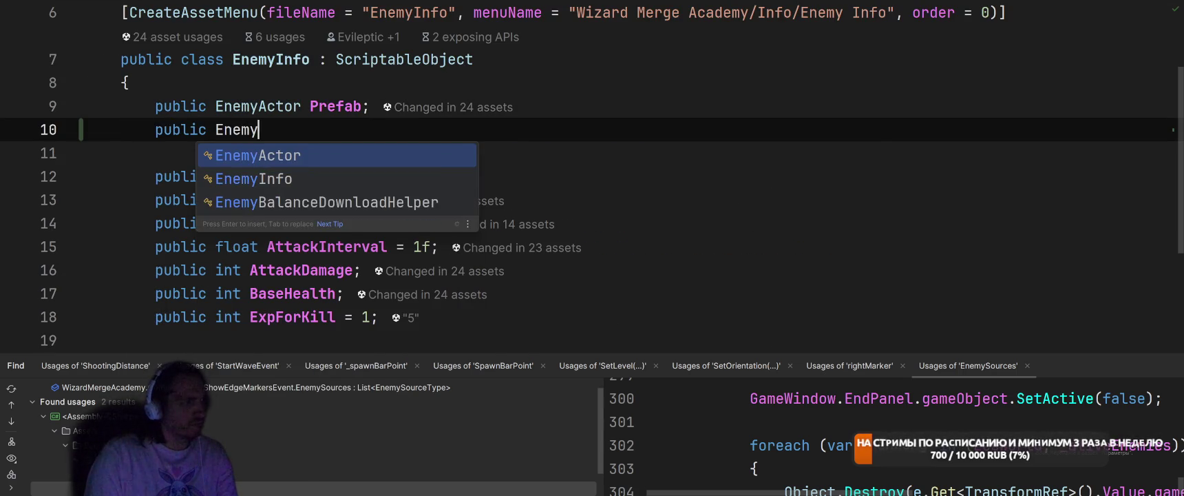
type("m")
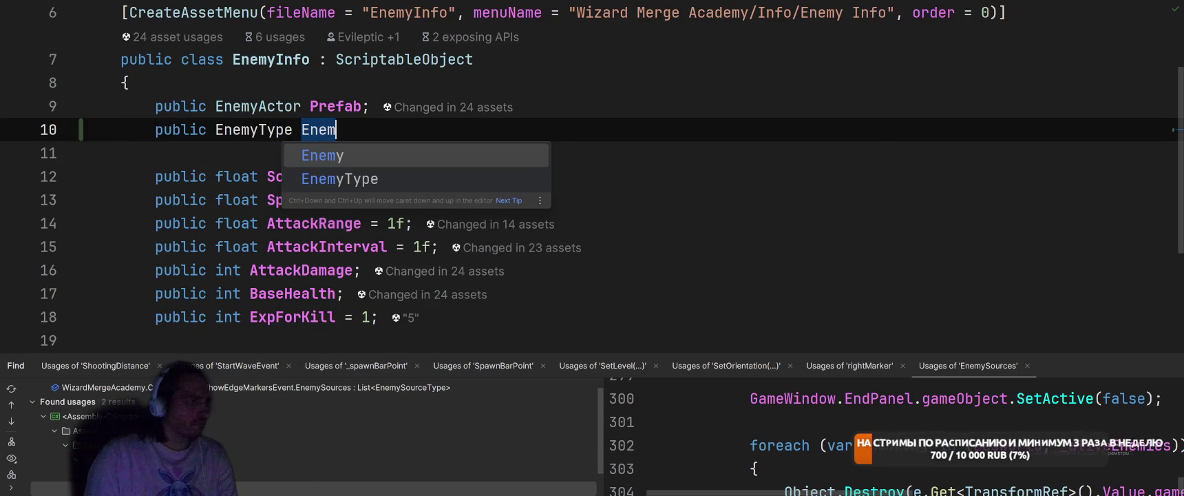
key("Down")
key("Return")
type(";")
key("ctrl+Left")
key("ctrl+Left")
key("ctrl+Left")
key("alt+Return")
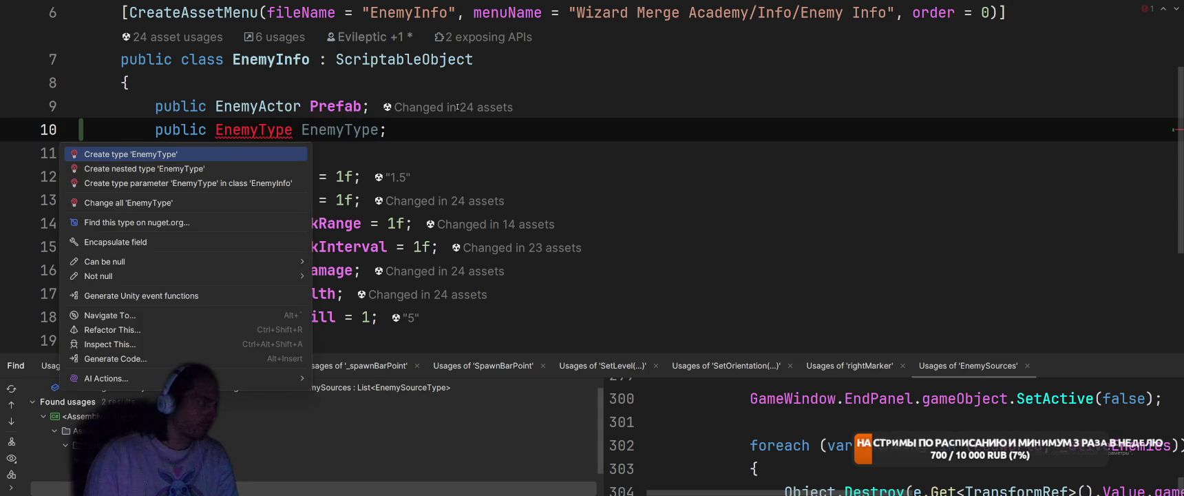
key("Return")
key("Down")
key("Down")
key("Down")
key("Return")
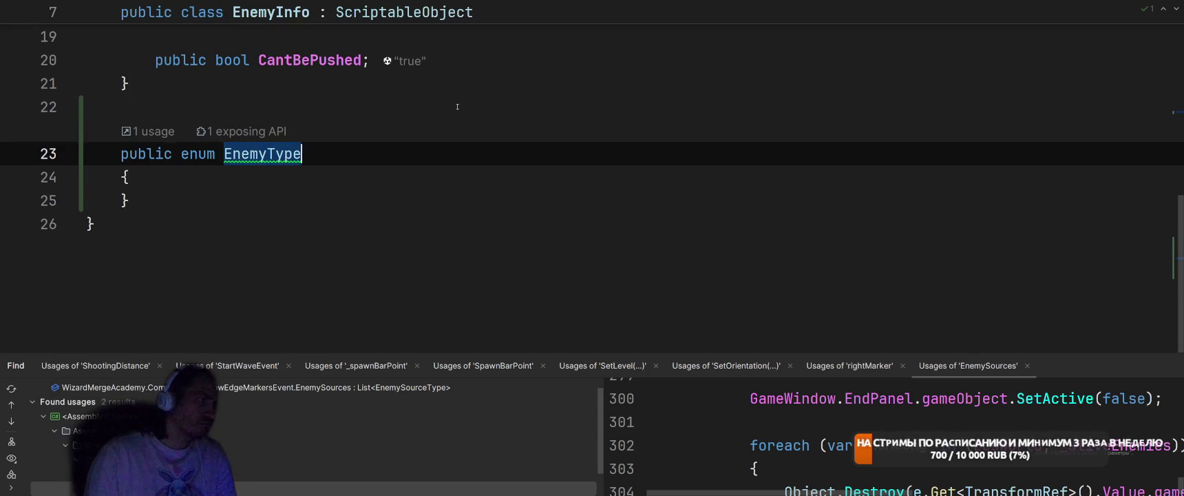
- List the enum members None, Archer, Cavalry, Easy, Flying and Kamikadze
key("Return")
type("None,")
key("Return")
type("A")
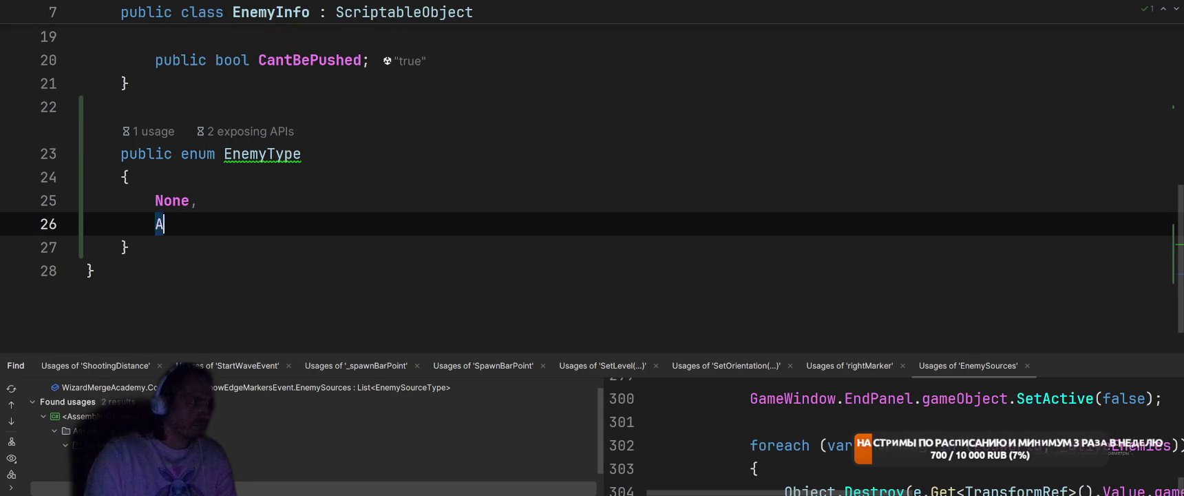
type("rtcher,")
key("Return")
type("Cavalry,")
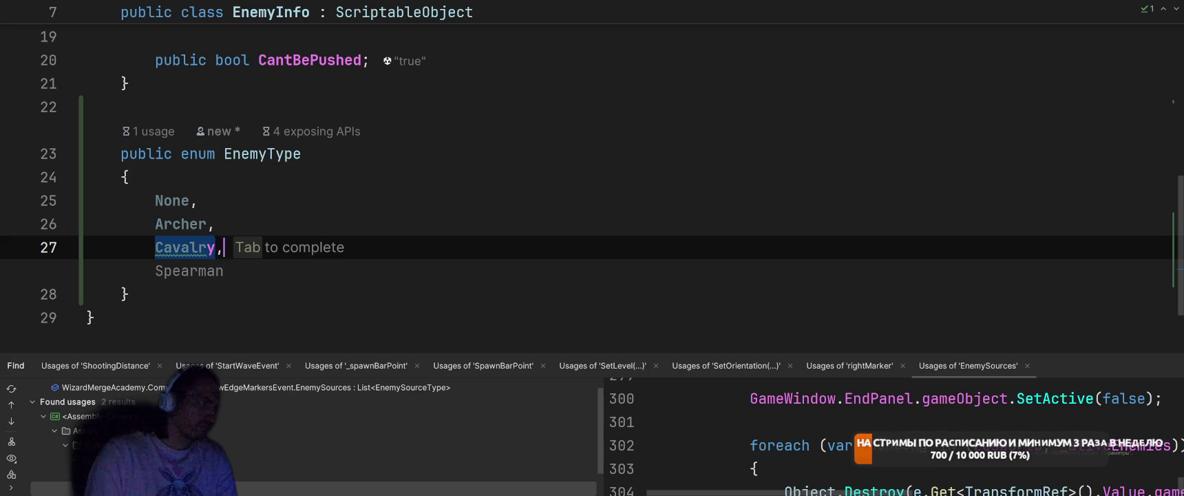
key("Return")
type("Easy,")
key("Return")
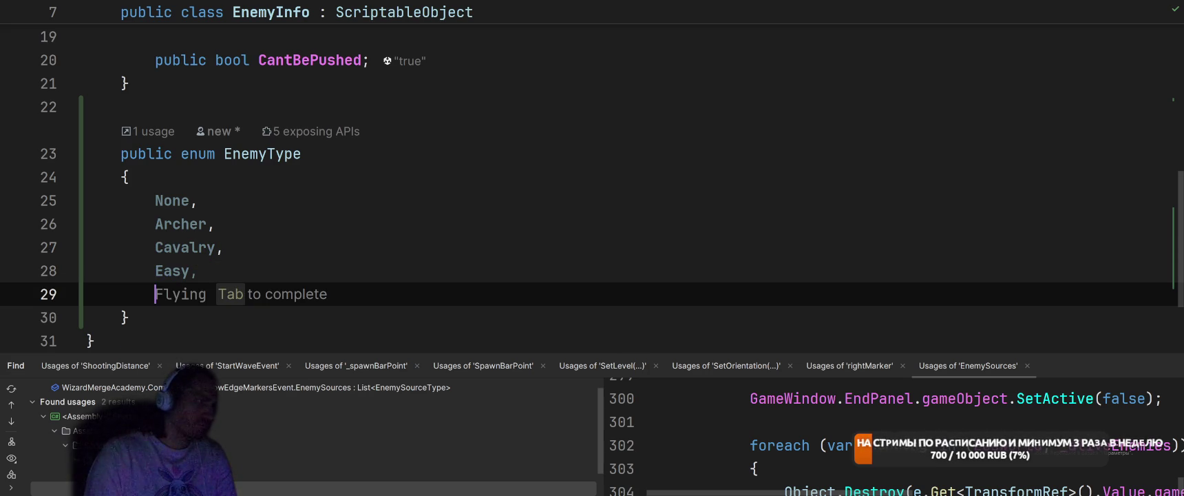
key("Tab")
type(",")
key("Return")
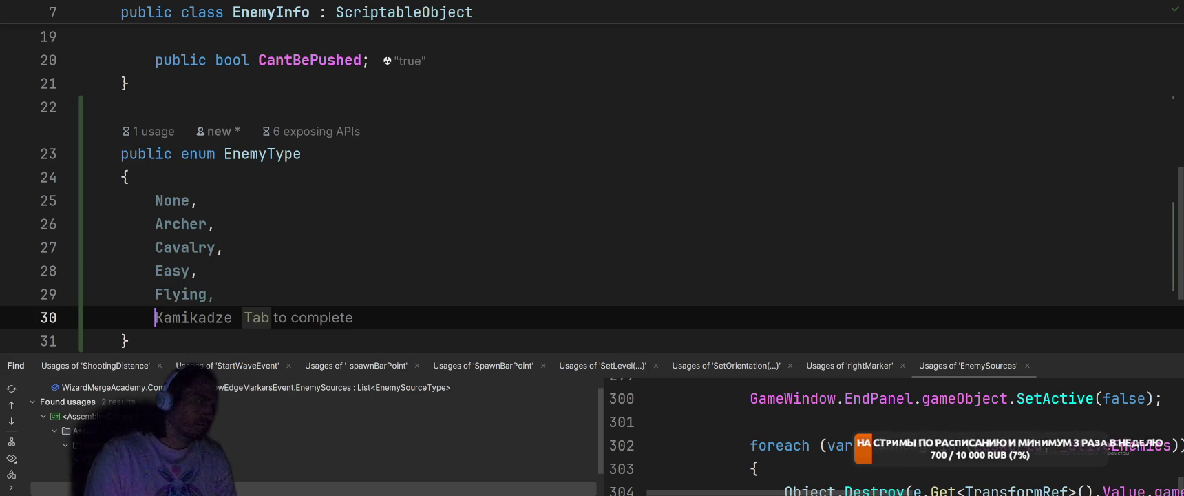
key("Tab")
key("ctrl+Tab")
- Back in SetInfo, replace the archer line's Count call with a Where filter
key("ctrl+Tab")
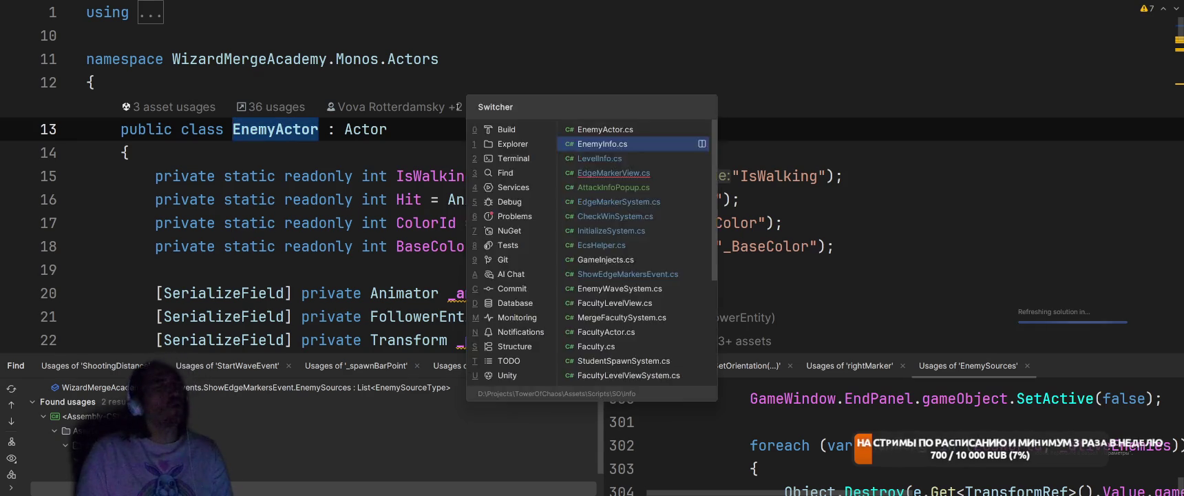
key("ctrl+Tab")
key("ctrl+Tab")
key("ctrl+Tab")
key("ctrl+Tab")
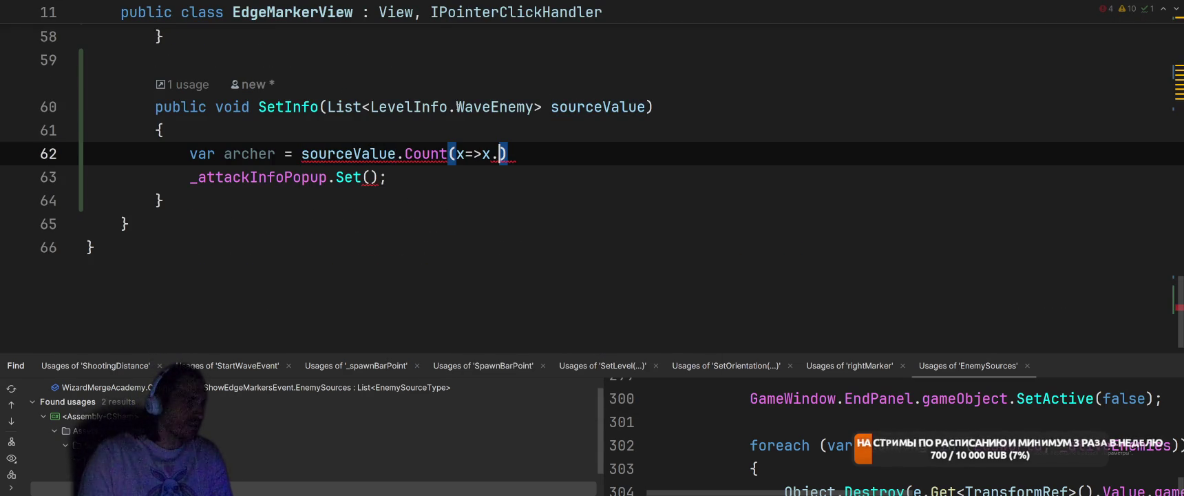
type("Ar")
key("BackSpace")
key("BackSpace")
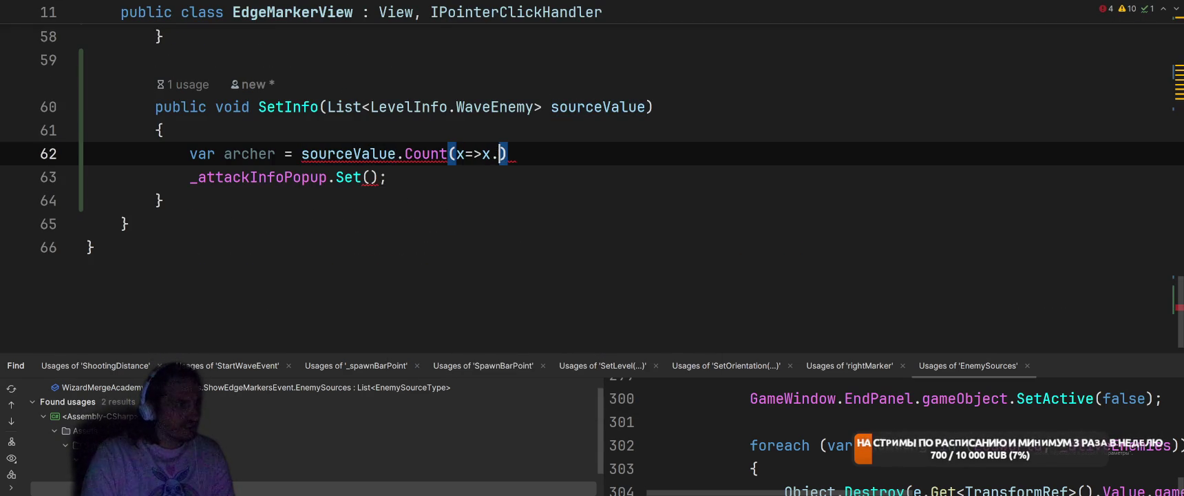
type("Ene")
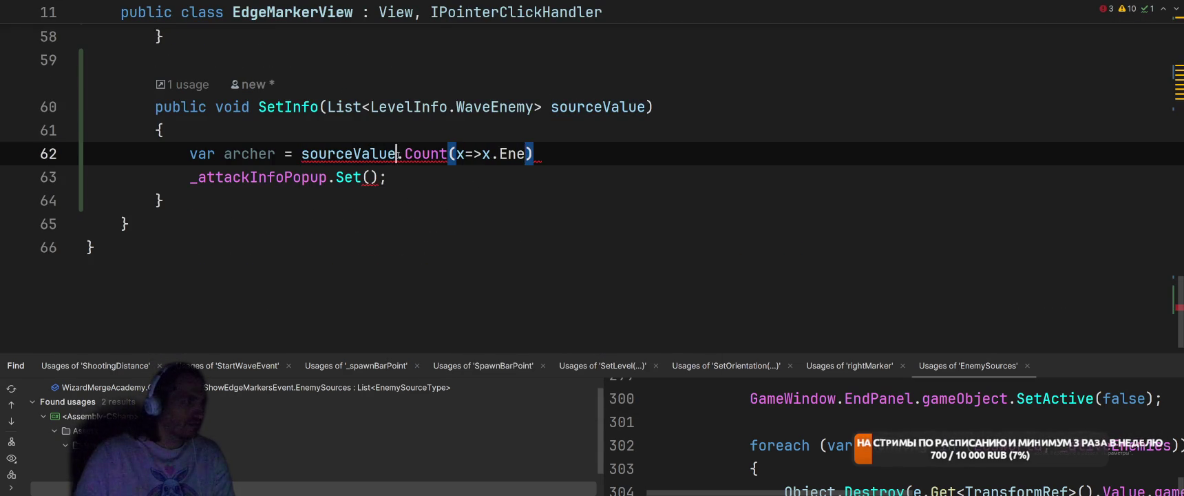
key("Right")
key("shift+End")
key("BackSpace")
type("Wher")
key("Return")
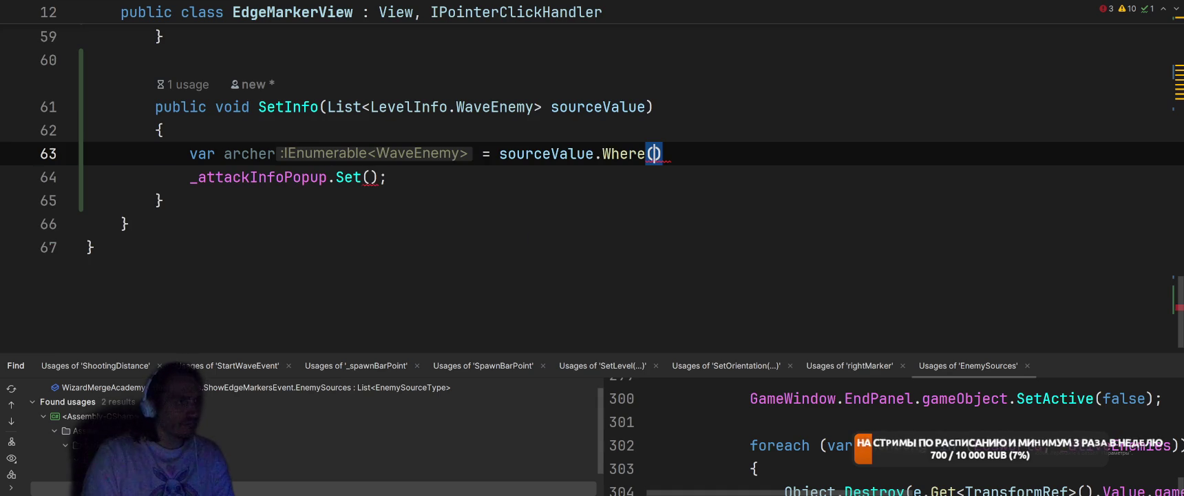
- Write the filter lambda x => x.EnemyInfo.EnemyType == EnemyType.Archer
type("x=>x.A")
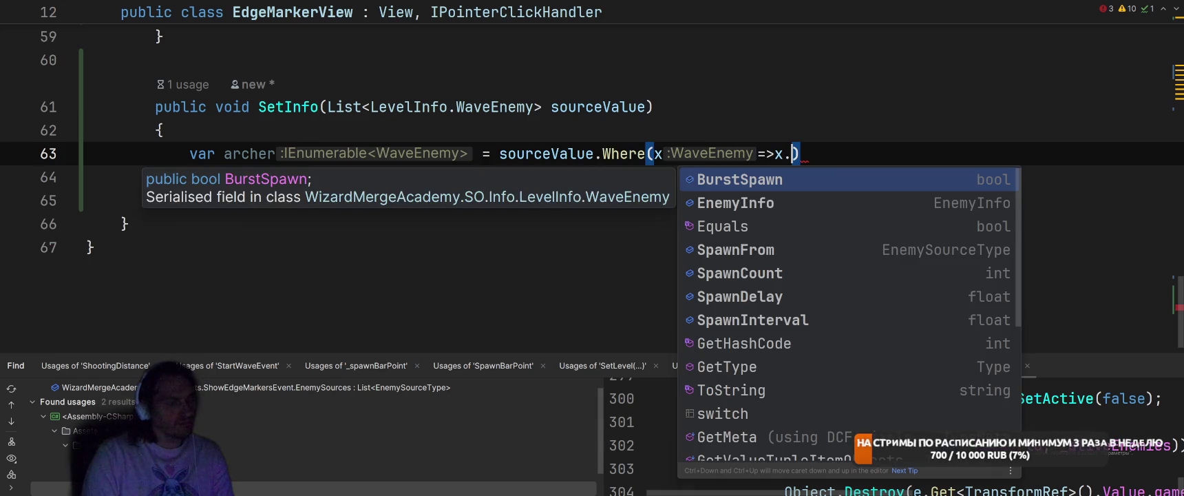
key("Escape")
key("BackSpace")
key("BackSpace")
type(".Ene")
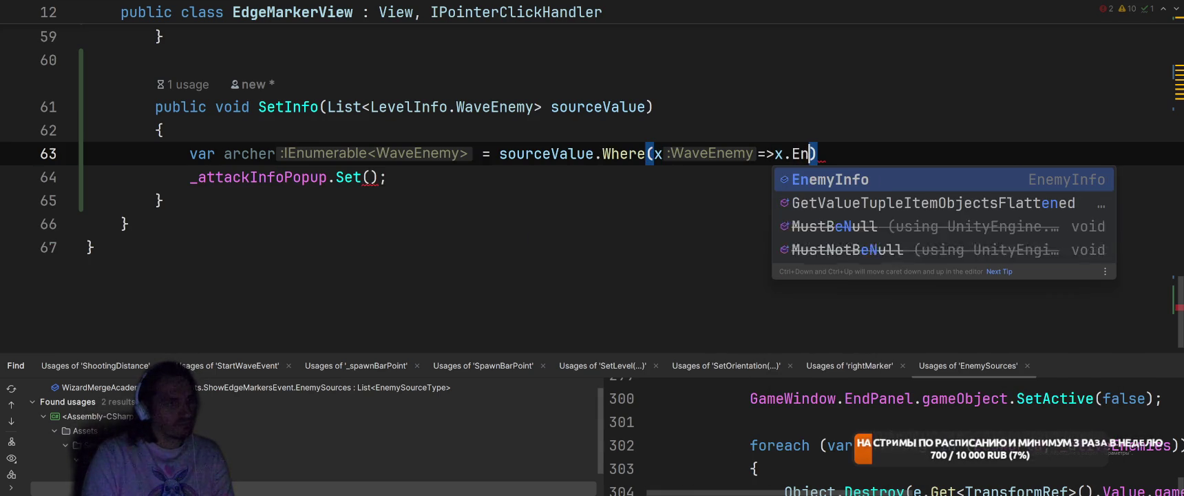
key("Return")
type(".")
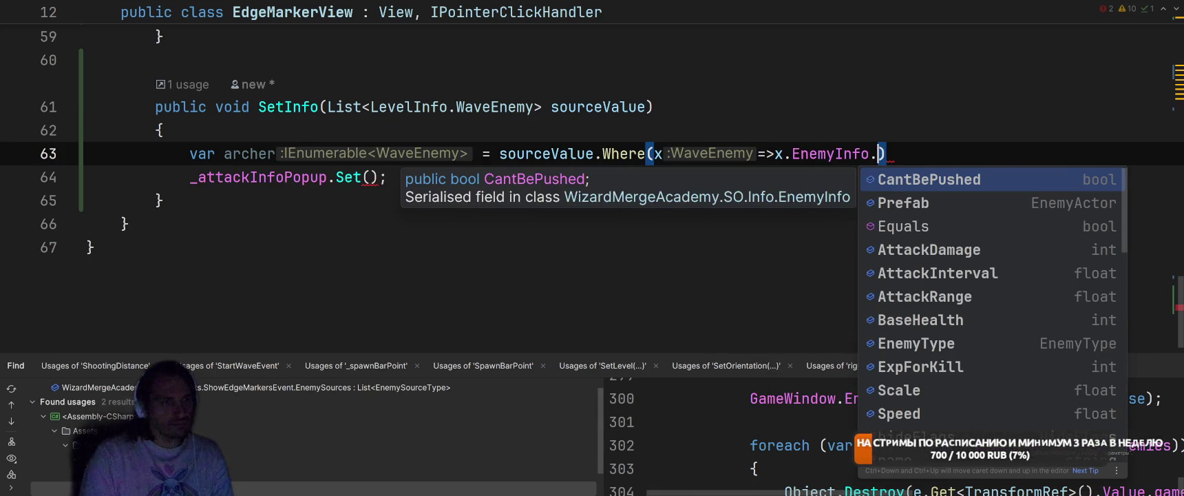
type("TY")
key("ctrl+shift+Left")
key("BackSpace")
key("BackSpace")
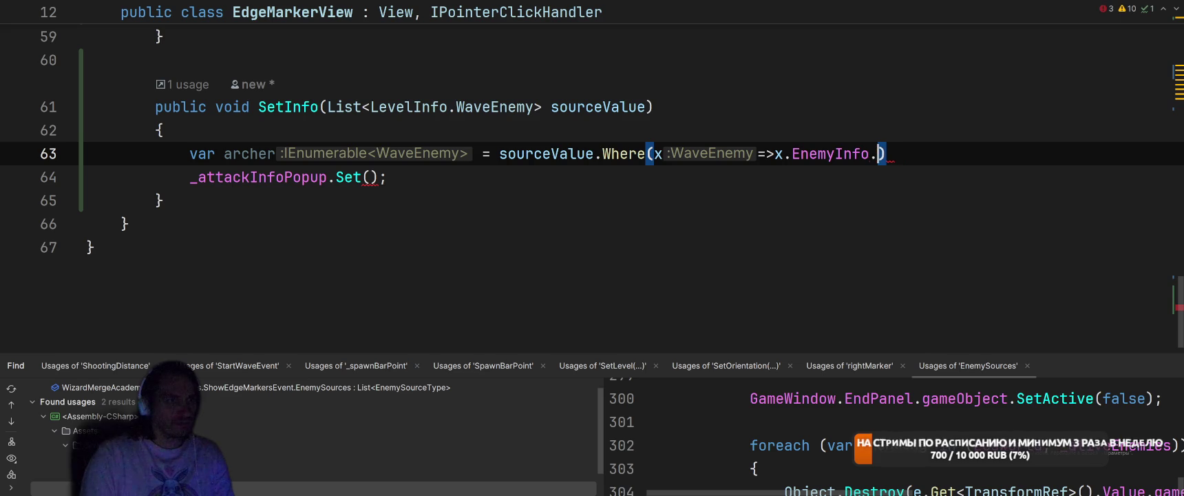
type("En")
key("Return")
type("== Ar")
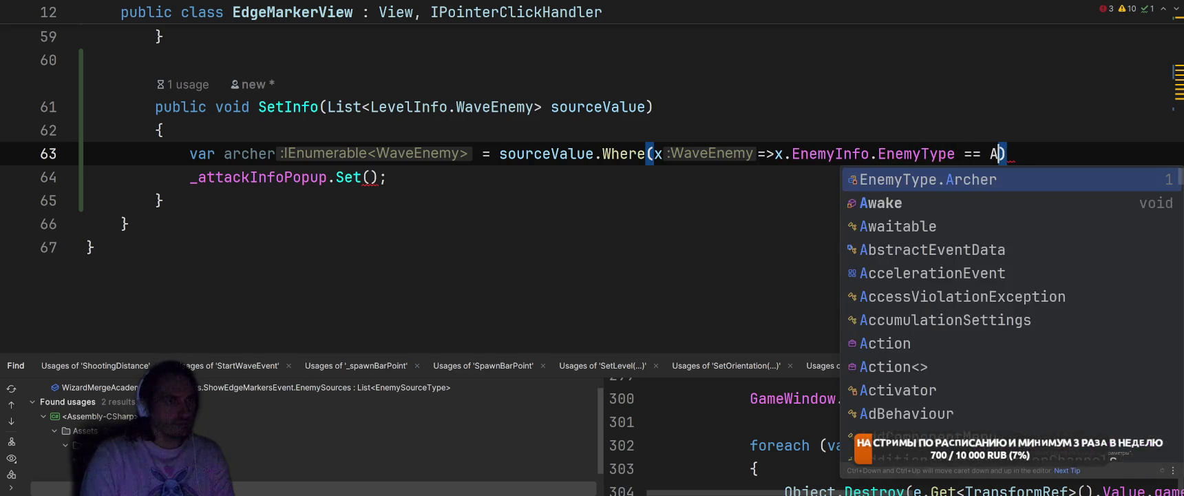
key("Return")
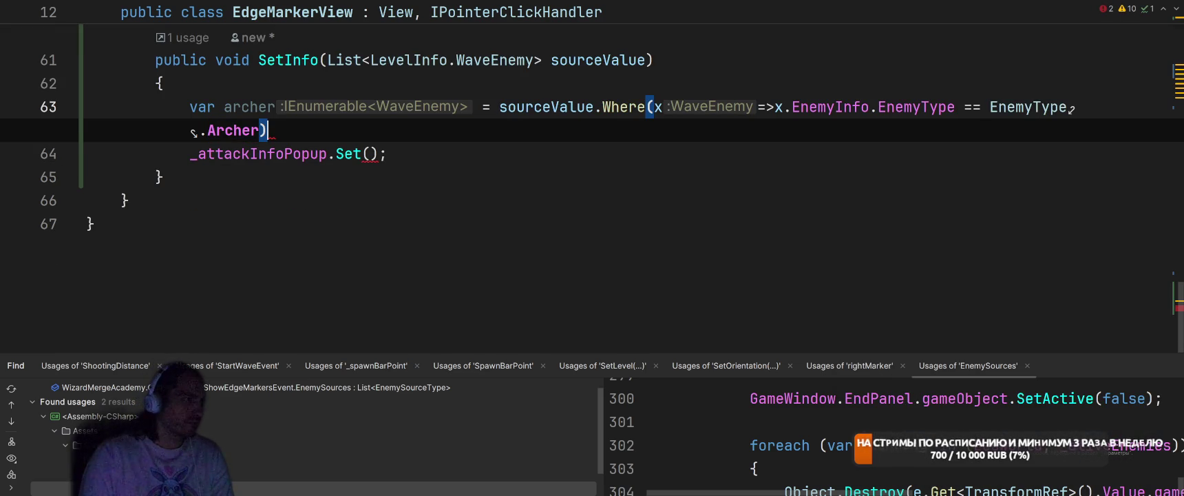
type(";")
- Change Where back to Count so the archer line counts Archer enemies
double_click(623, 106)
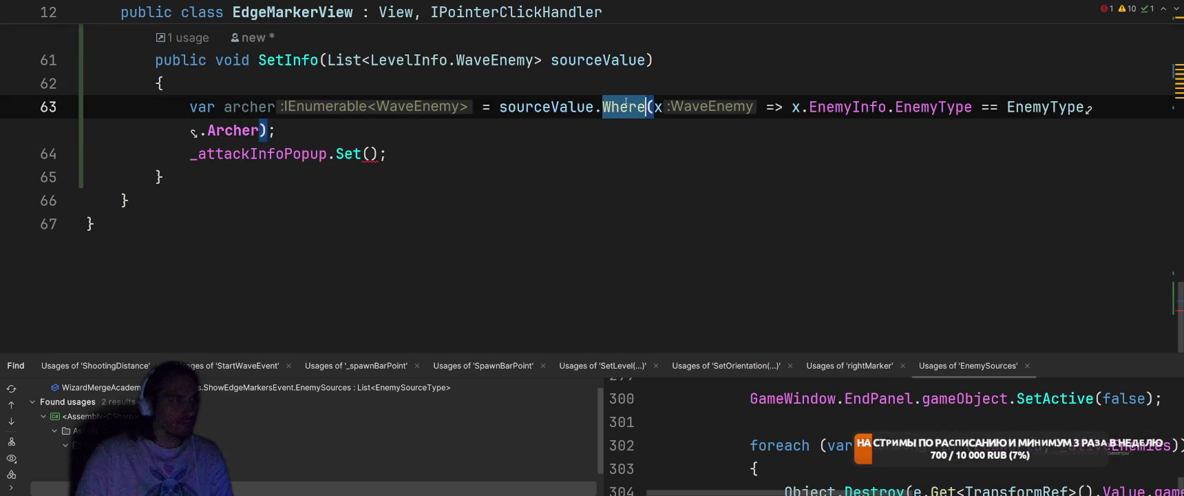
type("C")
key("Return")
key("ctrl+z")
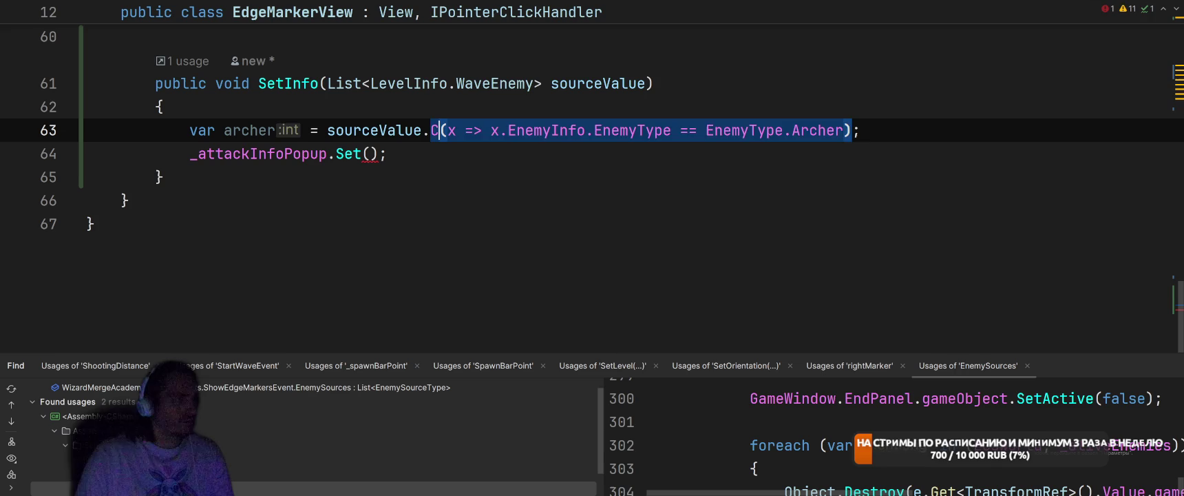
key("ctrl+z")
type("ount")
key("Escape")
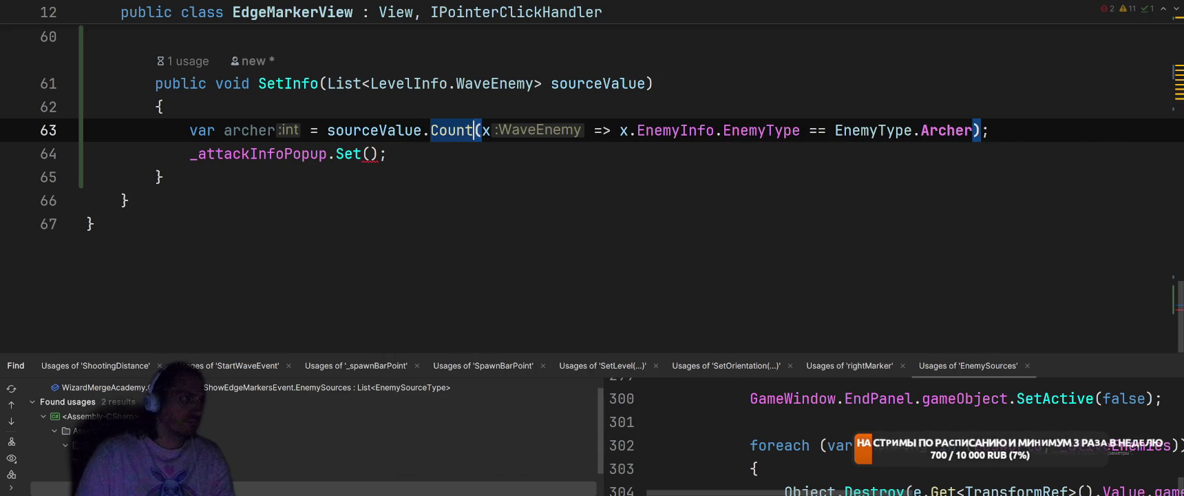
key("End")
- Pass archer as the first argument of _attackInfoPopup.Set()
left_click(370, 153)
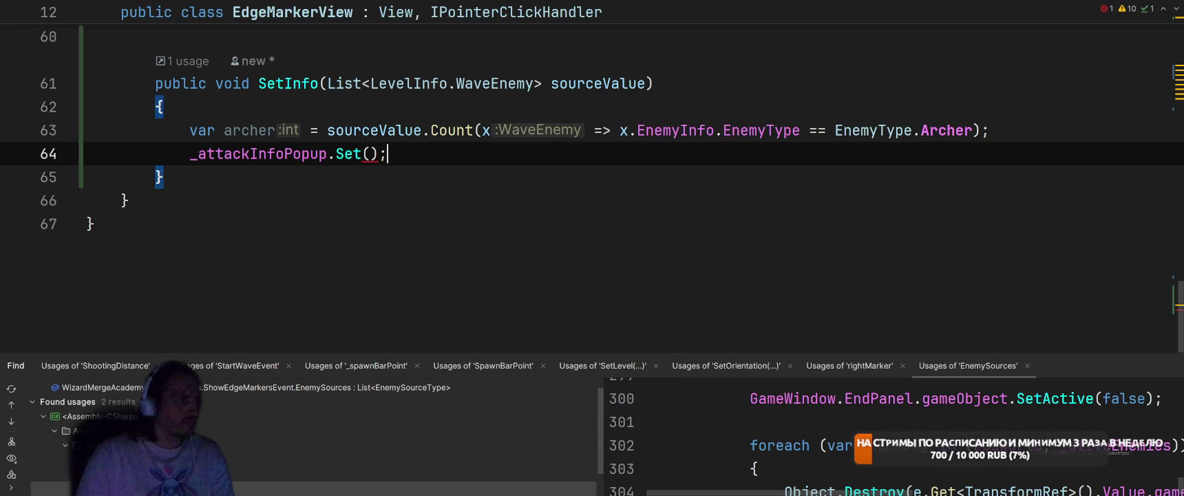
type("arc")
key("Return")
type(",")
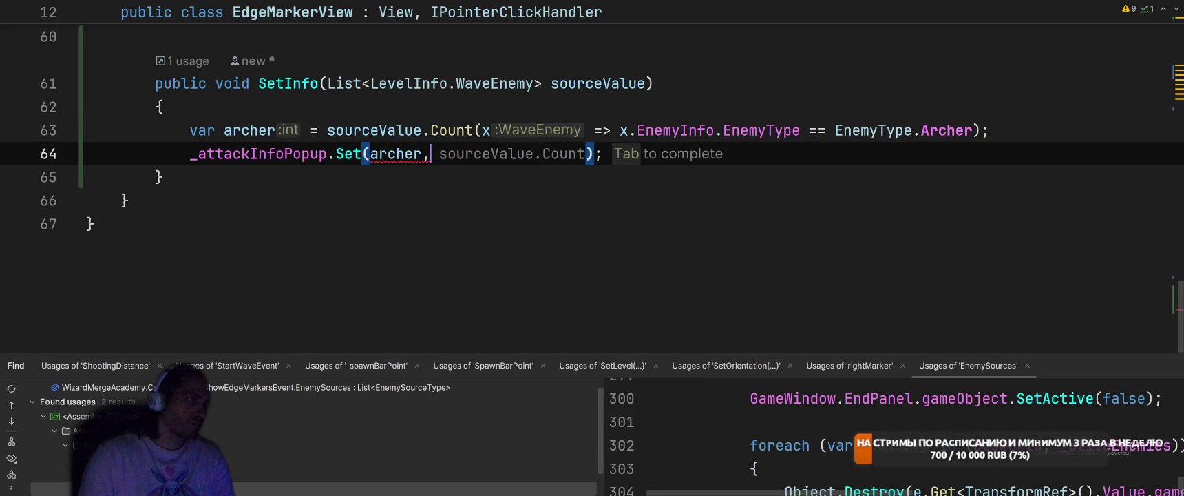
- Add var easy = sourceValue.Count(x => x.EnemyInfo.EnemyType == EnemyType.Easy) and begin another var line
left_click(989, 130)
key("Return")
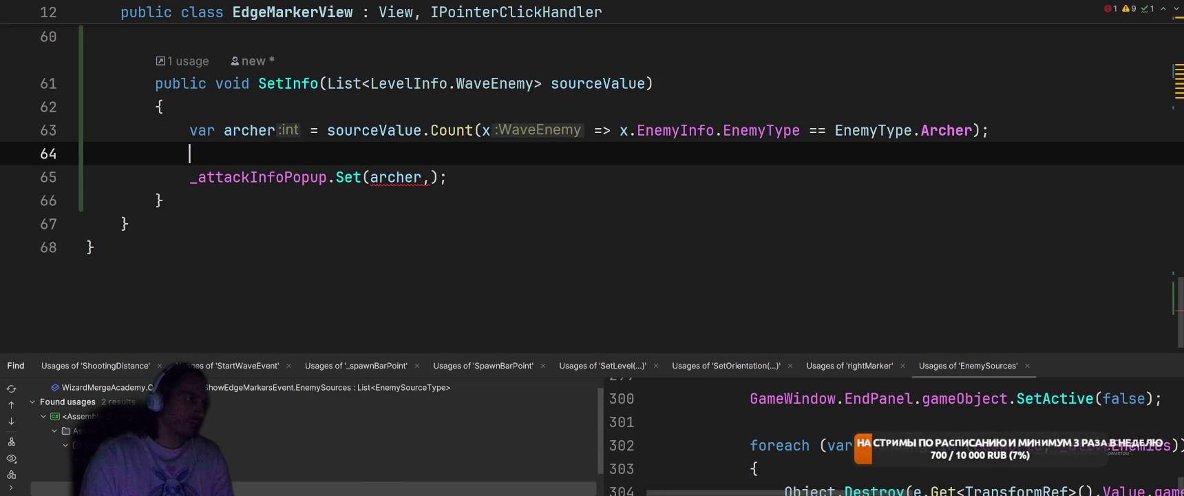
type("var e")
type("asy = ")
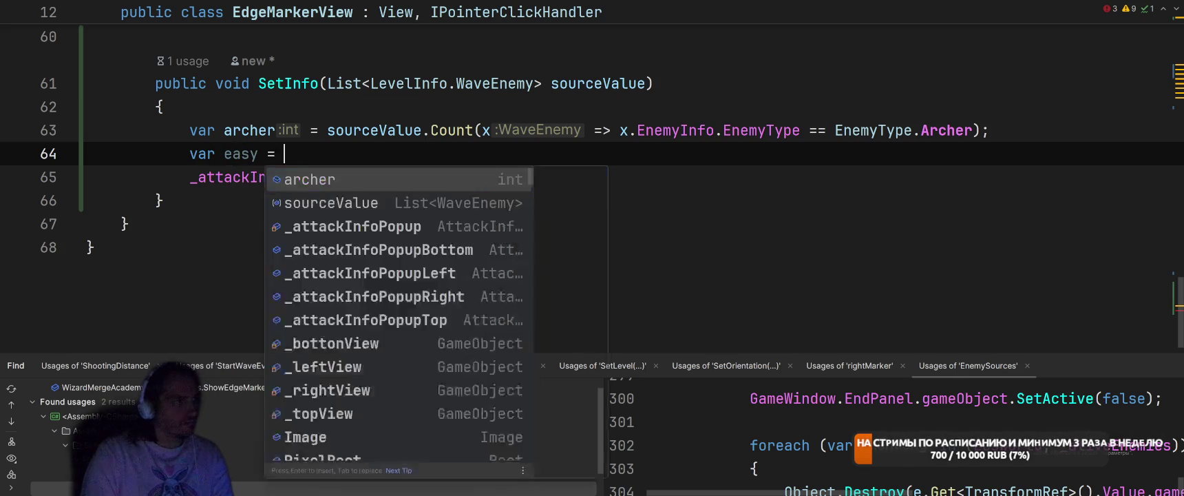
type("so")
key("Return")
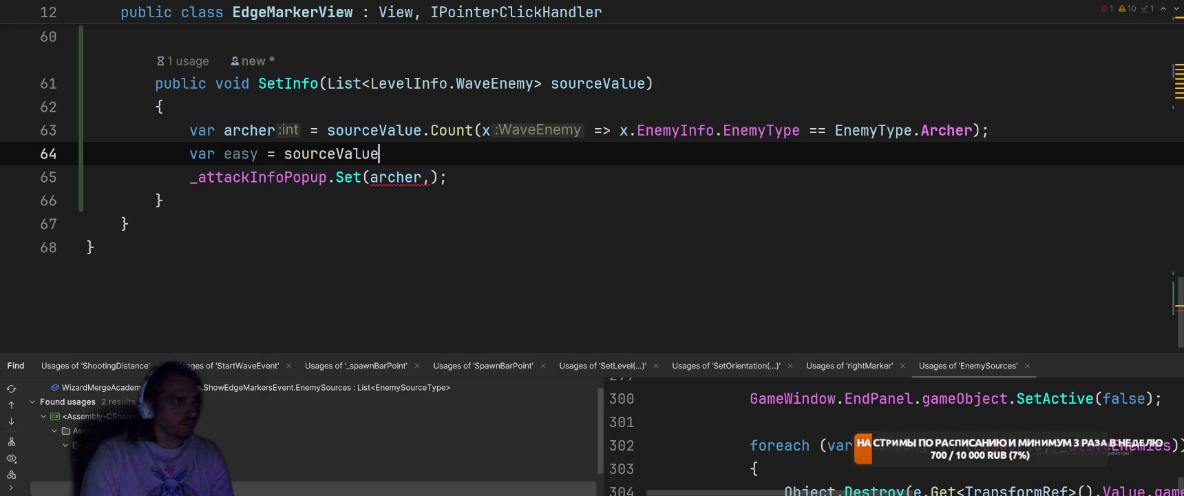
type(".C")
key("Return")
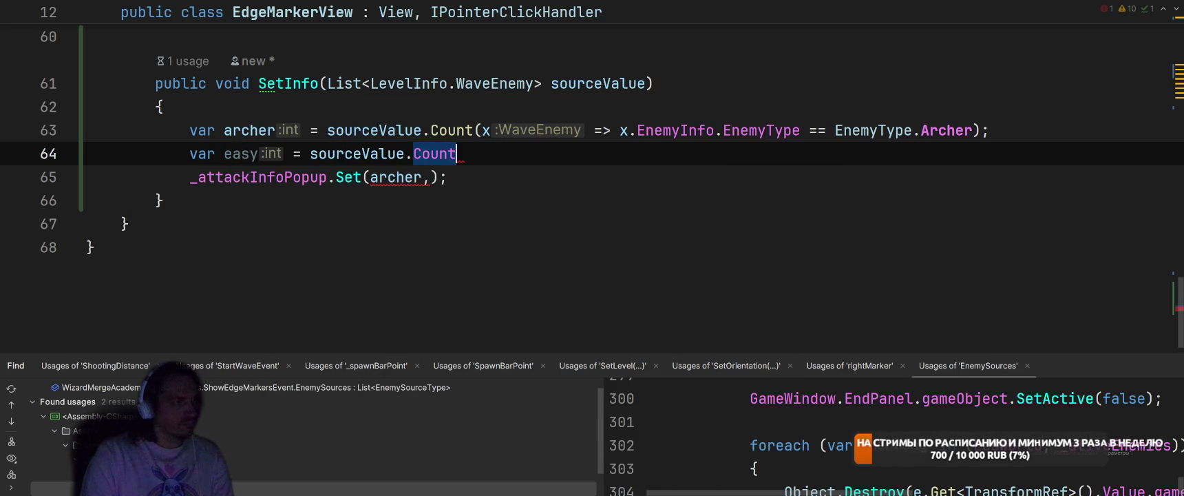
type("(x=>x.En")
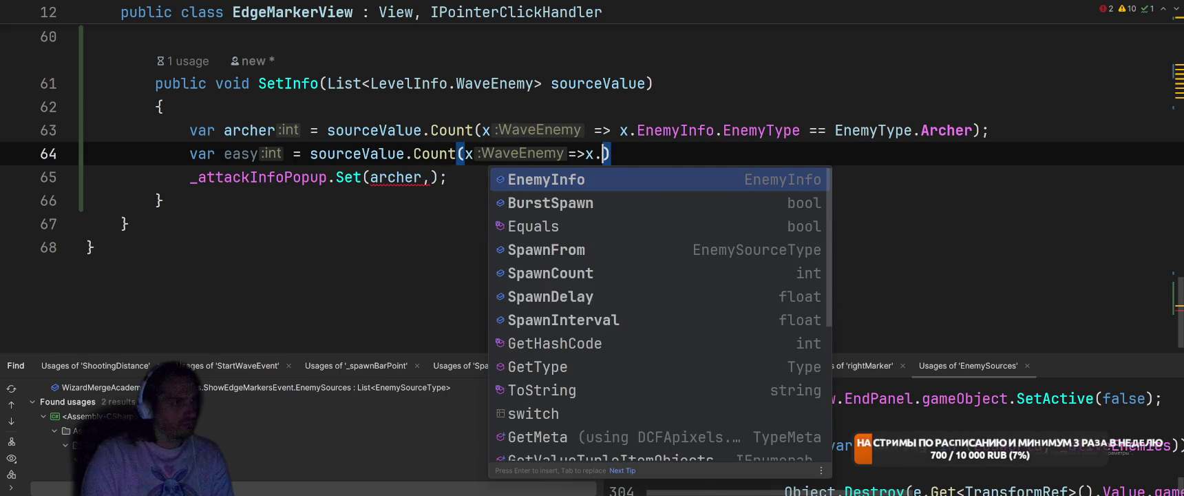
key("Return")
type(".En")
key("Return")
type("==")
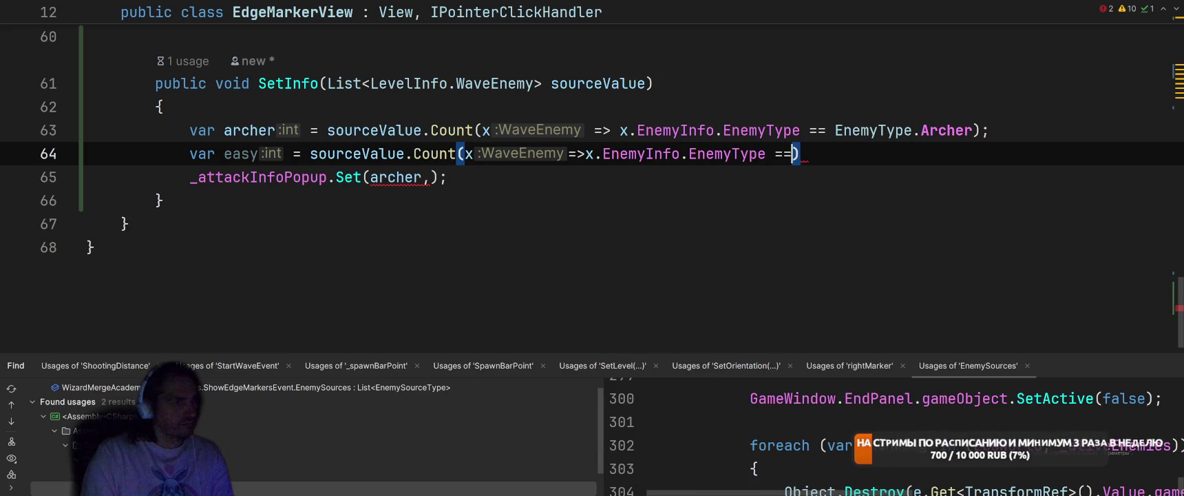
key("Down")
key("Down")
key("Return")
type(";")
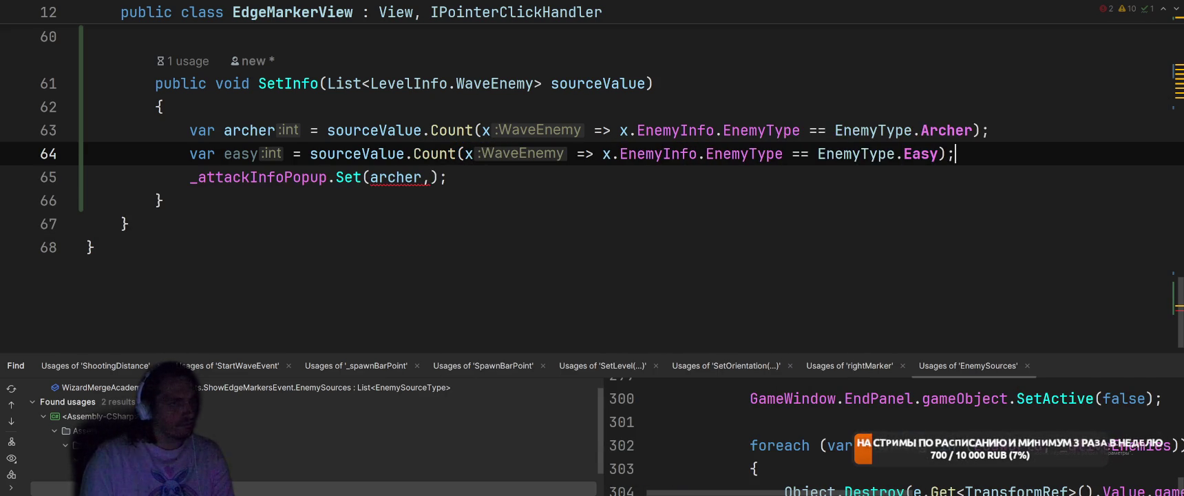
key("Return")
type("var")
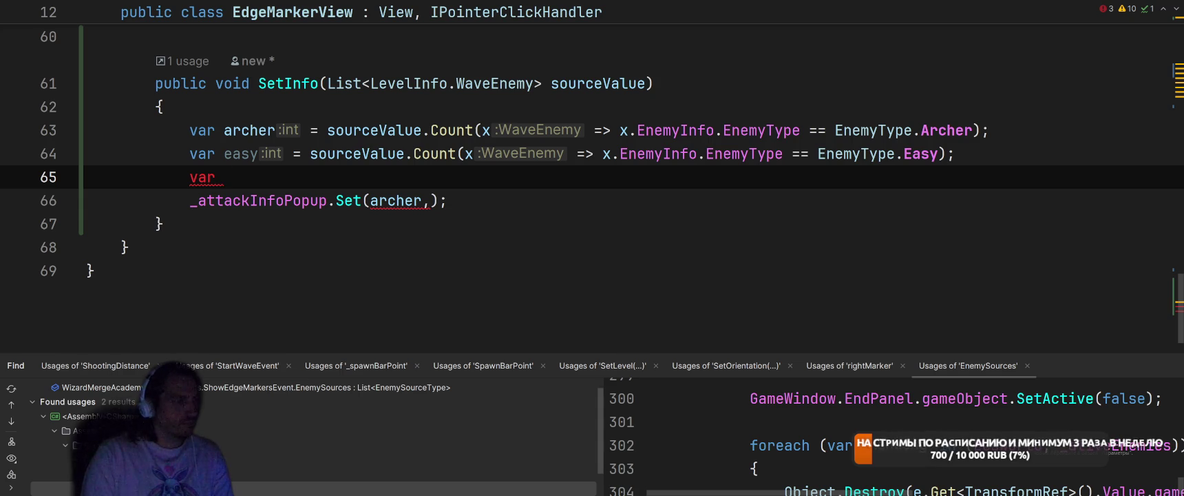
- Complete the Set call's arguments as archer, cavalry, flying, kamikadze, easy
left_click(345, 200, "ctrl")
key("ctrl+minus")
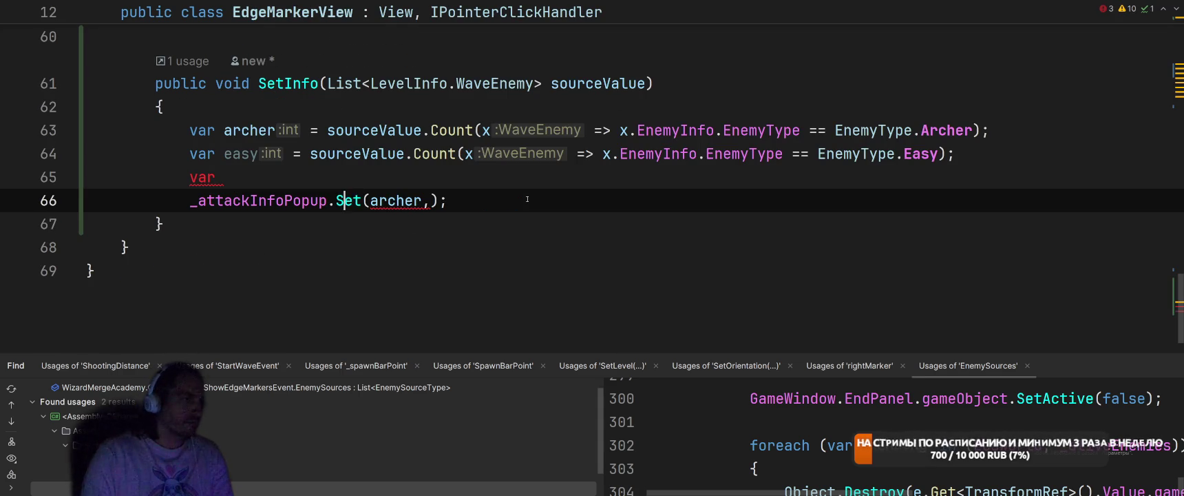
left_click(431, 200)
type("ca")
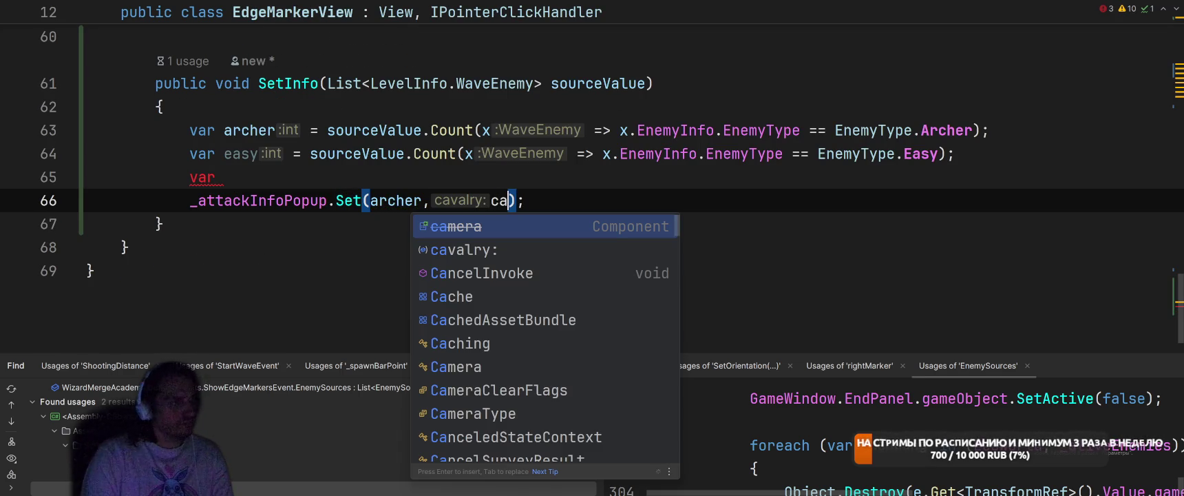
key("BackSpace")
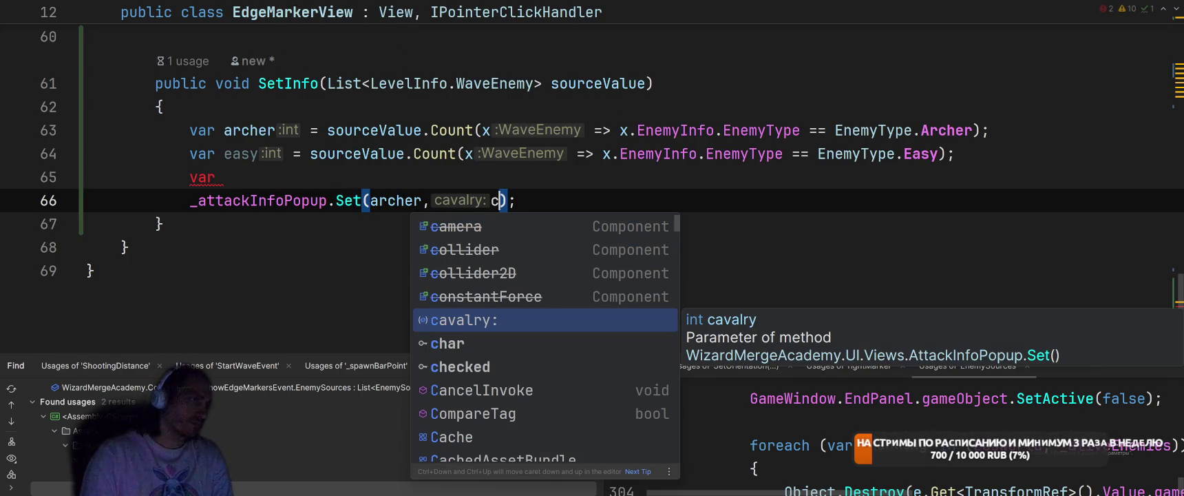
key("Return")
type(", flying")
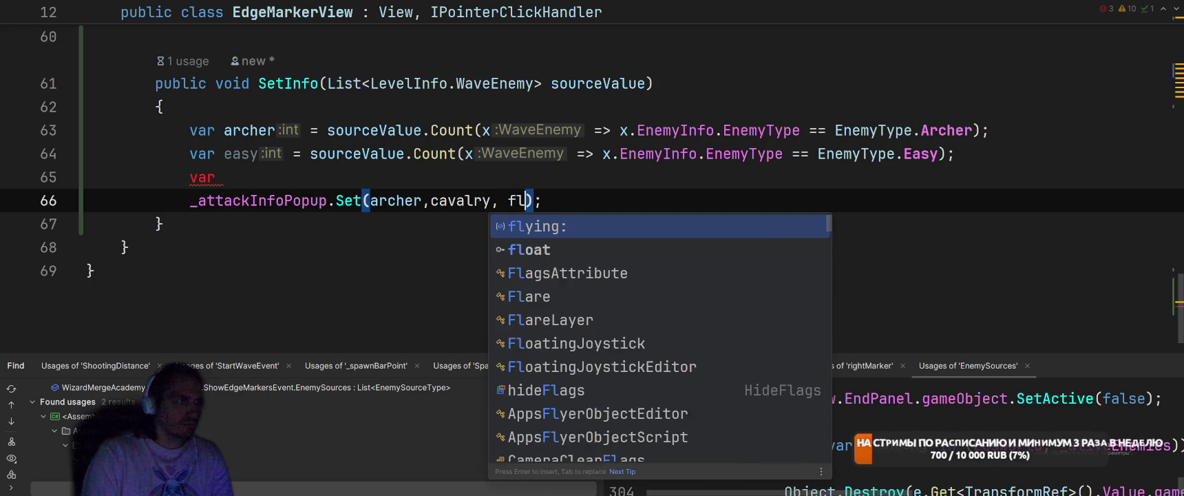
type(", ")
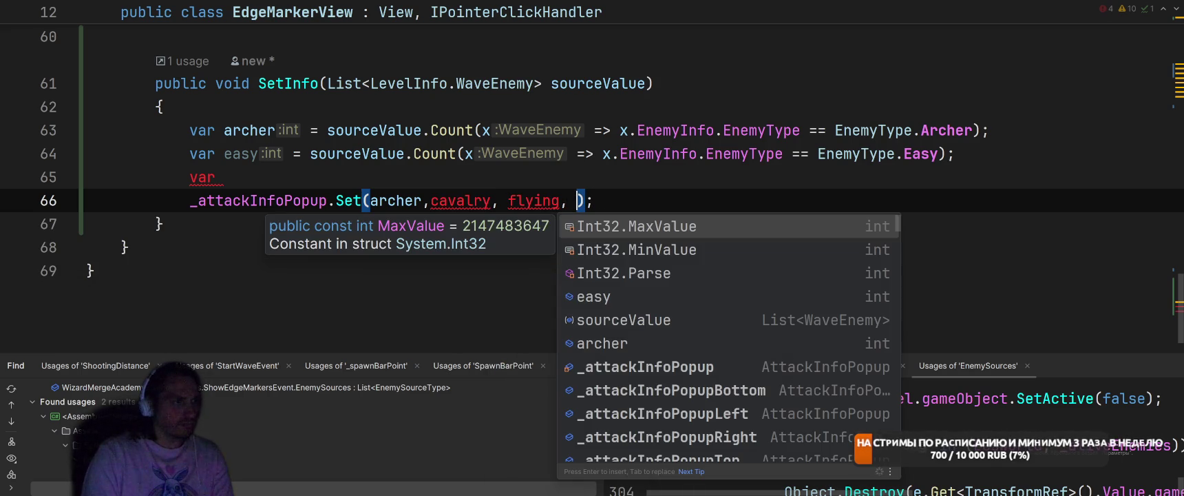
type("kam")
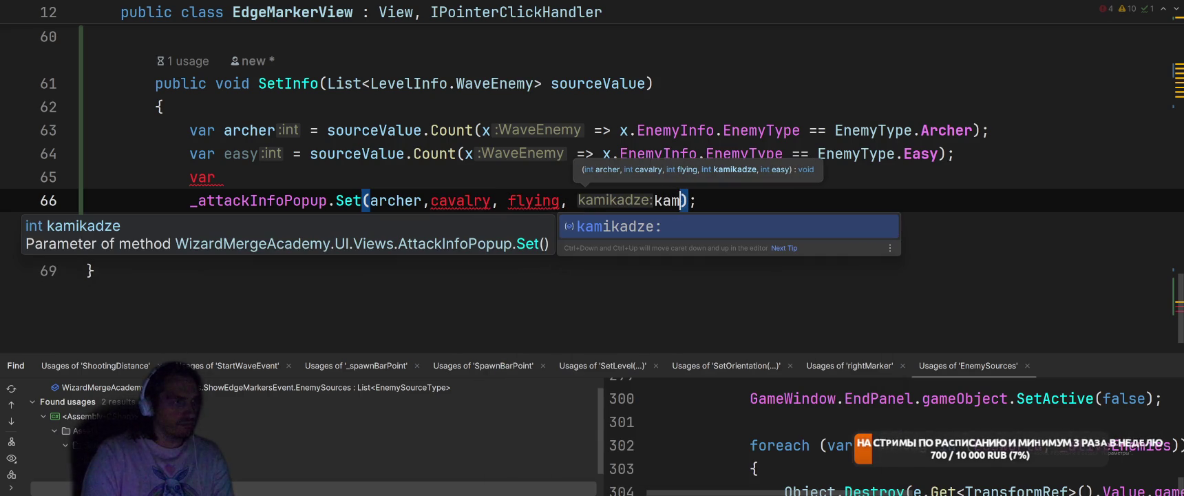
key("Return")
type(", easy")
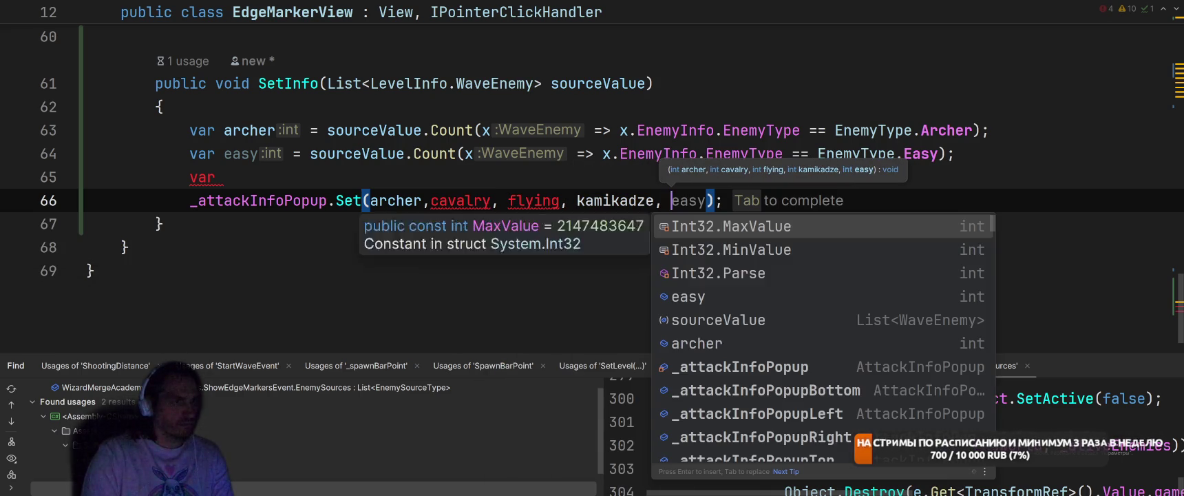
key("Escape")
- Begin the cavalry line as 'var cavalry = sourceValue.Count'
left_click(223, 177)
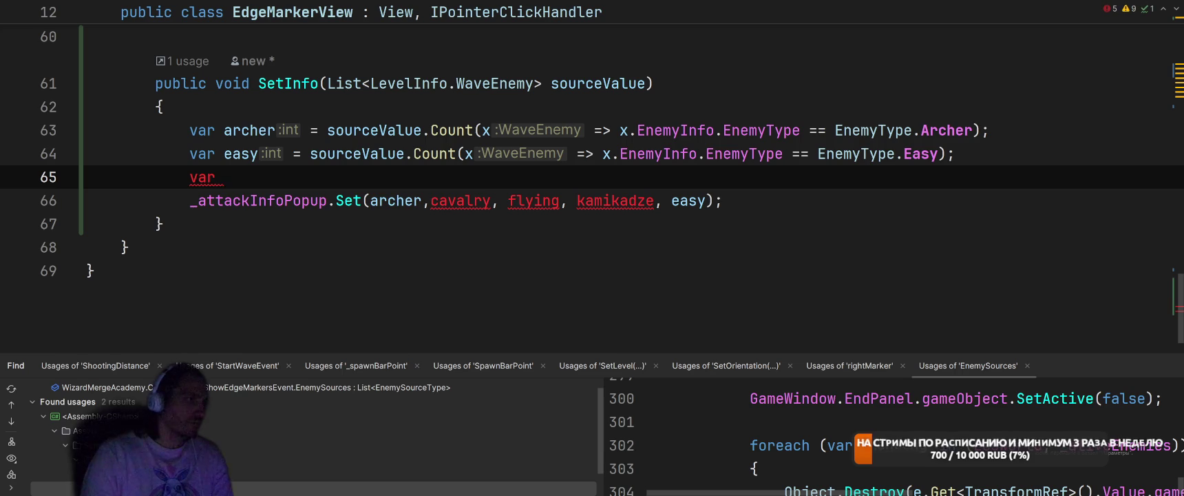
type("ca")
key("Return")
type("= ")
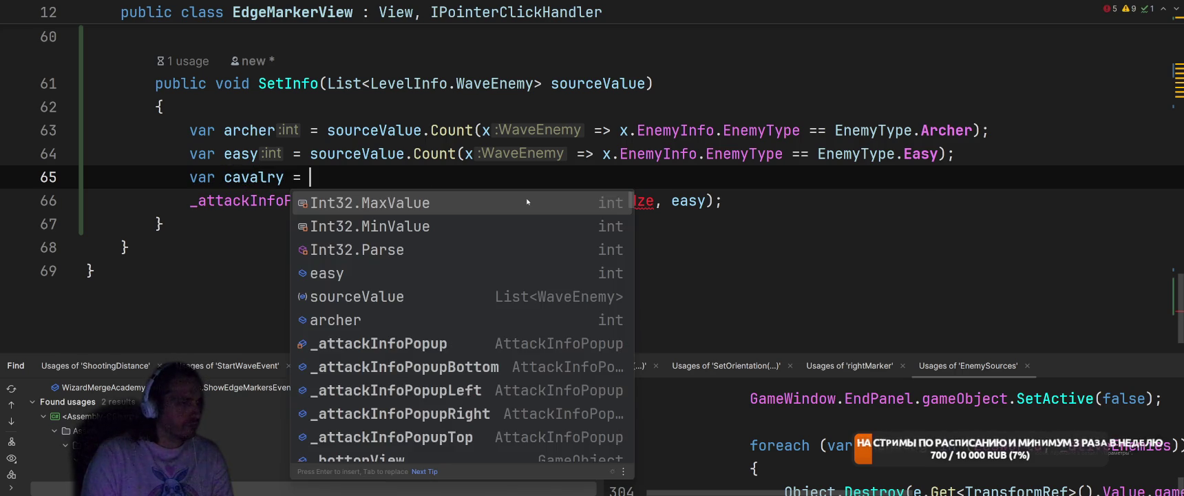
type("so")
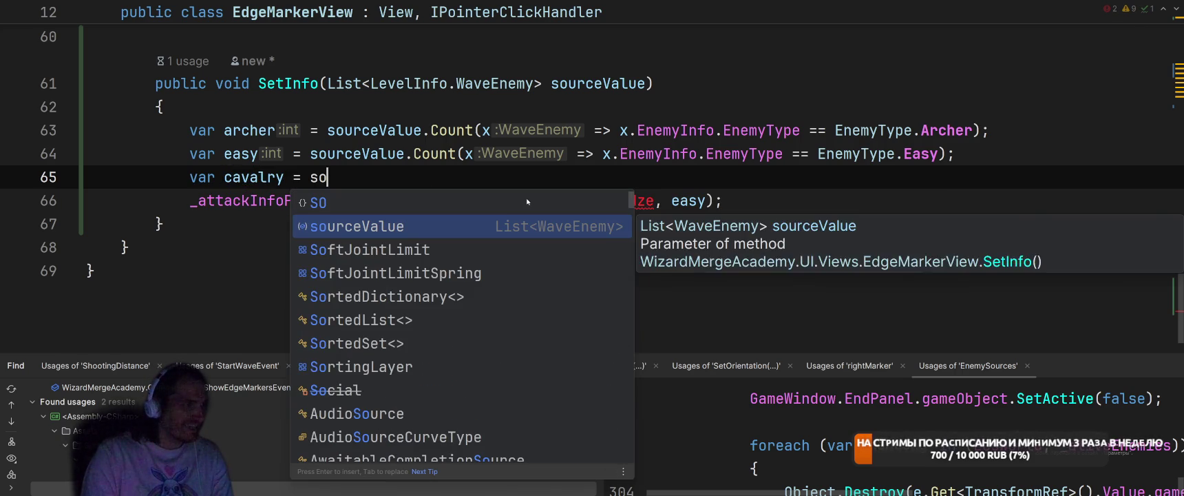
key("Return")
type(".C")
key("Return")
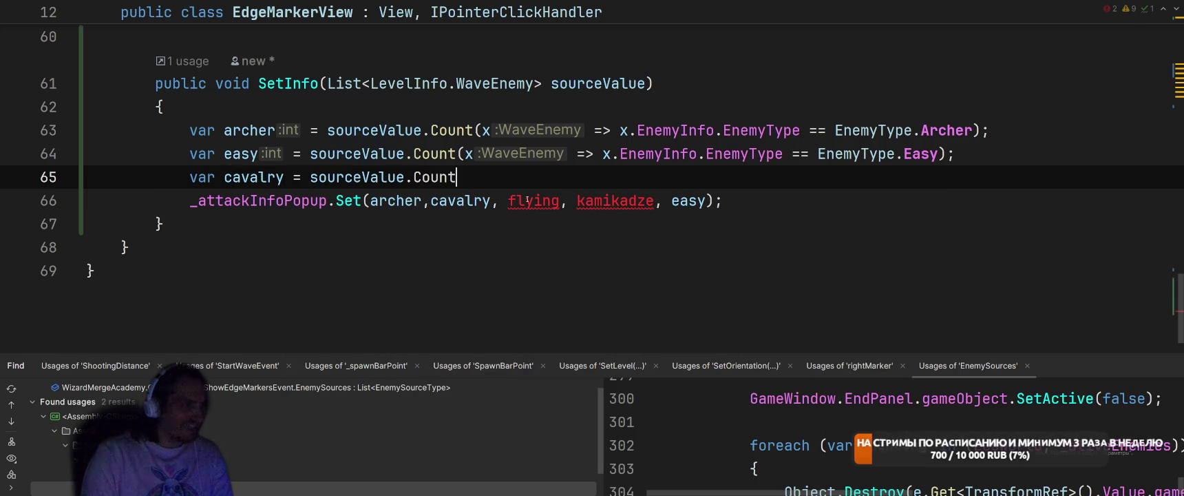
key("ctrl+space")
key("Escape")
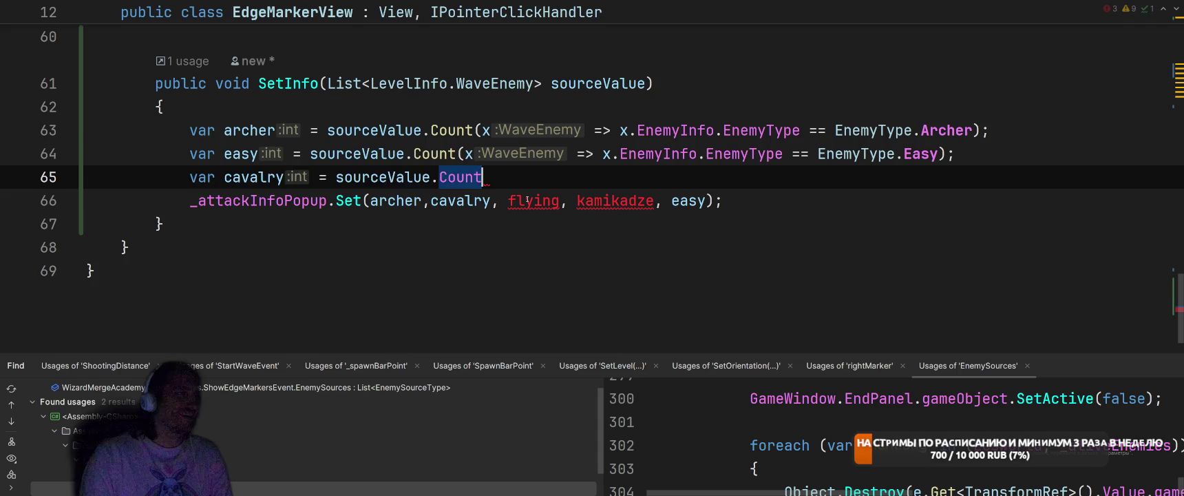
- Erase the half-written cavalry line, leaving line 65 empty
key("shift+Home")
key("BackSpace")
key("Up")
key("Down")
- Ask Rider's inline AI prompt to generate the cavalry, flying and kamikadze count lines in SetInfo
key("ctrl+backslash")
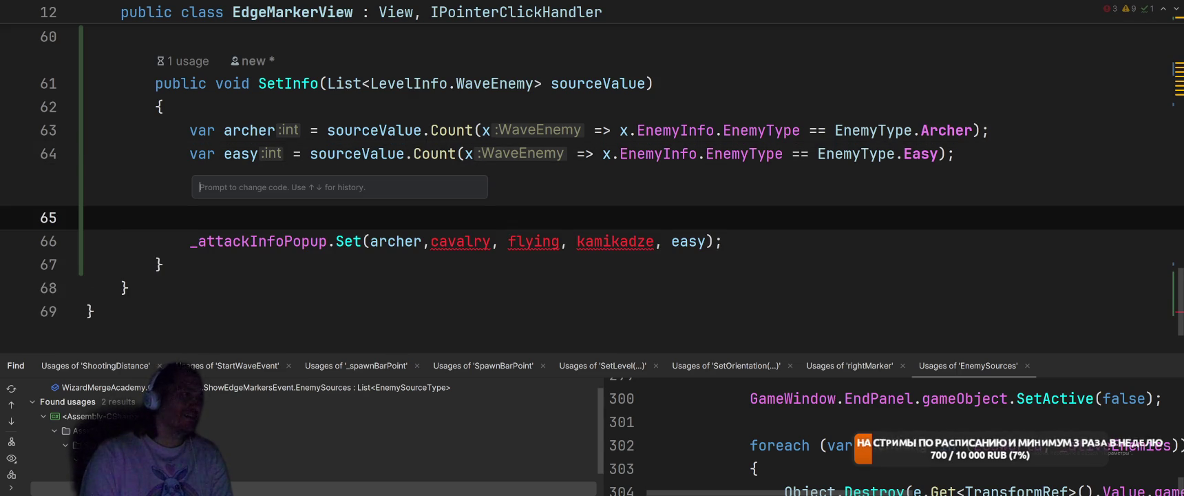
type("сгенерируй остальные")
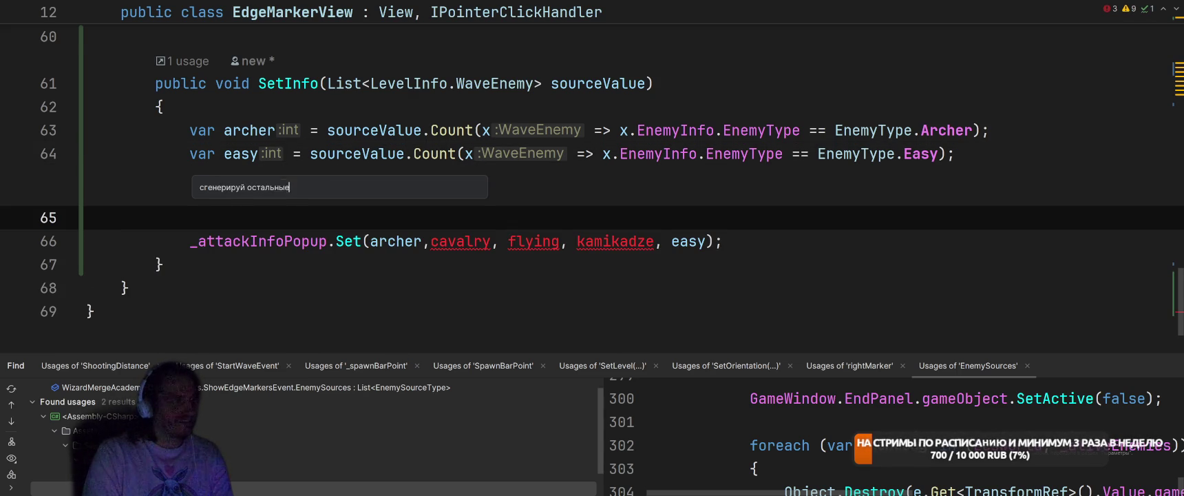
key("Return")
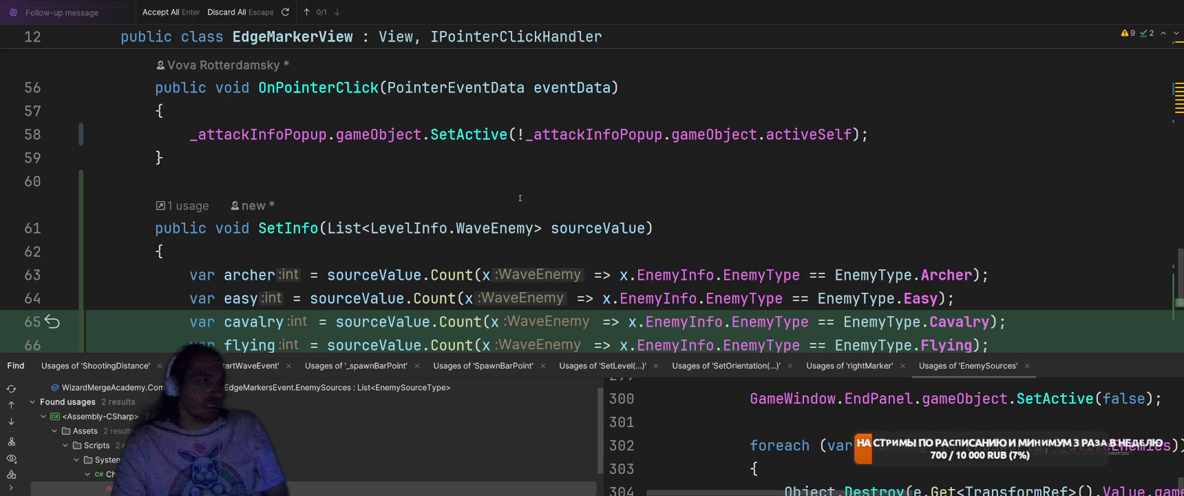
- Review the generated count lines and delete the blank line above the Set call
scroll(527, 198, "down", 4)
scroll(619, 207, "up", 4)
left_click(680, 256)
scroll(680, 256, "down", 2)
left_click(721, 224)
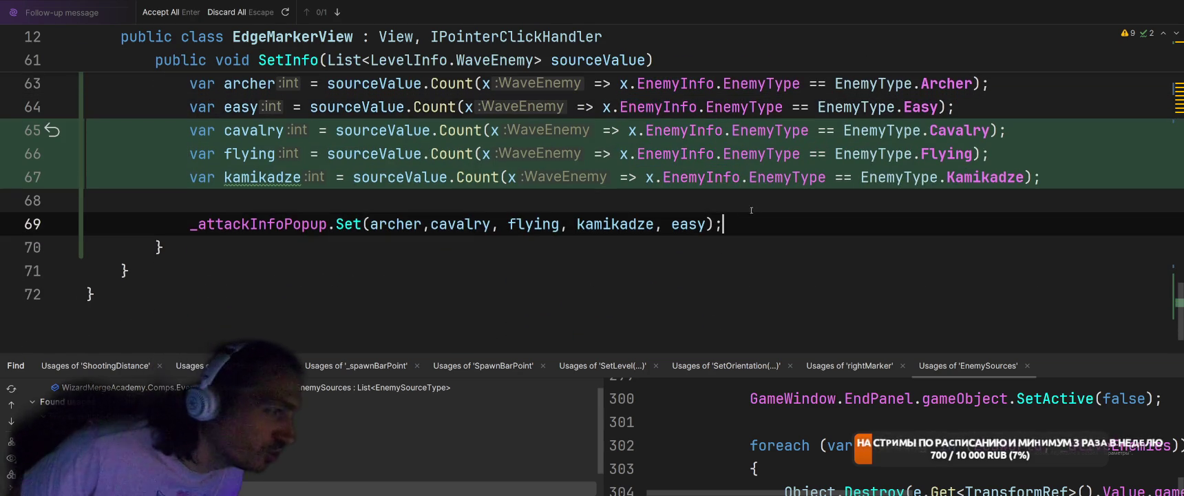
left_click(468, 201)
scroll(467, 173, "up", 2)
left_click(467, 139)
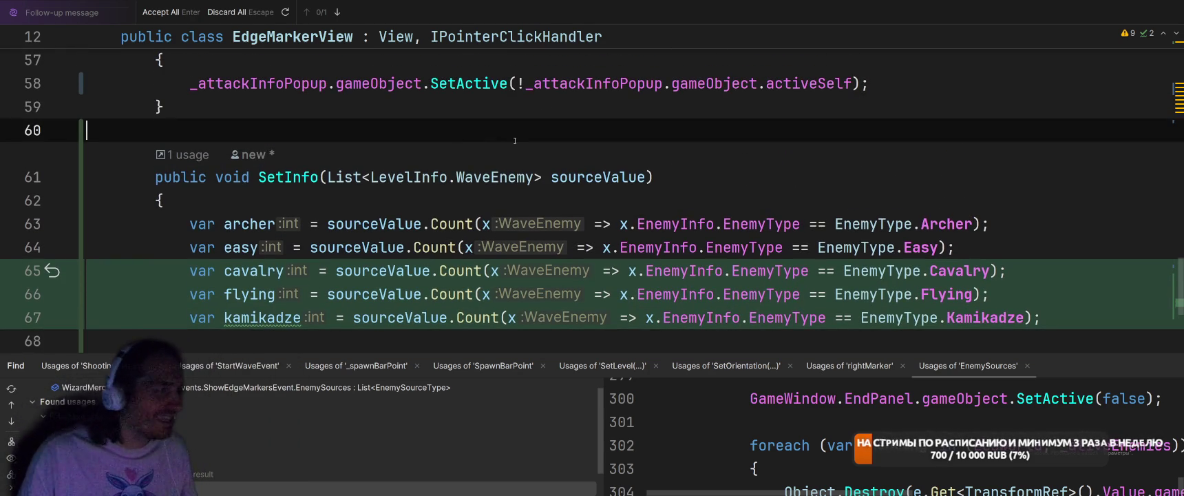
scroll(522, 138, "down", 2)
left_click(587, 204)
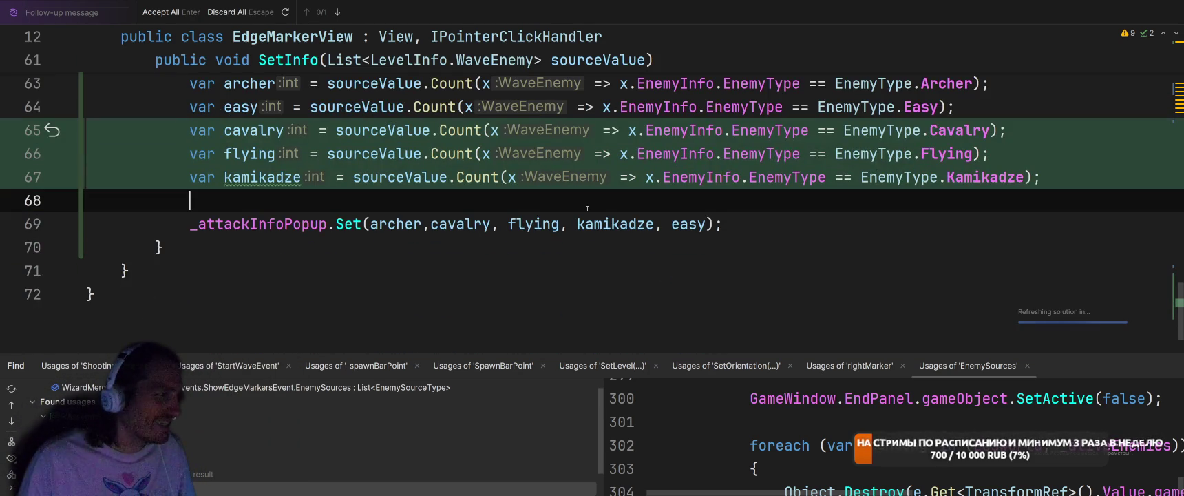
key("BackSpace")
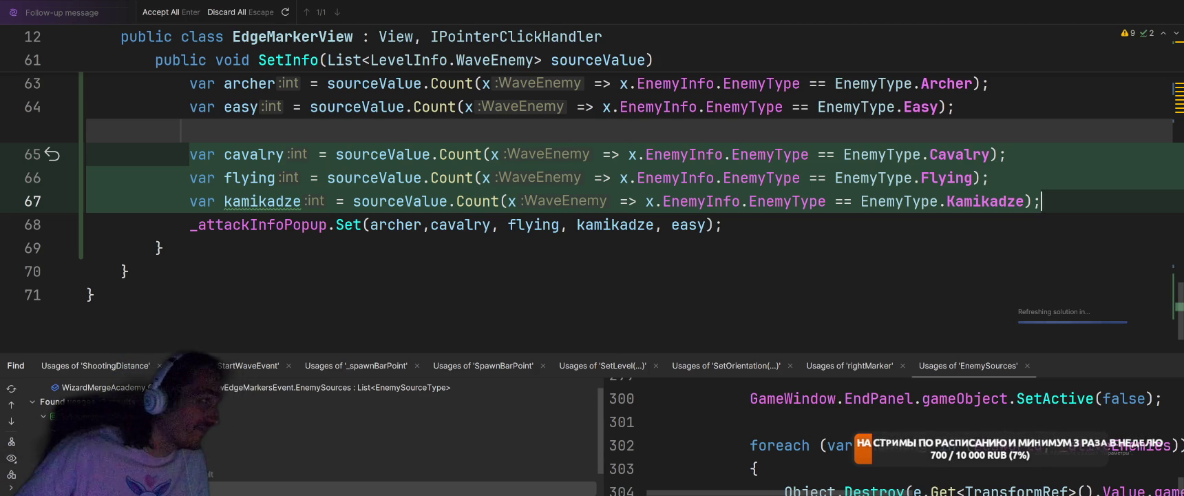
- Delete the stray '+' after the kamikadze line so SetInfo compiles cleanly
type("+")
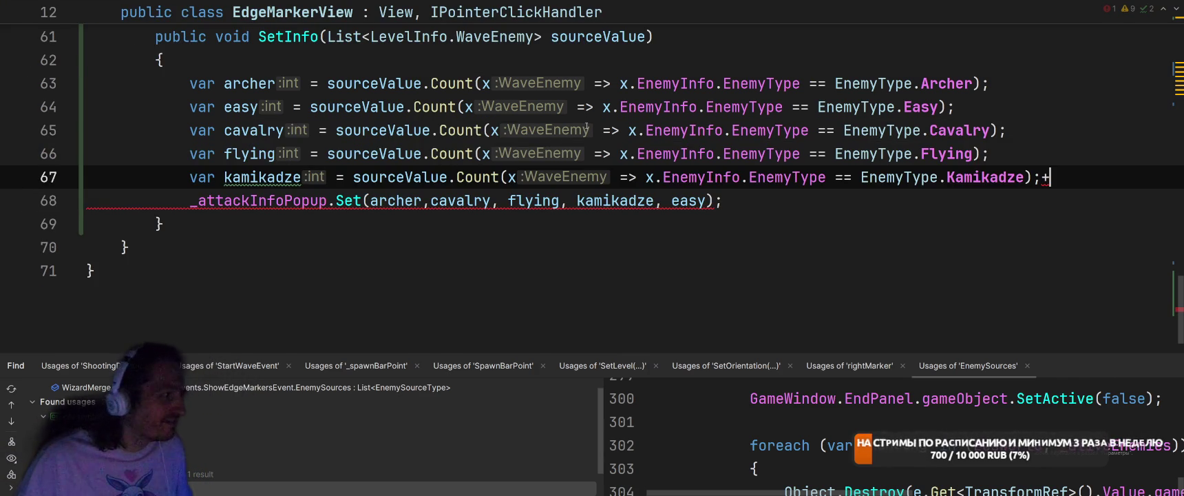
right_click(608, 119)
left_click(788, 204)
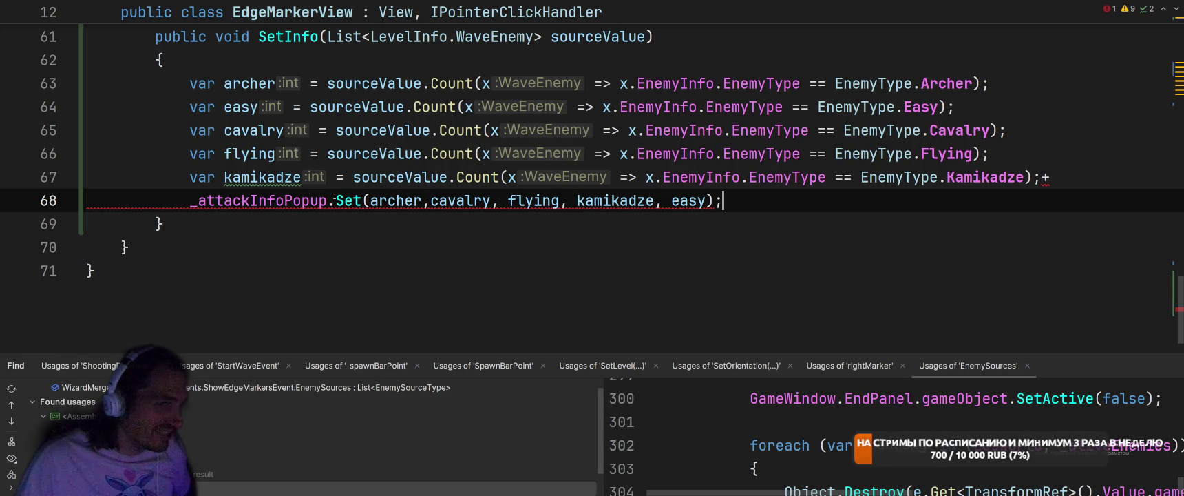
left_click(1072, 180)
key("BackSpace")
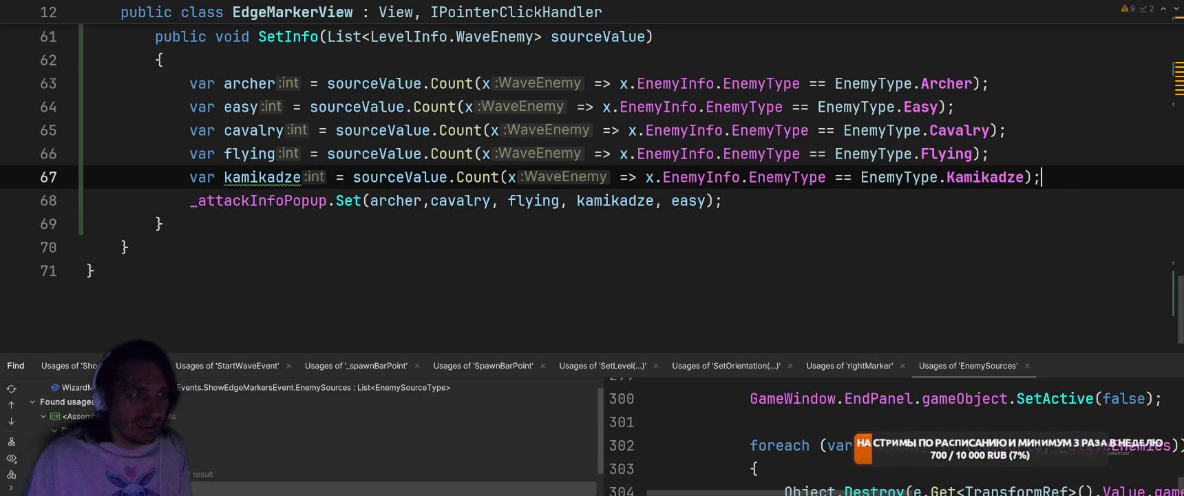
left_click(837, 223)
- Scroll up through the class and switch back to the Unity Editor
scroll(836, 222, "up", 10)
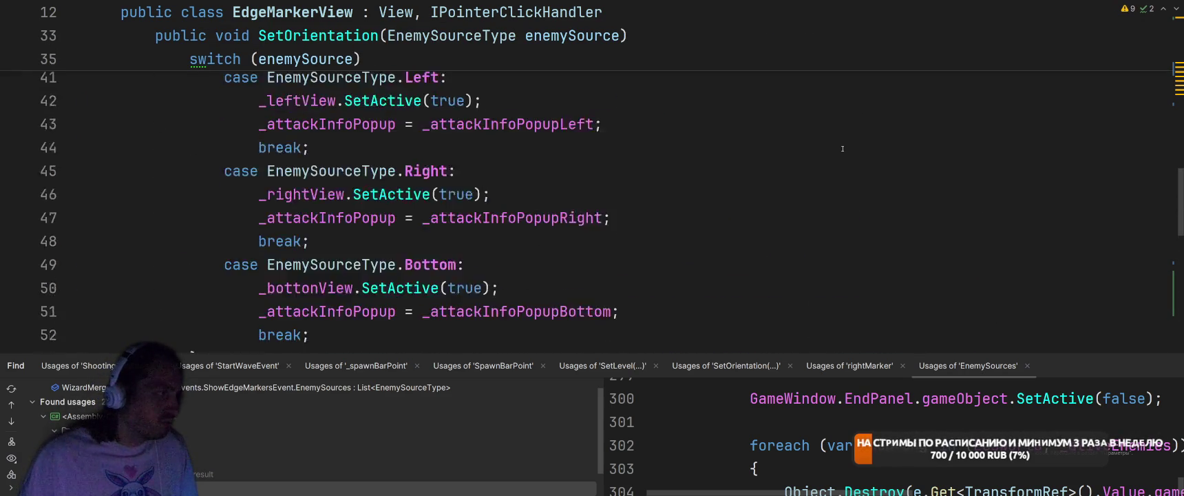
key("alt+Tab")
key("Escape")
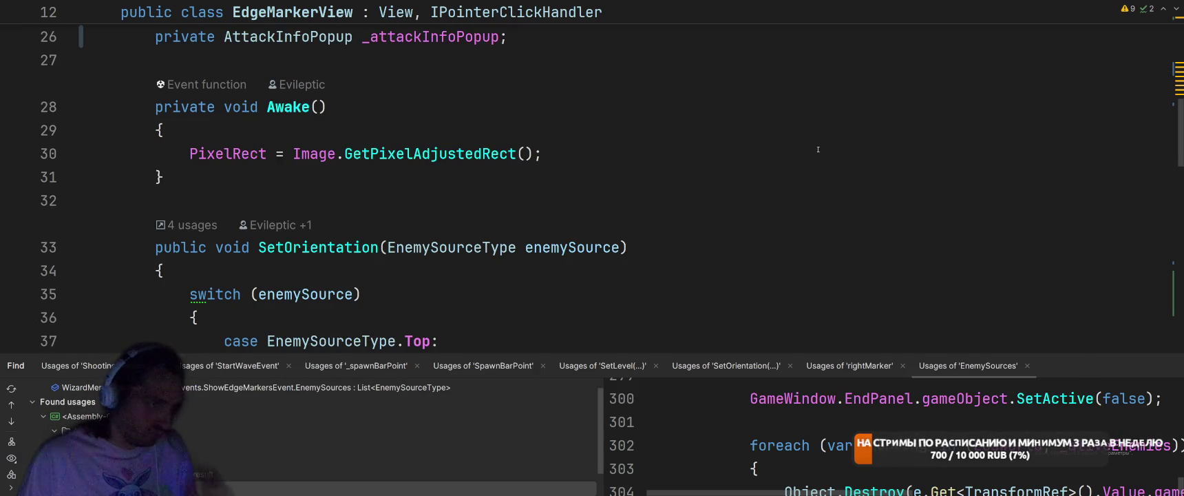
scroll(818, 150, "up", 4)
key("alt+Tab")
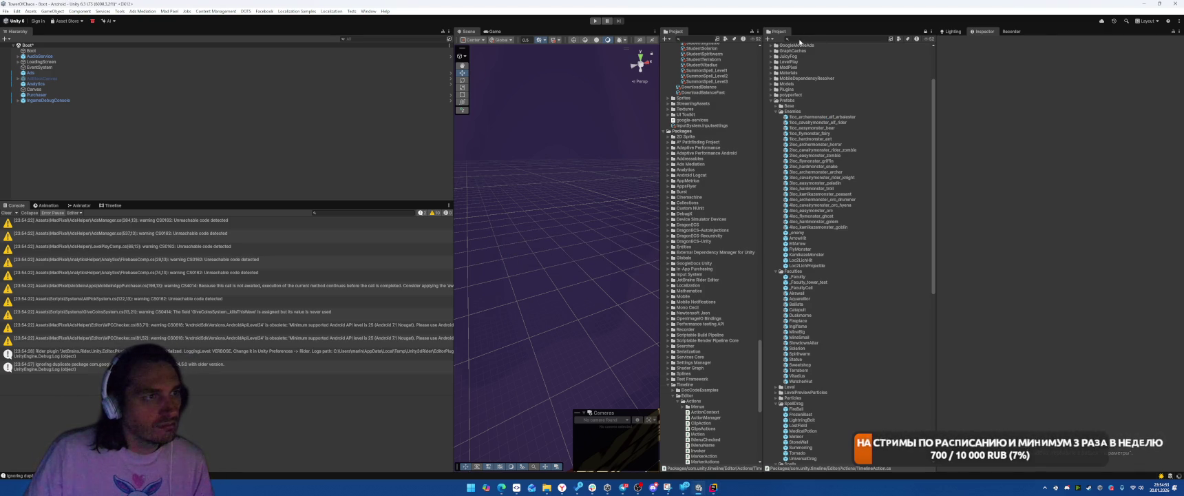
- Clear the Project search and open the GameWindow prefab for editing
key("BackSpace")
key("BackSpace")
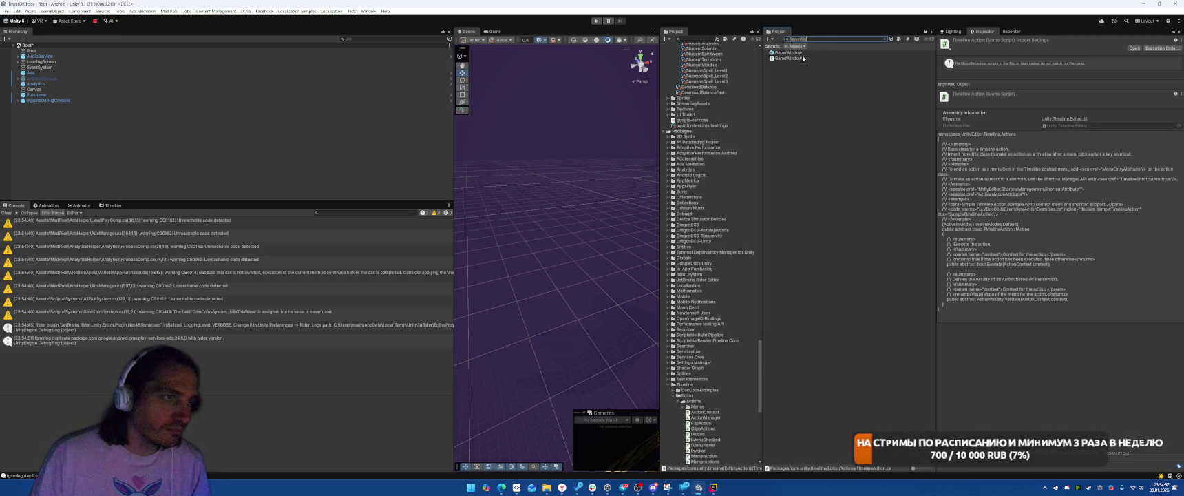
left_click(796, 52)
double_click(795, 54)
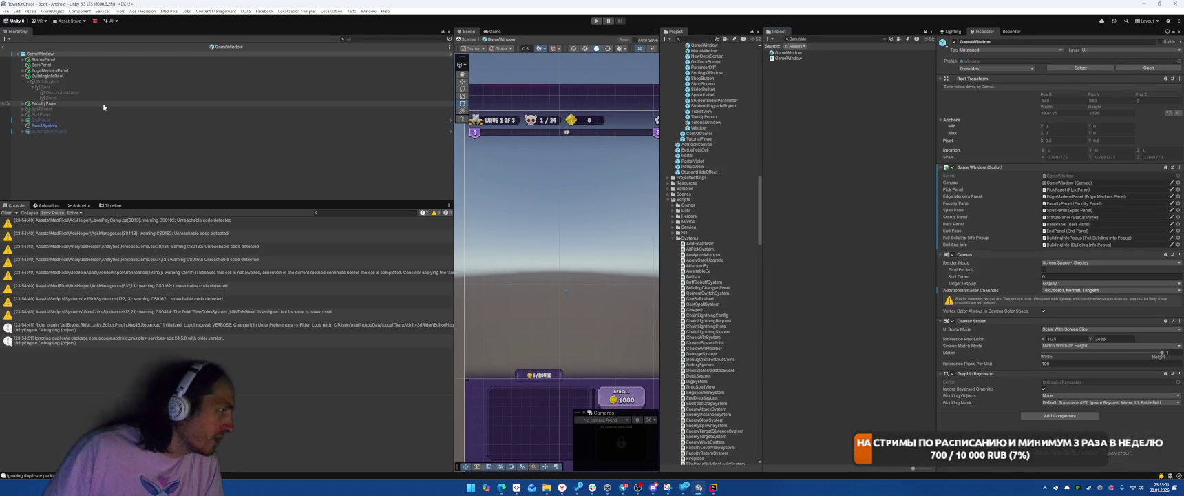
- Inspect the BuildingInfoRoot, EdgeMarkersPanel and EdgeMarkersParent objects in the Hierarchy
left_click(112, 77)
key("Down")
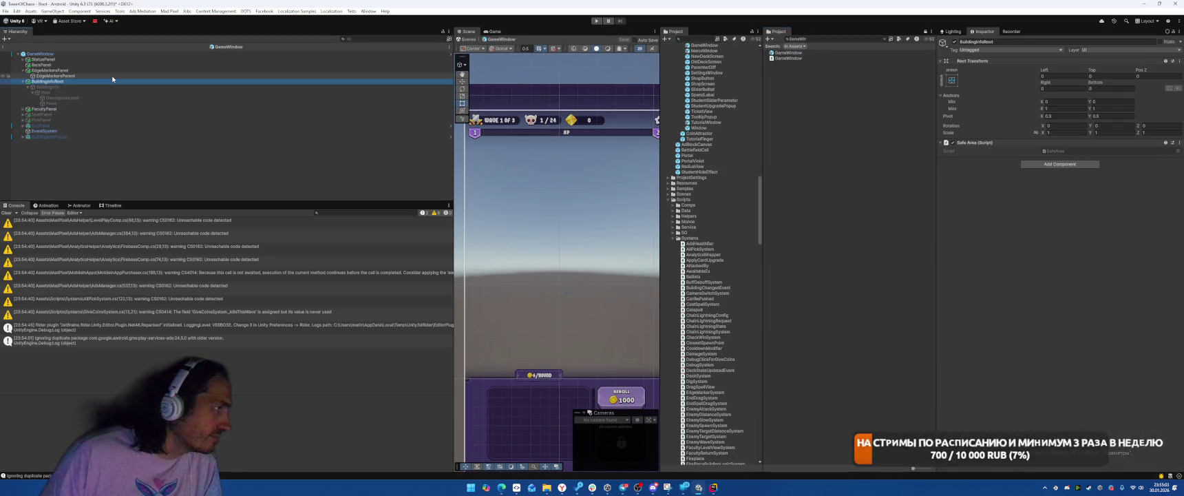
key("Up")
key("Up")
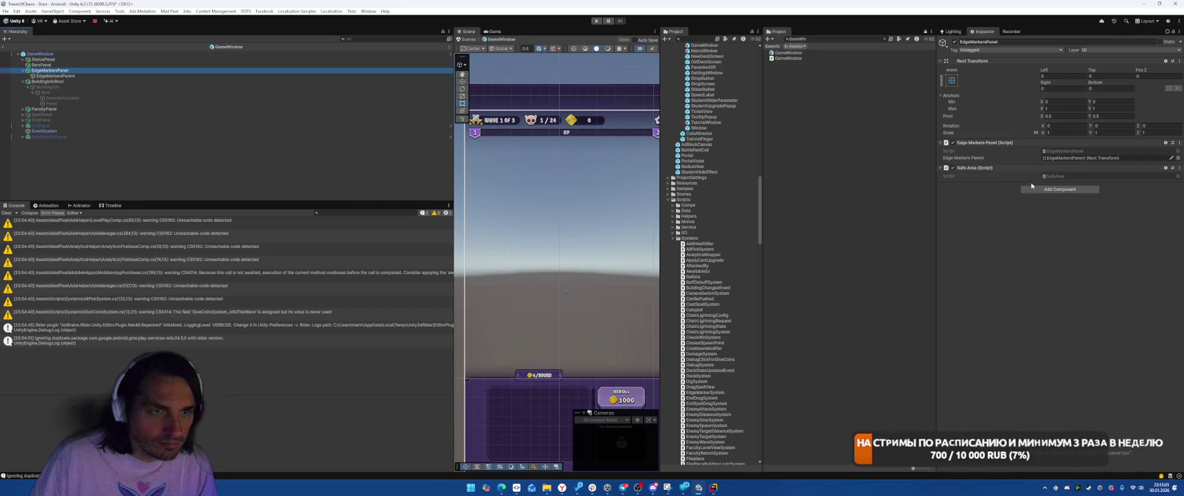
left_click(69, 77)
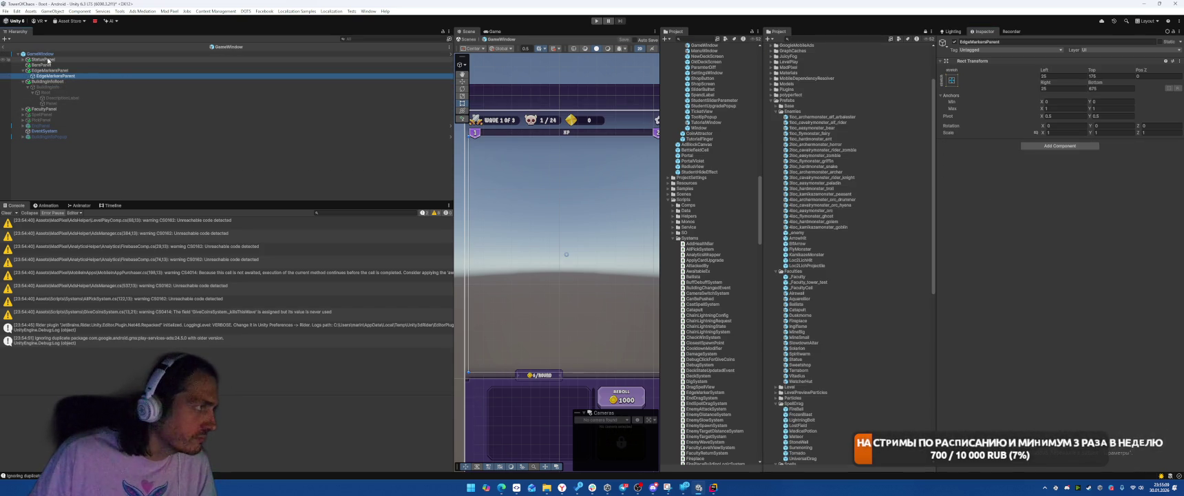
- Check the EdgeMarkerView code, then recheck EdgeMarkersPanel and the GameWindow root's panel references
key("alt+Tab")
scroll(673, 227, "down", 4)
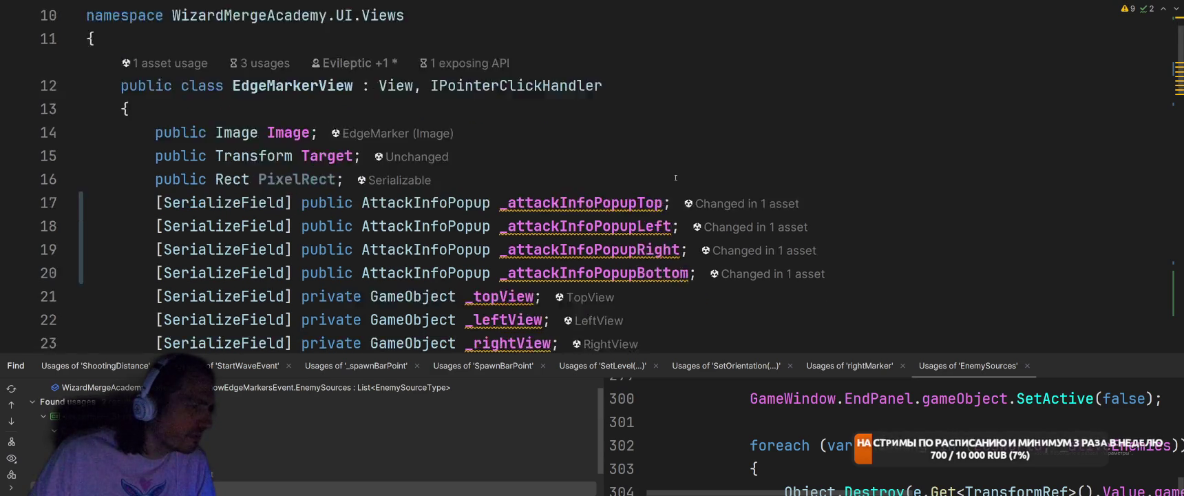
scroll(673, 227, "up", 4)
key("alt+Tab")
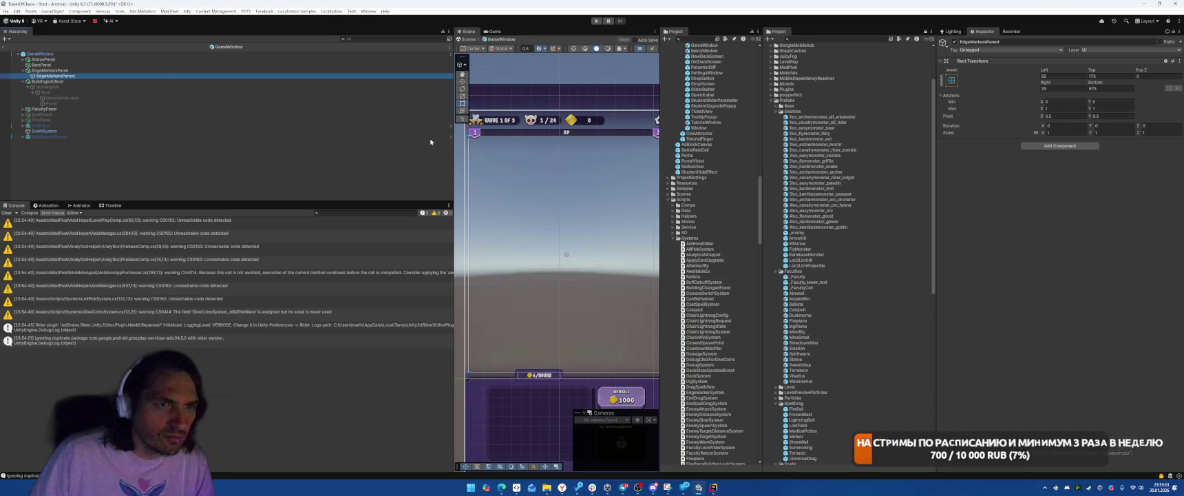
left_click(79, 71)
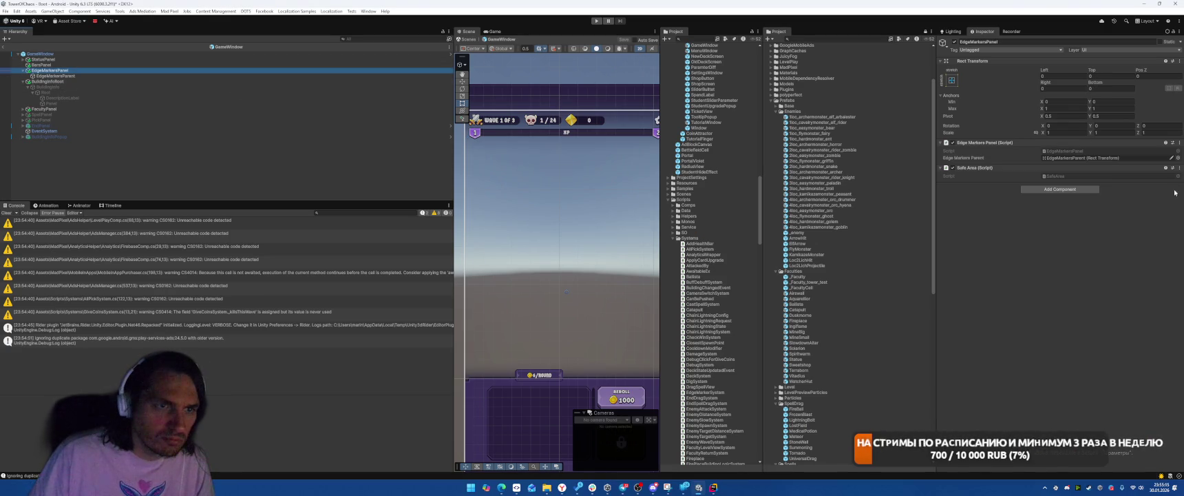
left_click(1061, 157)
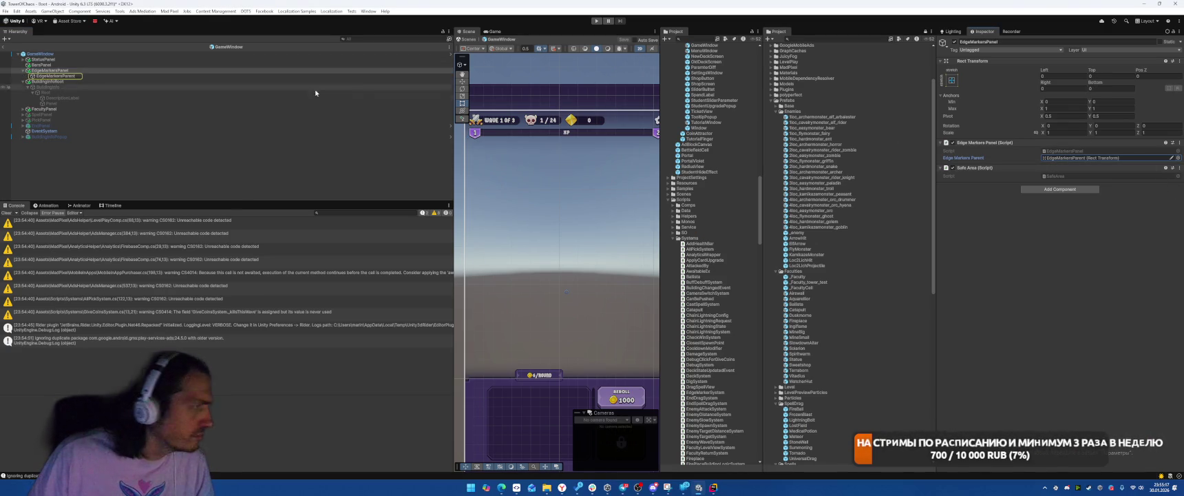
left_click(77, 55)
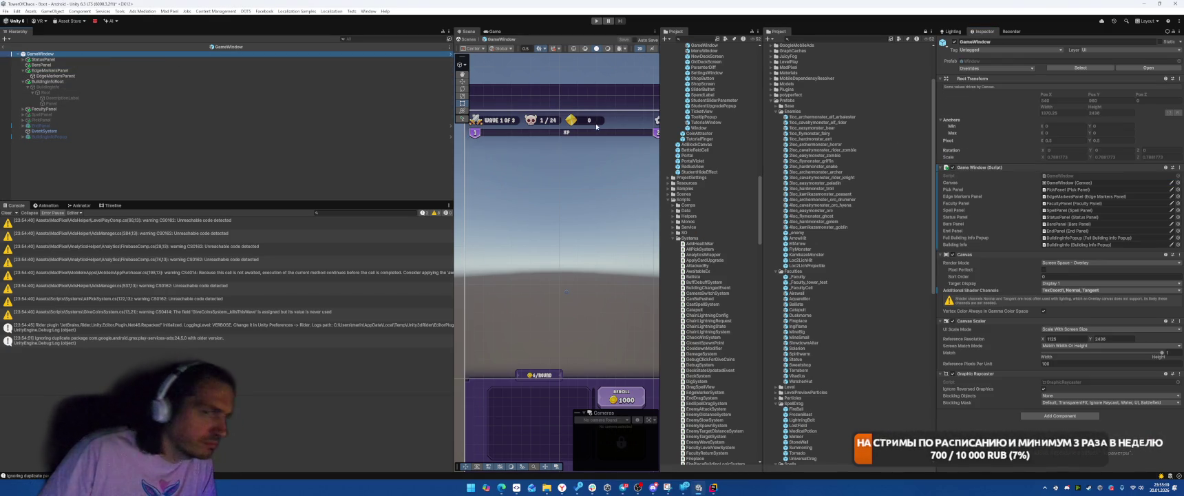
- Use Find Usages on Target to reach its assignment in EdgeMarkerSystem, then return to Unity
key("alt+Tab")
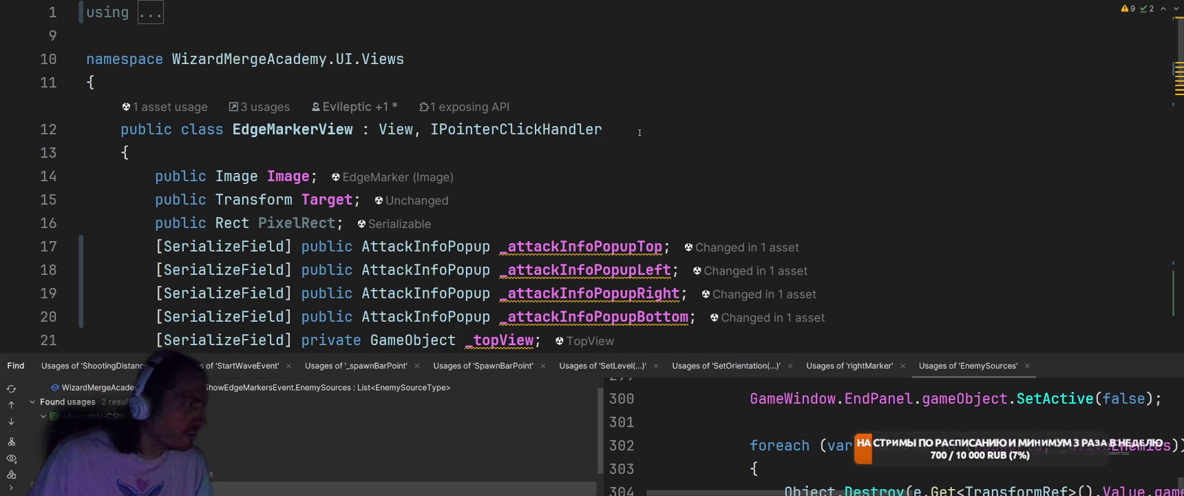
scroll(640, 132, "down", 1)
scroll(286, 177, "up", 1)
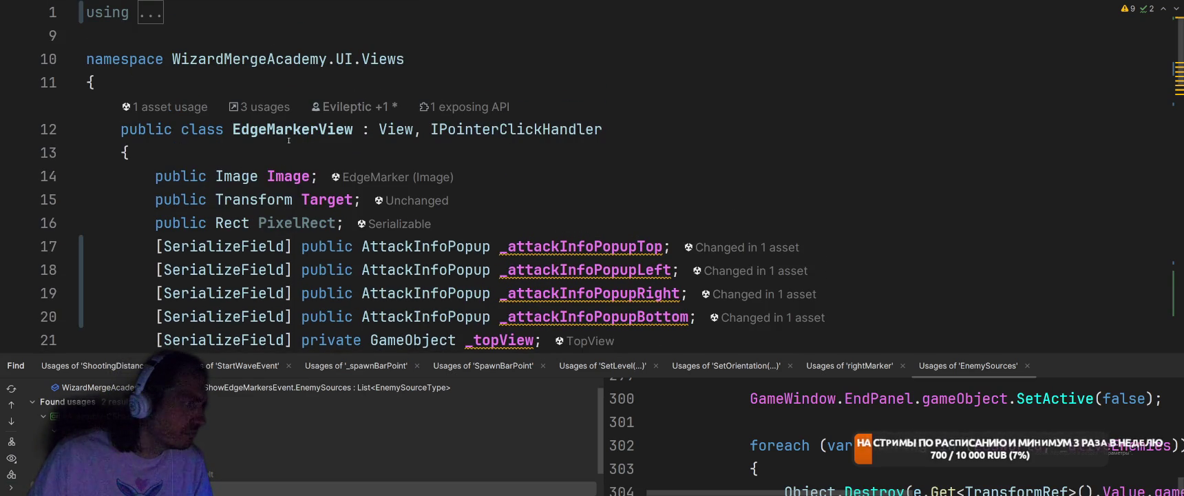
right_click(313, 199)
left_click(358, 173)
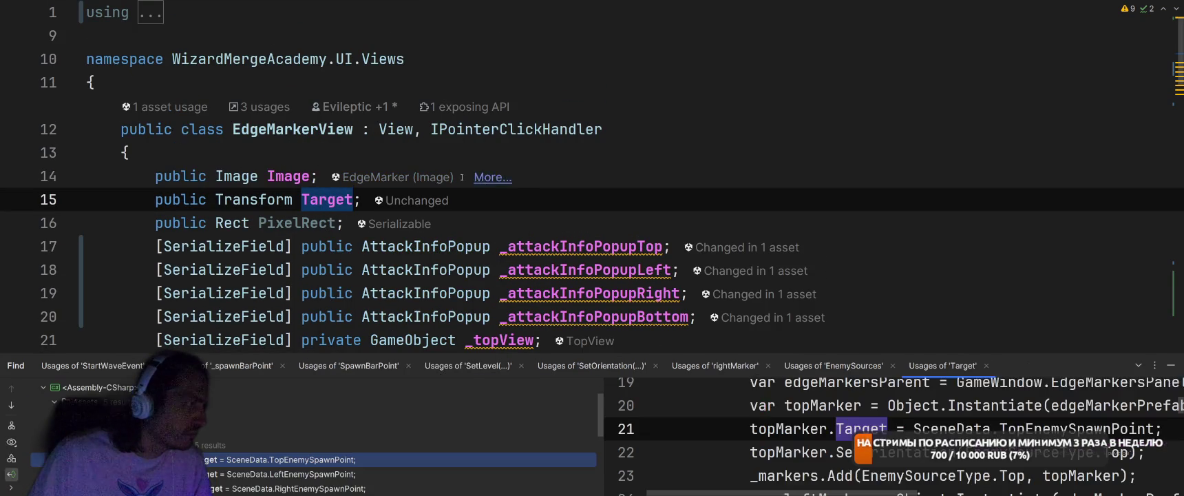
double_click(296, 462)
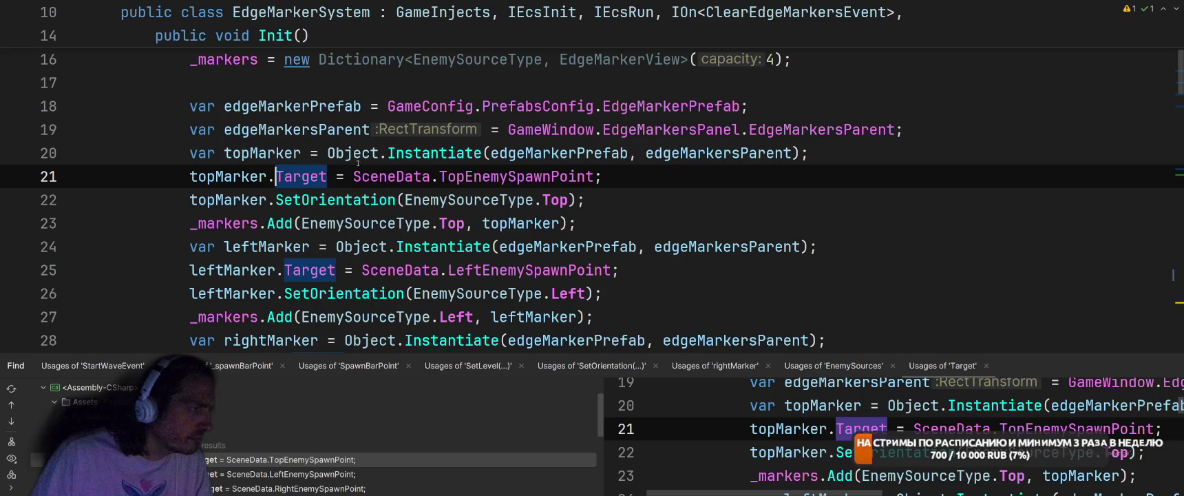
key("alt+Tab")
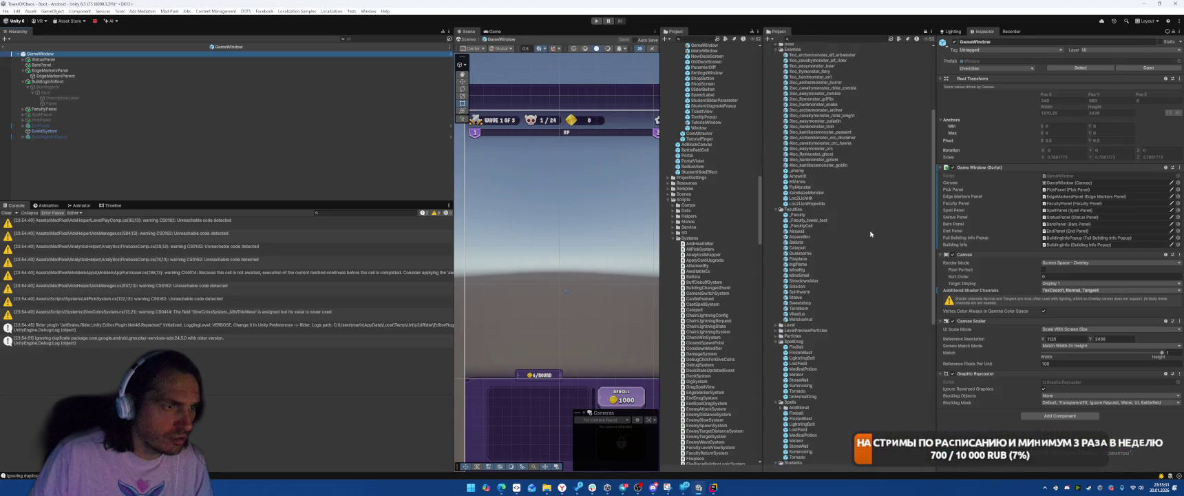
- Collapse the Enemies, Faculties, SpellDrag, Spells and Students folders under Prefabs
scroll(870, 234, "up", 8)
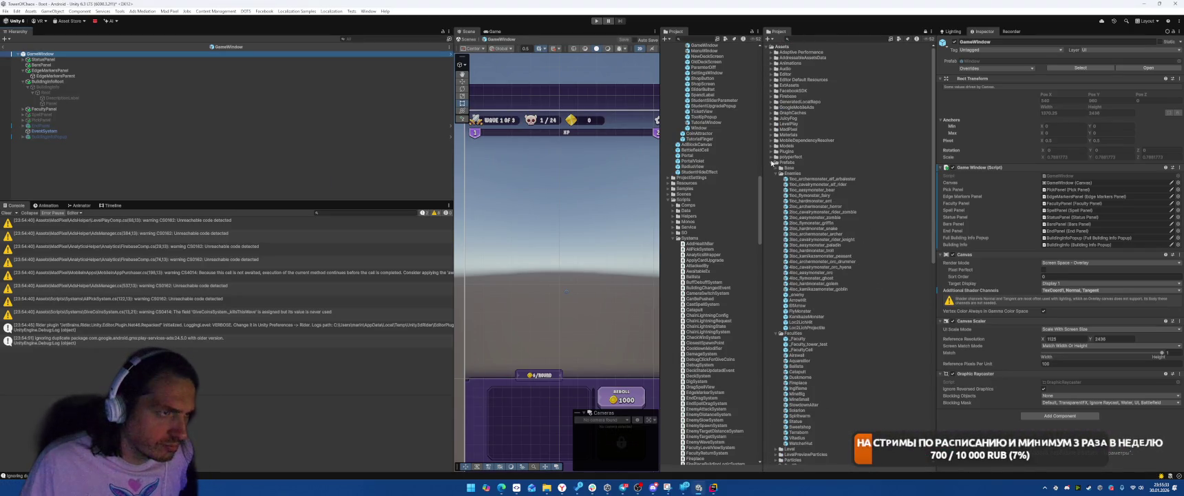
left_click(772, 162)
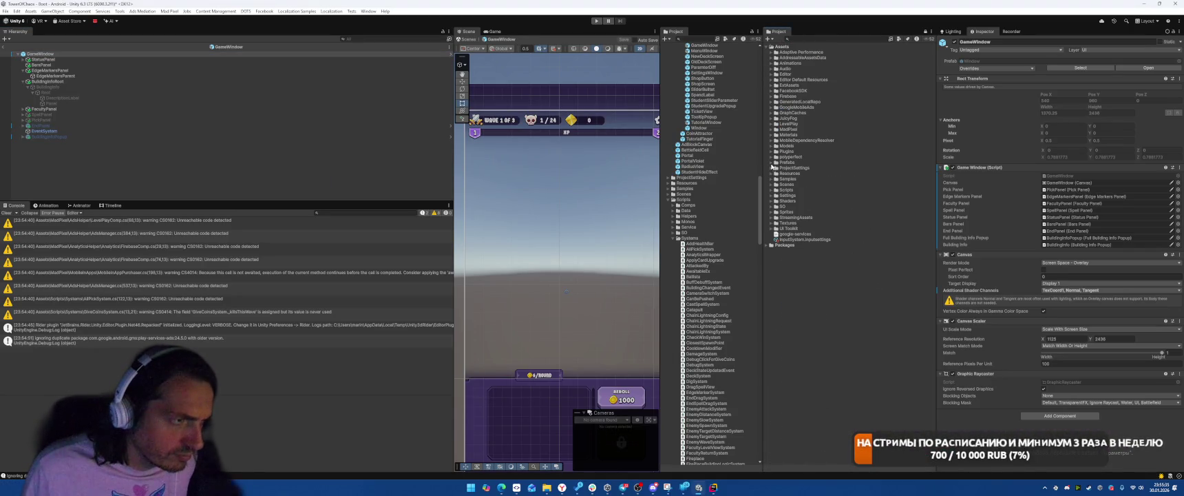
left_click(772, 163)
left_click(775, 173)
left_click(776, 179)
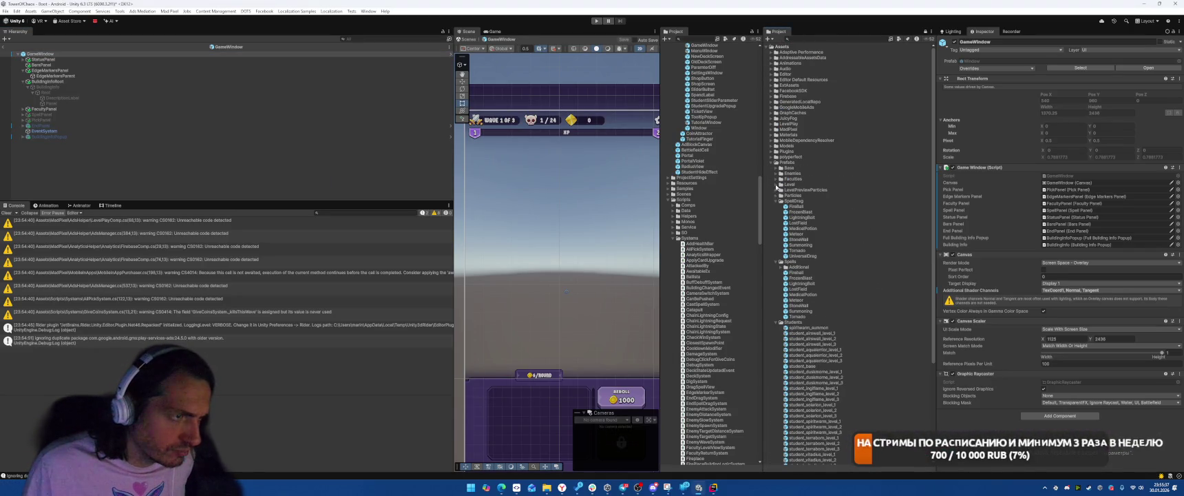
left_click(776, 201)
left_click(776, 207)
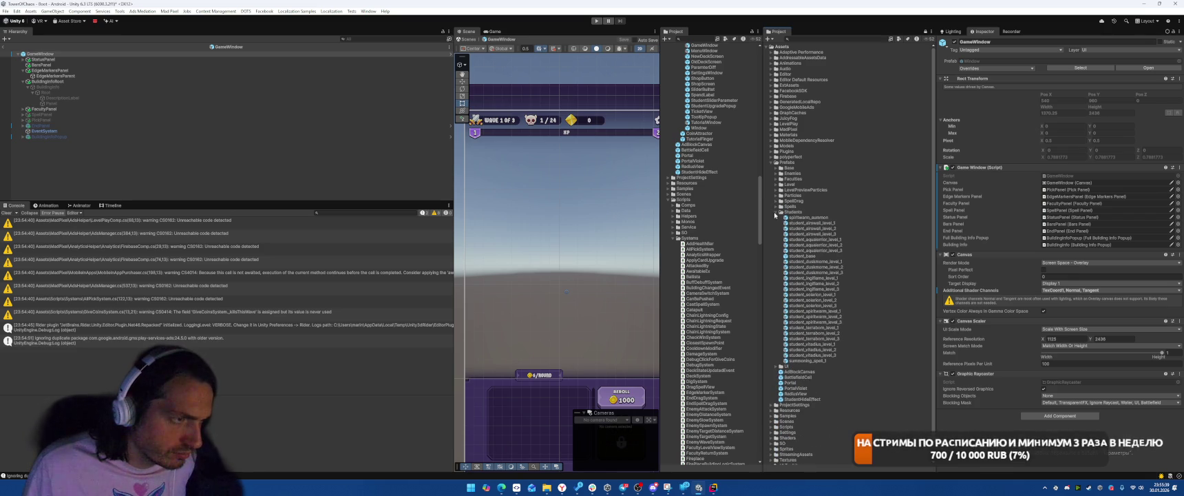
left_click(775, 212)
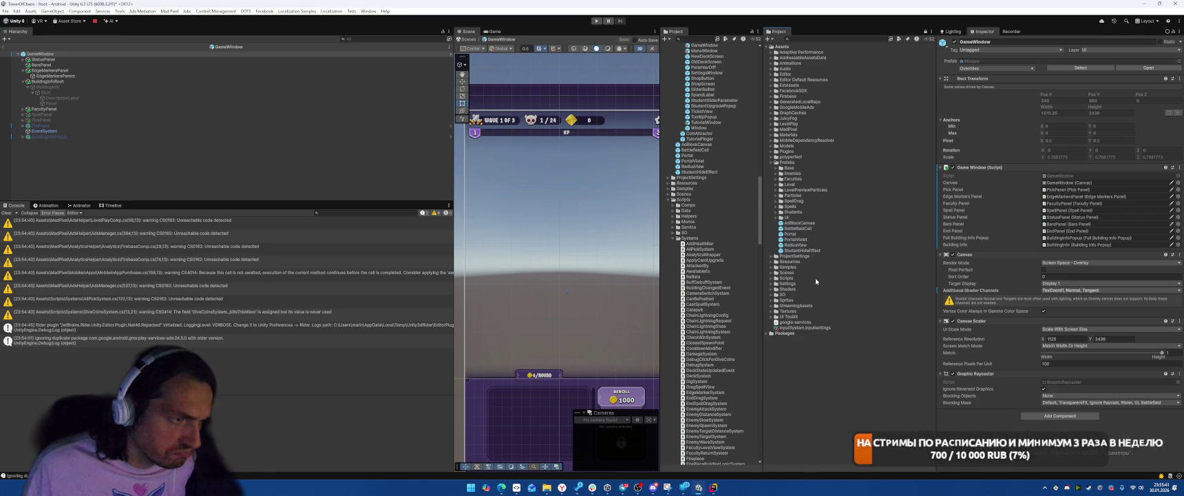
- Expand the SO folder, show PrefabsConfig in the Inspector and locate the EdgeMarker prefab
left_click(771, 294)
scroll(848, 278, "down", 10)
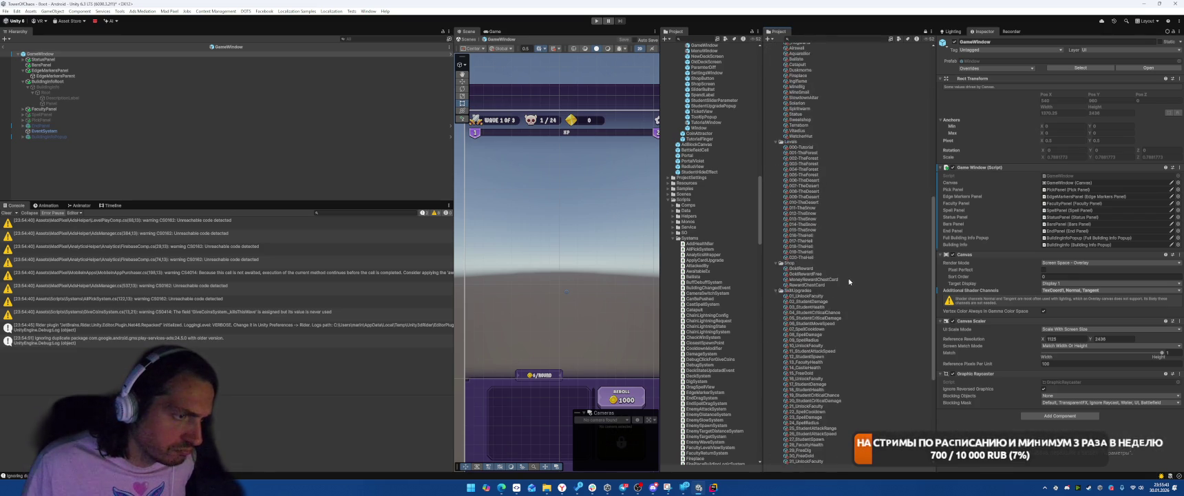
scroll(855, 278, "down", 3)
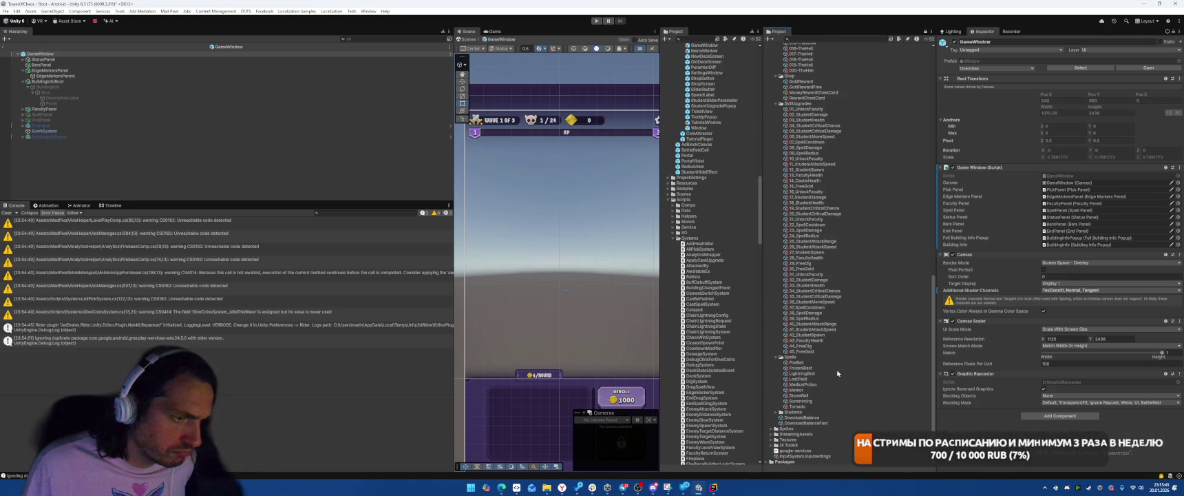
scroll(838, 372, "up", 15)
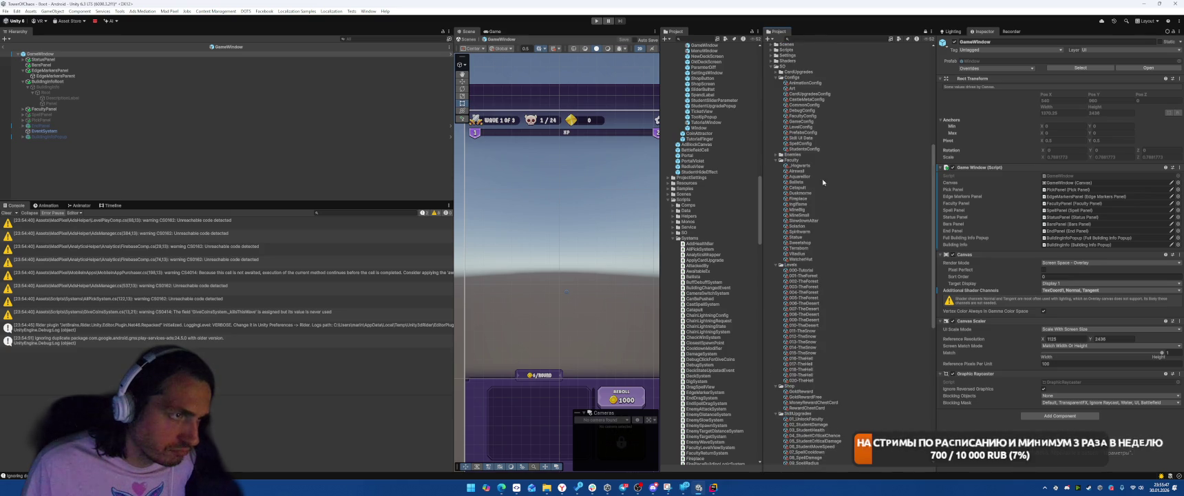
left_click(804, 132)
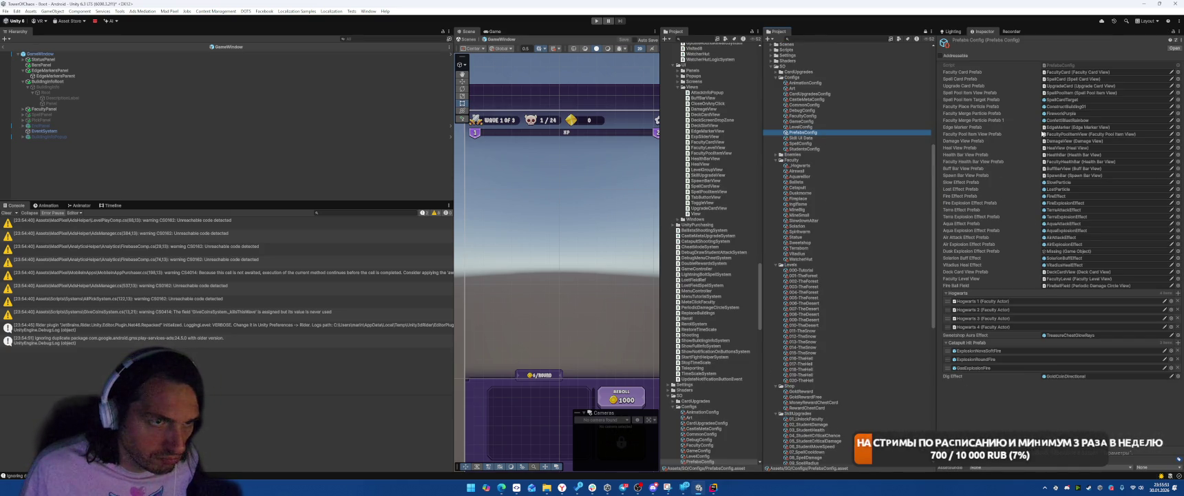
left_click(1042, 128)
- Open the EdgeMarker prefab and add the Attack Info Popup script to the AttackInfoPopup prefab
double_click(716, 108)
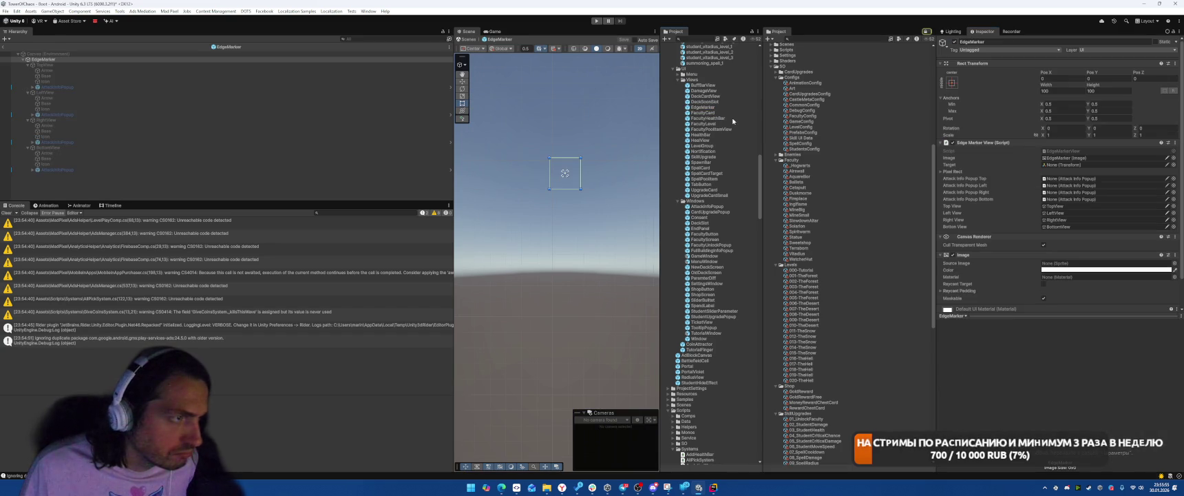
left_click(124, 170)
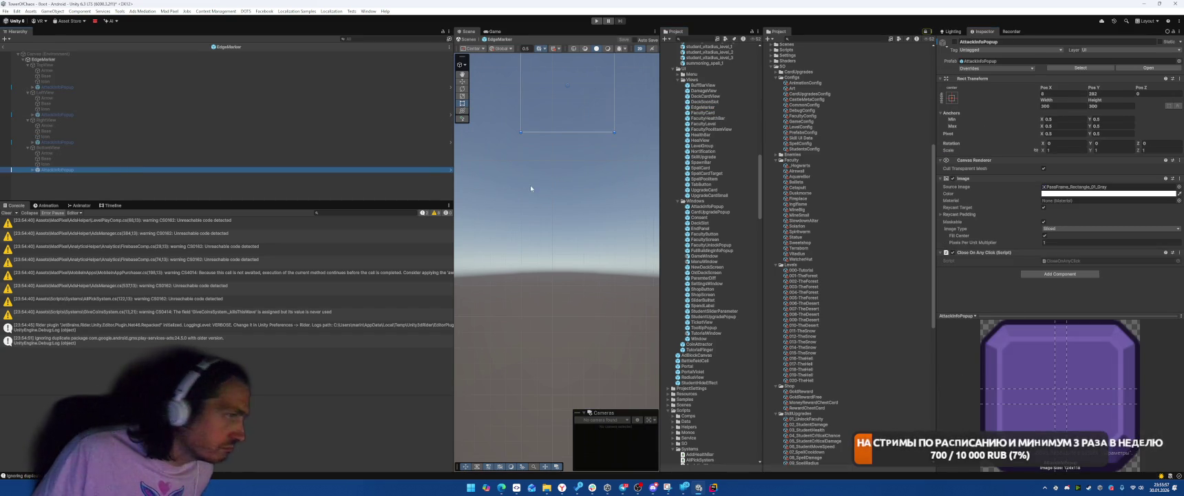
left_click(985, 61)
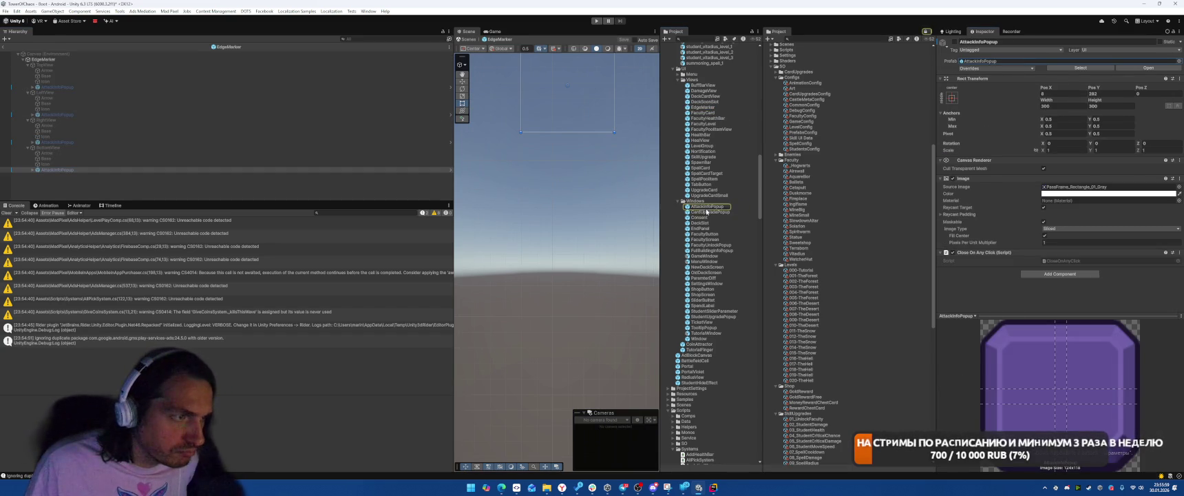
left_click(705, 208)
left_click(1059, 302)
type("Butt")
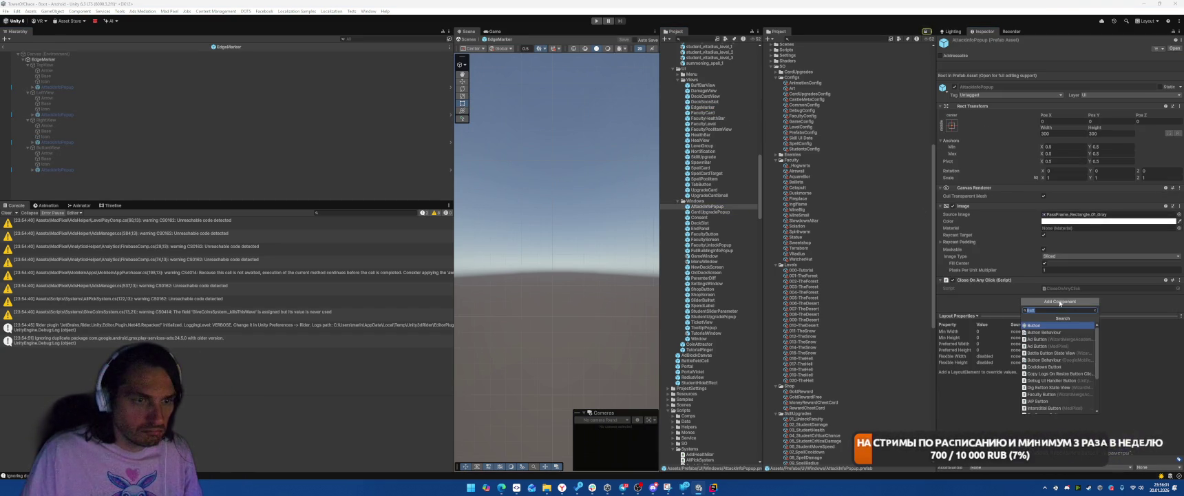
key("BackSpace")
key("BackSpace")
key("BackSpace")
type("Attack")
key("Return")
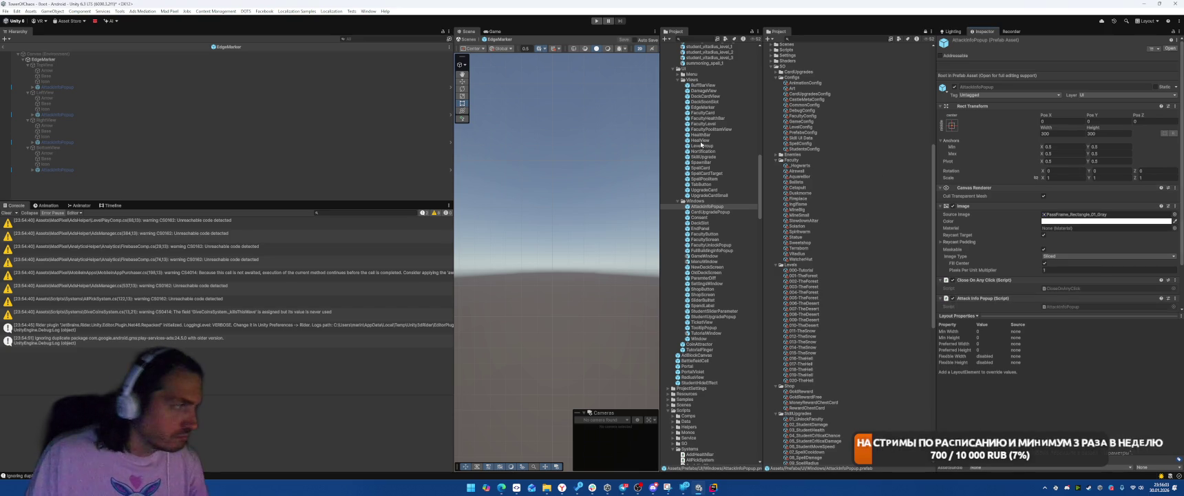
- Drag each side's AttackInfoPopup into EdgeMarker's Right, Left and remaining popup fields, then verify them
left_click(42, 59)
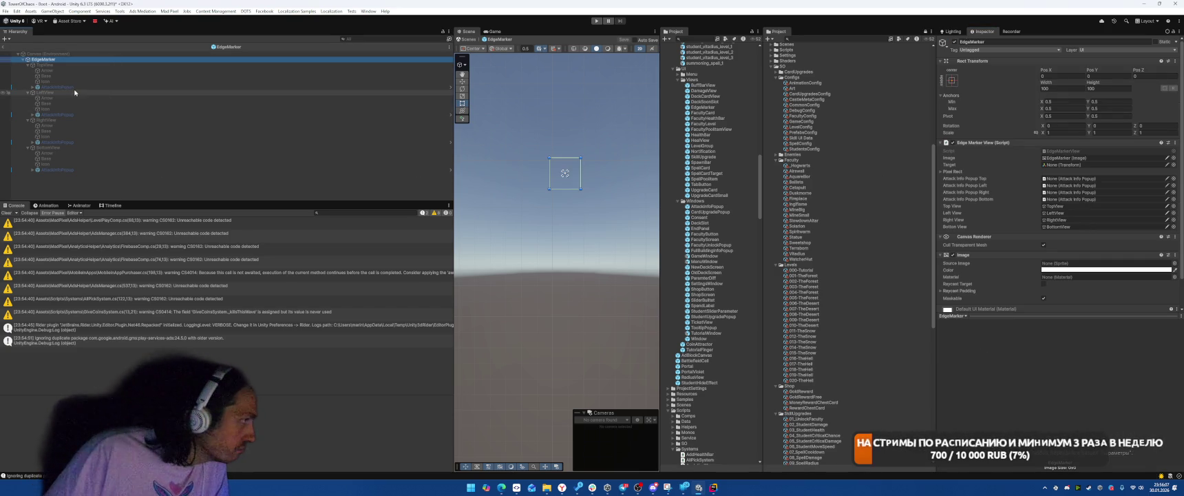
mouse_move(74, 89)
left_mouse_down()
mouse_move(1010, 200)
mouse_move(1075, 179)
left_mouse_up()
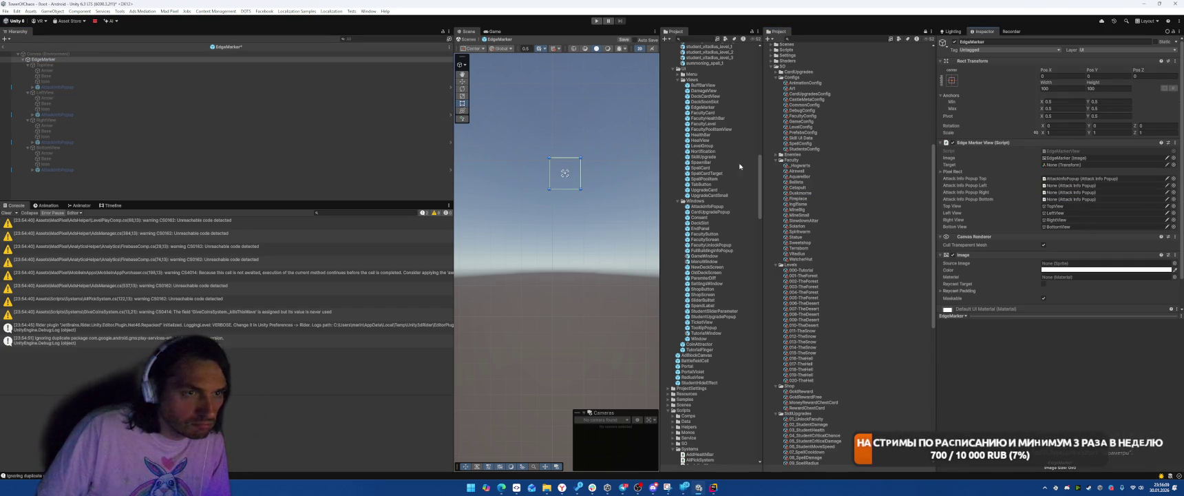
left_click_drag(78, 115, 1077, 186)
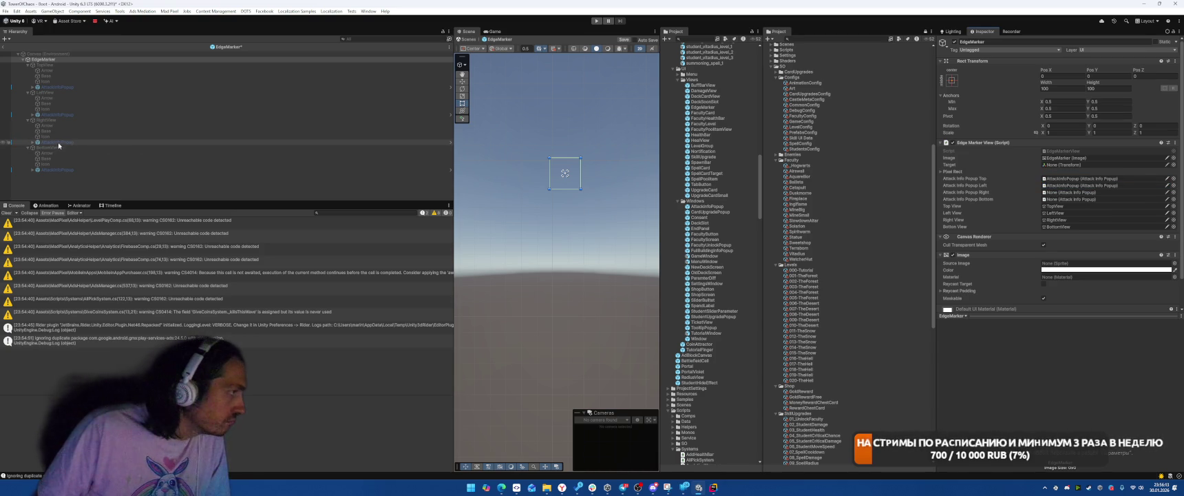
mouse_move(234, 147)
left_mouse_down()
mouse_move(1015, 217)
mouse_move(1070, 192)
left_mouse_up()
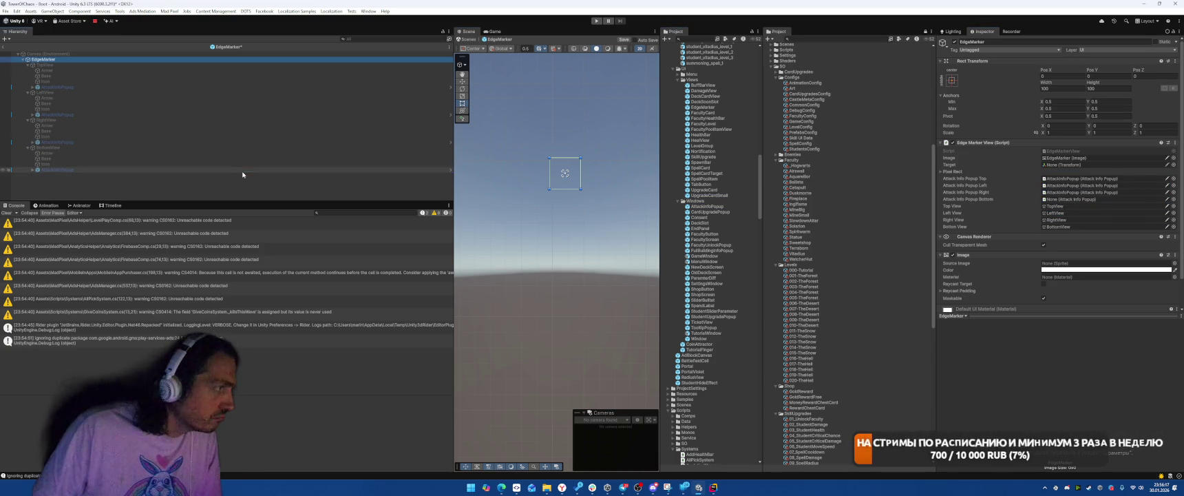
left_click(76, 170)
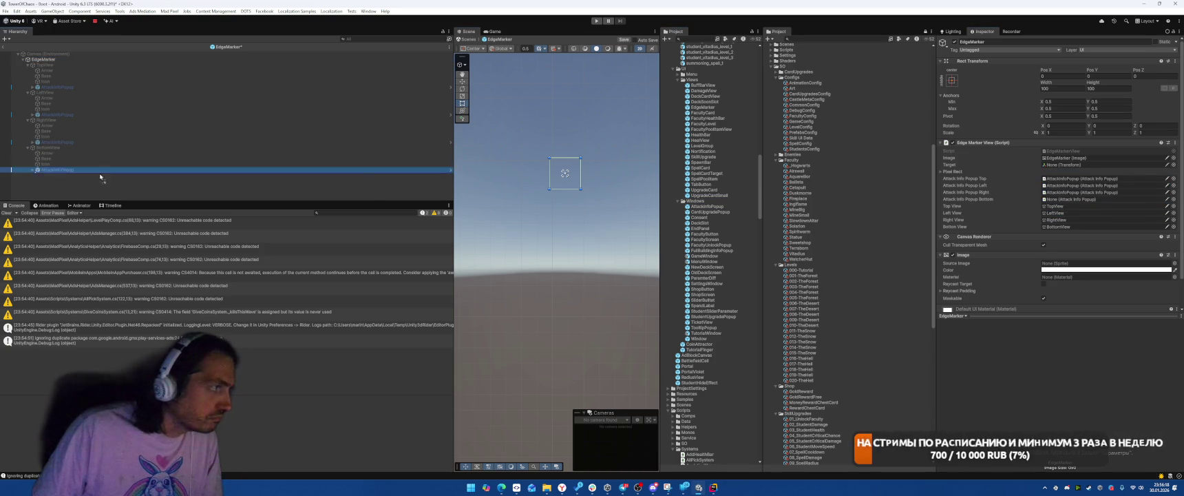
left_click(1081, 185)
left_click(66, 115)
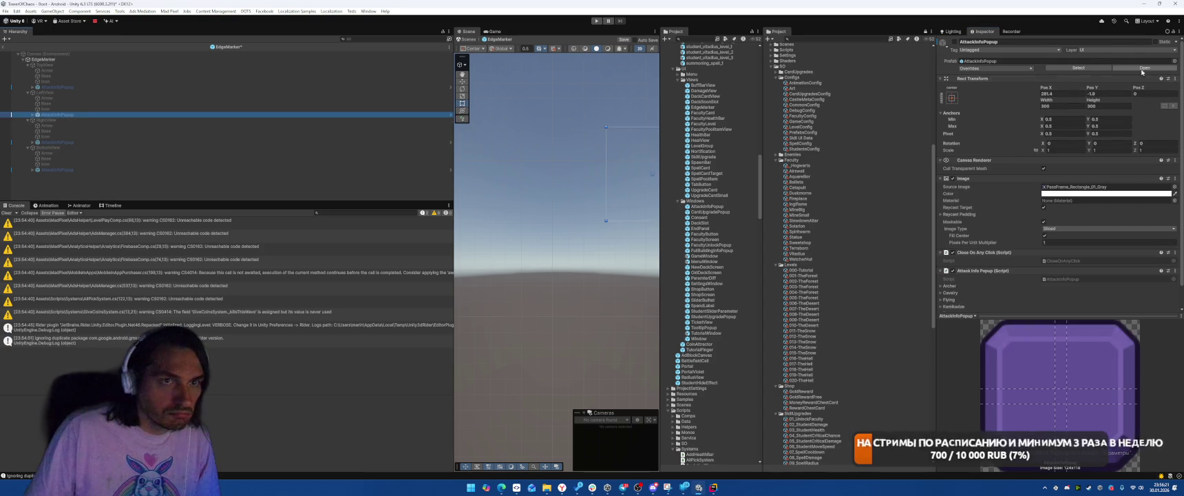
- Save the EdgeMarker changes and open the AttackInfoPopup prefab
left_click(451, 114)
left_click(569, 253)
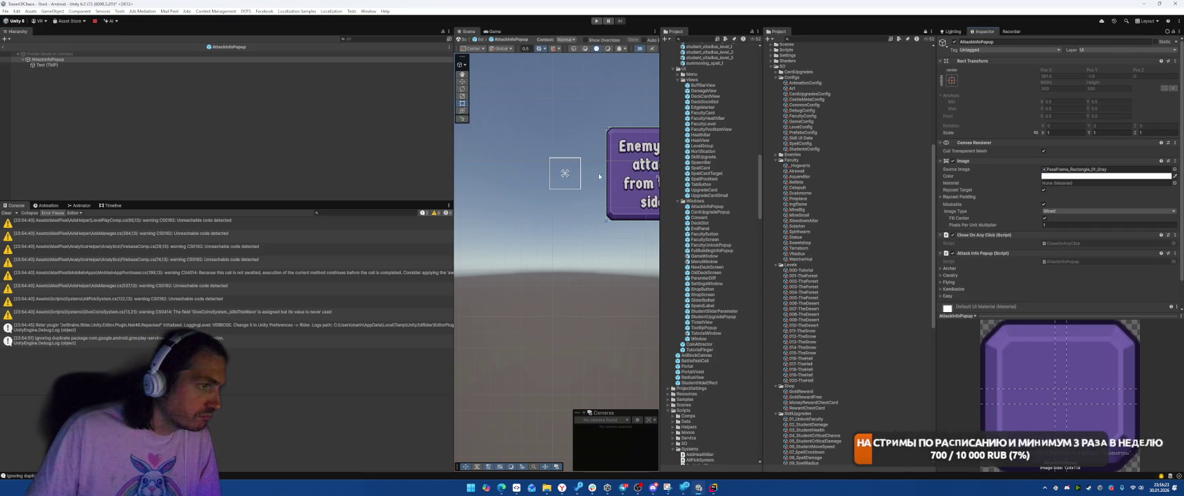
left_click(70, 59)
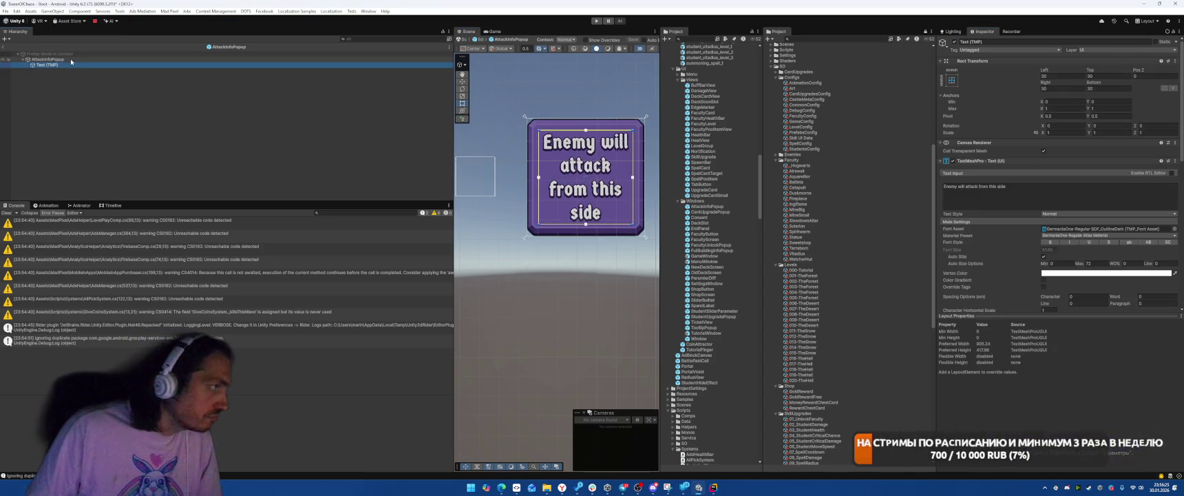
right_click(64, 60)
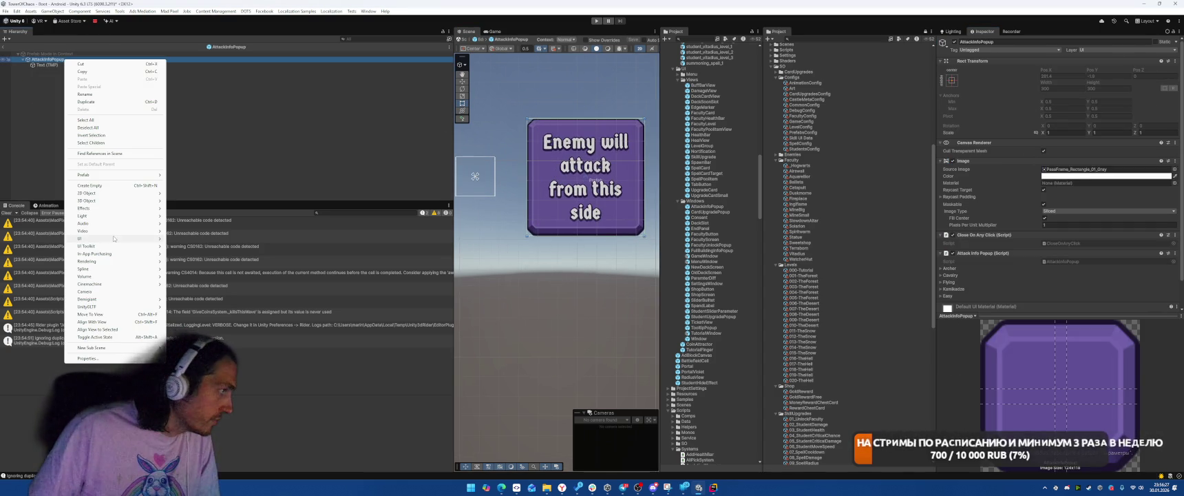
mouse_move(138, 239)
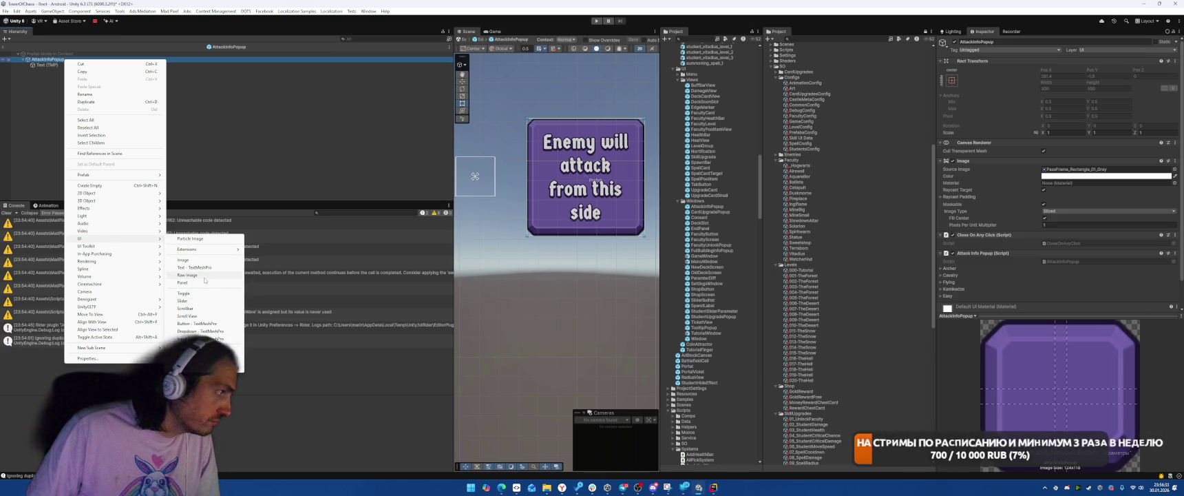
left_click(269, 113)
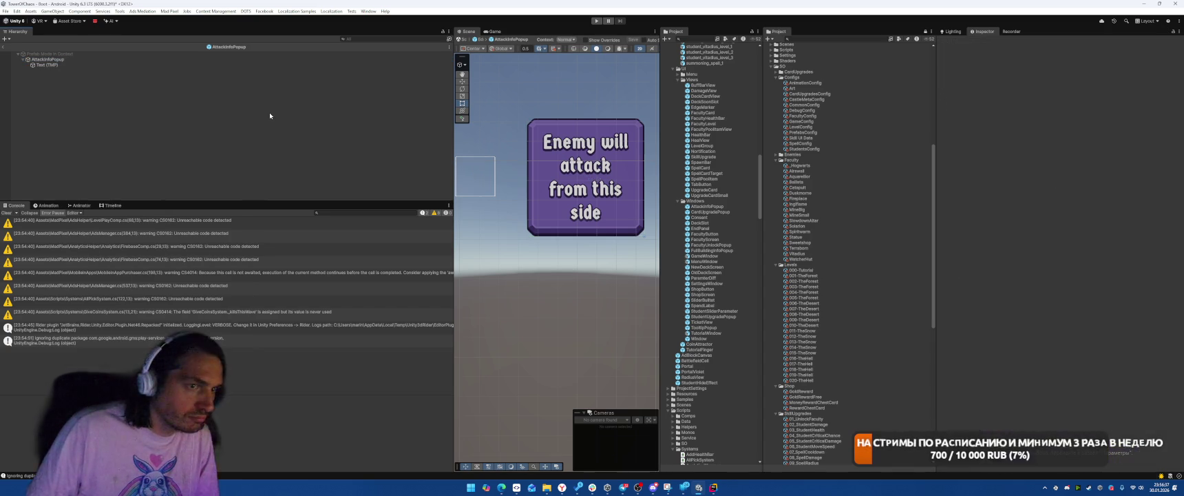
- Collapse the Archer entry and bring up the UI create submenu on AttackInfoPopup
scroll(1033, 246, "down", 2)
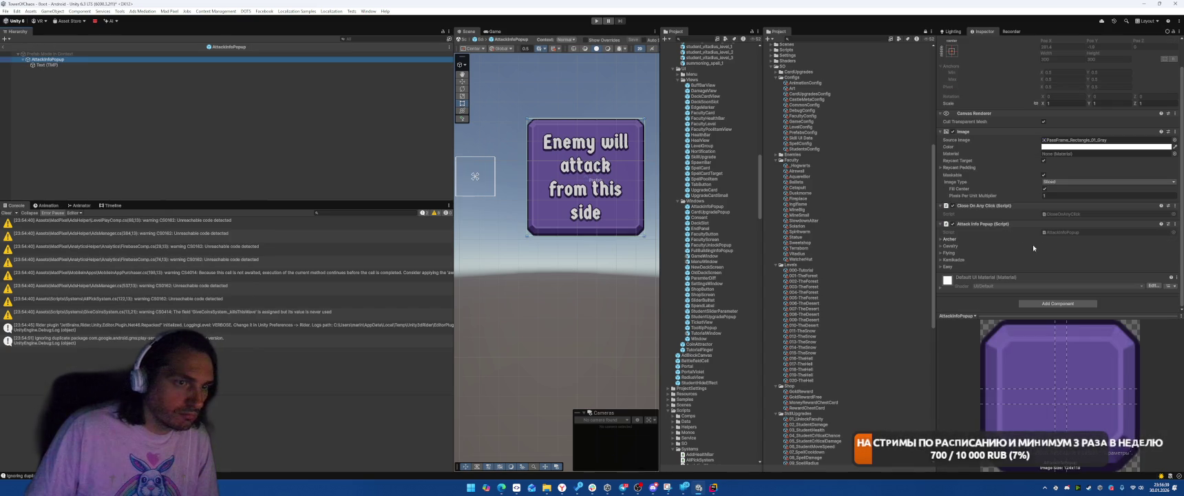
left_click(957, 239)
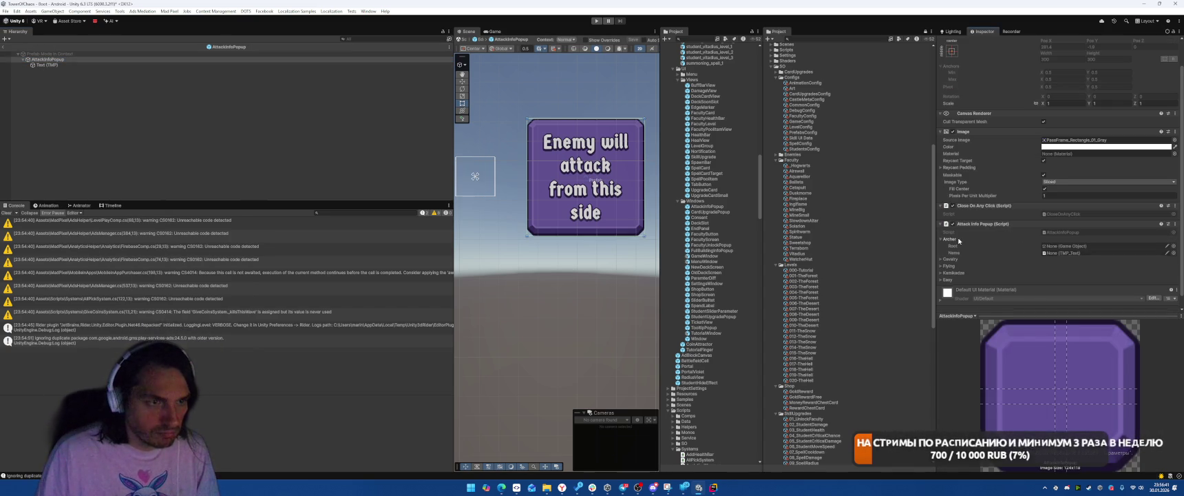
left_click(958, 239)
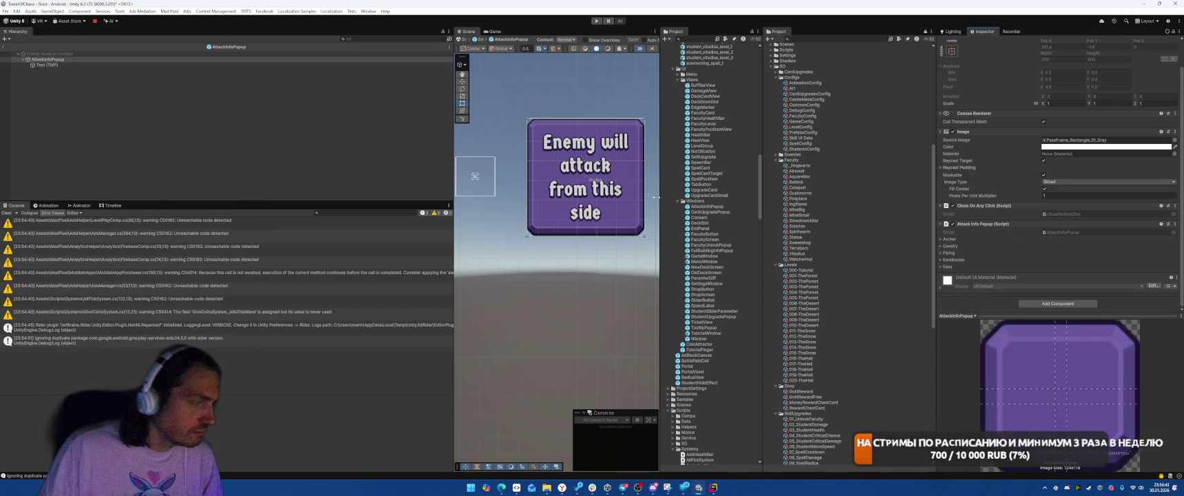
right_click(56, 60)
mouse_move(94, 240)
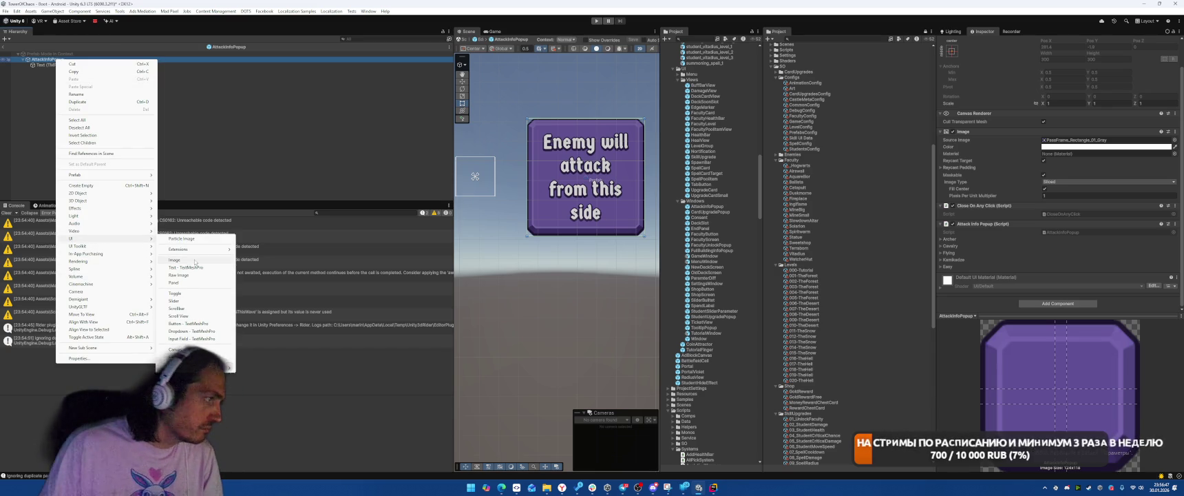
- Add a Panel under AttackInfoPopup and give AttackInfoPopup a Grid Layout Group
left_click(174, 282)
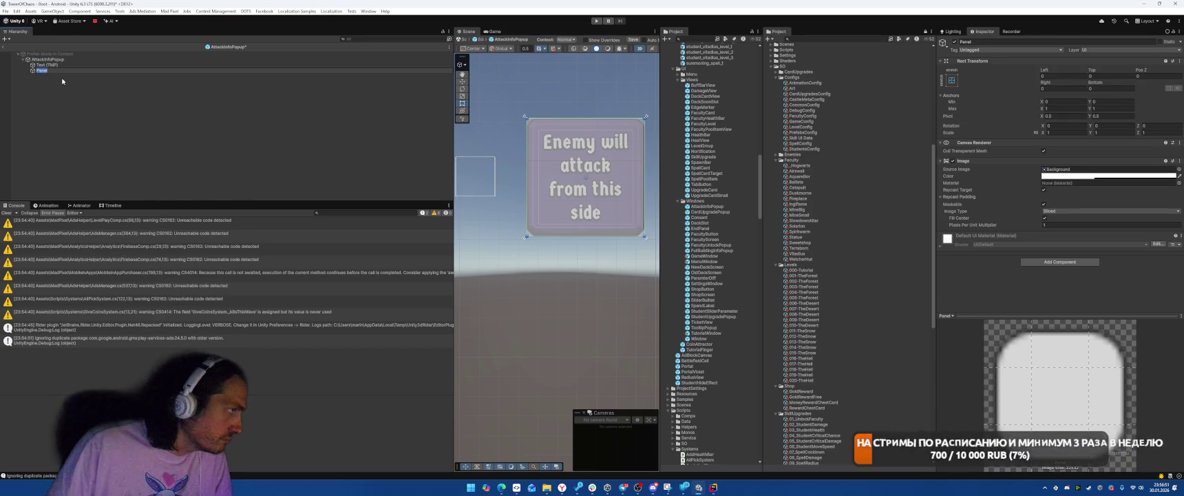
left_click(47, 59)
scroll(1059, 296, "down", 2)
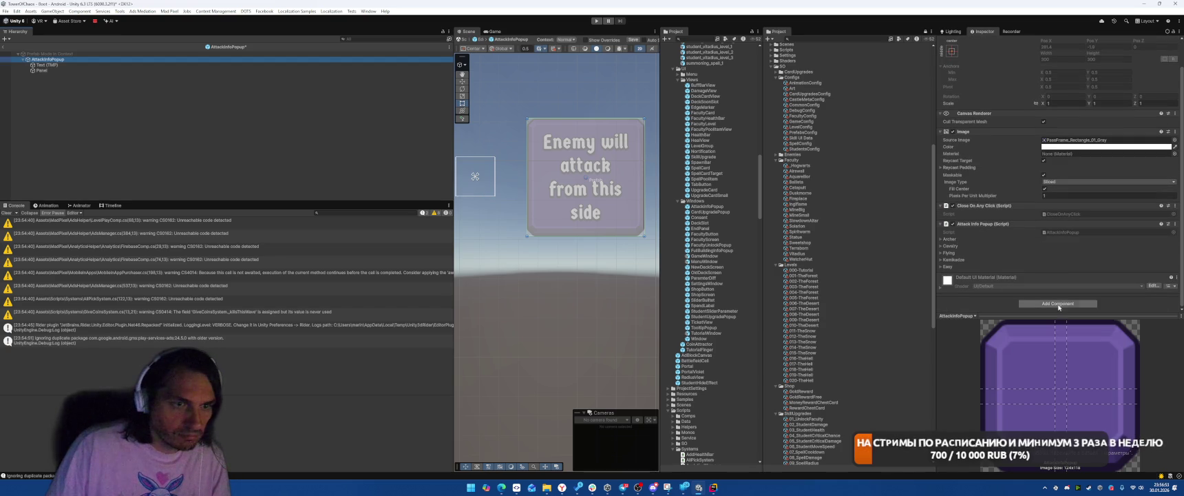
left_click(1059, 303)
type("Gri")
key("Down")
key("Return")
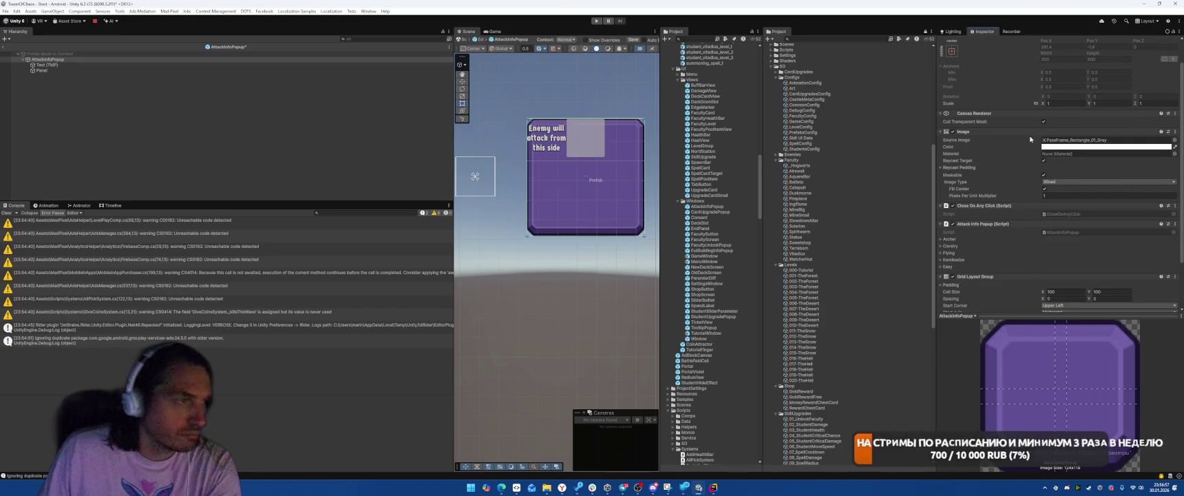
- Keep the grid's start corner Upper Left and set Child Alignment to Middle Center
scroll(1031, 139, "down", 2)
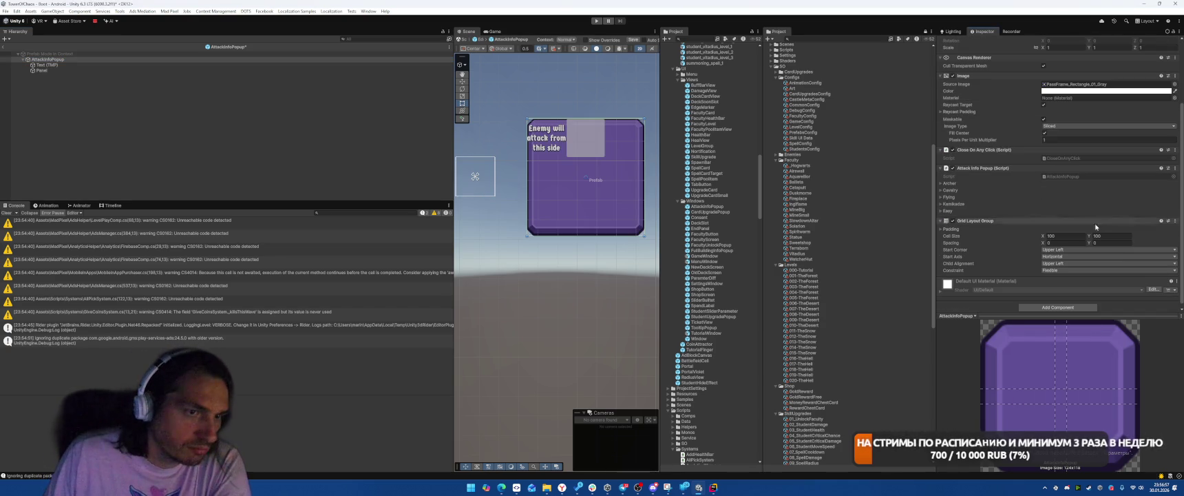
left_click(955, 230)
left_click(1062, 278)
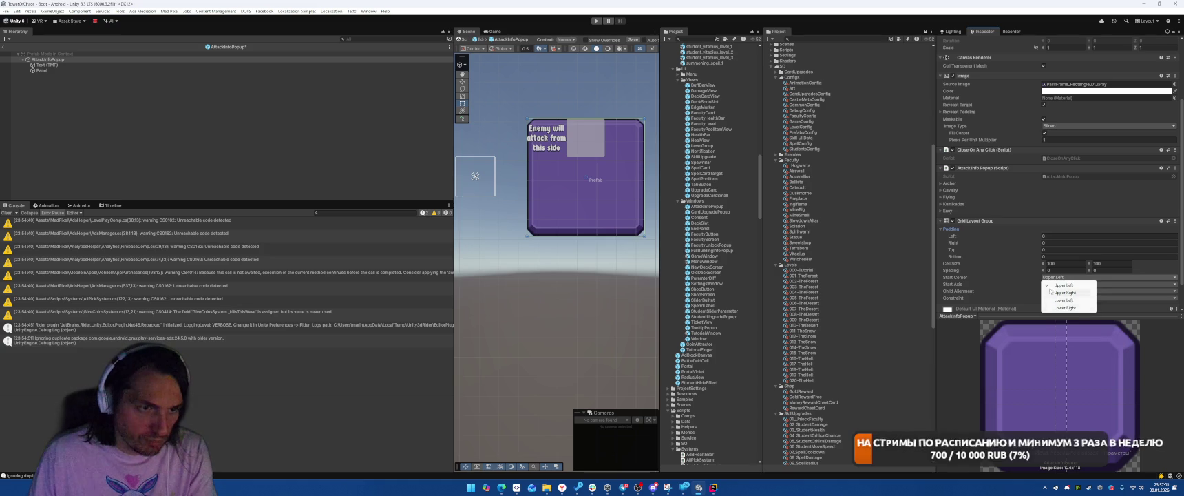
left_click(1064, 285)
left_click(1061, 293)
left_click(1067, 329)
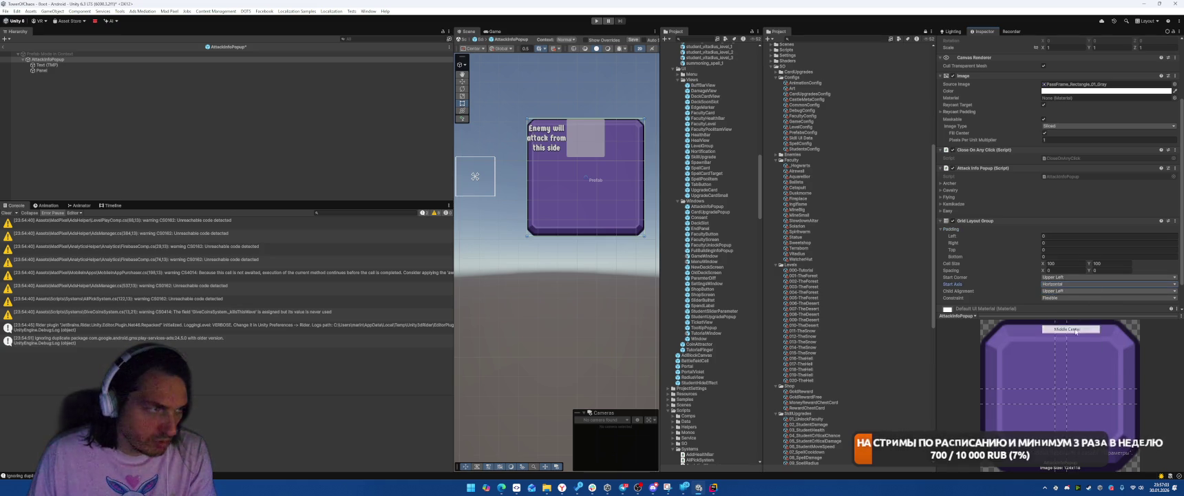
- Delete the Text (TMP) child of AttackInfoPopup
scroll(890, 218, "down", 2)
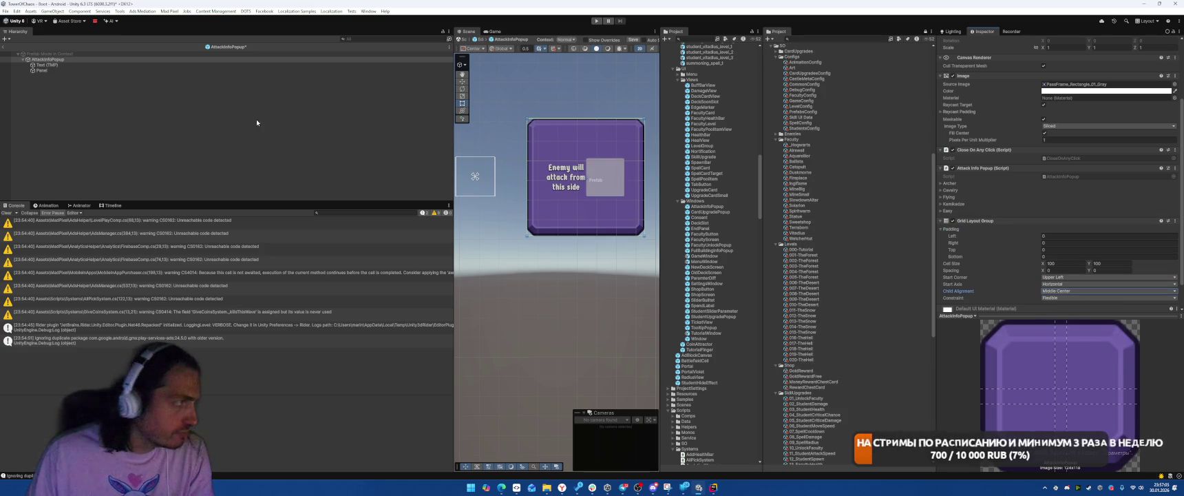
left_click(119, 64)
key("Delete")
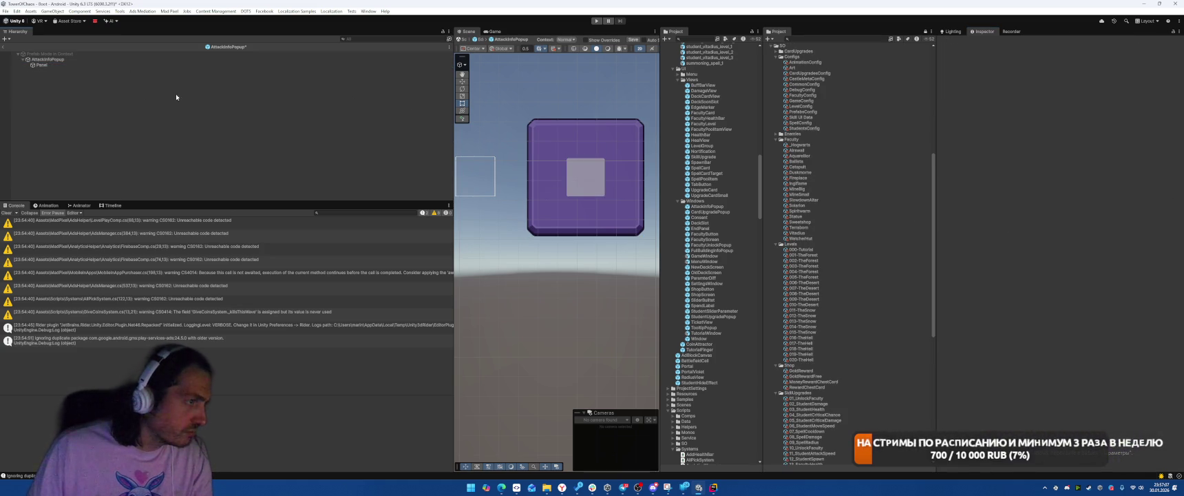
- Duplicate the Panel with Ctrl+D to build up the panel children
left_click(234, 64)
key("ctrl+d")
key("ctrl+d")
key("ctrl+d")
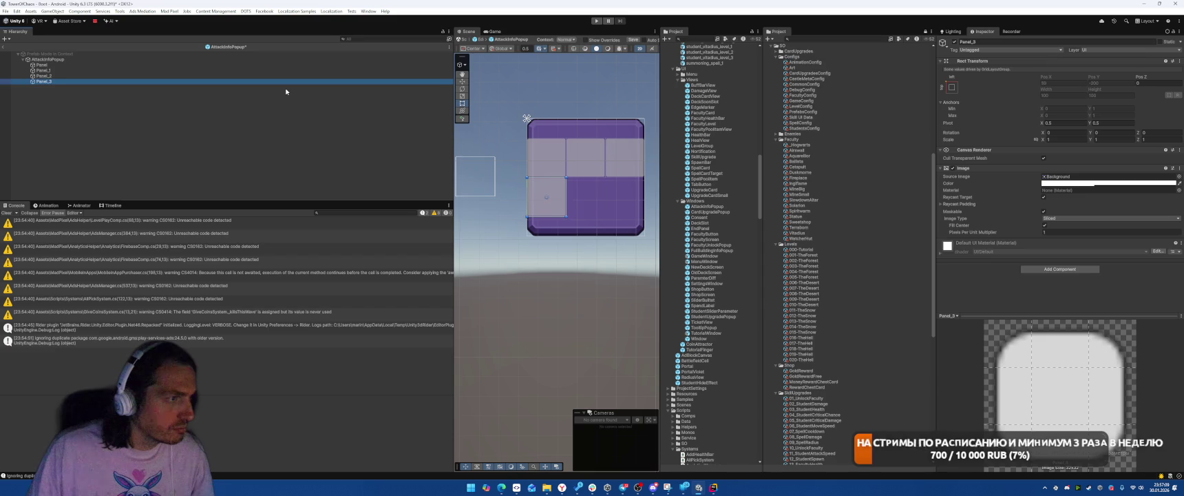
key("ctrl+d")
- Set the grid Constraint to Fixed Column Count of 2, keeping the Horizontal start axis
left_click(81, 60)
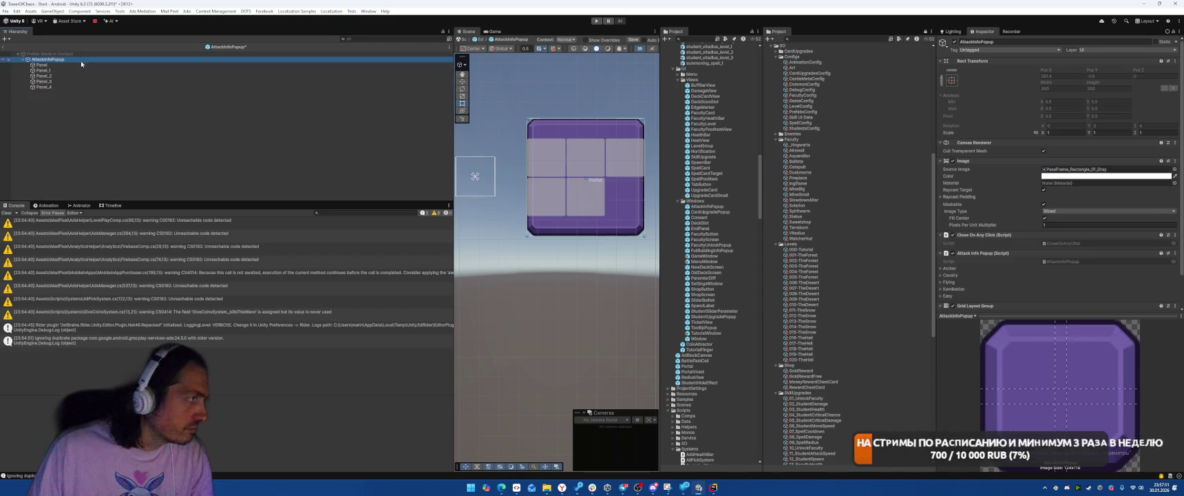
scroll(1124, 251, "down", 5)
left_click(1074, 267)
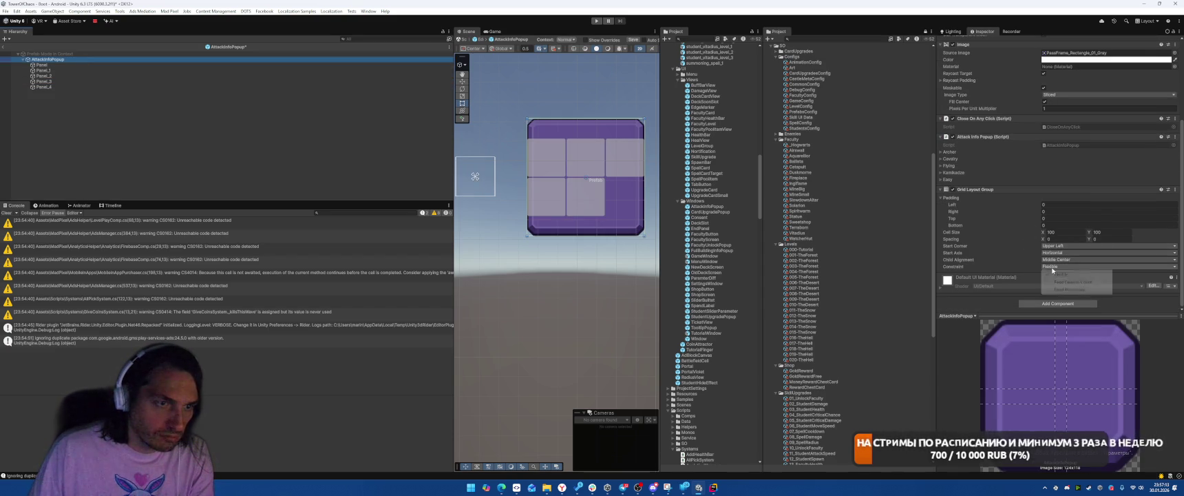
left_click(1078, 273)
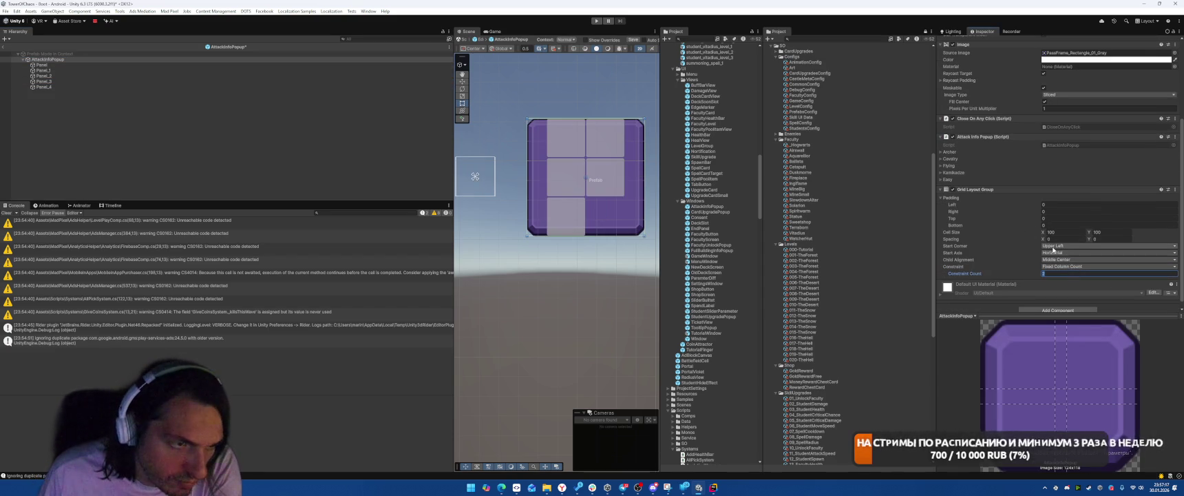
left_click(1074, 253)
left_click(1000, 257)
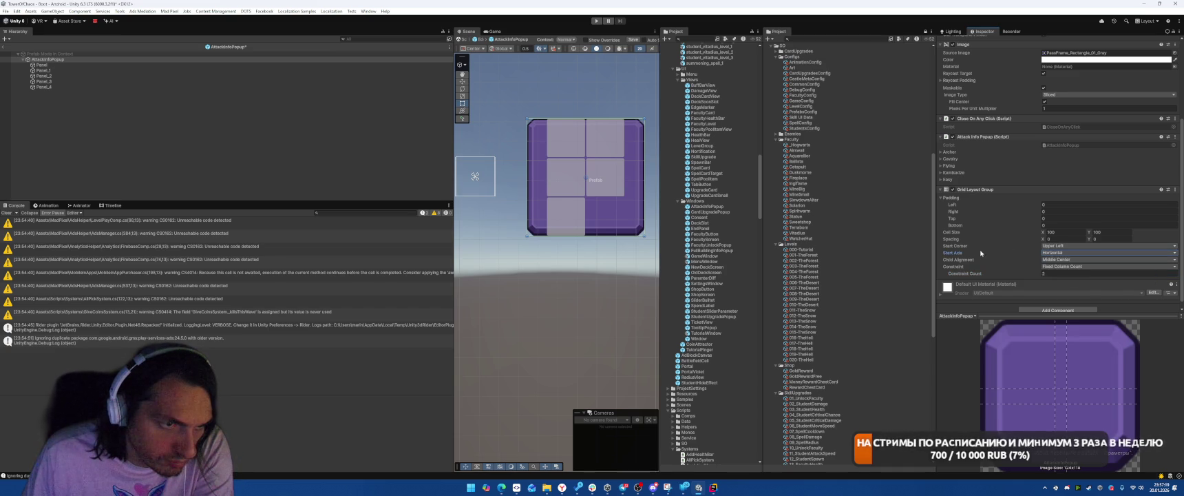
left_click(1063, 253)
left_click(990, 244)
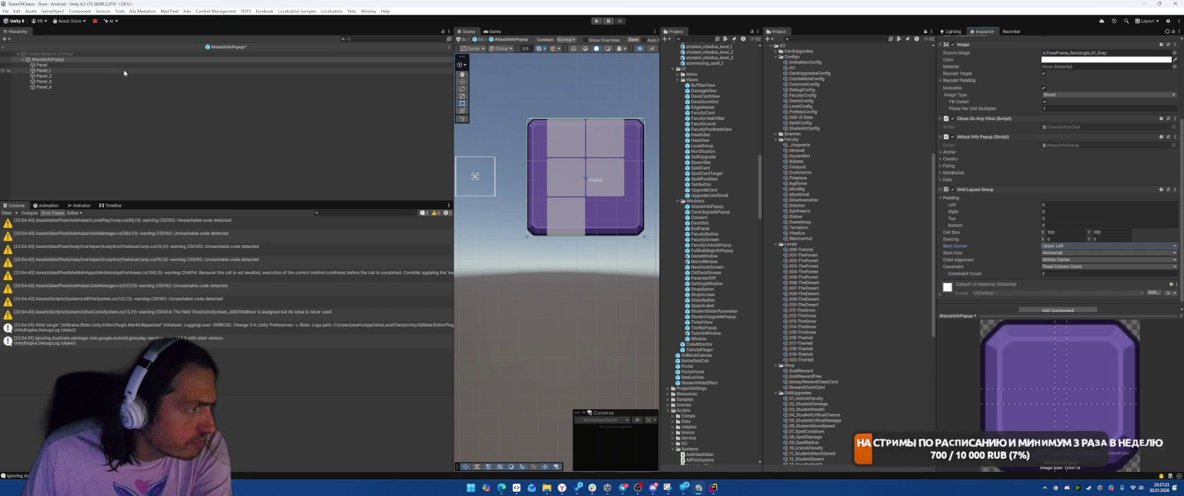
scroll(1074, 174, "up", 2)
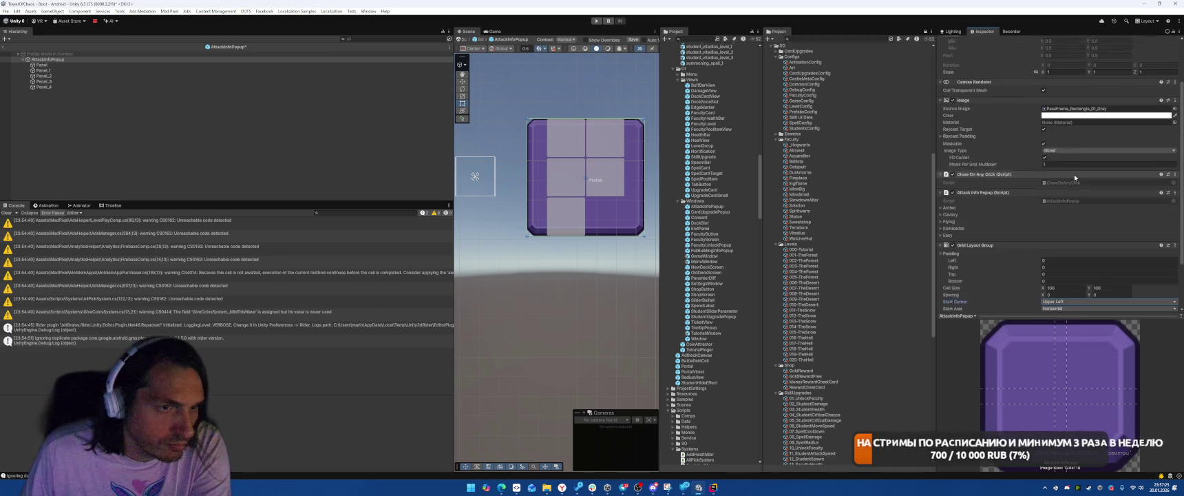
- Set the grid's Left, Right, Top and Bottom padding to 20
left_click(1066, 243)
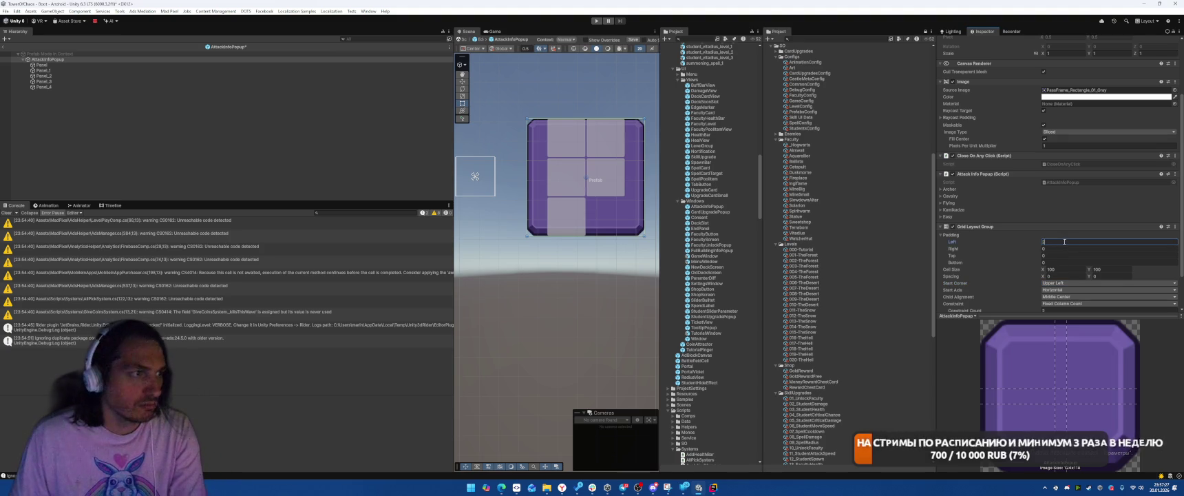
type("20")
key("Tab")
type("20")
key("Tab")
type("20")
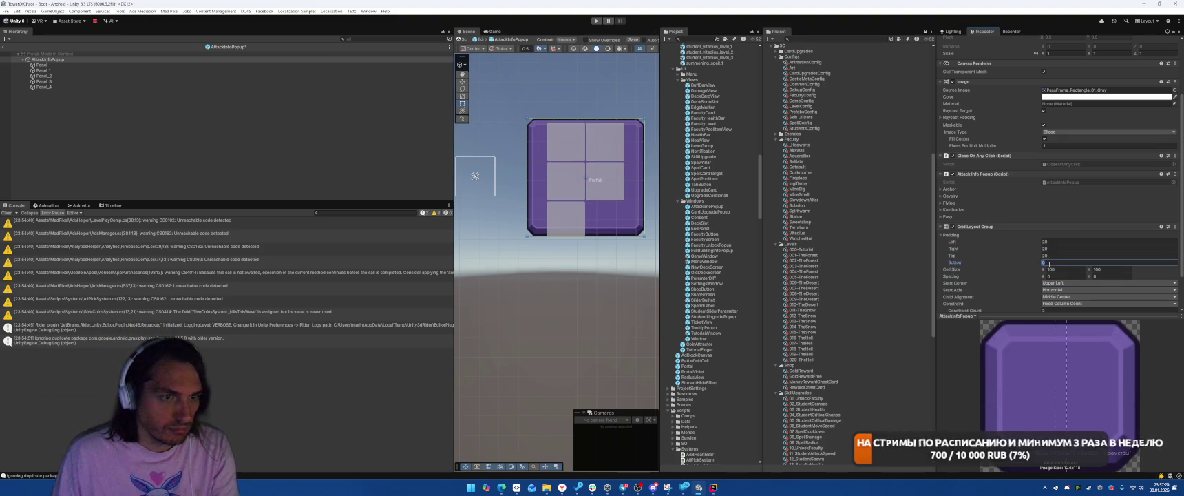
key("Tab")
type("20")
- Change the grid cell size, committing a cell width of 100
scroll(1048, 260, "down", 2)
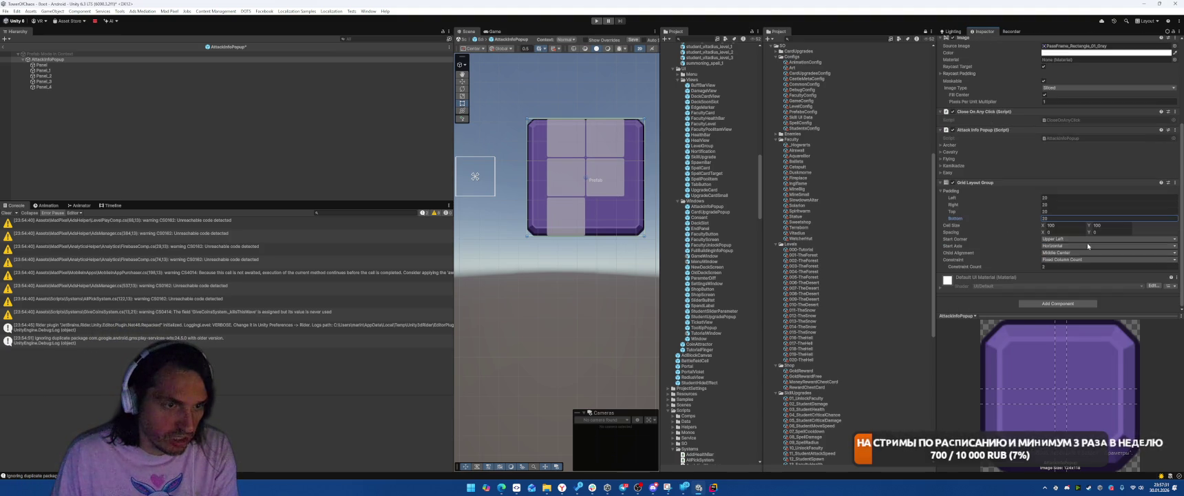
left_click(1068, 226)
type("80")
left_click(1104, 225)
type("80")
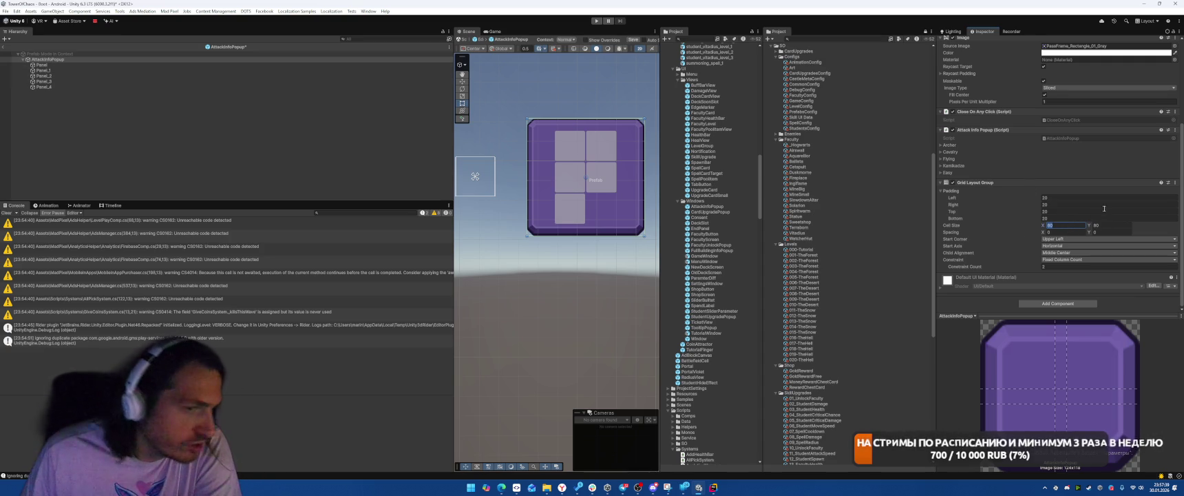
type("100")
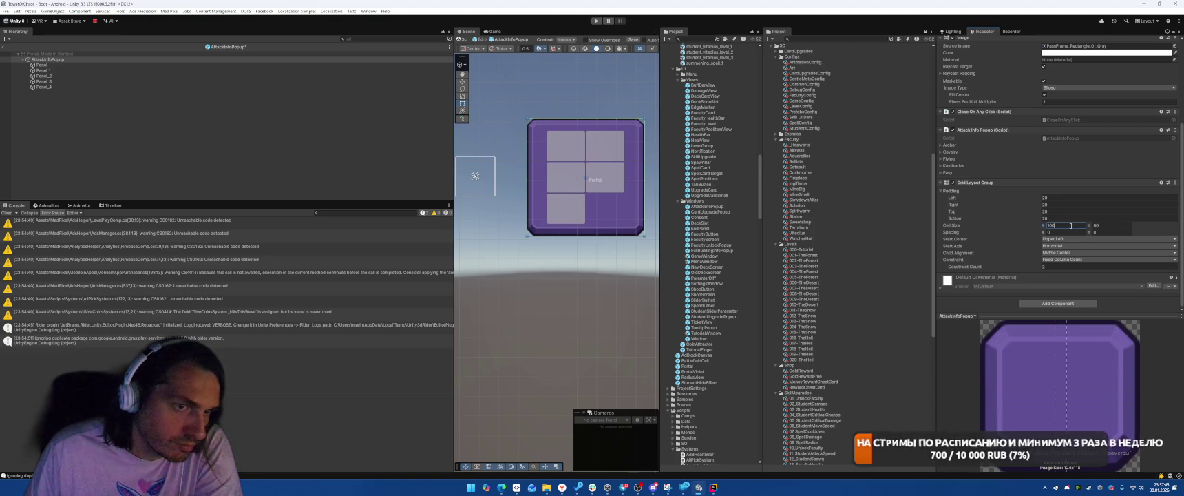
key("Return")
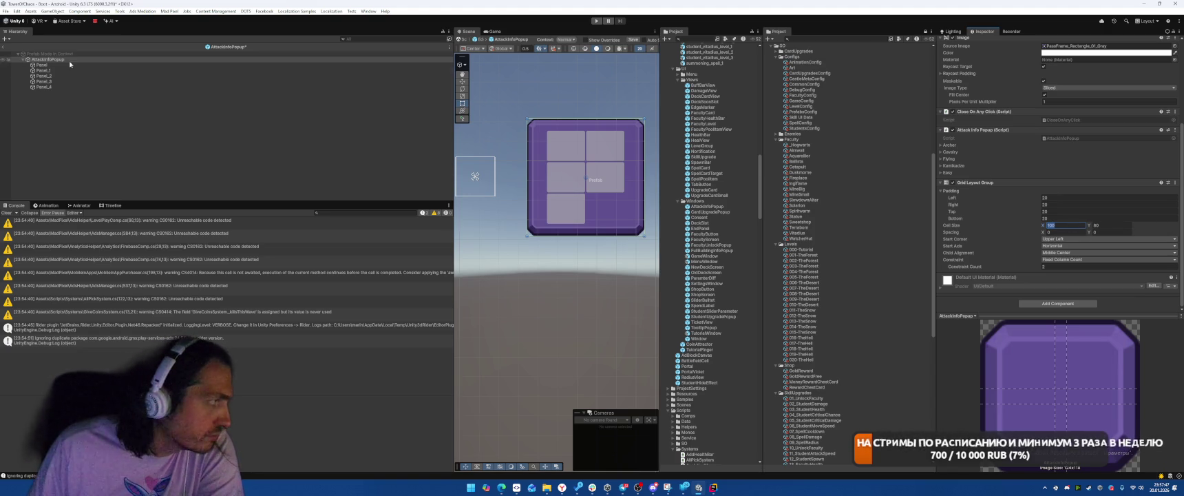
- Set the grid's horizontal and vertical spacing to 10
scroll(1072, 126, "up", 2)
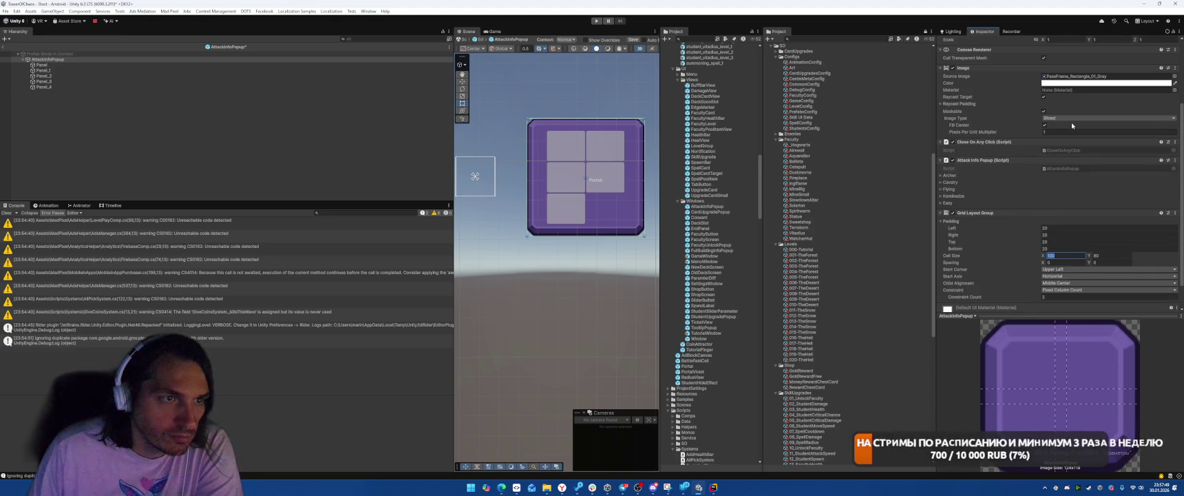
scroll(1071, 126, "down", 2)
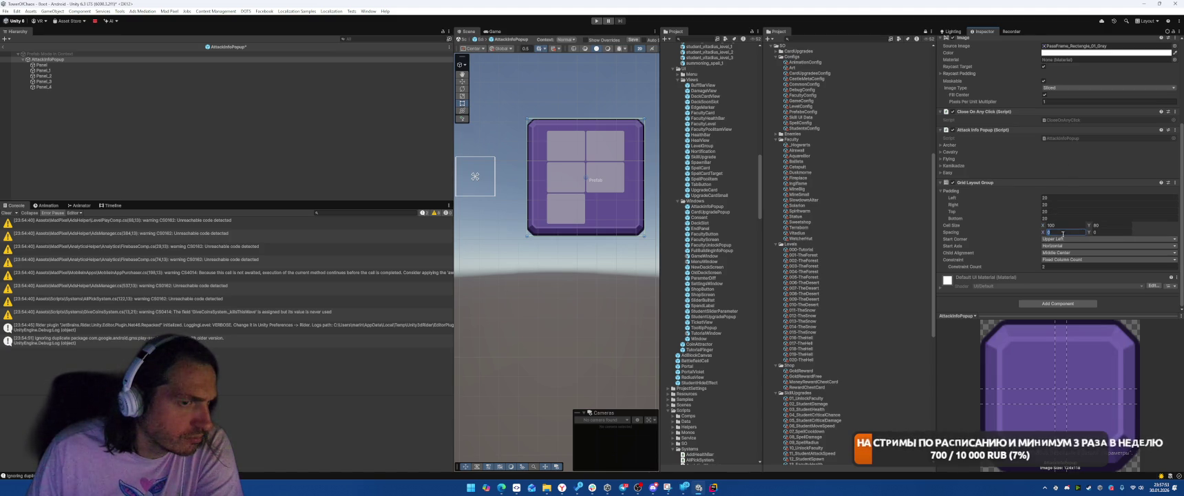
type("20")
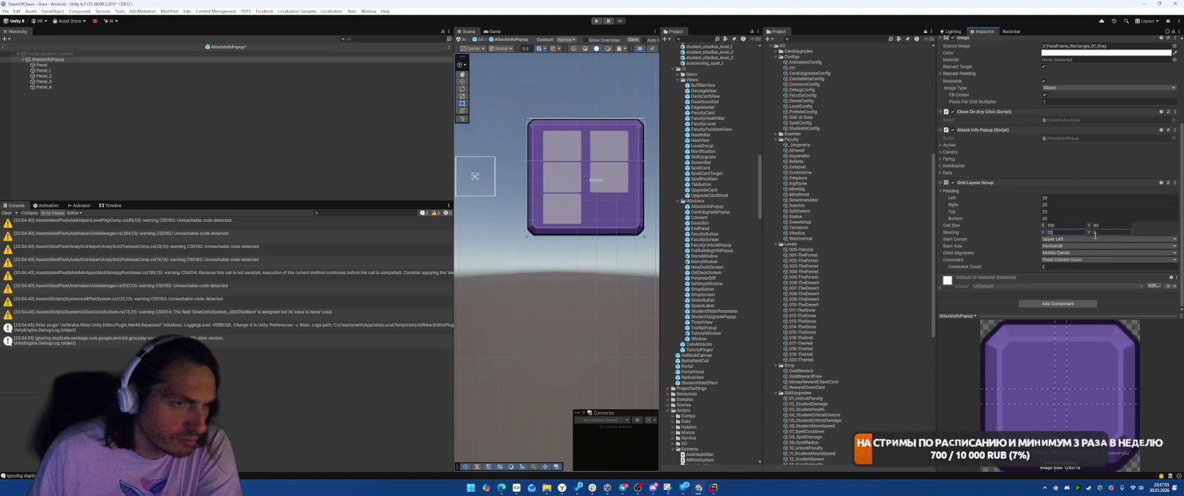
key("BackSpace")
key("BackSpace")
type("10")
left_click(1115, 232)
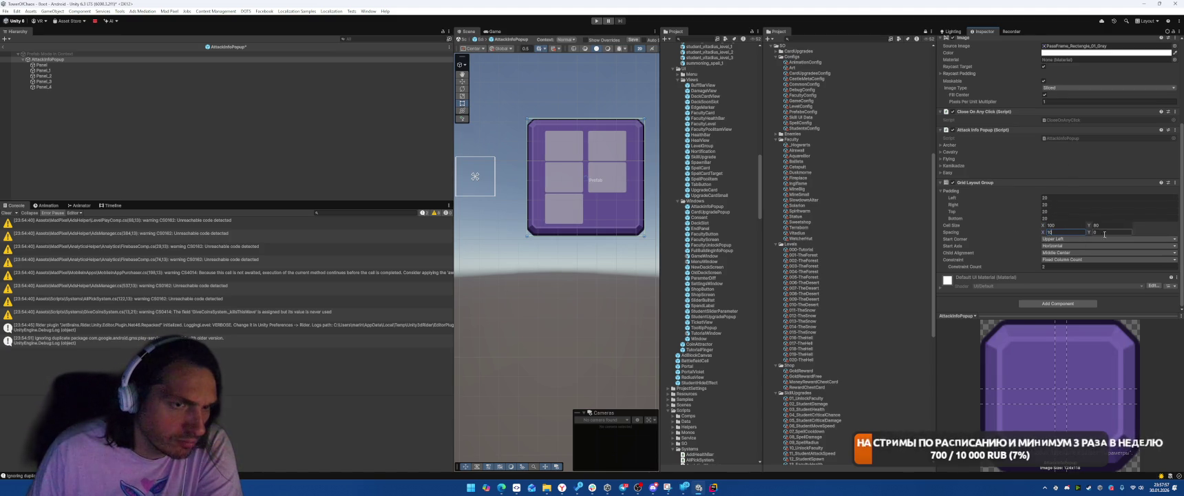
type("10")
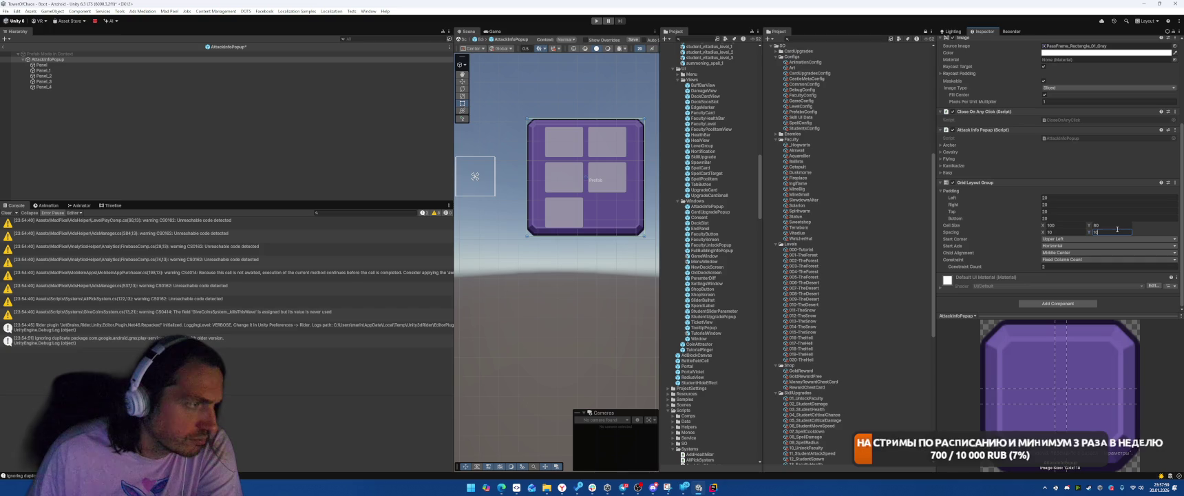
type("70")
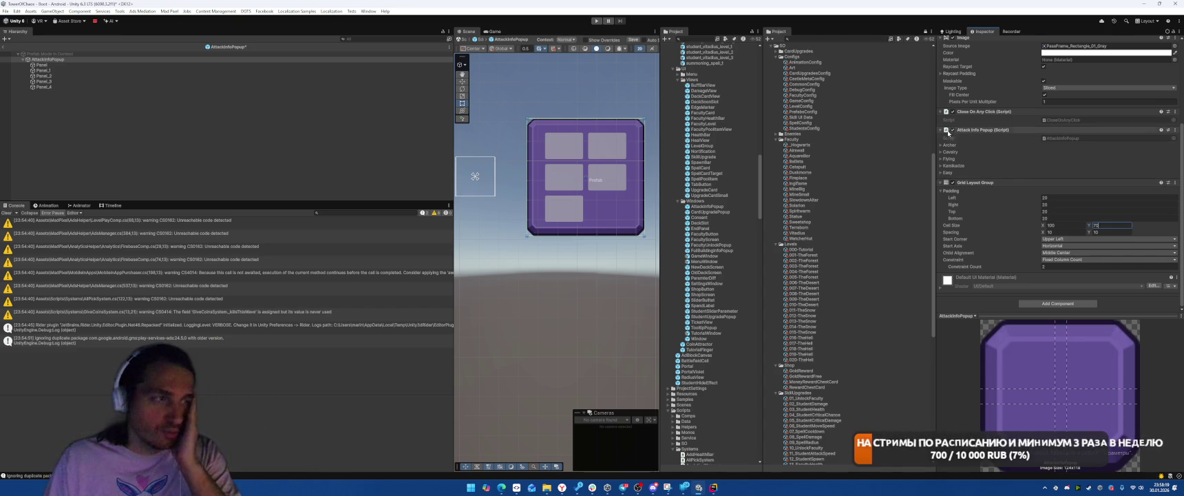
- Add an Image under the first Panel, anchor it stretch-stretch, and bring up its Source Image chooser
left_click(79, 65)
mouse_move(138, 253)
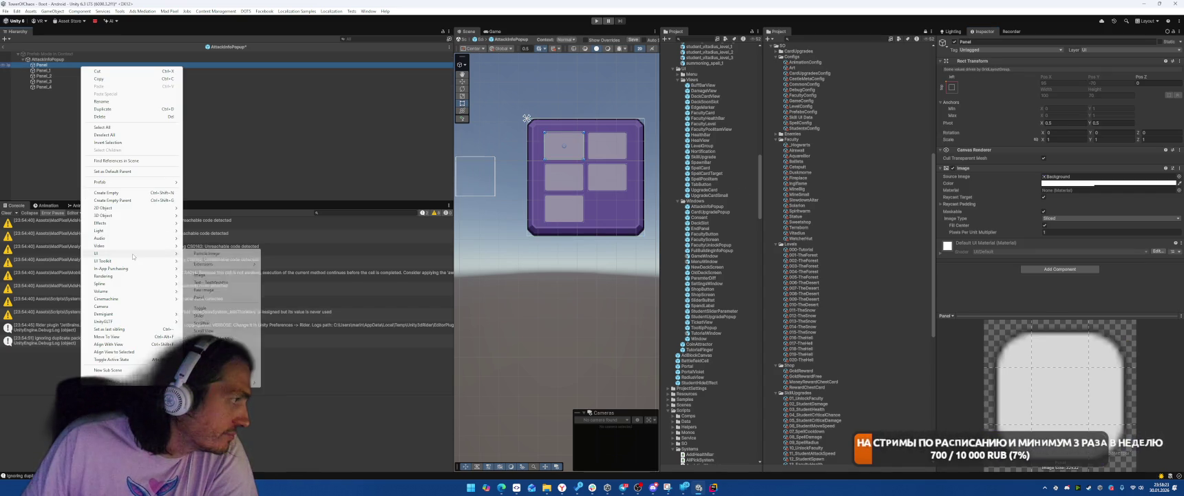
left_click(220, 283)
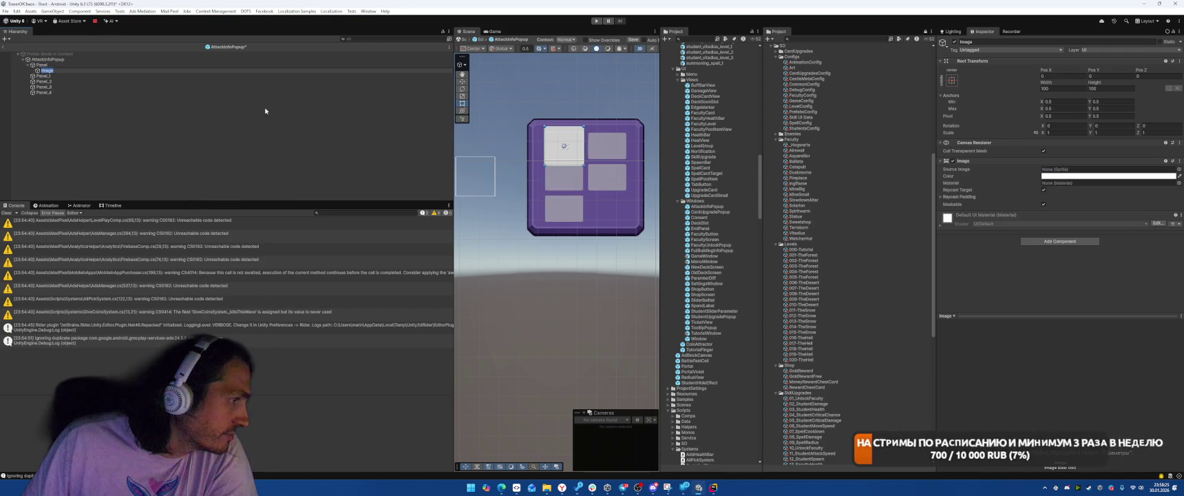
left_click(951, 80)
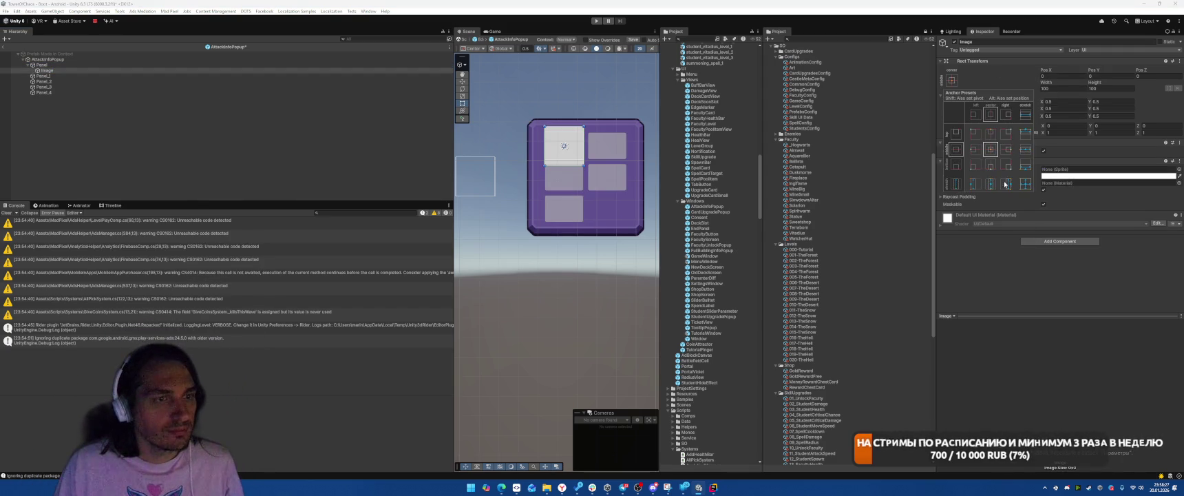
left_click(1025, 183)
left_click(1178, 170)
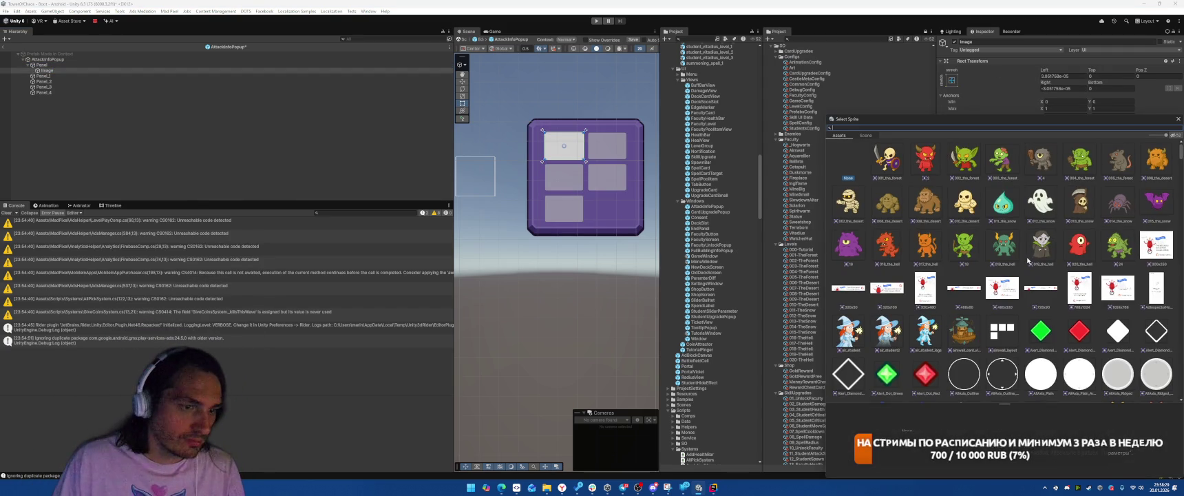
- Browse the Select Sprite list after searching 'ov', then dismiss it leaving Source Image as None
type("ov")
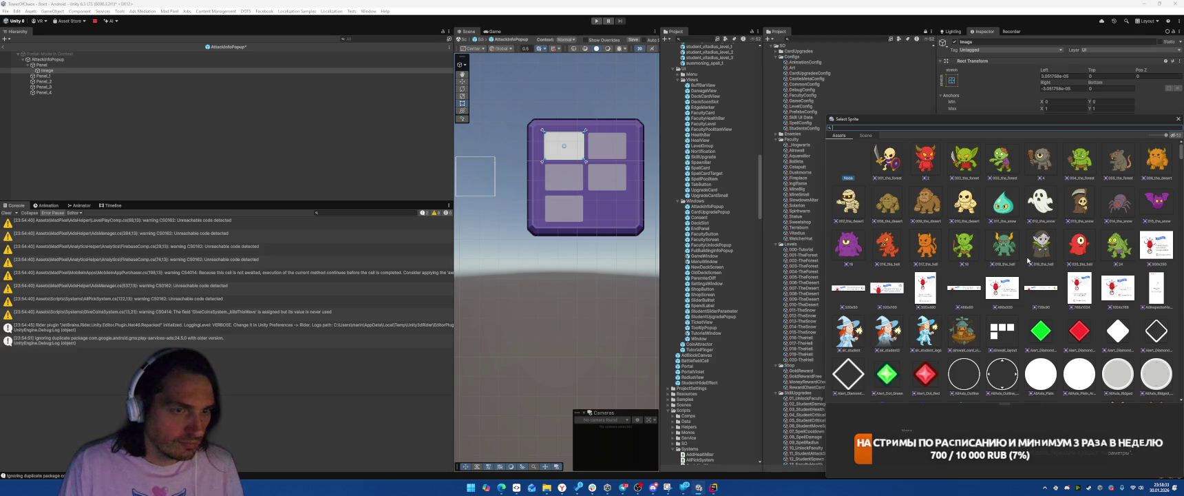
scroll(1030, 261, "down", 15)
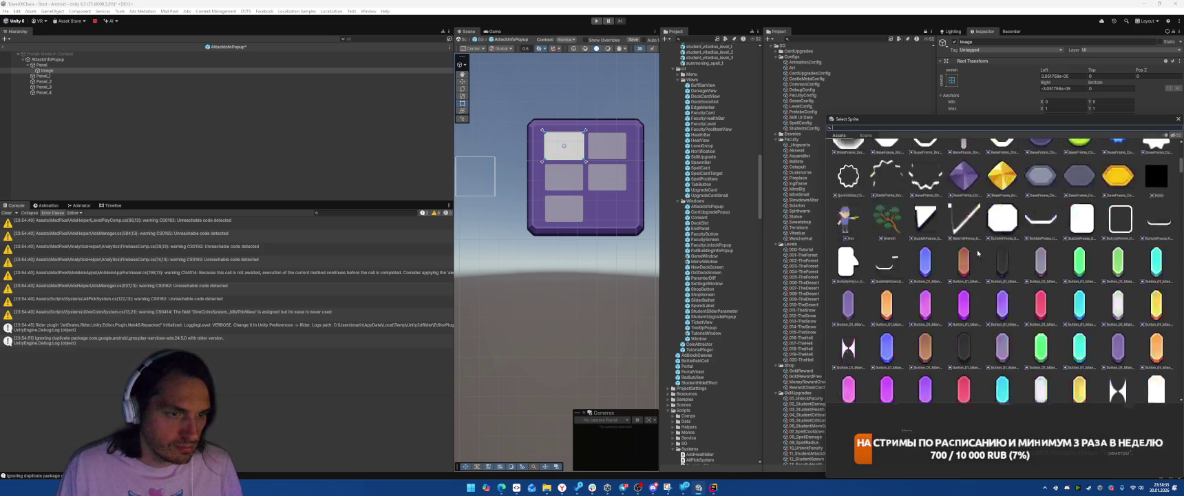
scroll(985, 252, "down", 20)
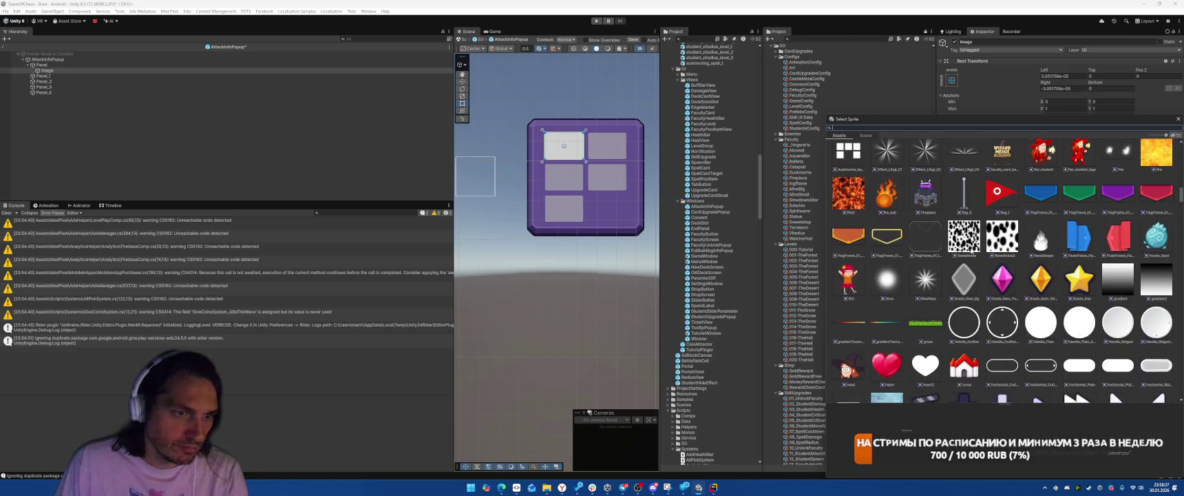
scroll(992, 249, "down", 5)
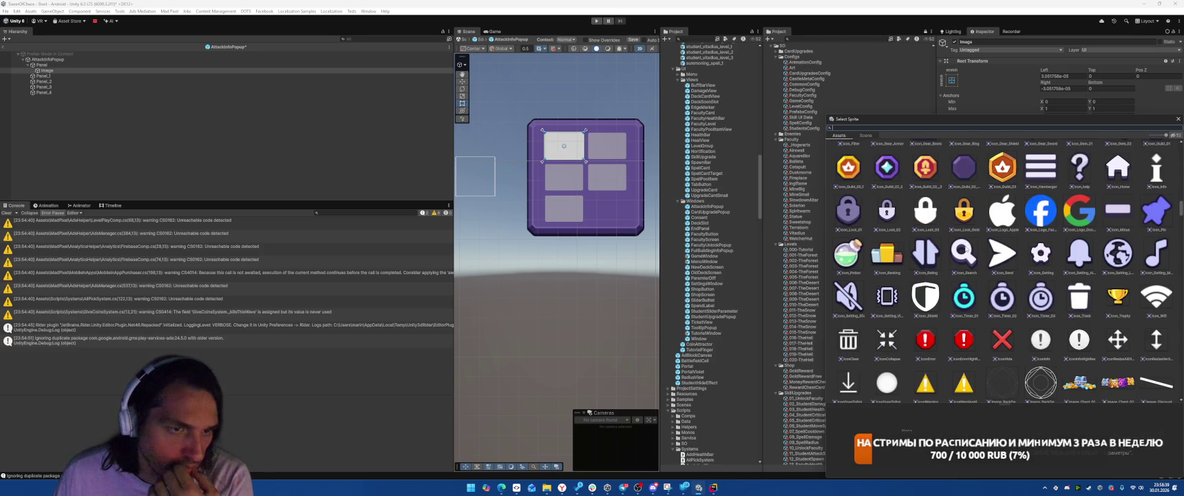
scroll(968, 245, "down", 10)
scroll(968, 245, "down", 15)
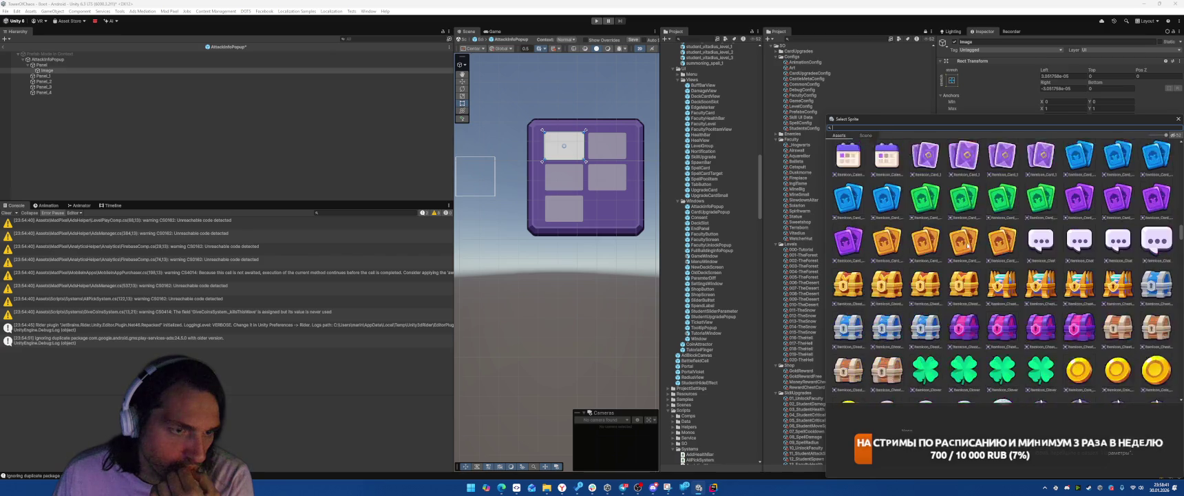
scroll(968, 245, "down", 15)
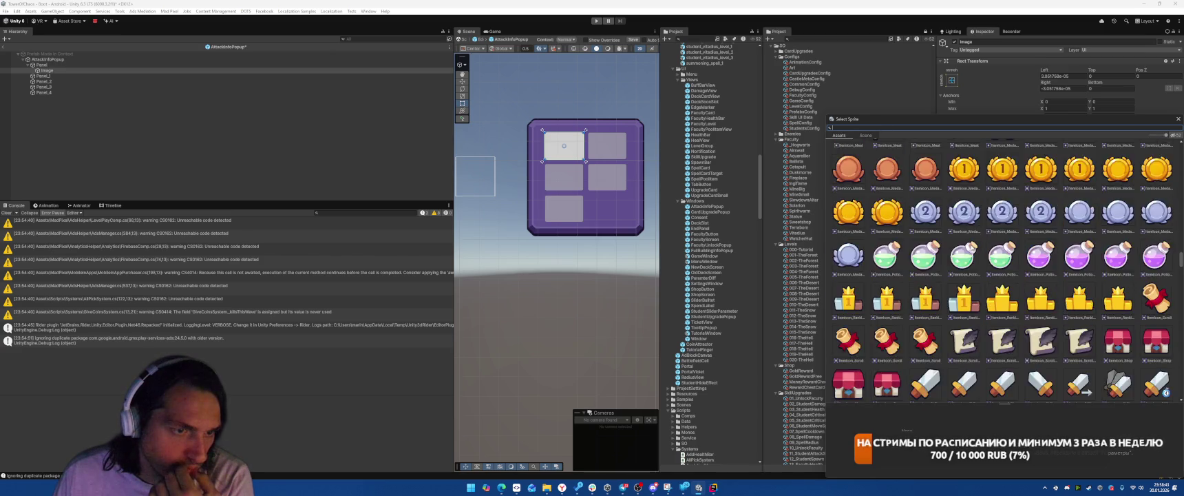
scroll(972, 245, "down", 5)
scroll(973, 246, "down", 5)
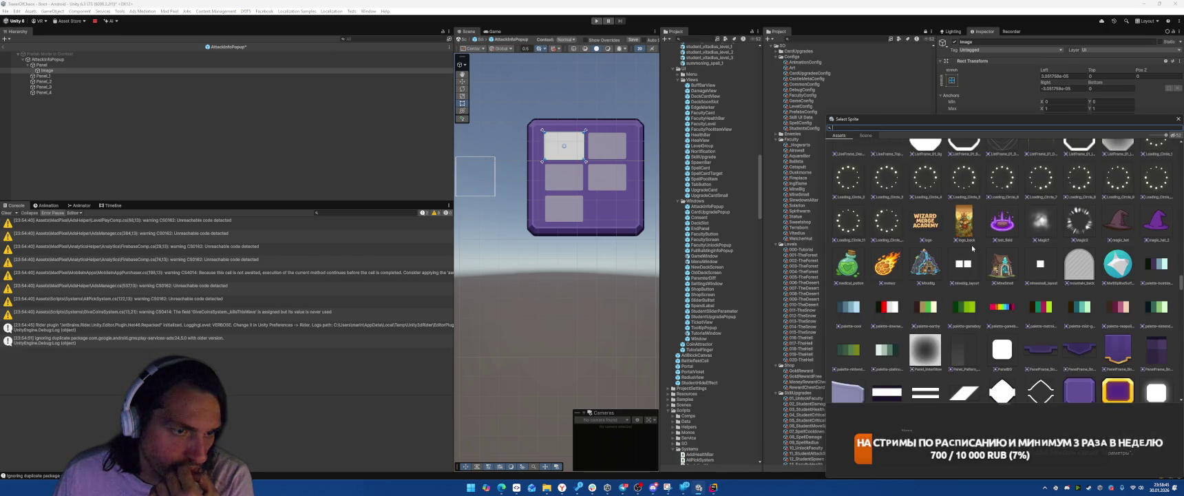
scroll(972, 246, "down", 3)
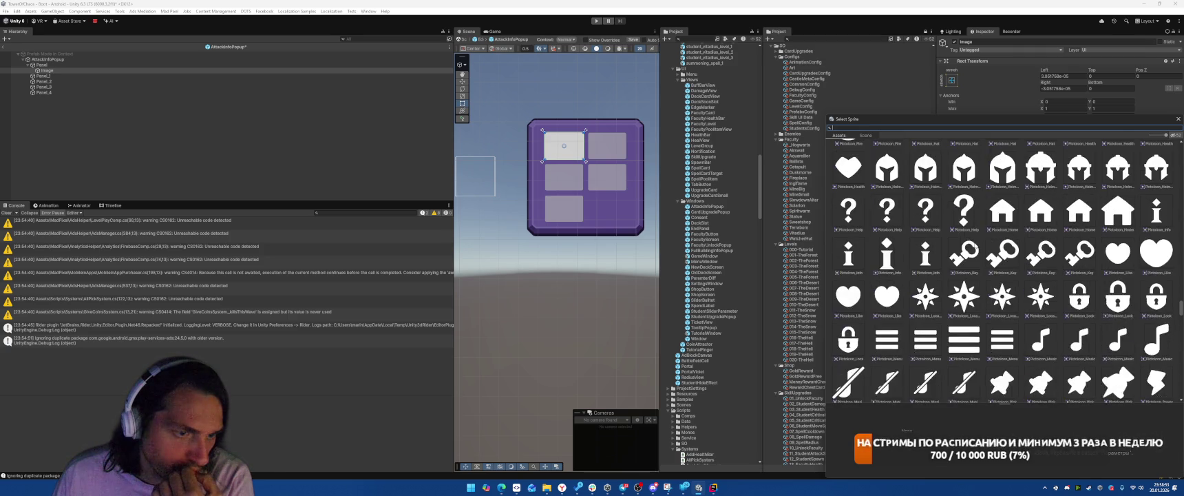
scroll(975, 245, "up", 3)
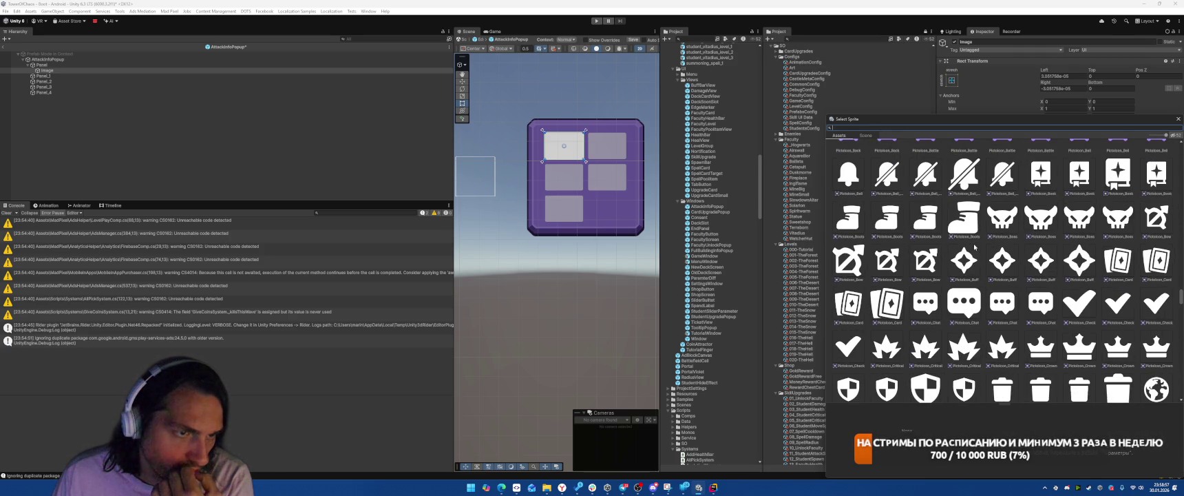
scroll(974, 246, "down", 10)
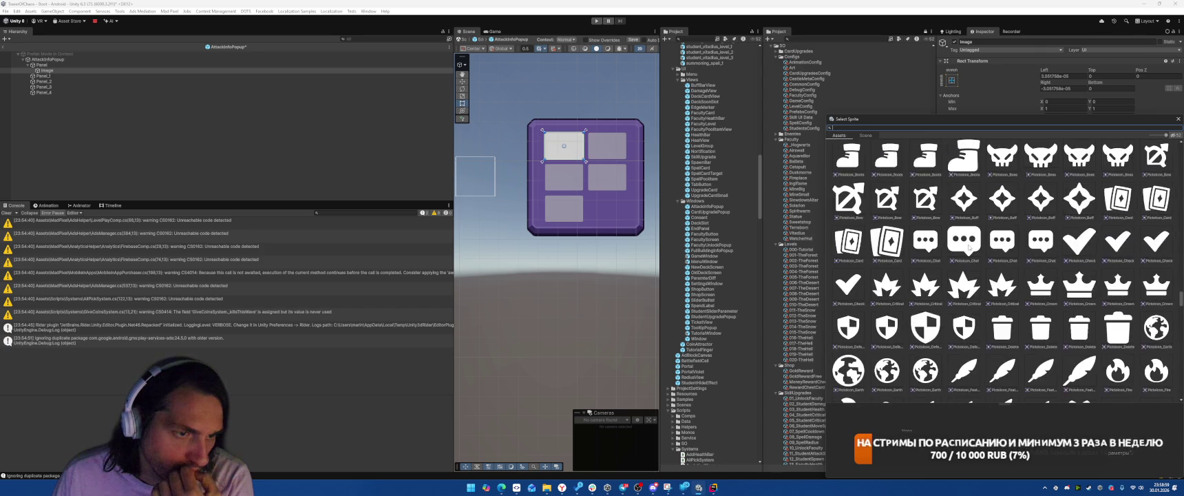
scroll(968, 250, "down", 5)
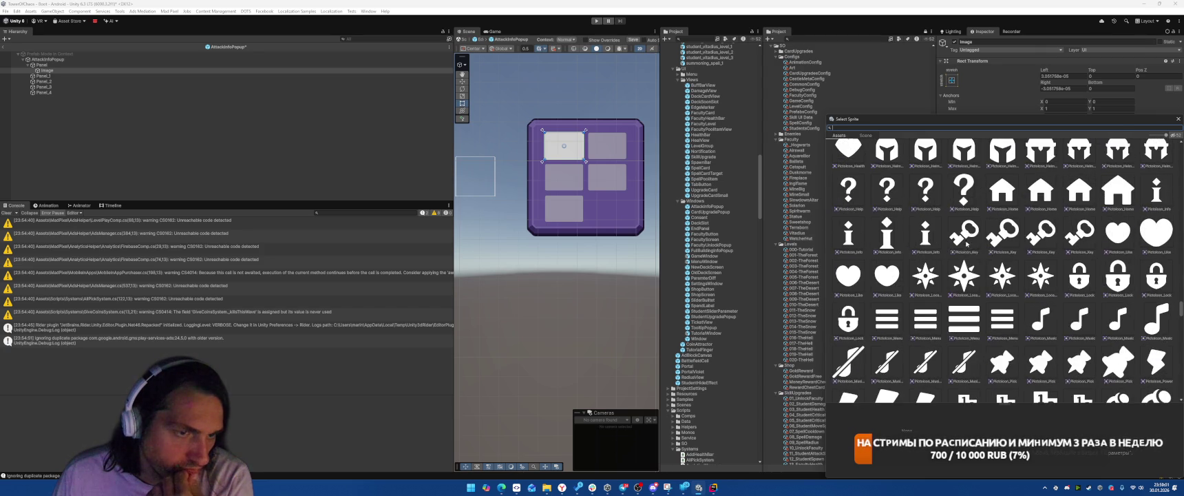
scroll(965, 241, "down", 10)
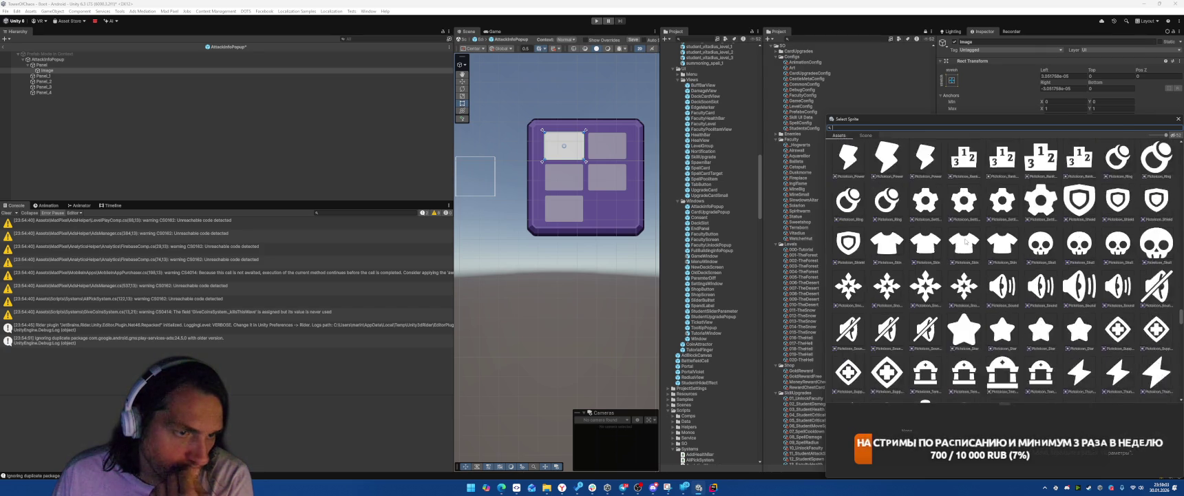
scroll(966, 241, "down", 5)
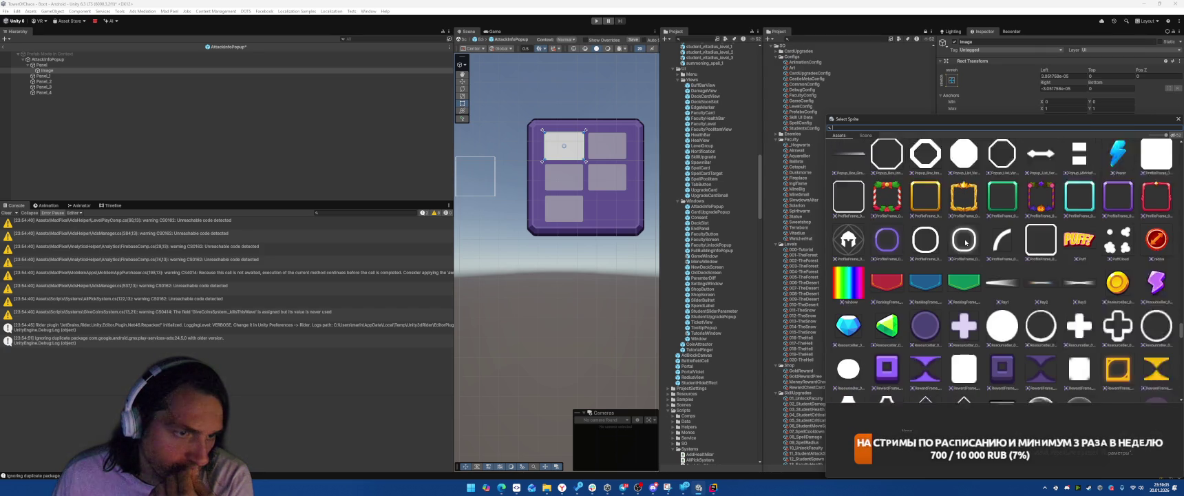
scroll(966, 241, "down", 10)
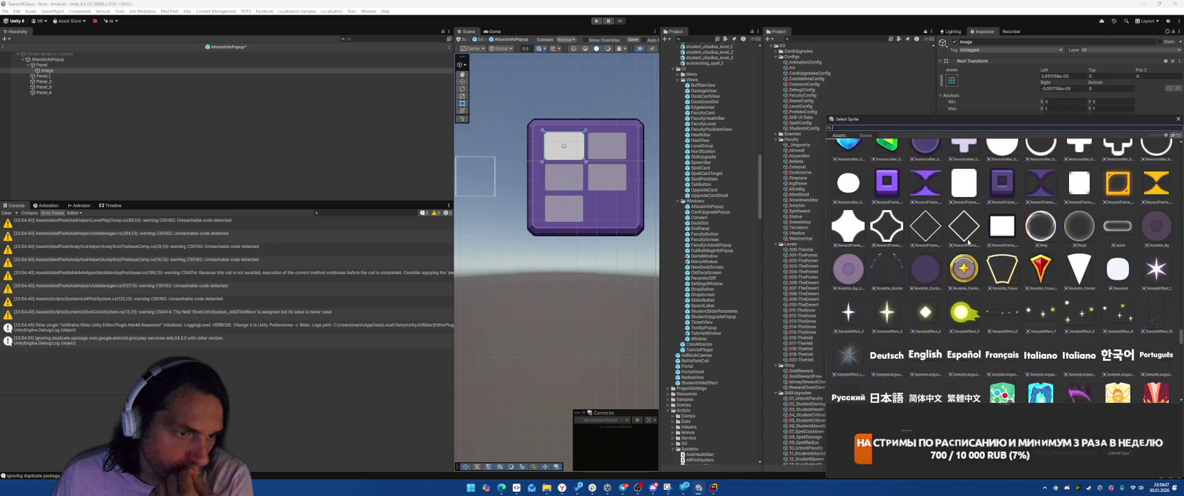
scroll(969, 242, "down", 10)
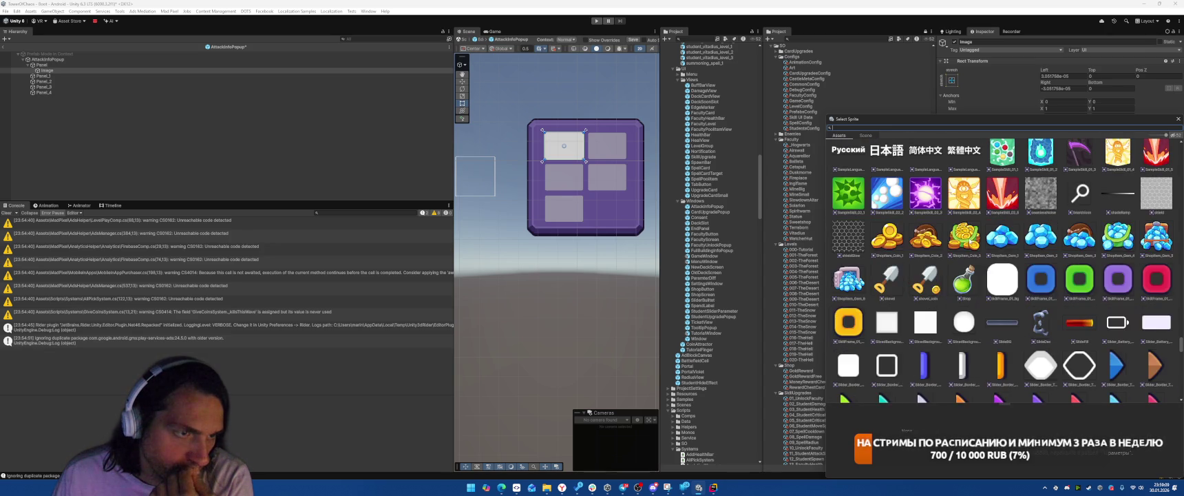
scroll(969, 241, "down", 8)
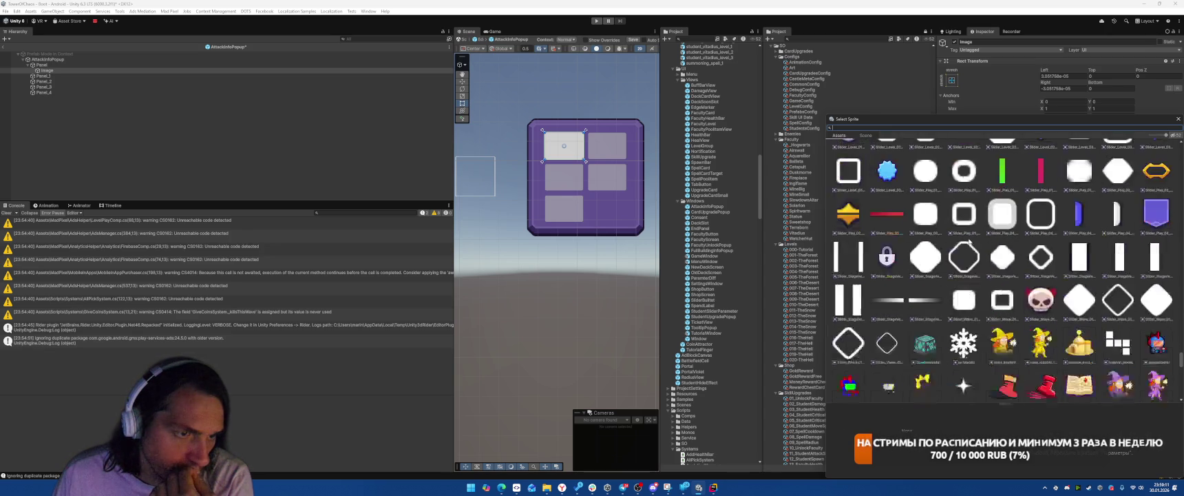
scroll(970, 241, "down", 5)
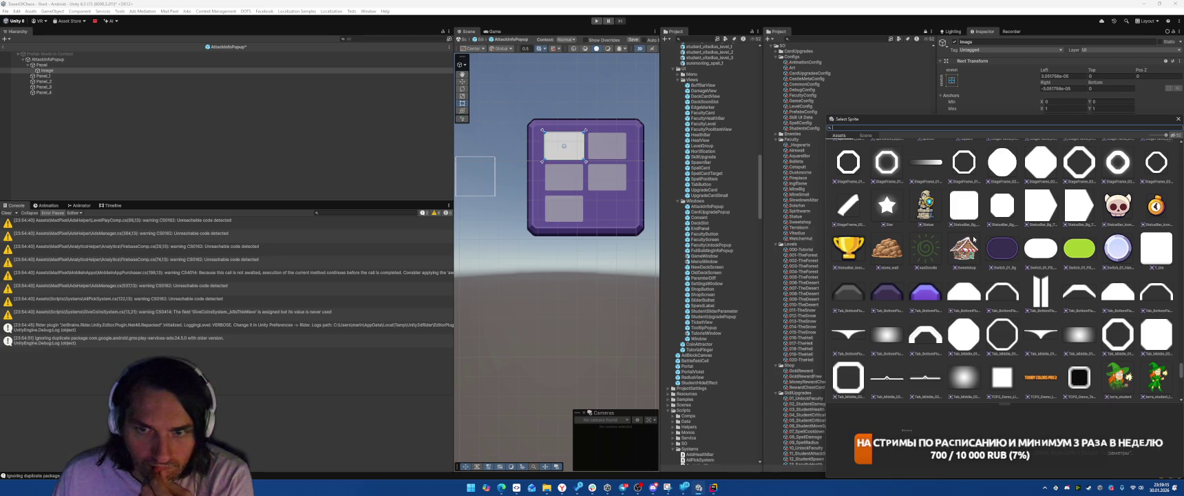
scroll(973, 238, "down", 4)
scroll(974, 239, "down", 10)
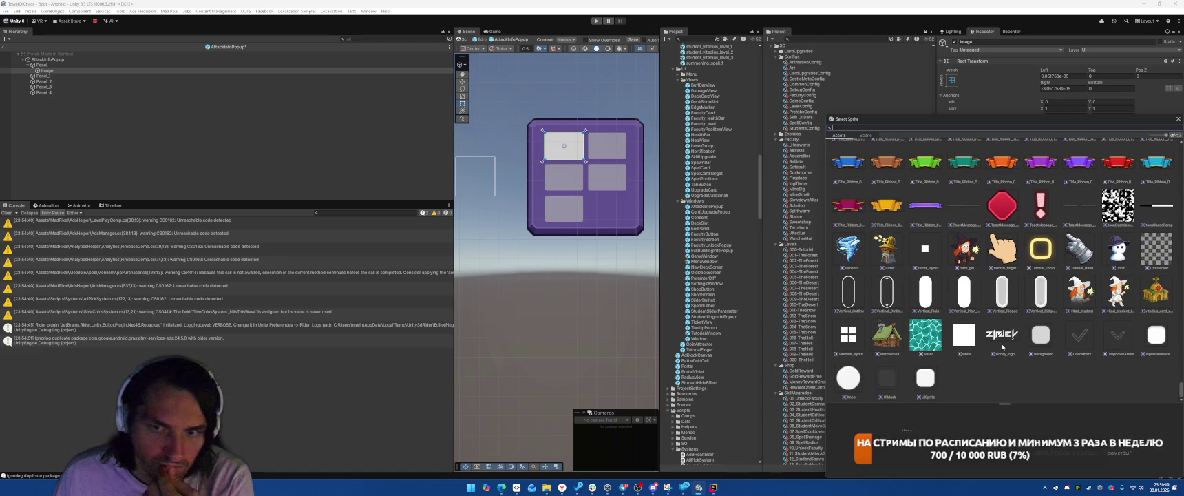
scroll(1003, 349, "up", 8)
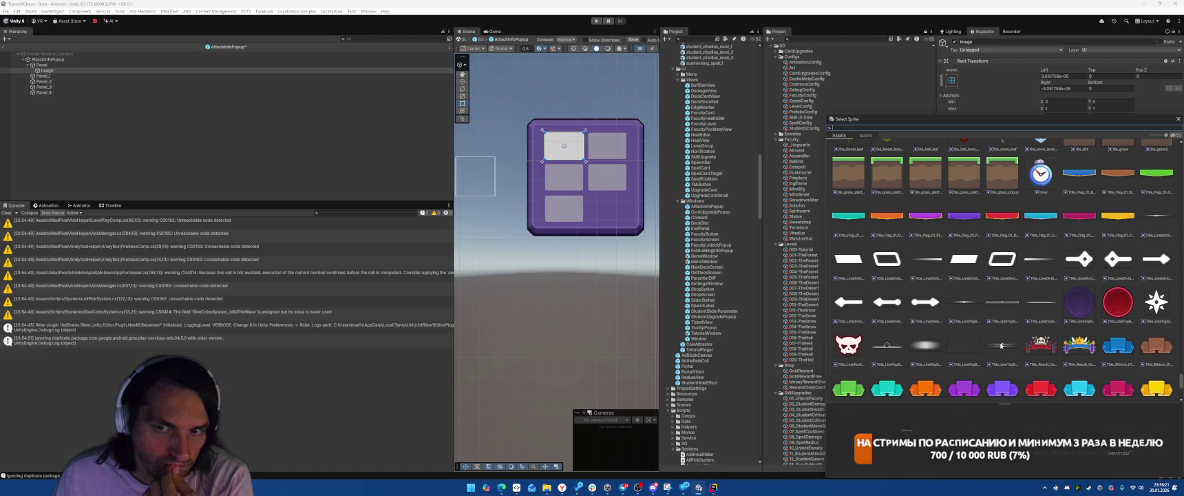
scroll(1001, 345, "up", 3)
scroll(1002, 346, "up", 3)
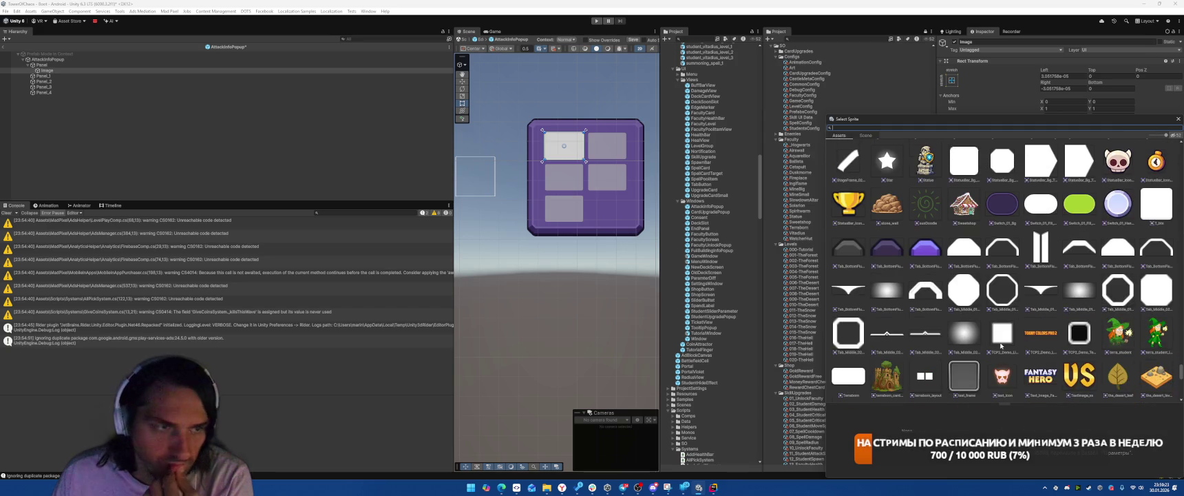
scroll(1001, 345, "up", 3)
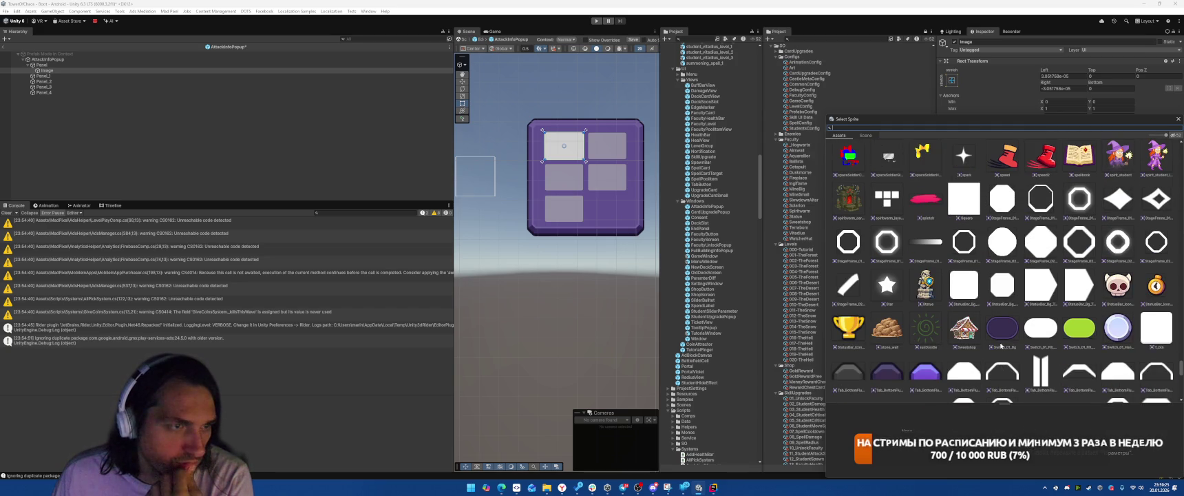
scroll(1002, 346, "up", 10)
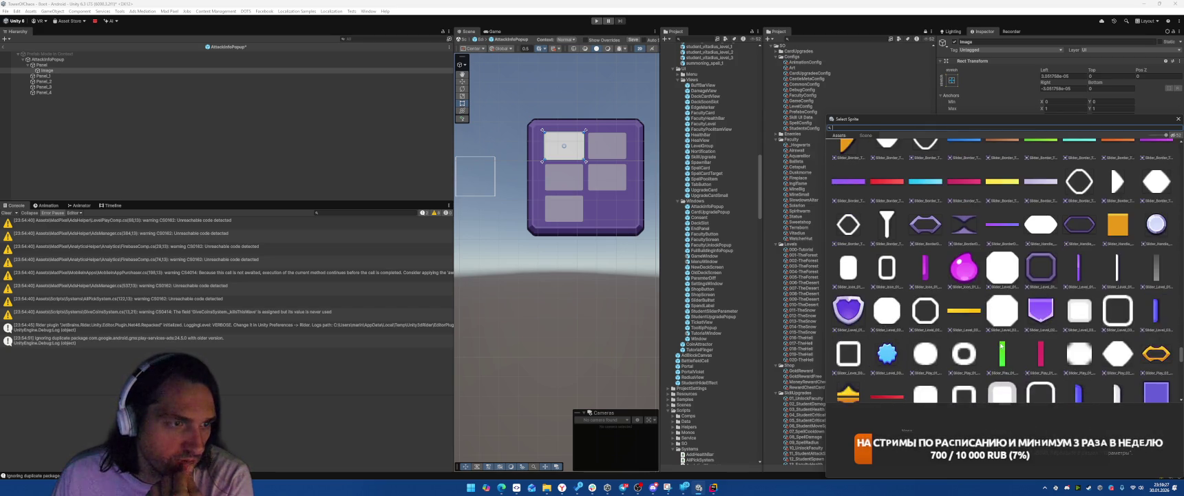
scroll(1002, 276, "up", 10)
scroll(1002, 345, "up", 6)
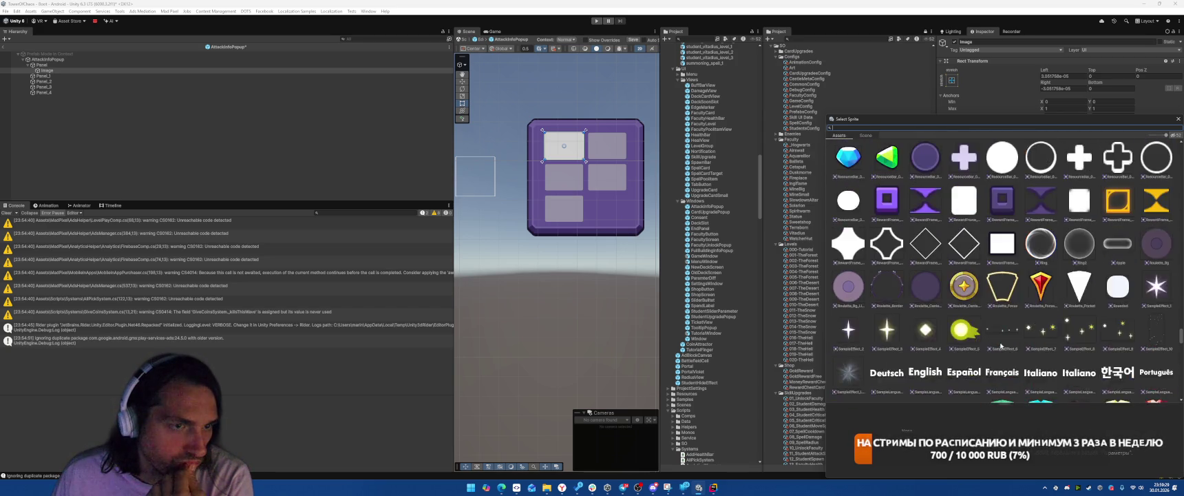
left_click(68, 72)
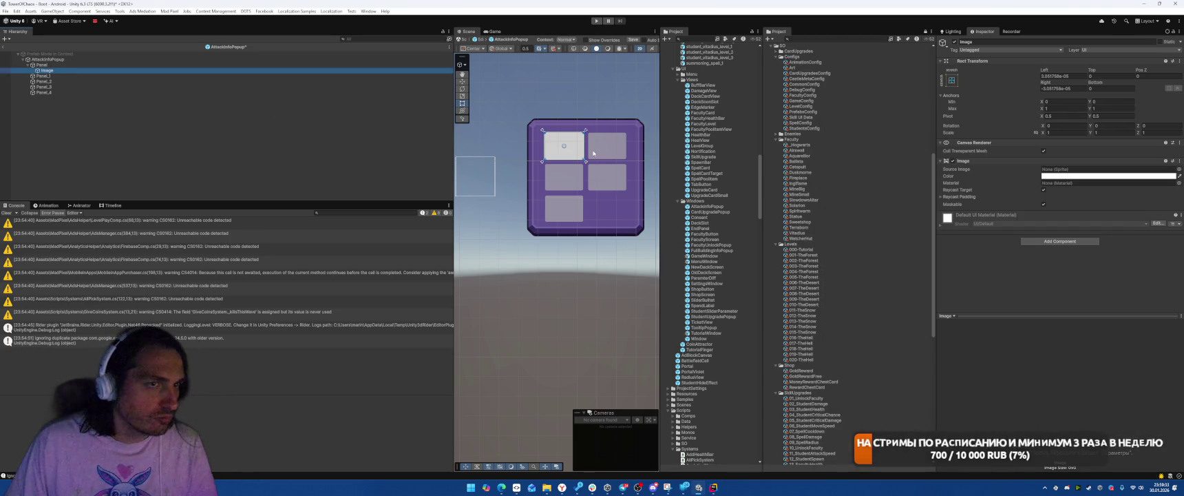
- Remove the Panel's own background Image component
left_click(594, 153)
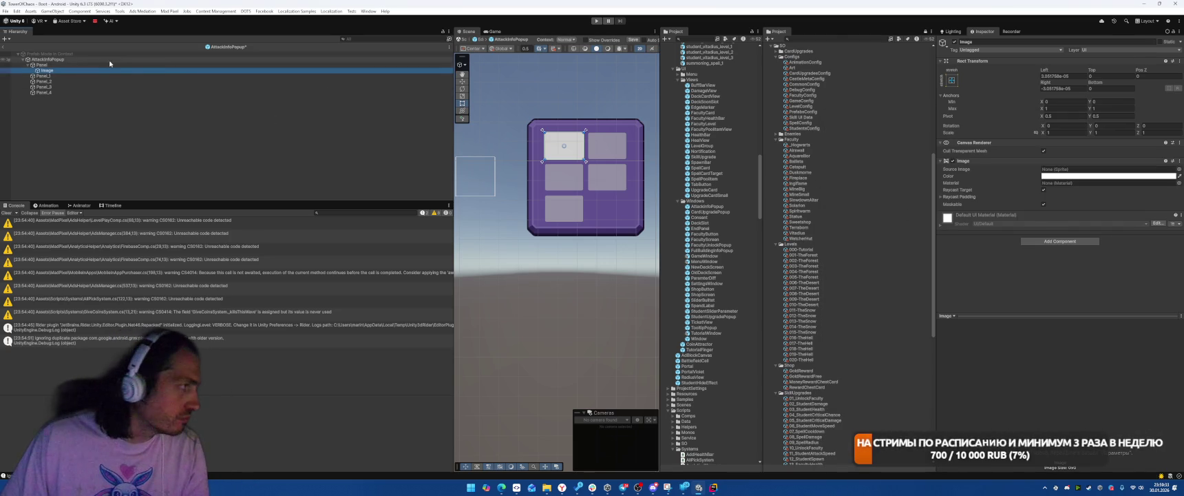
right_click(982, 168)
left_click(1019, 183)
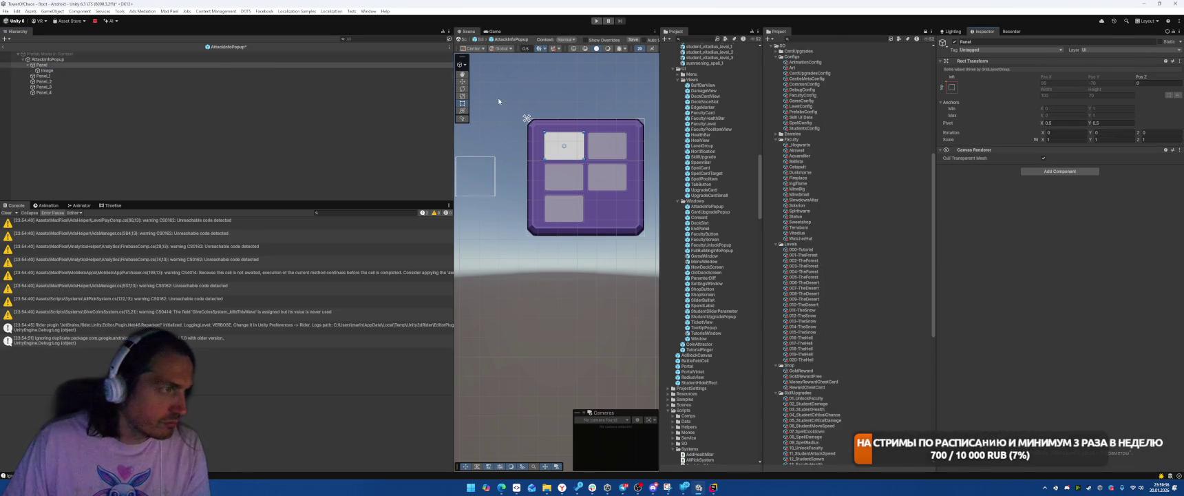
- Set the new Image's Anchor Max X to 0.5 and Right to 0, covering the left half
left_click(121, 71)
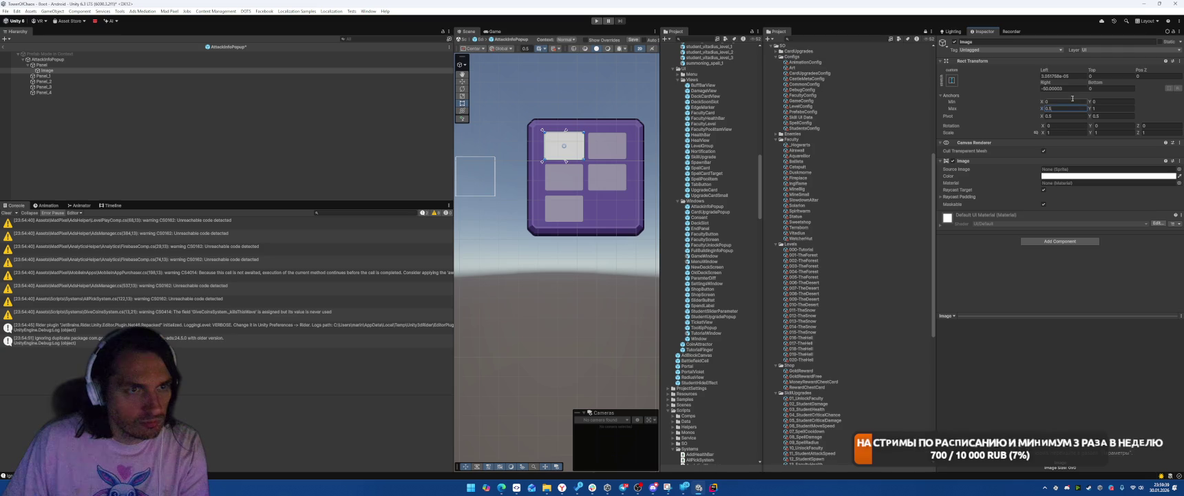
key("Return")
left_click(1064, 88)
type("0")
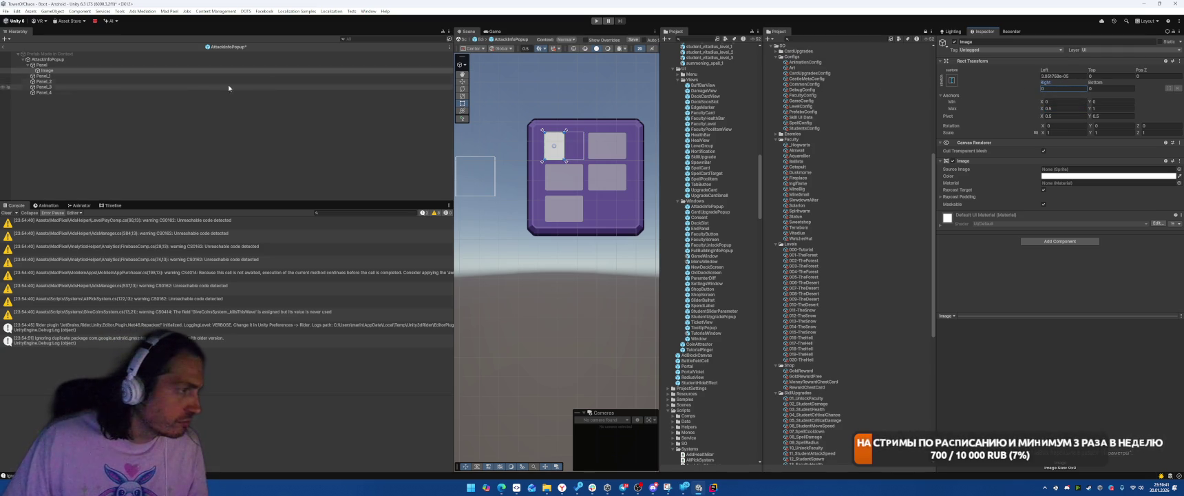
left_click(56, 65)
- Add a Text - TextMeshPro child under Panel and anchor it stretch-stretch
right_click(56, 65)
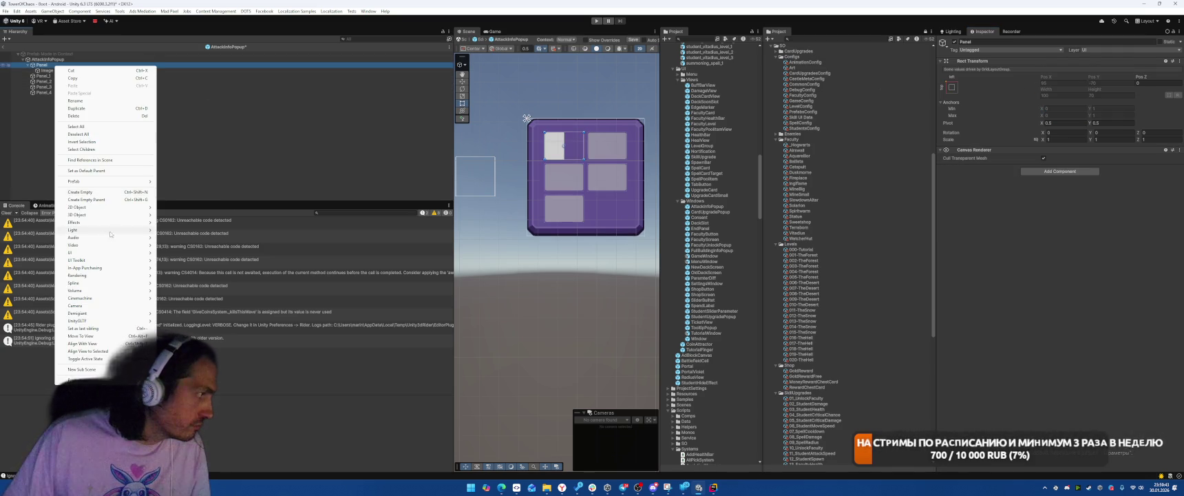
mouse_move(83, 252)
left_click(186, 283)
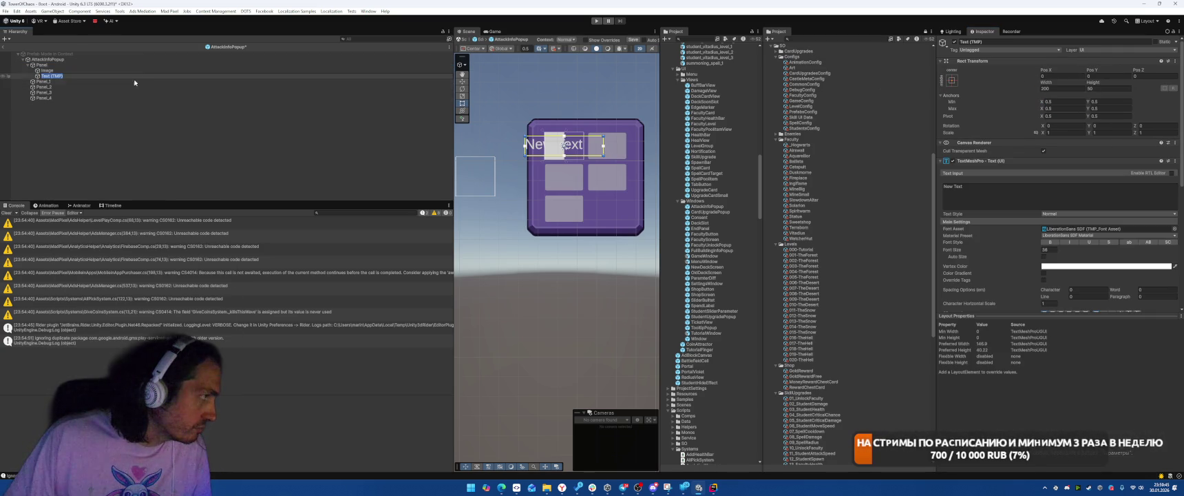
left_click(952, 80)
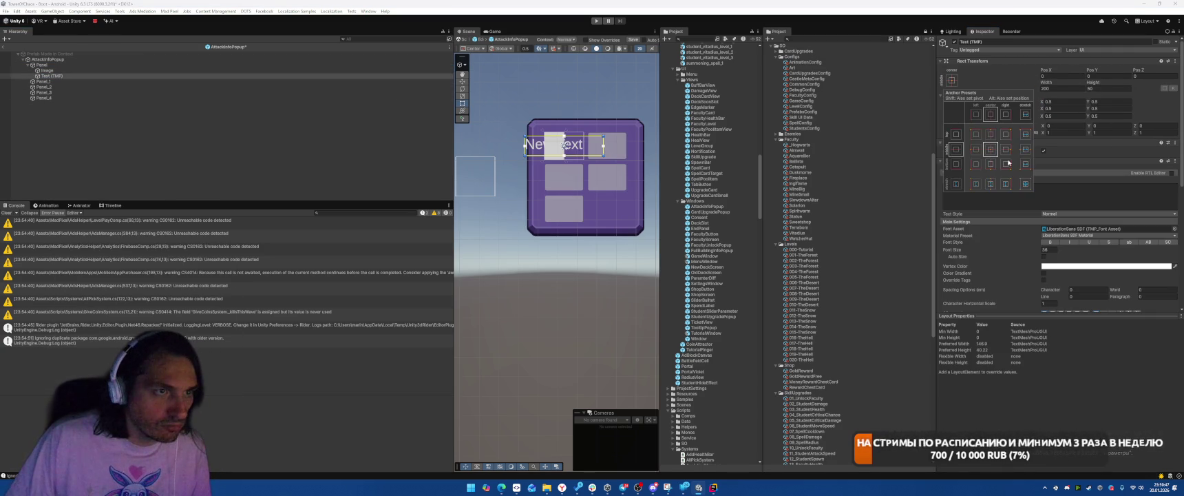
left_click(1025, 183, "alt")
- Set font size 20, centre the text horizontally and vertically, and choose the AfacadFlux font
left_click(1053, 250)
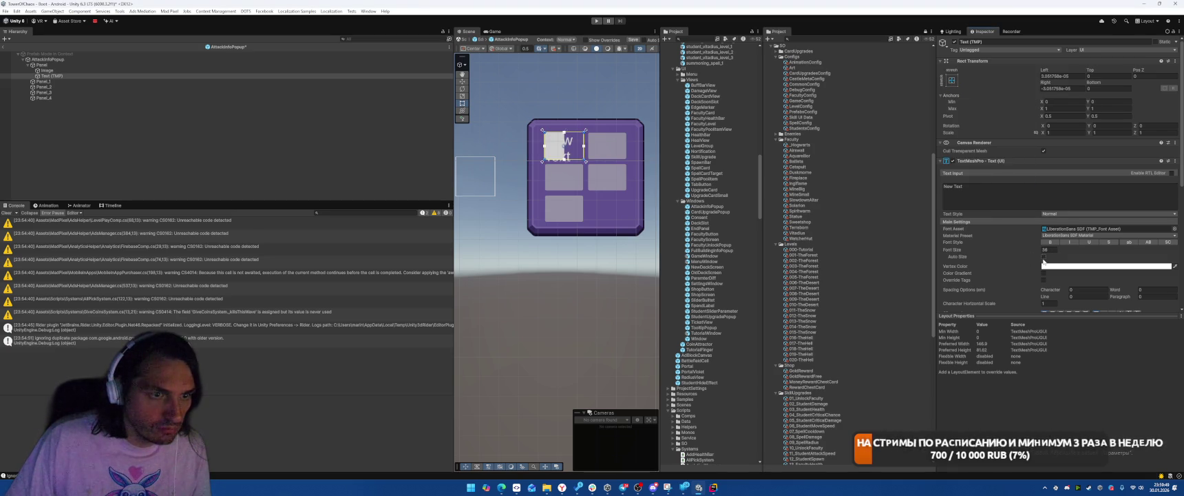
type("20")
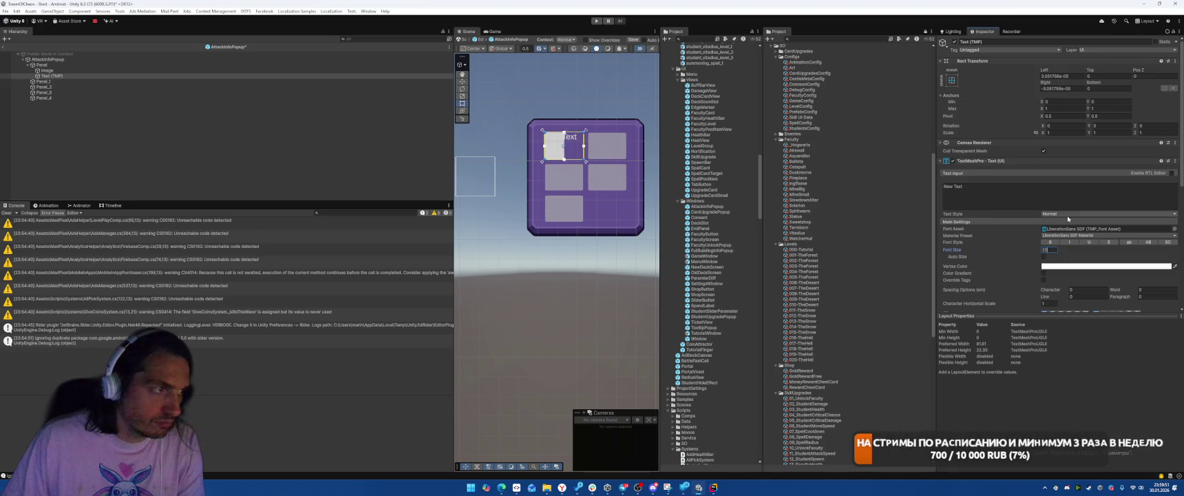
key("shift+Tab")
key("shift+Tab")
key("shift+Tab")
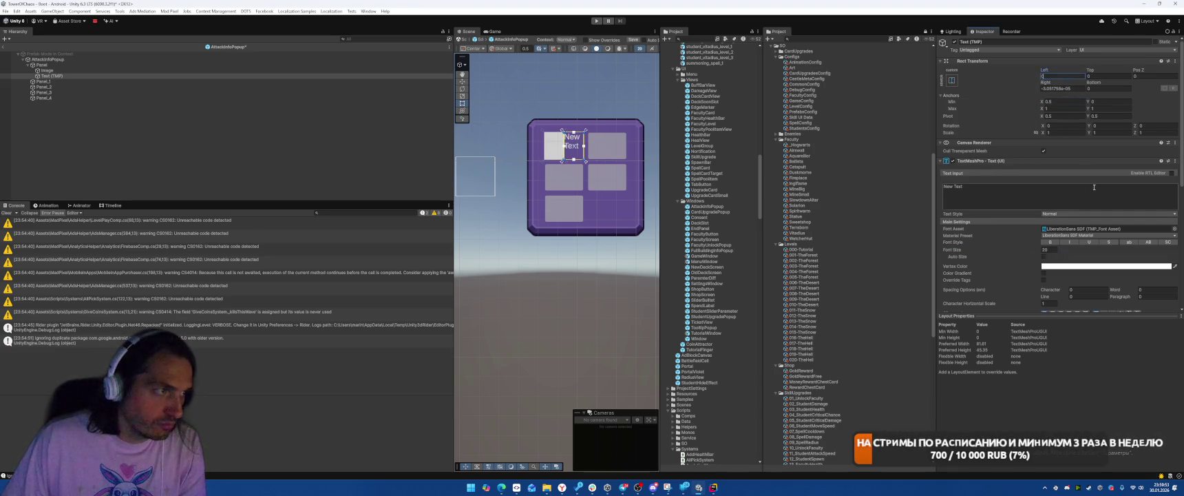
scroll(1099, 207, "down", 3)
left_click(1052, 220)
left_click(1104, 221)
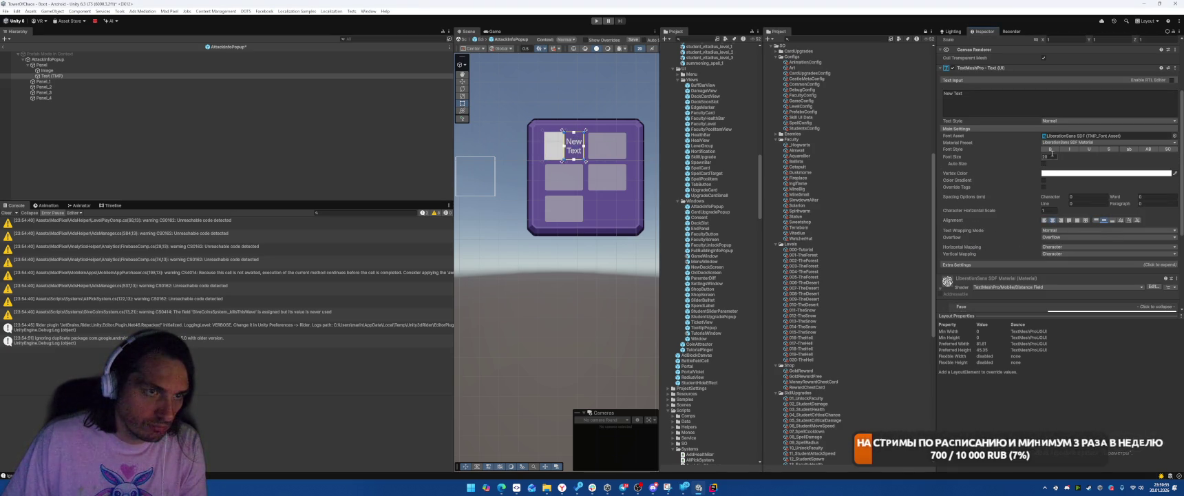
left_click(1175, 136)
left_click(888, 162)
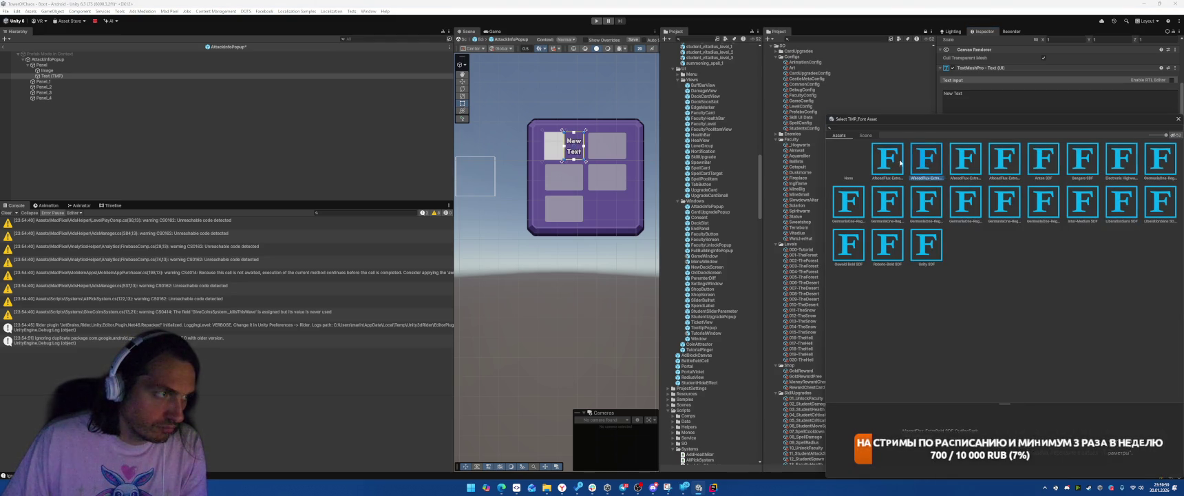
double_click(894, 162)
- Set the label text to 10, font size 50, and wrapping to No Wrap
left_click(1042, 103)
type("1")
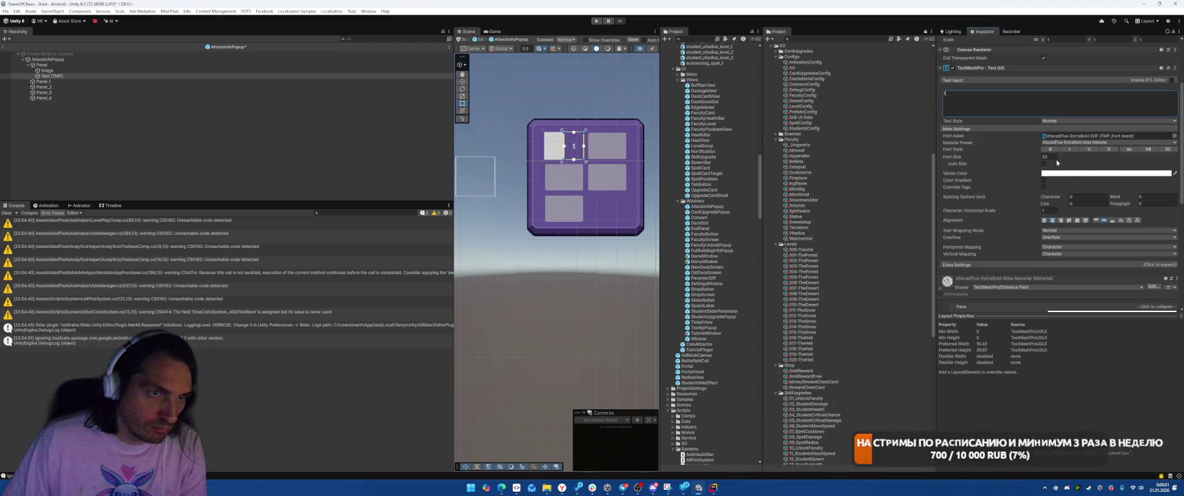
left_click(1054, 157)
type("50")
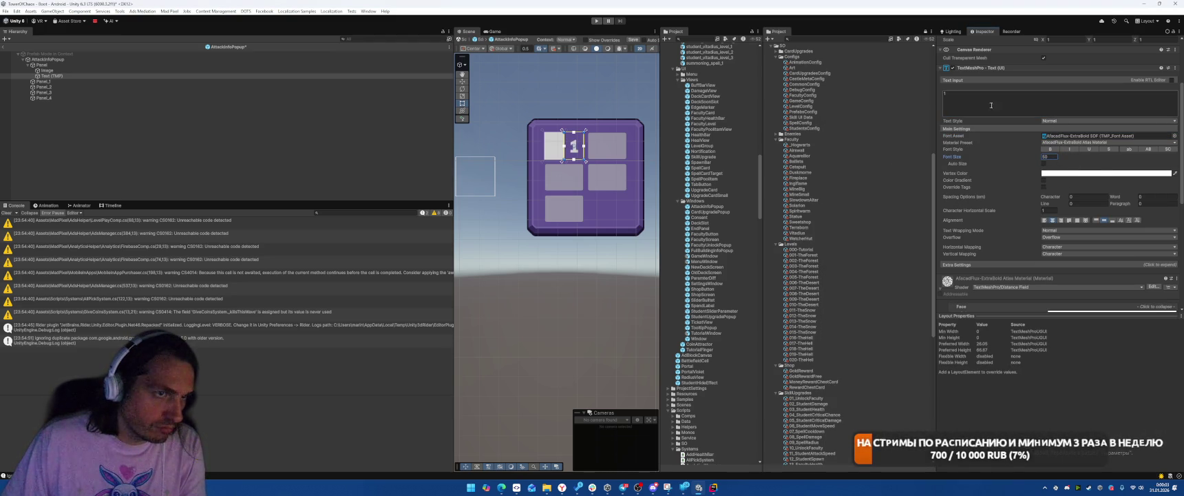
left_click(992, 105)
type("0")
left_click(1054, 231)
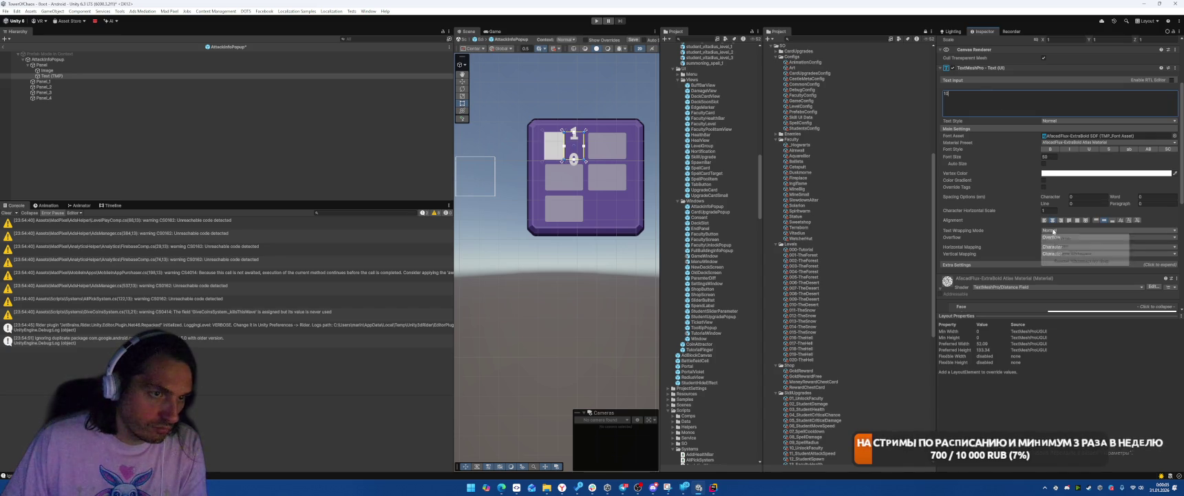
left_click(1060, 246)
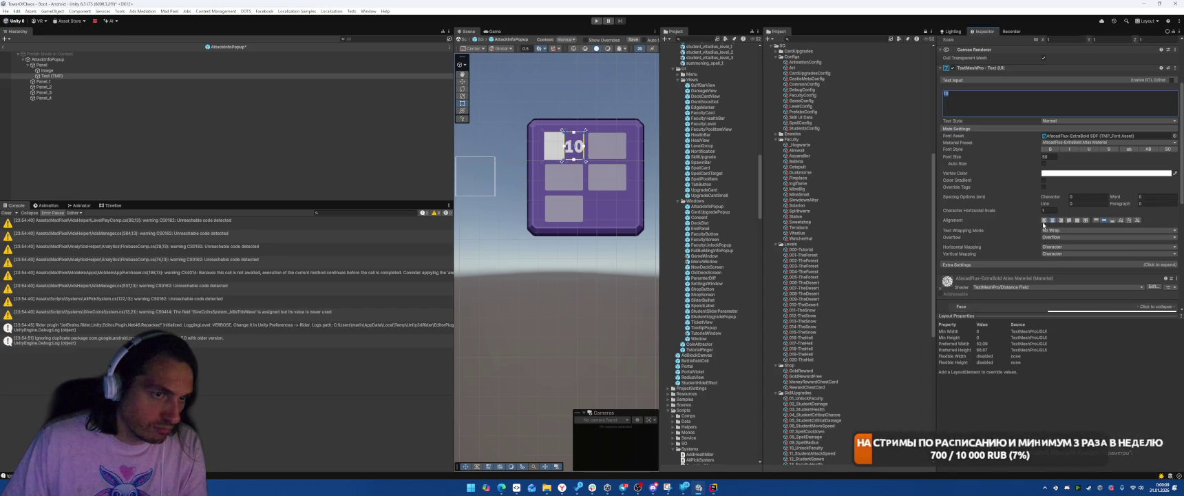
- Set the text's left offset to 5 and settle the font size at 45
scroll(1043, 223, "up", 3)
left_click(1054, 76)
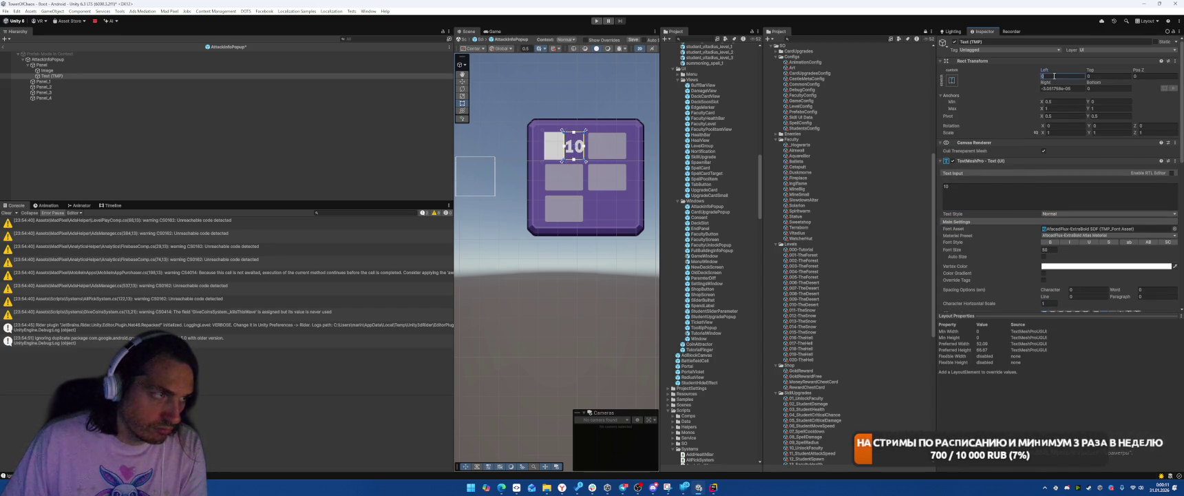
type("1")
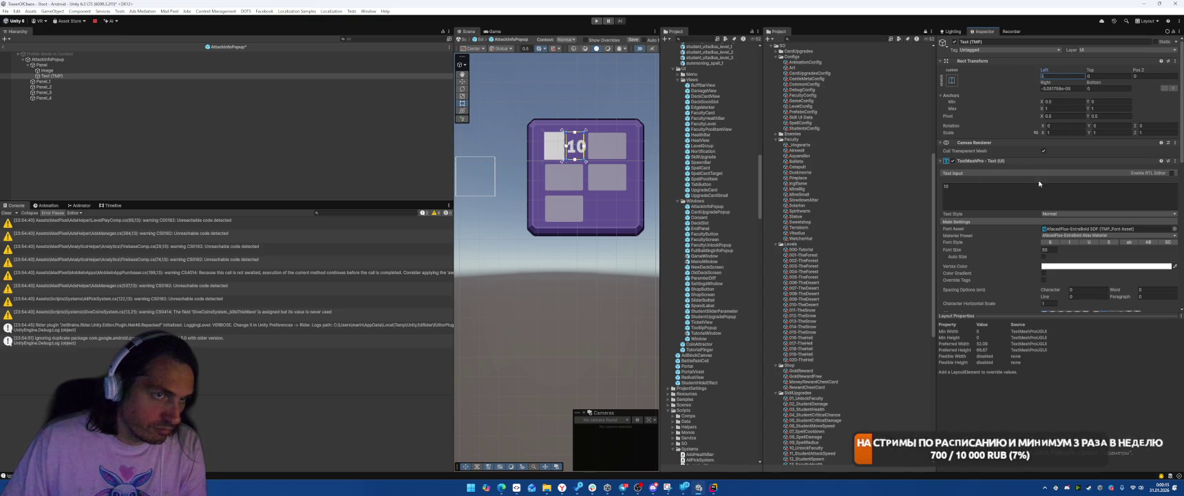
left_click(1009, 197)
scroll(1053, 227, "down", 3)
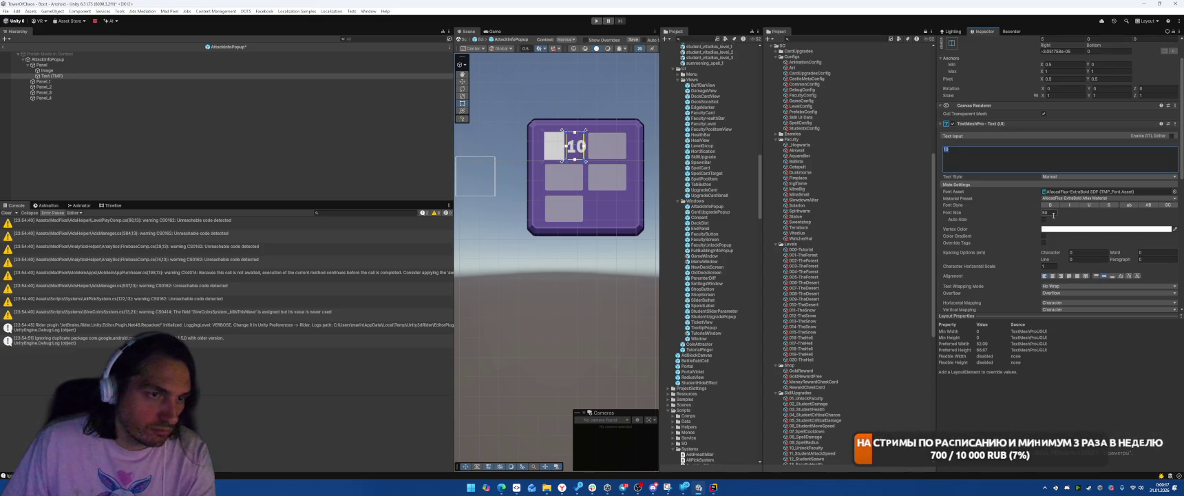
left_click(1051, 212)
type("60")
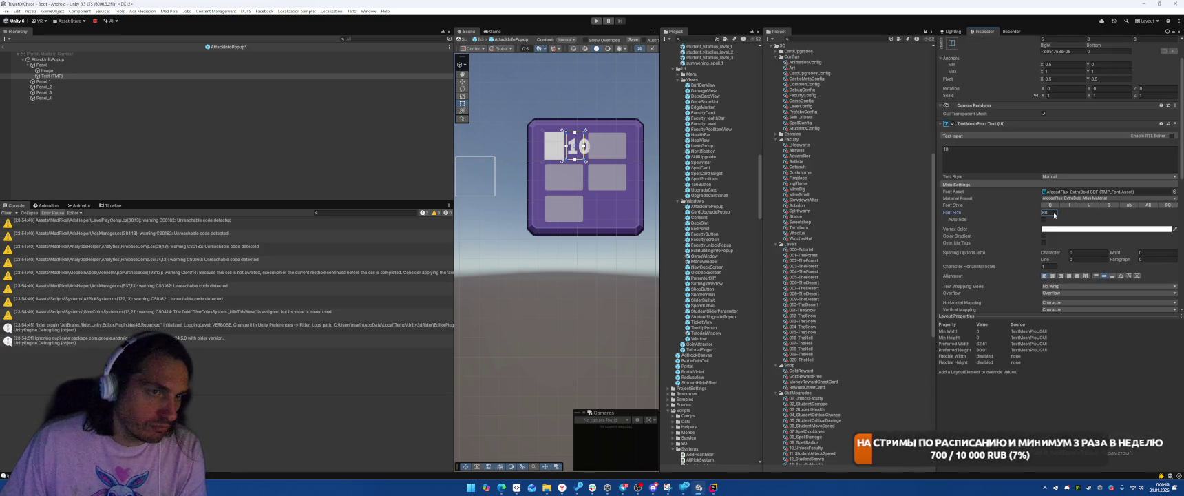
key("BackSpace")
key("BackSpace")
type("55")
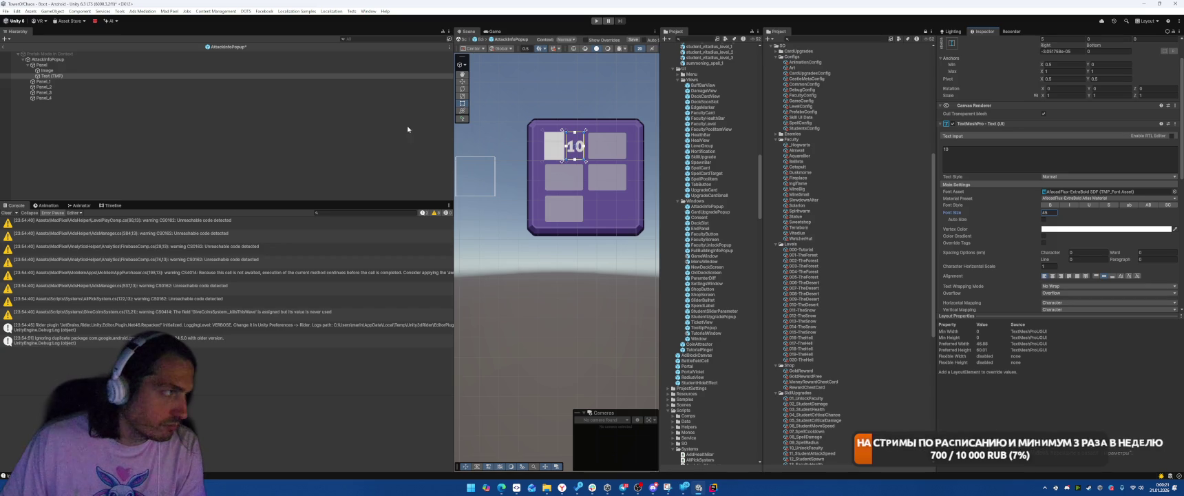
left_click(88, 76)
left_click(77, 64)
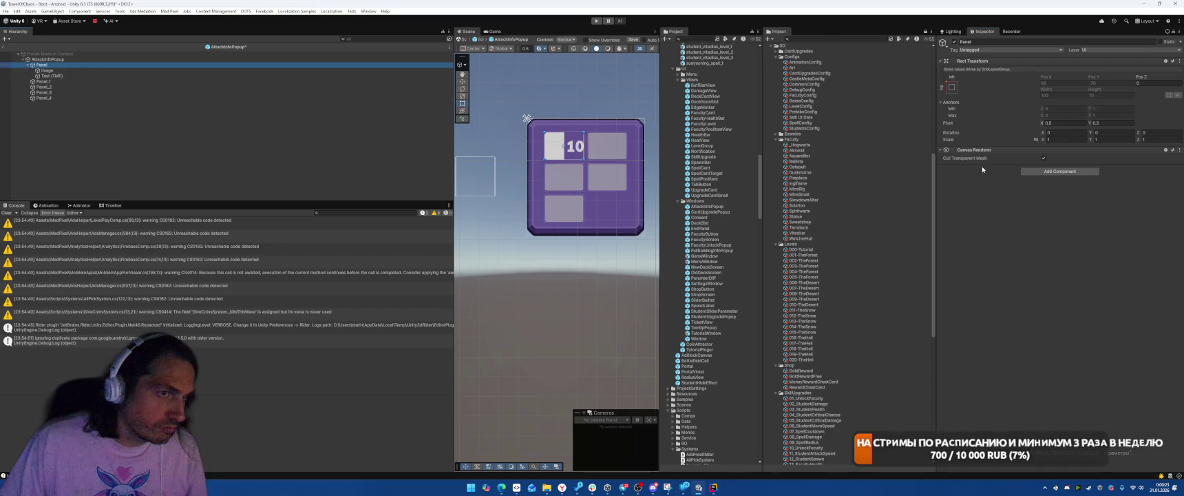
- Inspect AttackInfoPopup's Grid Layout Group settings
left_click(66, 60)
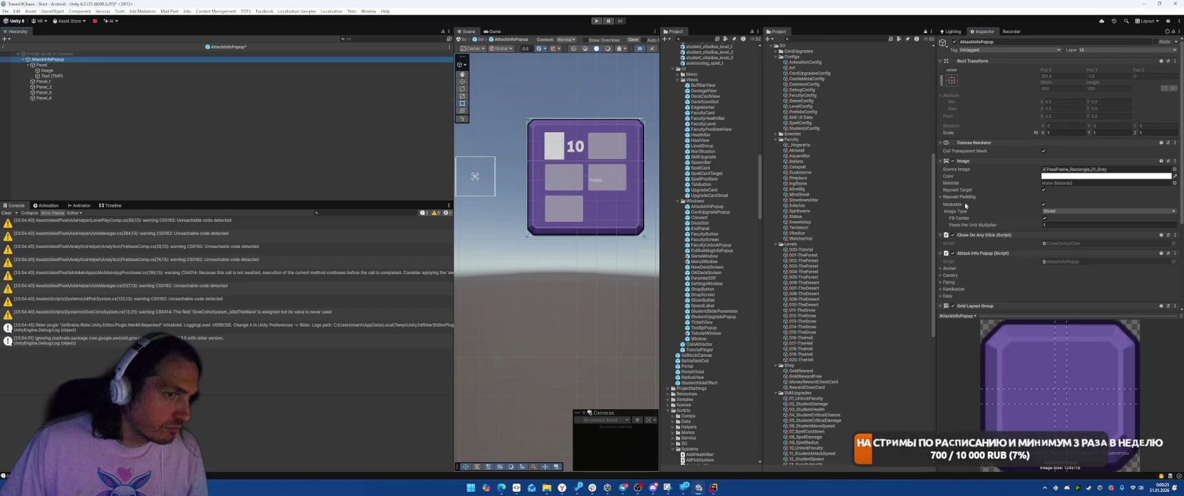
scroll(1020, 208, "down", 2)
scroll(800, 300, "down", 3)
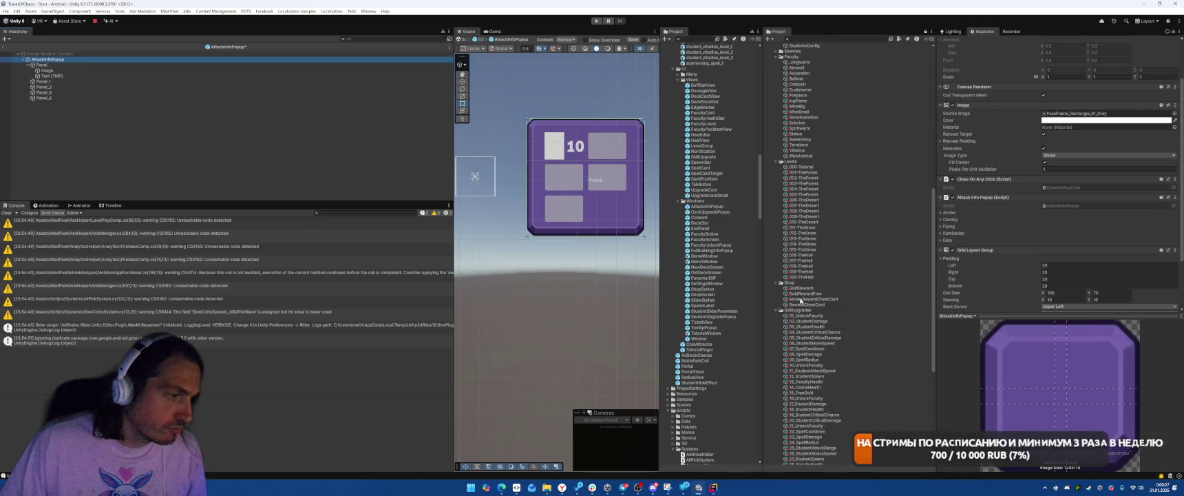
scroll(1012, 274, "down", 2)
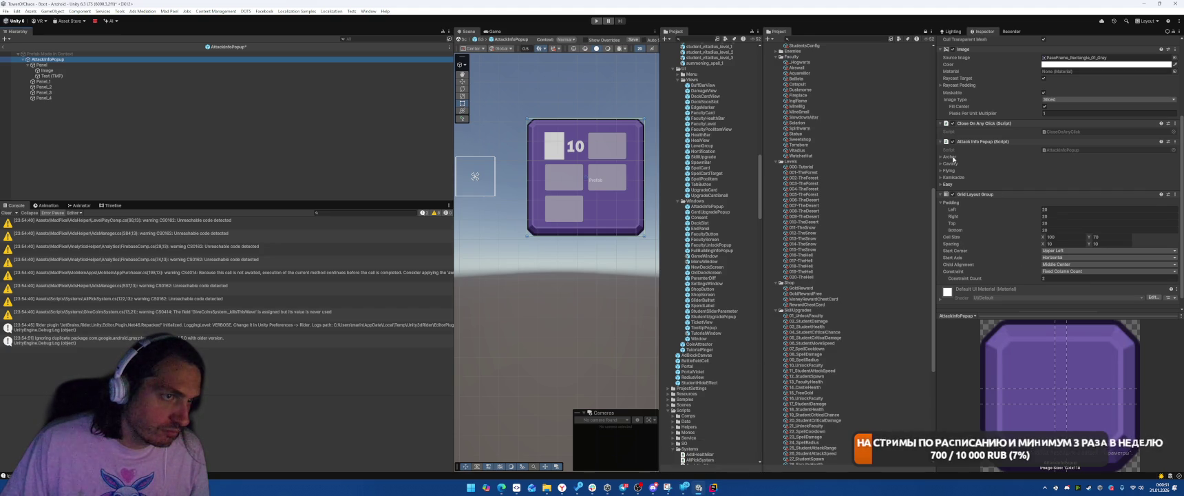
- Rename the first Panel to Archer
left_click(113, 66)
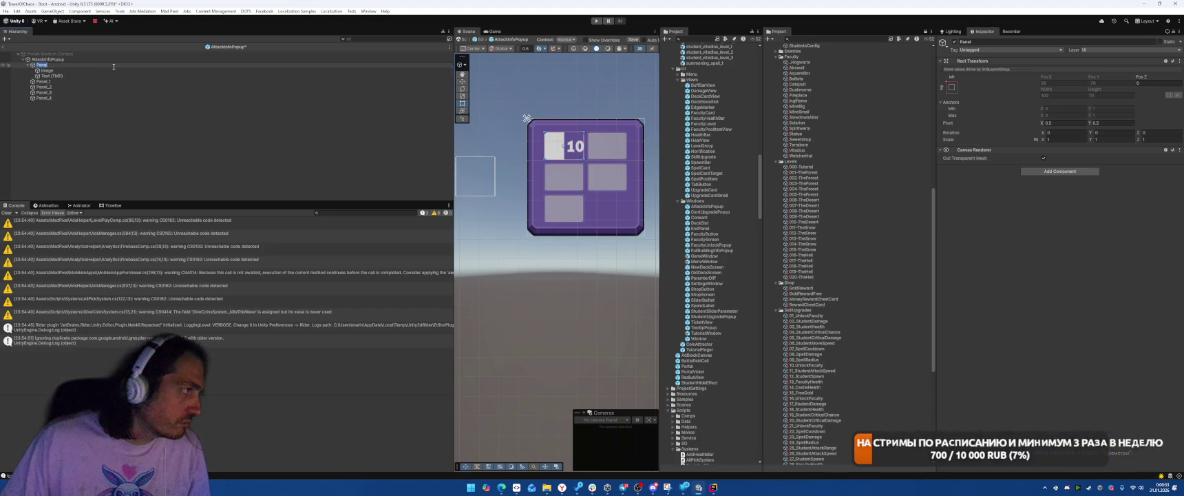
type("Archer")
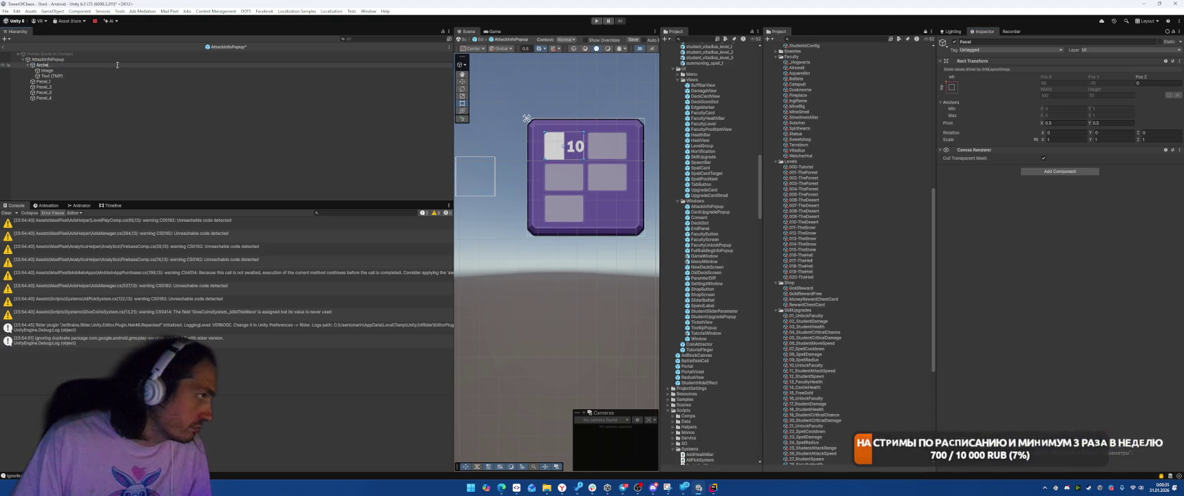
key("Return")
left_click(103, 71)
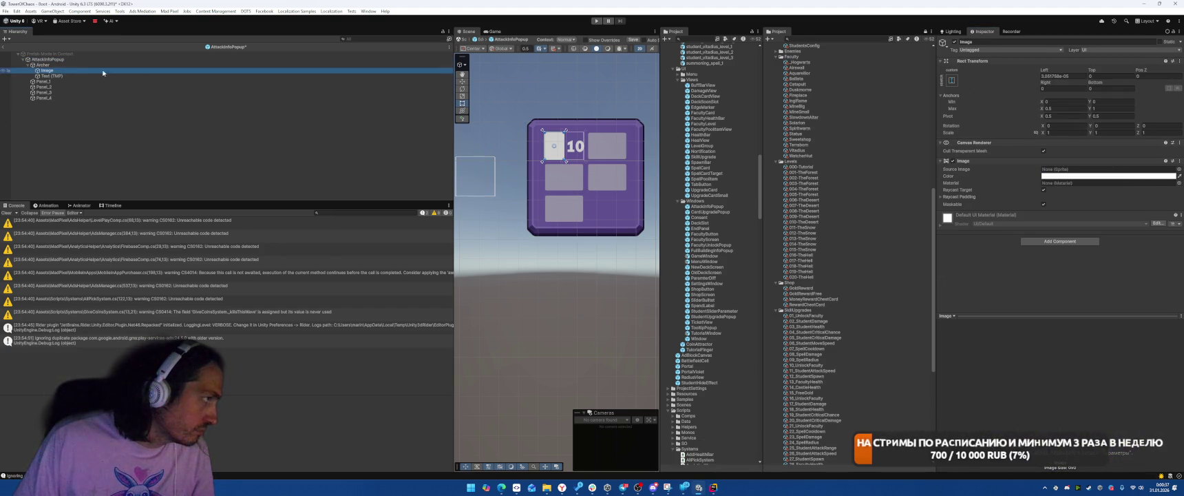
- Switch to Rider and go to the Pair class declaration in AttackInfoPopup
key("alt+Tab")
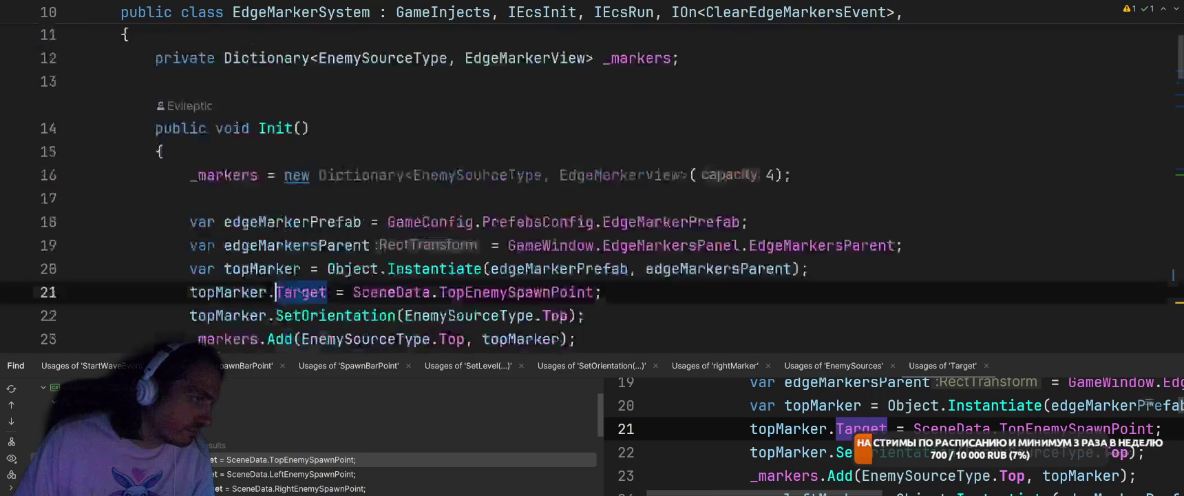
key("ctrl+Tab")
key("ctrl+Tab")
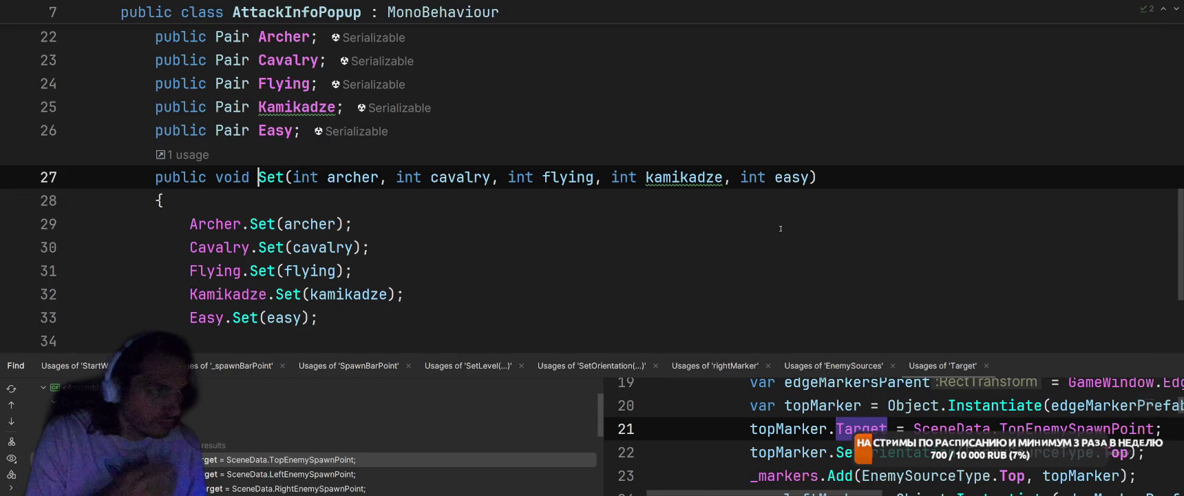
scroll(655, 213, "up", 2)
scroll(656, 213, "up", 3)
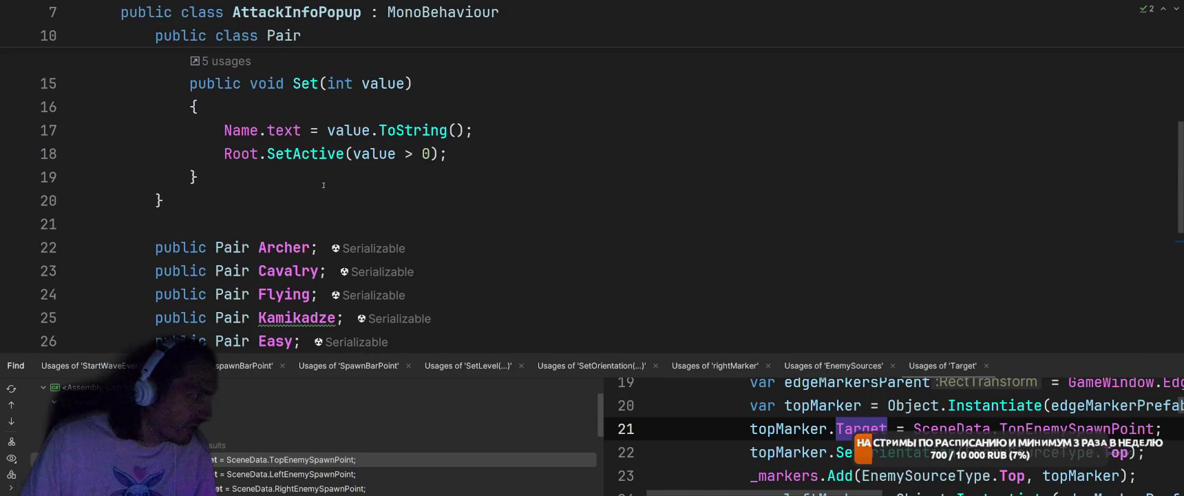
left_click(232, 246, "ctrl")
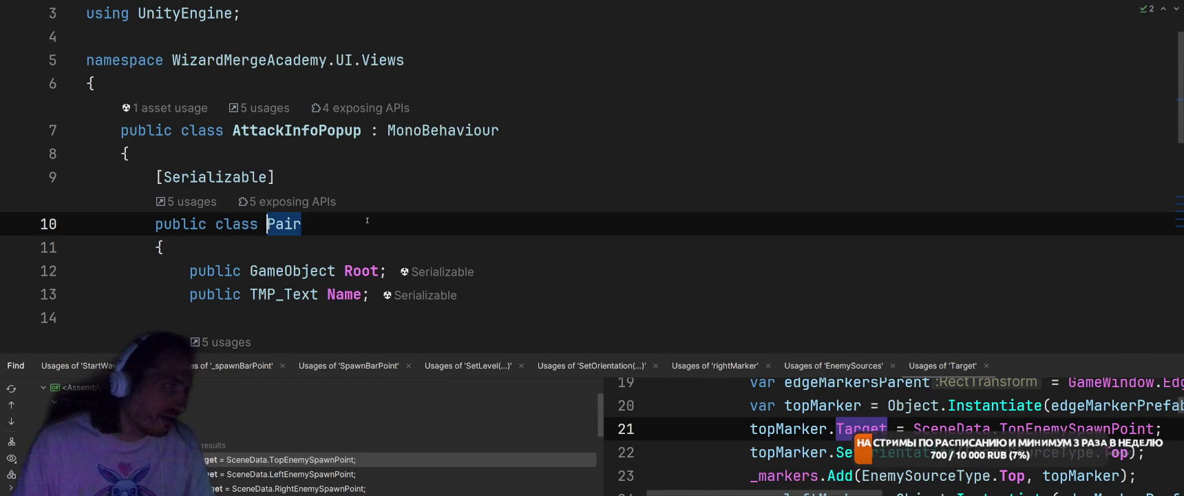
- Rename the Pair class to EnemyAmountView and return to Unity
key("F2")
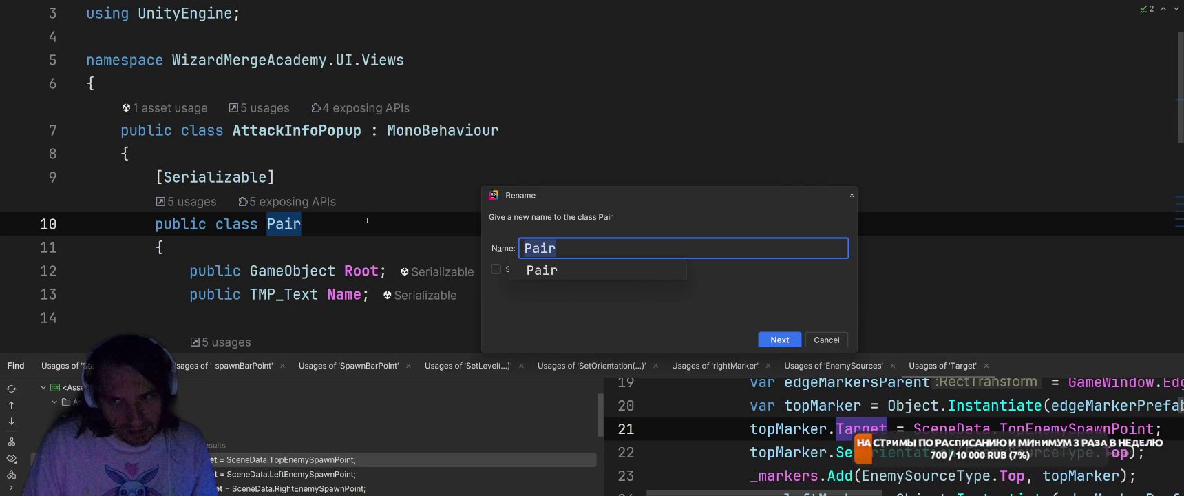
type("Edge")
key("BackSpace")
key("BackSpace")
key("BackSpace")
key("BackSpace")
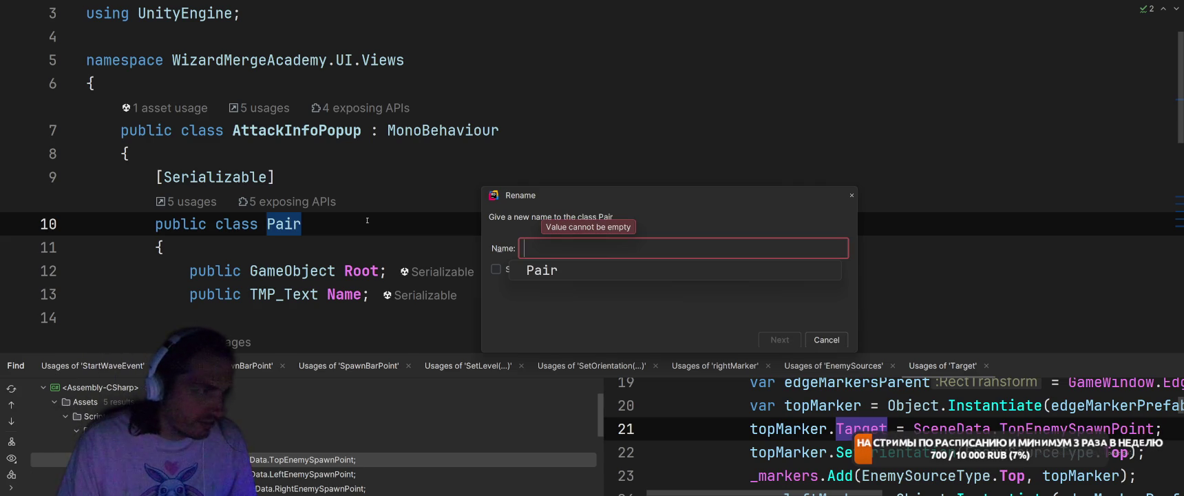
type("Marker")
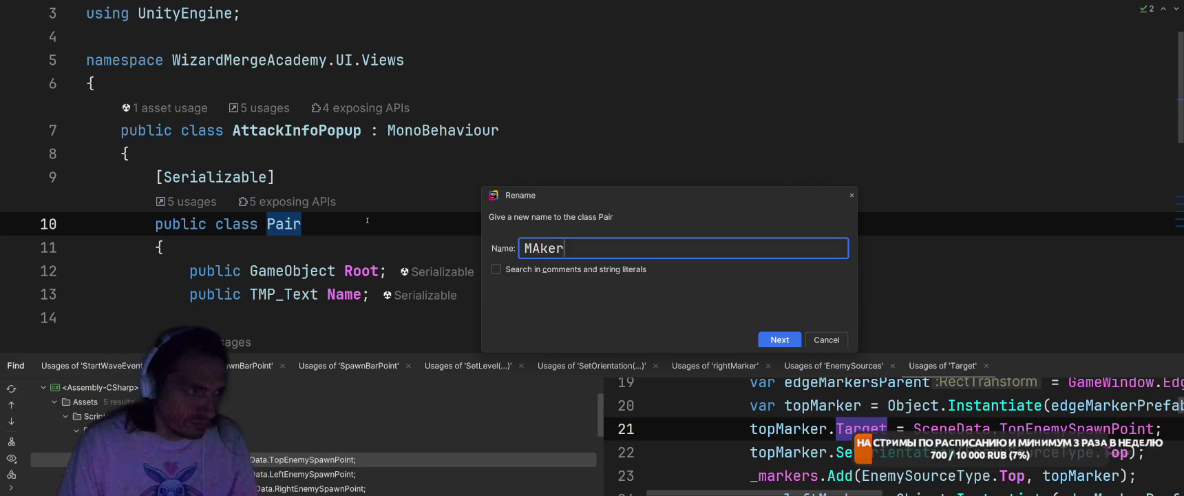
key("BackSpace")
key("BackSpace")
key("BackSpace")
key("BackSpace")
type("EnemyAmountV")
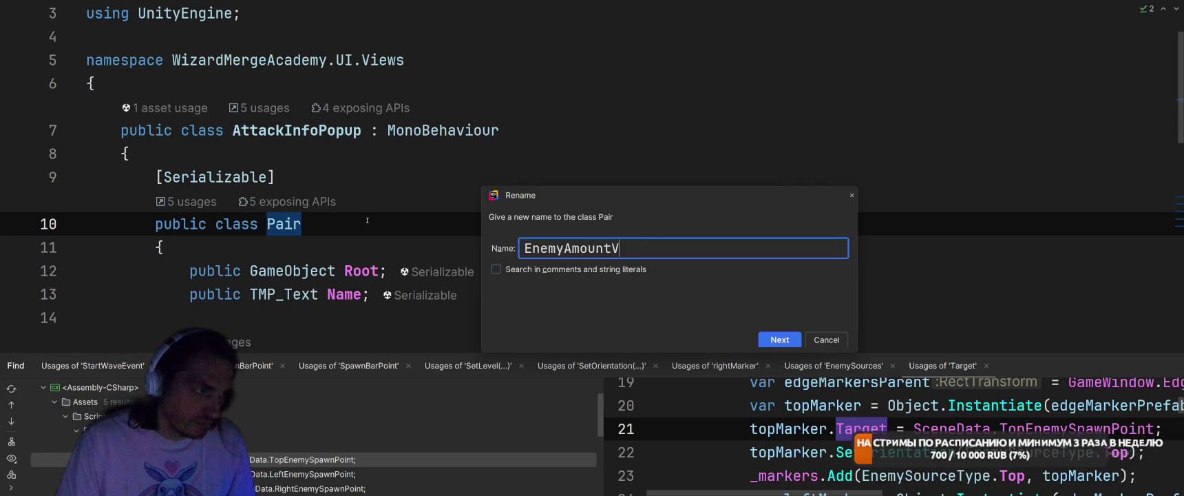
type("iew")
key("Return")
key("alt+Tab")
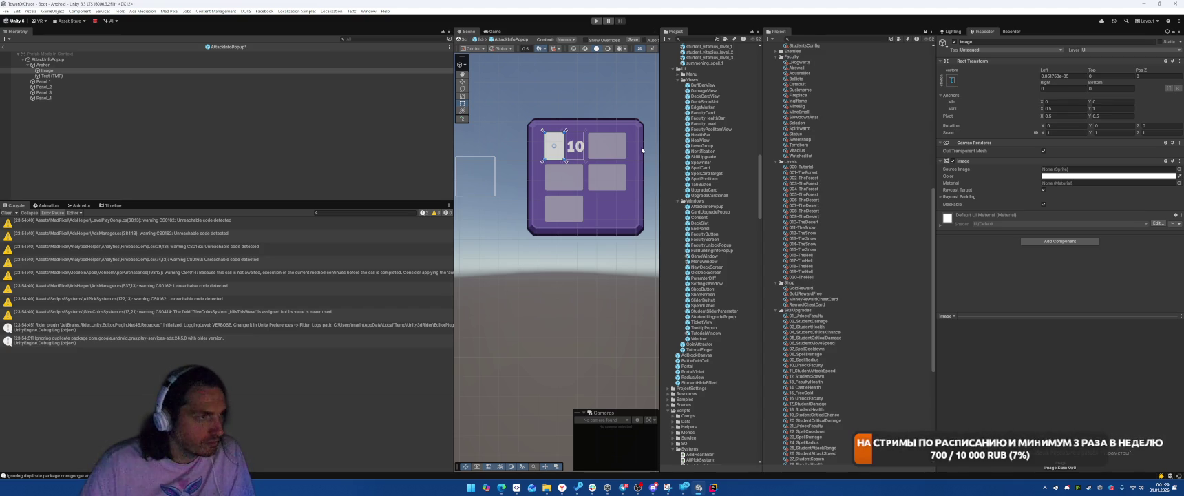
- Select Archer and start an Add Component search with 'Event'
left_click(105, 66)
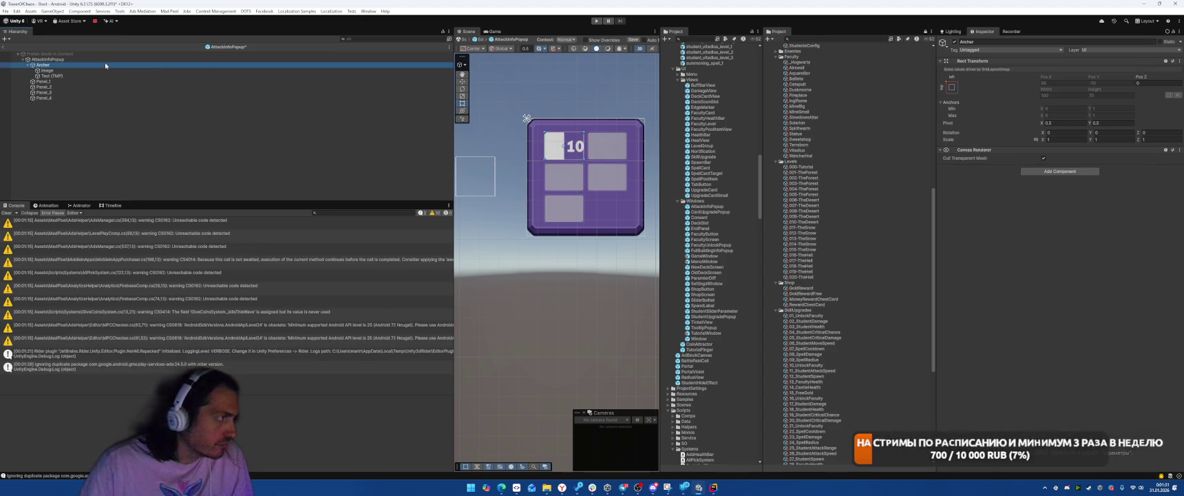
left_click(1052, 172)
type("Event")
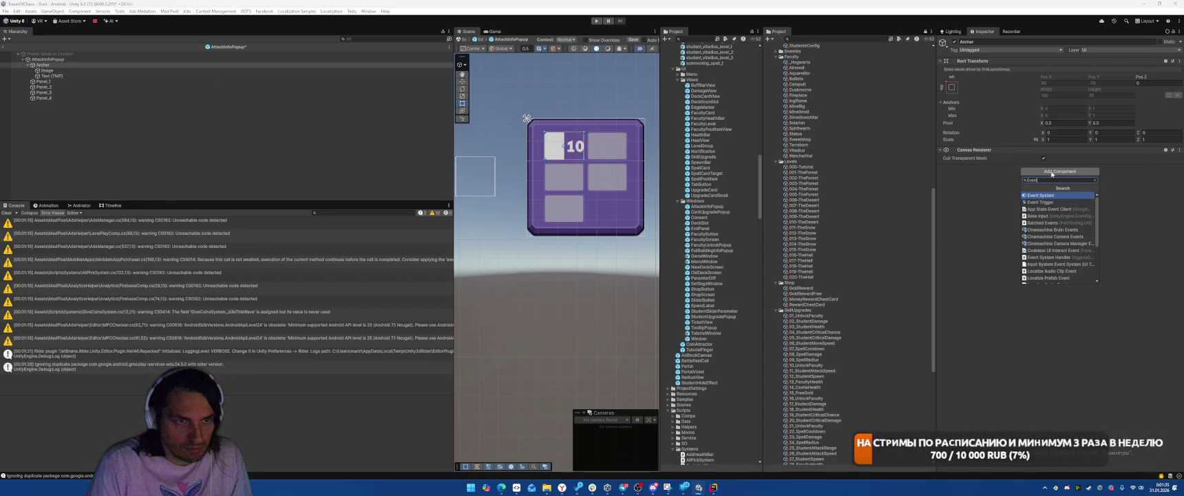
- Add Enemy Amount View to Archer and drag Archer into its Root field
key("BackSpace")
key("BackSpace")
key("BackSpace")
type("nemy")
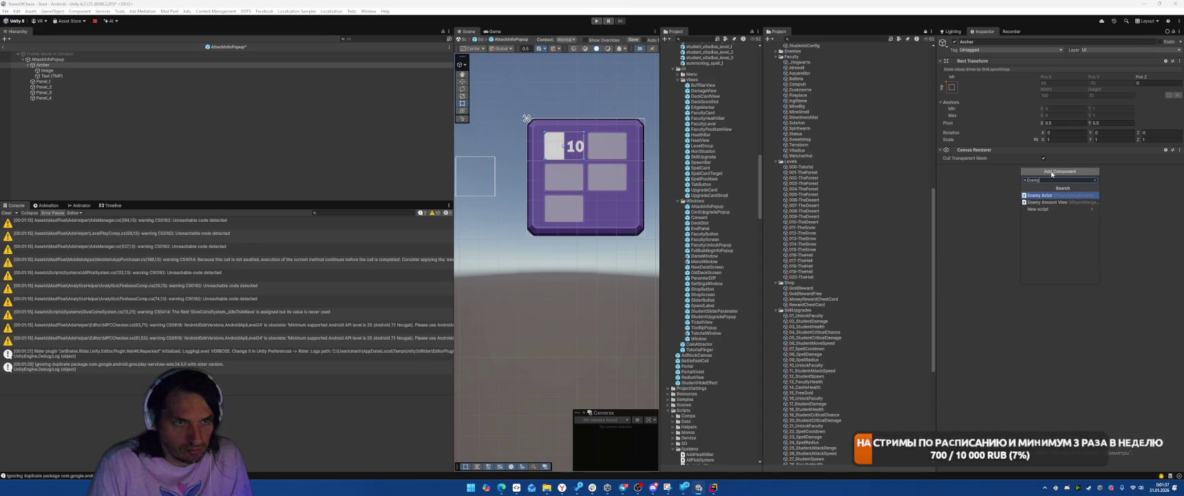
left_click(1047, 201)
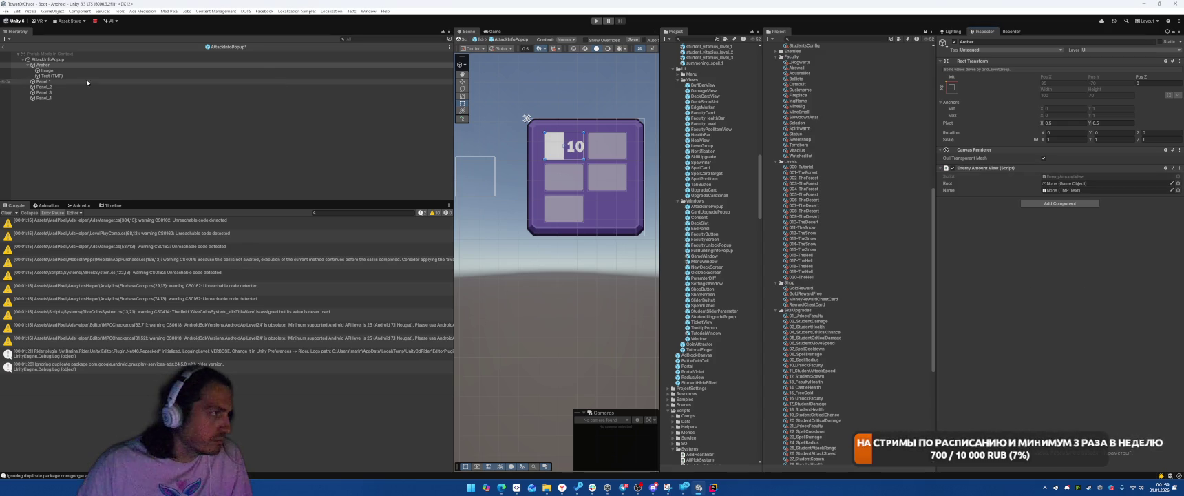
mouse_move(43, 65)
left_mouse_down()
mouse_move(345, 117)
mouse_move(1074, 183)
mouse_move(551, 138)
mouse_move(1067, 190)
left_mouse_up()
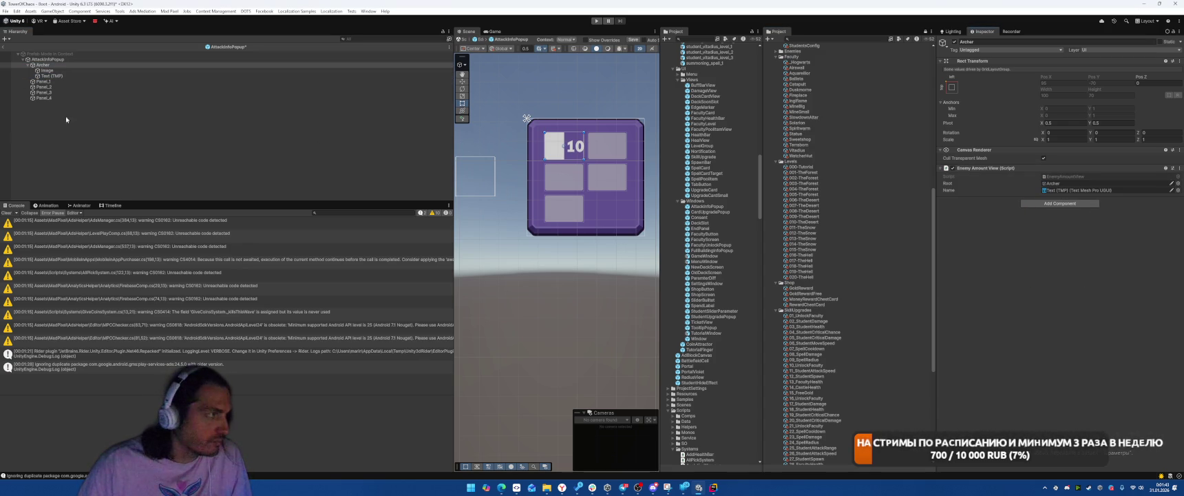
left_click(65, 70)
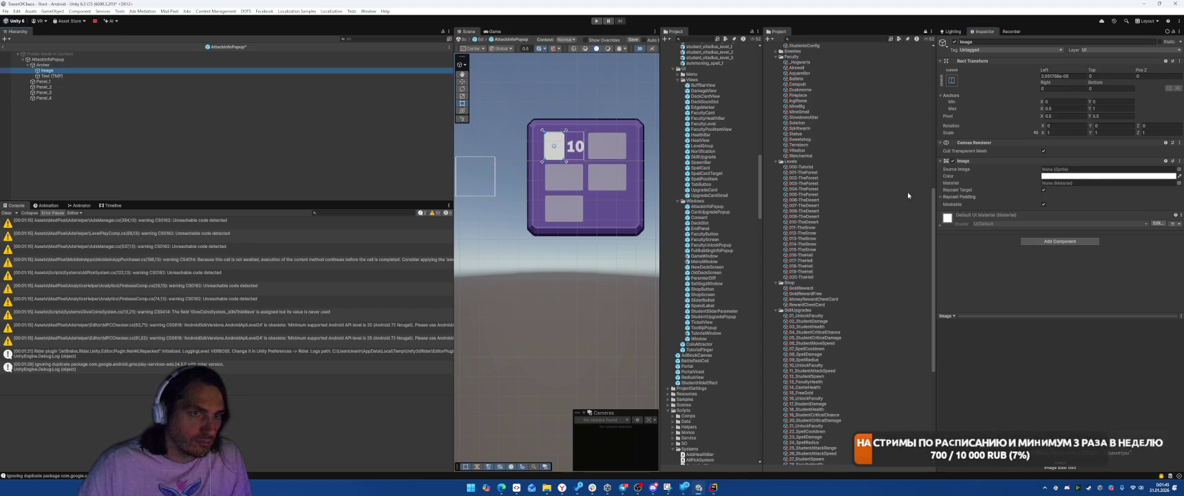
- Assign the PictoIcon_Bow sprite as Source Image of Archer's Image
left_click(1178, 169)
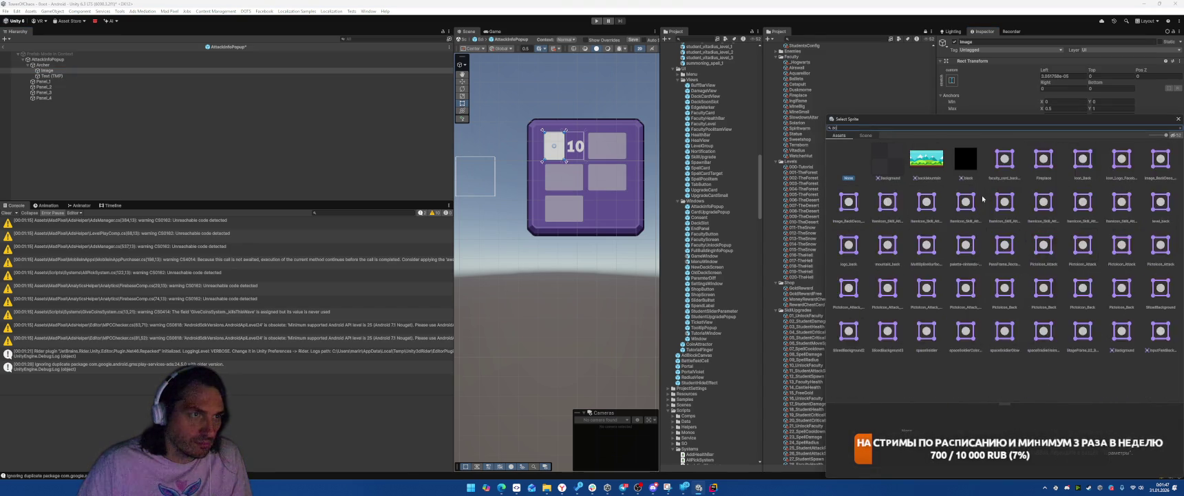
type("a")
key("BackSpace")
key("BackSpace")
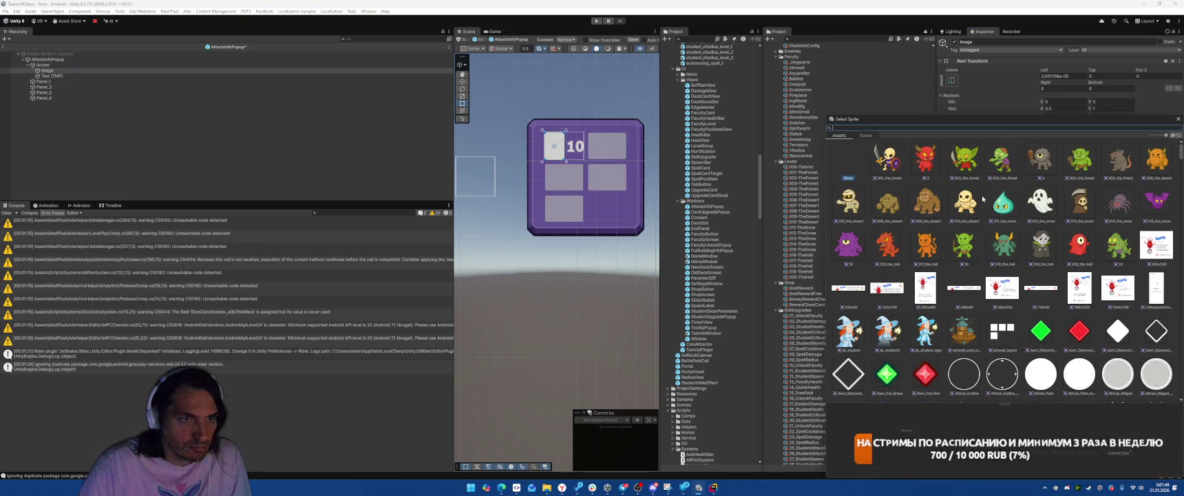
scroll(986, 225, "down", 3)
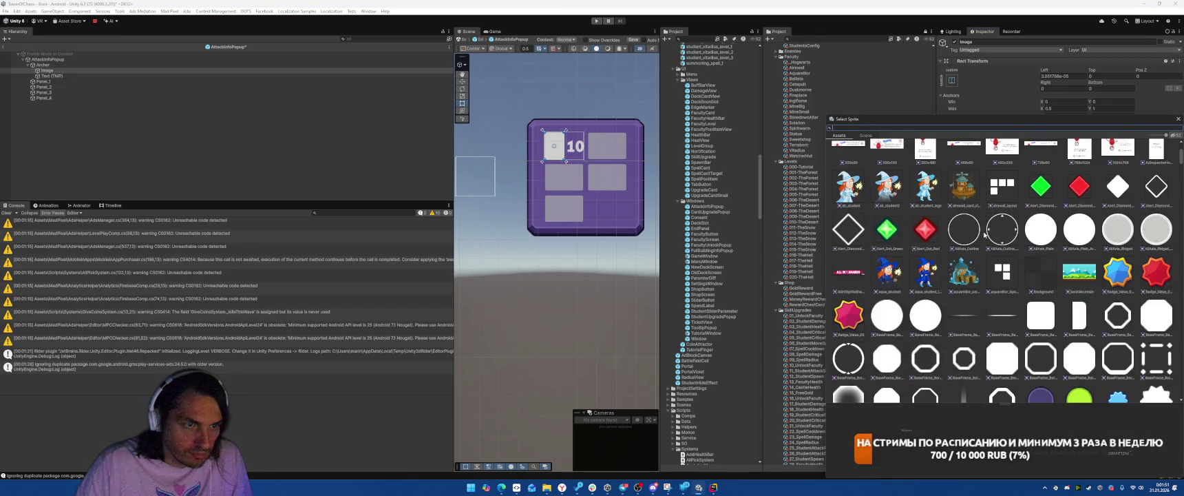
scroll(986, 225, "up", 2)
type("arr")
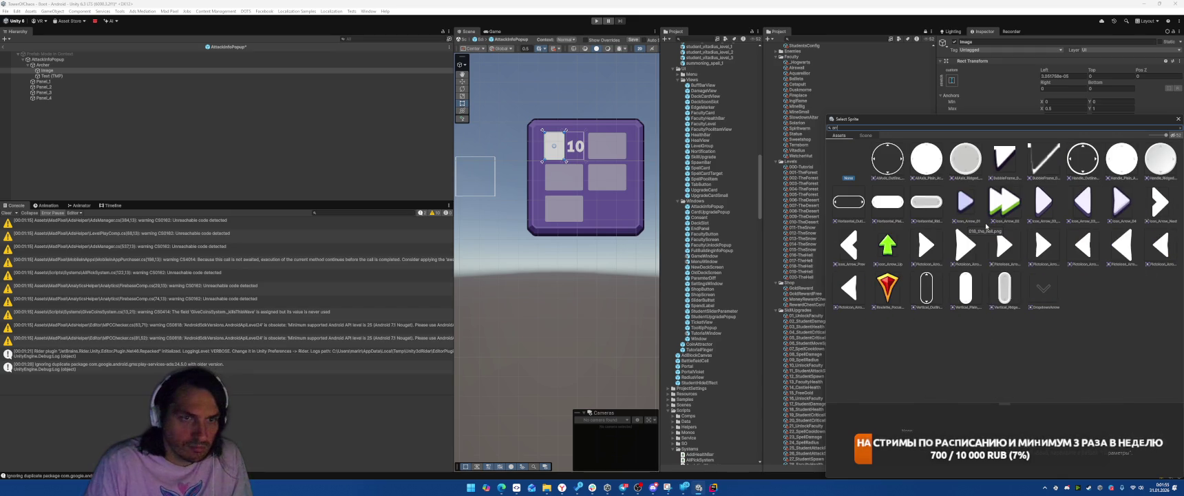
key("BackSpace")
key("BackSpace")
key("BackSpace")
type("bow")
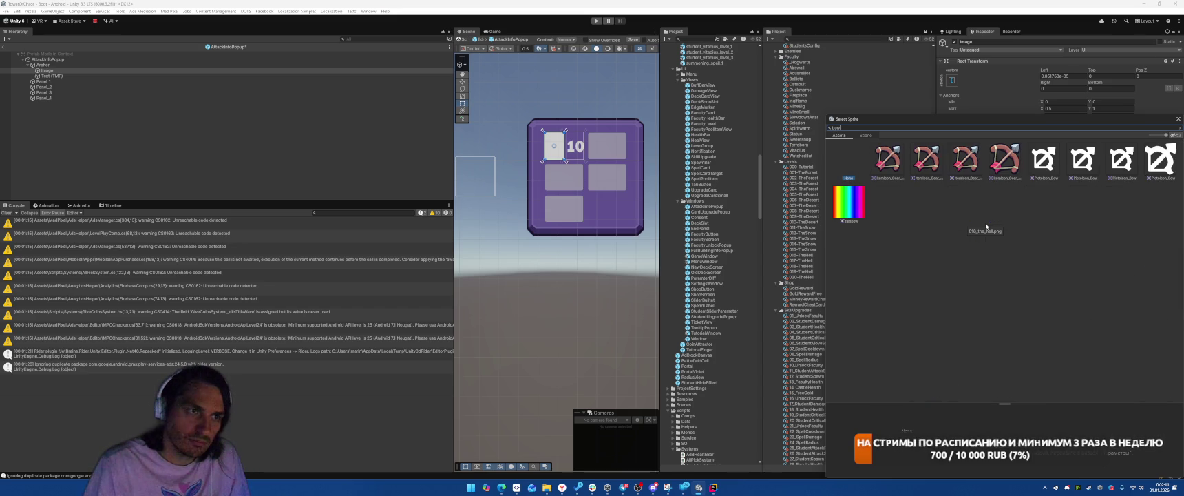
double_click(1048, 164)
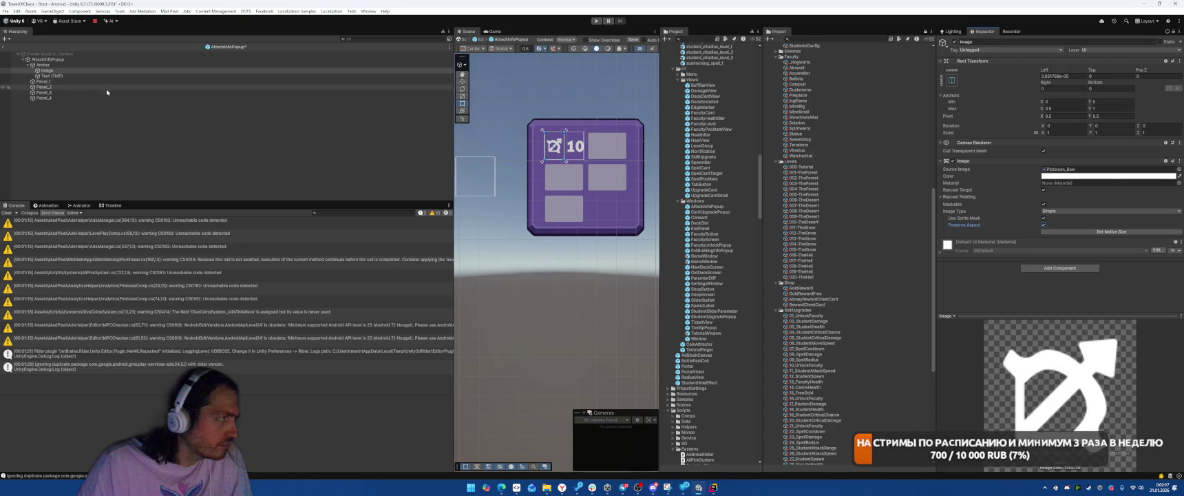
left_click(42, 65)
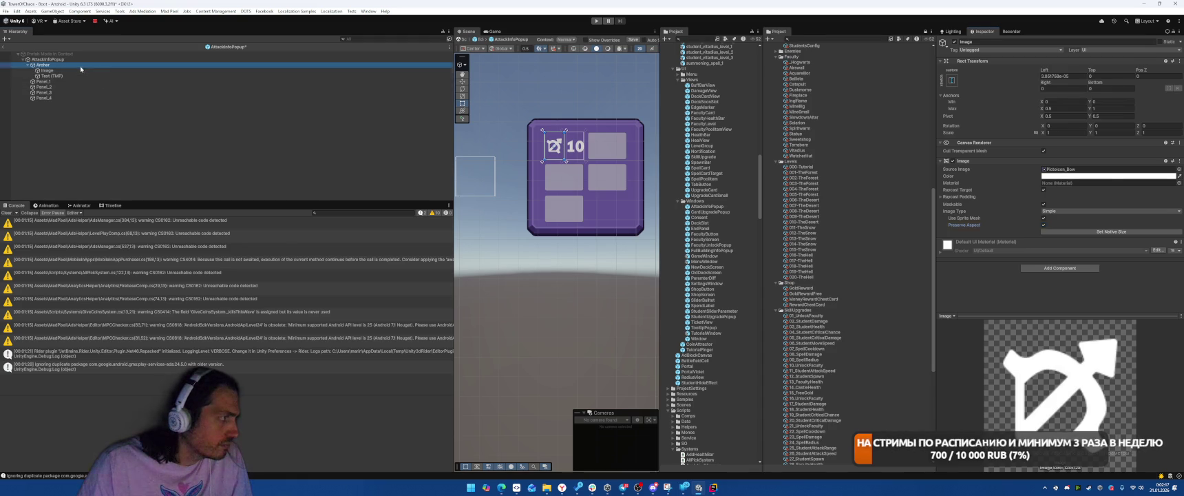
- Save Archer as a prefab named EnemyAmountView in the Project panel
left_click(274, 48)
scroll(823, 196, "up", 5)
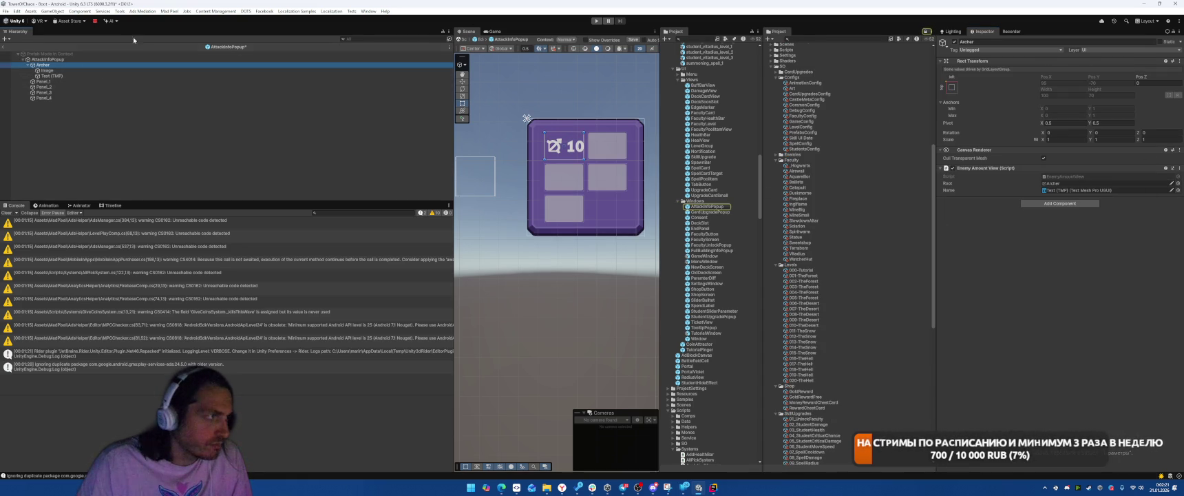
mouse_move(42, 65)
left_mouse_down()
mouse_move(696, 188)
mouse_move(696, 201)
left_mouse_up()
key("F2")
type("EnemyAmount")
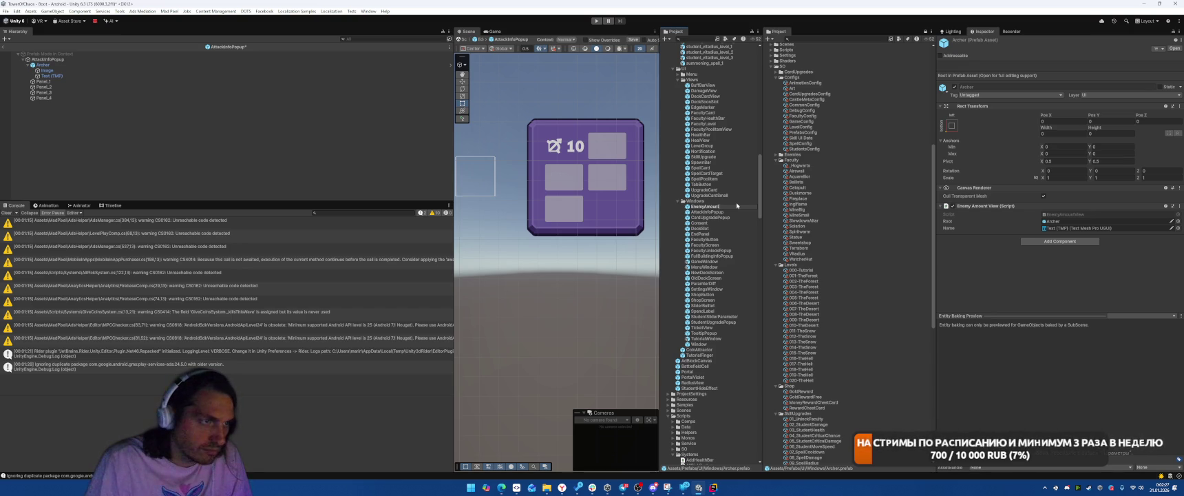
type("w")
key("Return")
- Delete the four empty panels Panel_1–Panel_4 and duplicate Archer to fill the grid
left_click(44, 81)
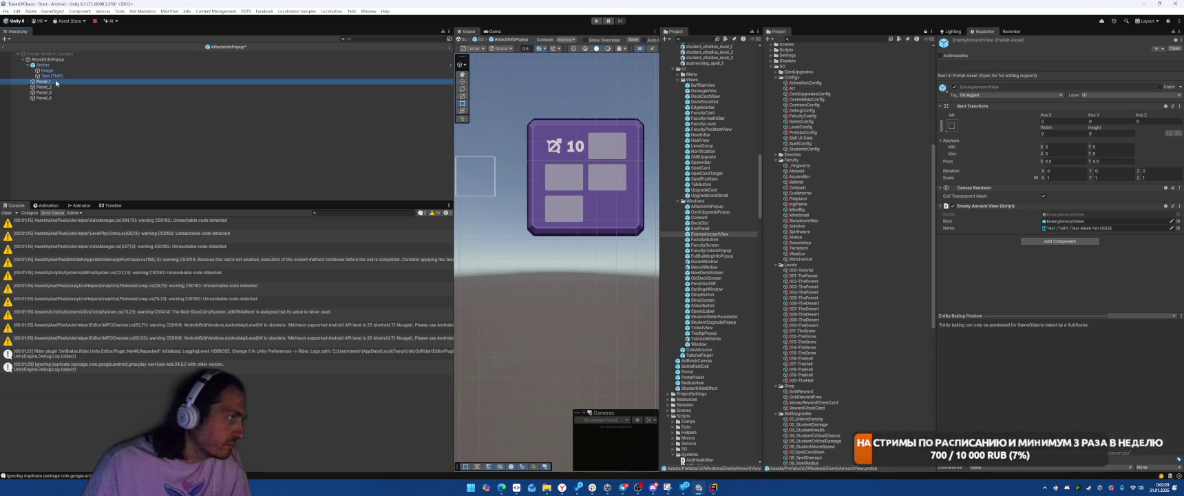
left_click(68, 98, "shift")
key("Delete")
left_click(111, 65)
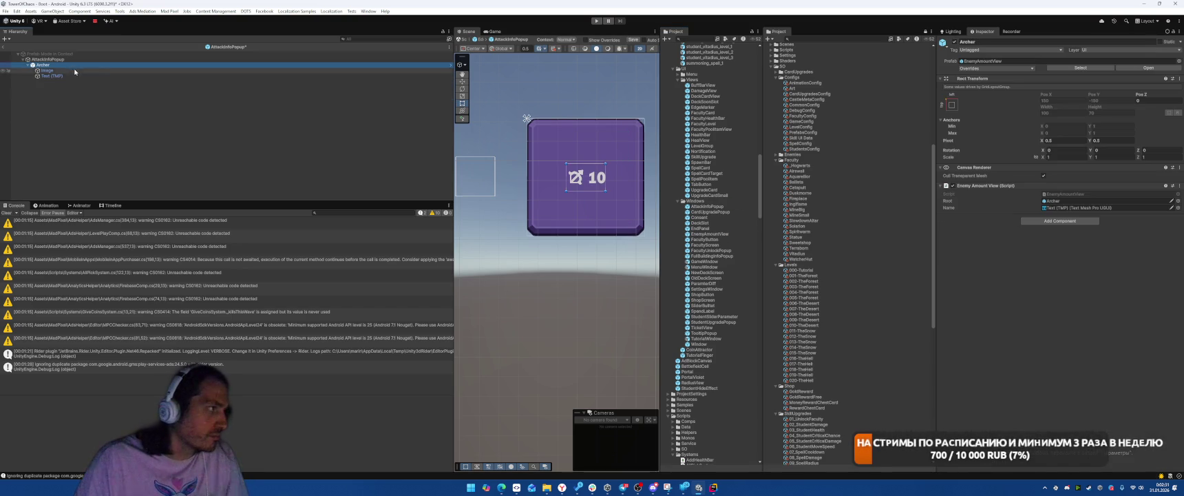
key("ctrl+d")
key("ctrl+d")
key("ctrl+d")
key("ctrl+d")
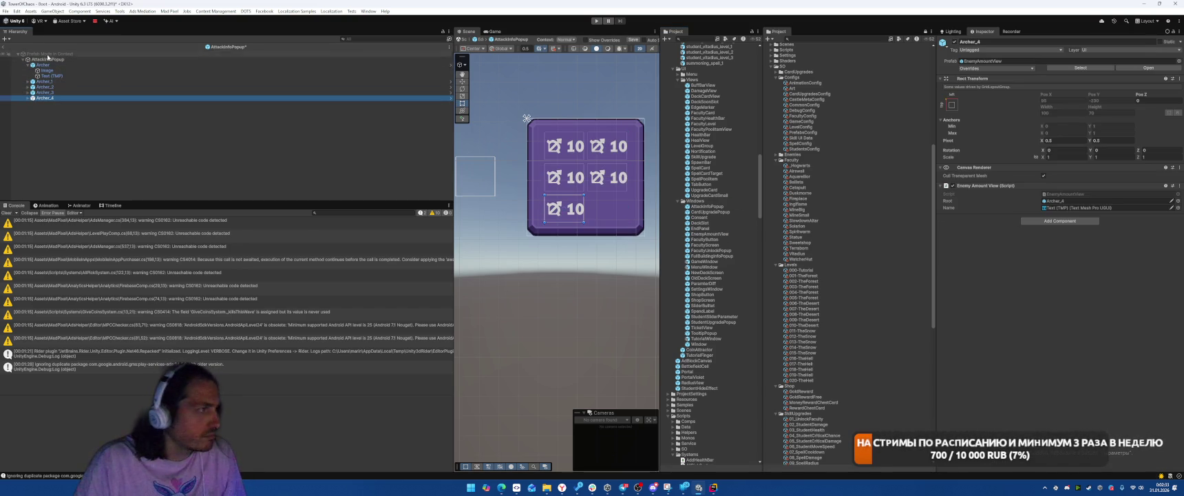
left_click(103, 59)
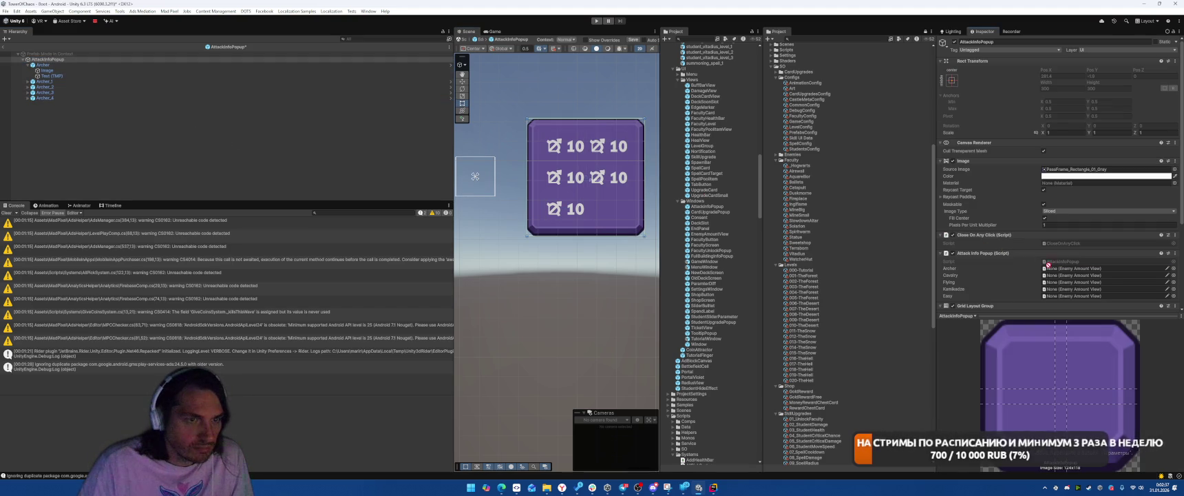
left_click(56, 82)
- Rename Archer_1 to Cavalry and select its Image child
key("F2")
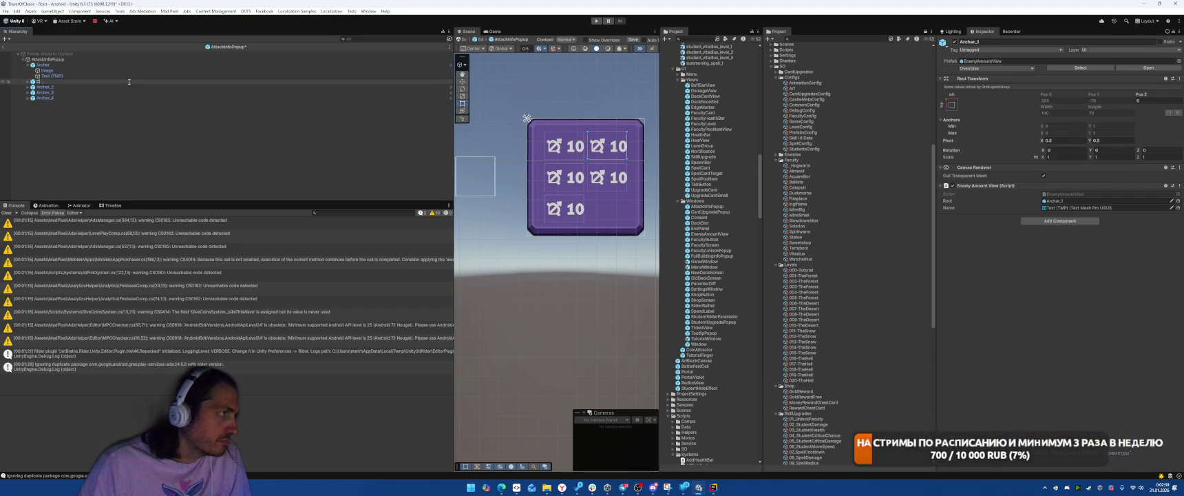
type("avalry")
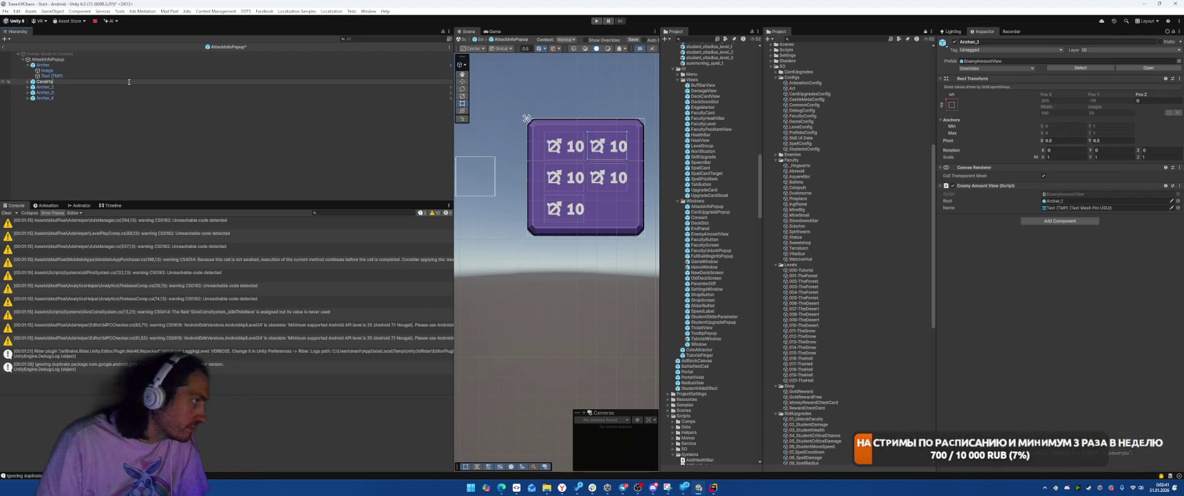
key("Return")
key("Right")
key("Down")
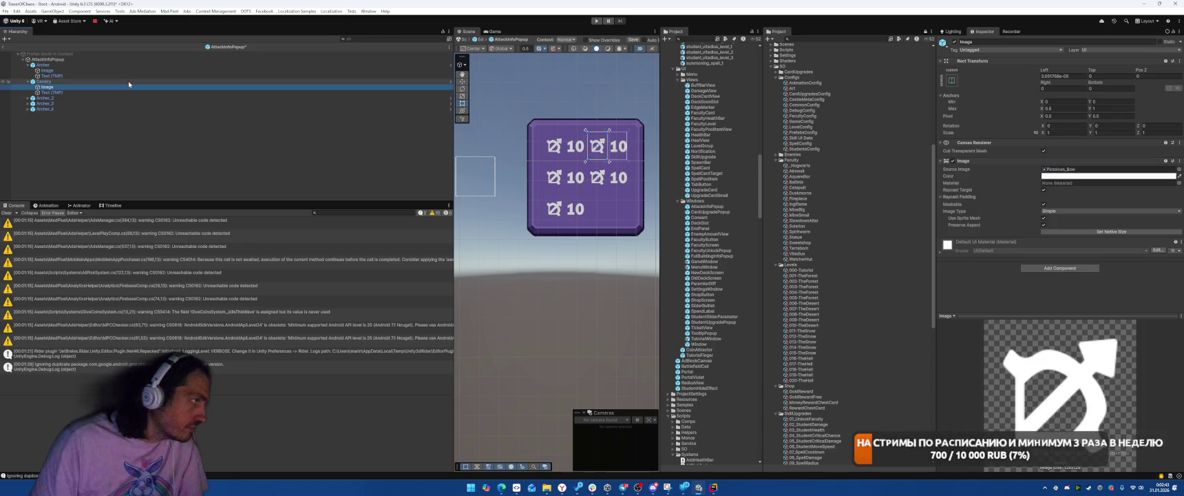
- Search Cavalry's image sprite chooser for 'hor' and 'ca' sprites
left_click(1179, 169)
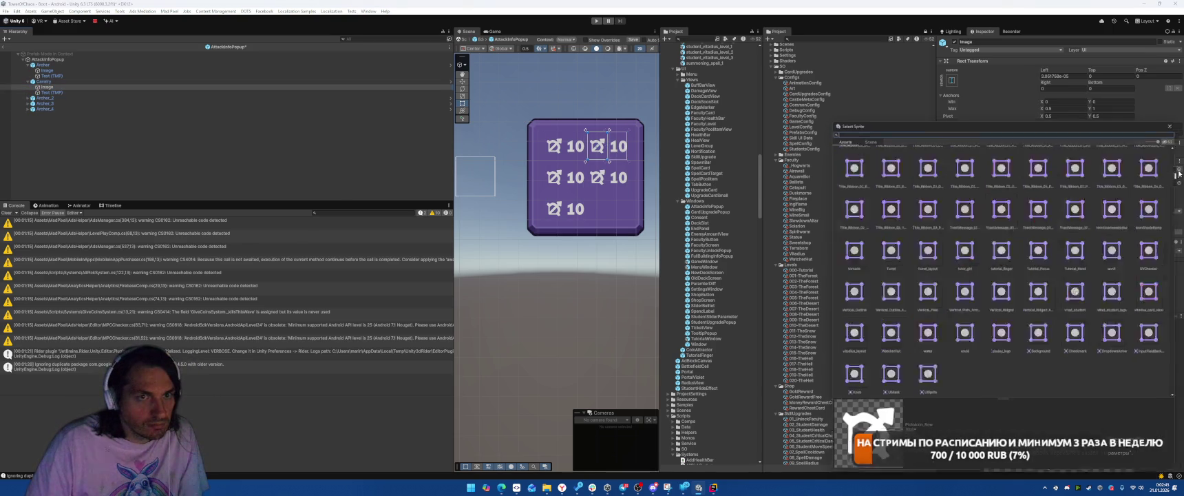
type("hor")
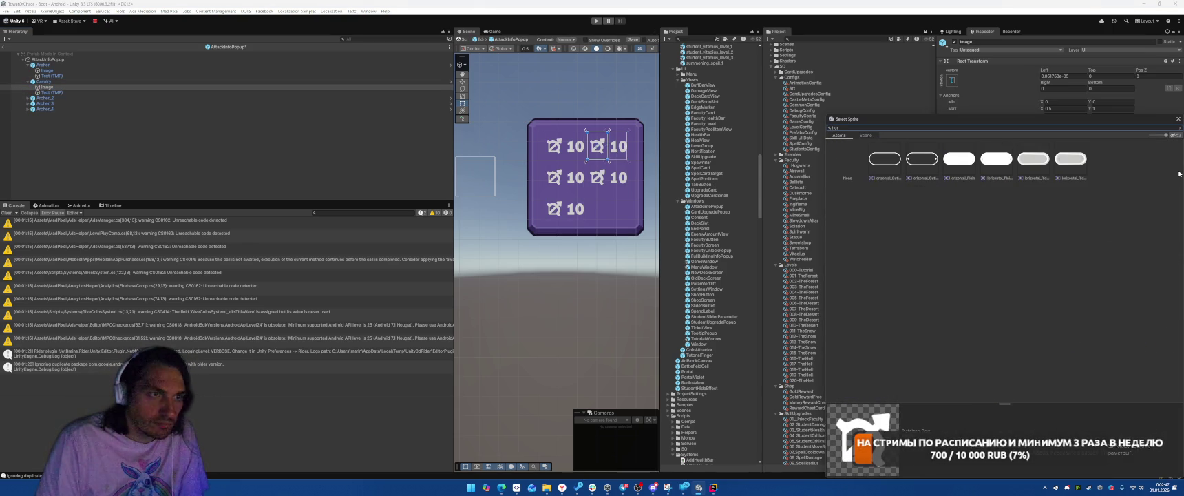
key("BackSpace")
key("BackSpace")
key("BackSpace")
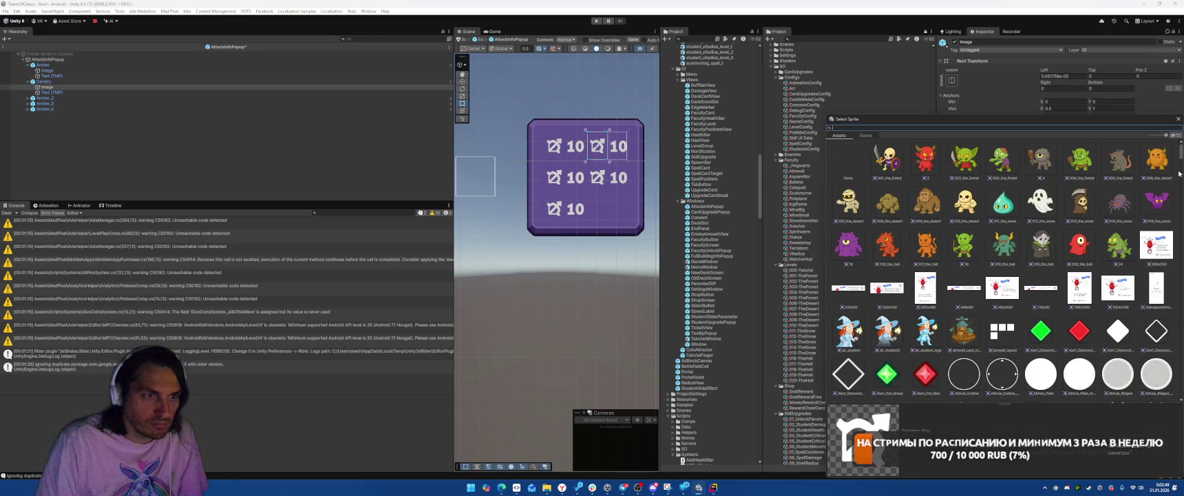
type("ca")
key("BackSpace")
key("BackSpace")
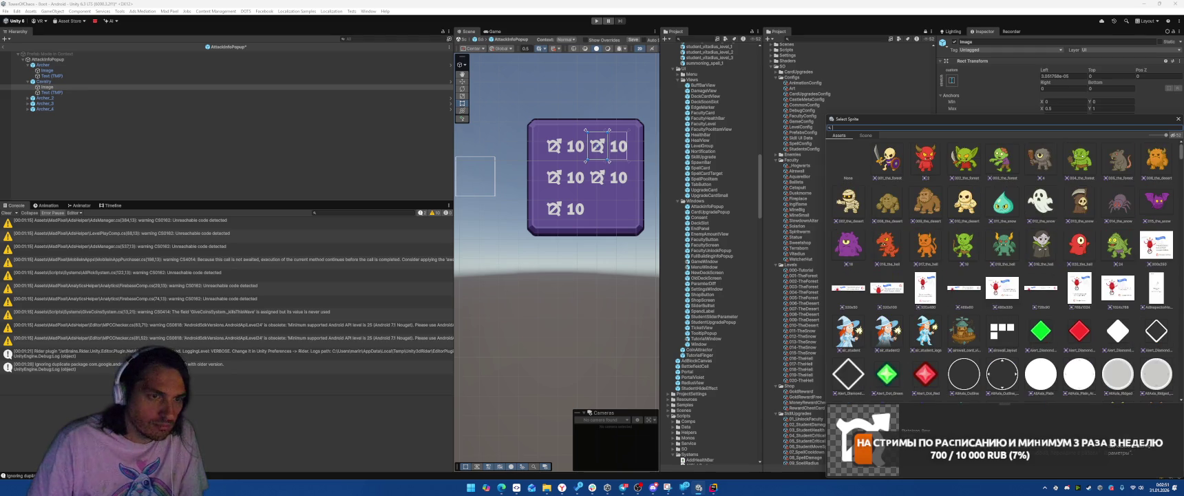
- Browse the full sprite list, then close the chooser, keeping the bow icon
scroll(983, 254, "down", 3)
scroll(983, 254, "down", 15)
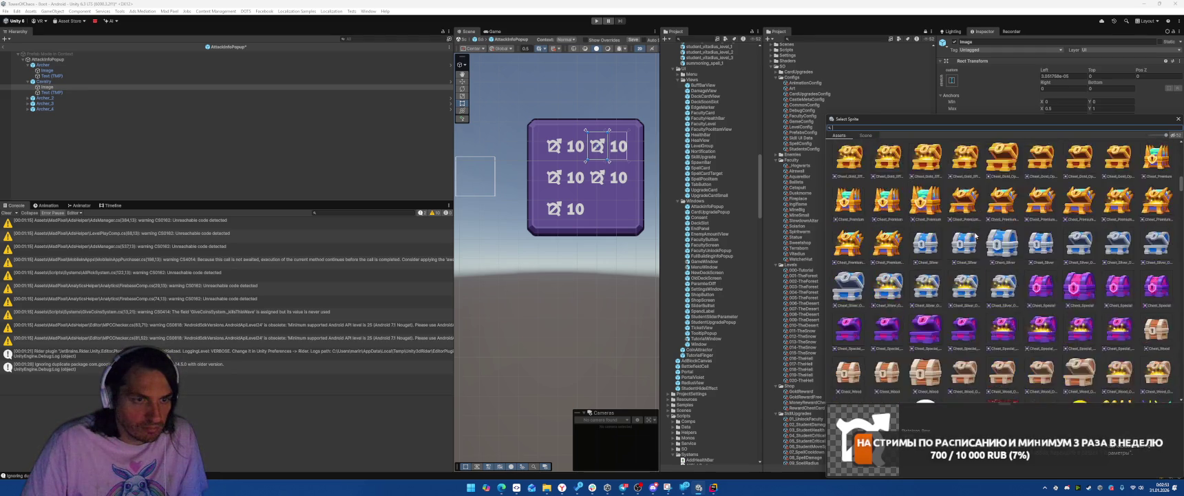
scroll(975, 240, "down", 15)
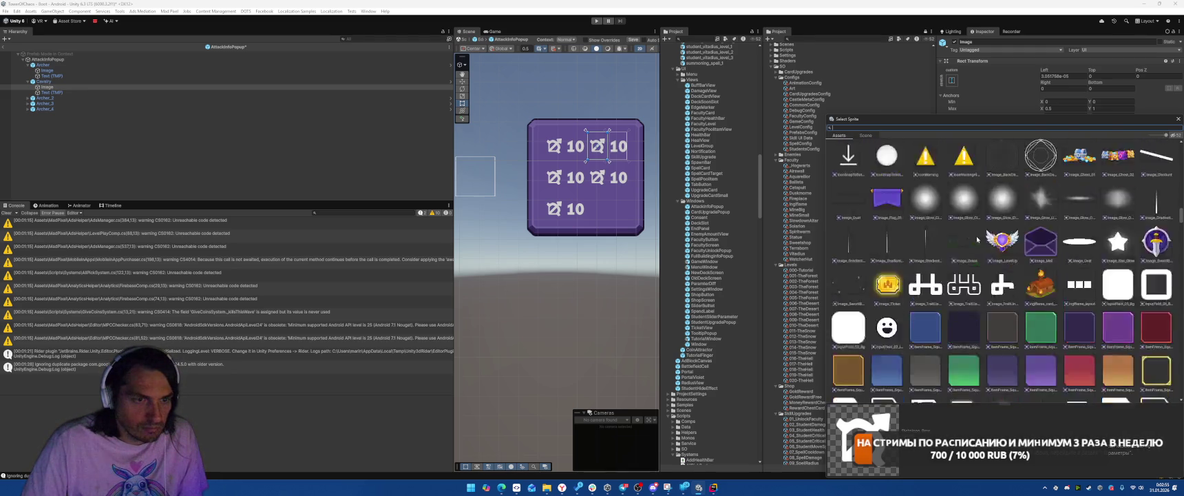
scroll(975, 245, "down", 15)
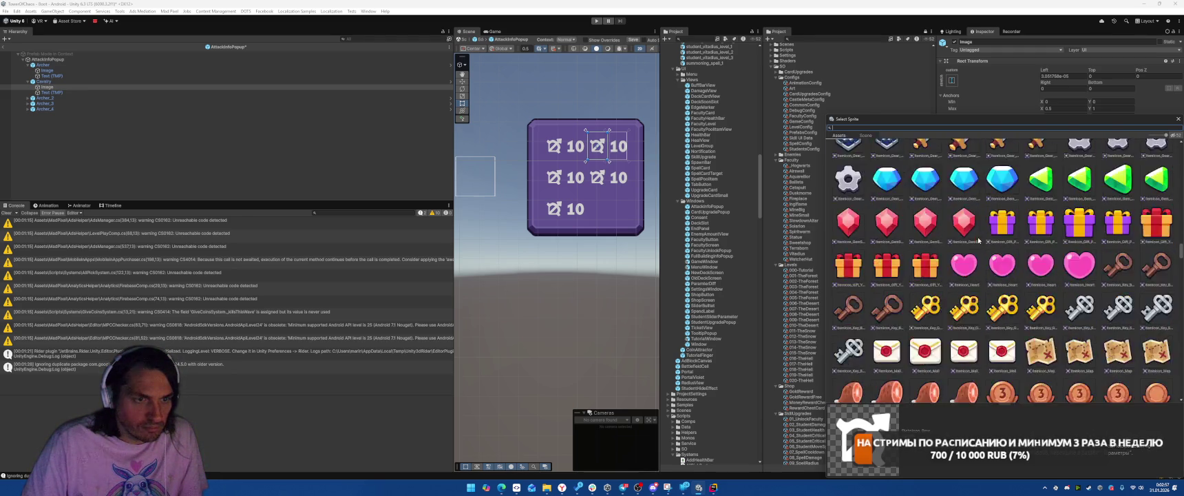
scroll(971, 255, "down", 15)
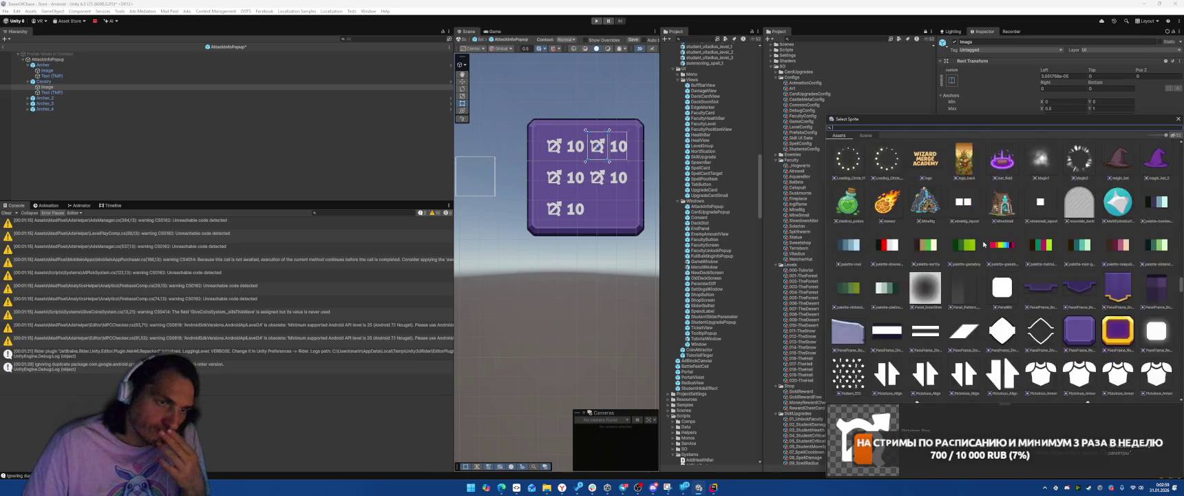
scroll(995, 244, "down", 10)
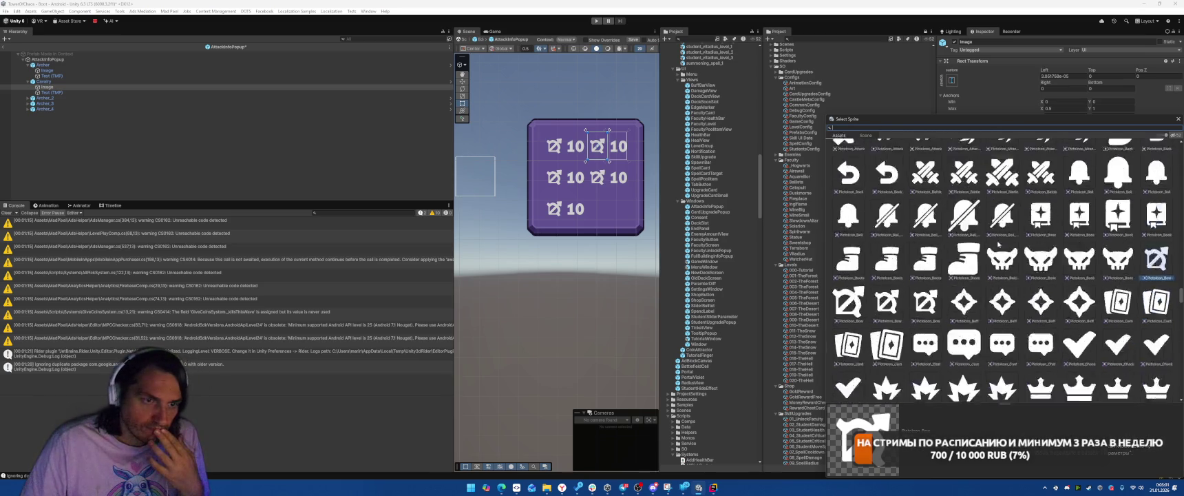
scroll(999, 237, "down", 10)
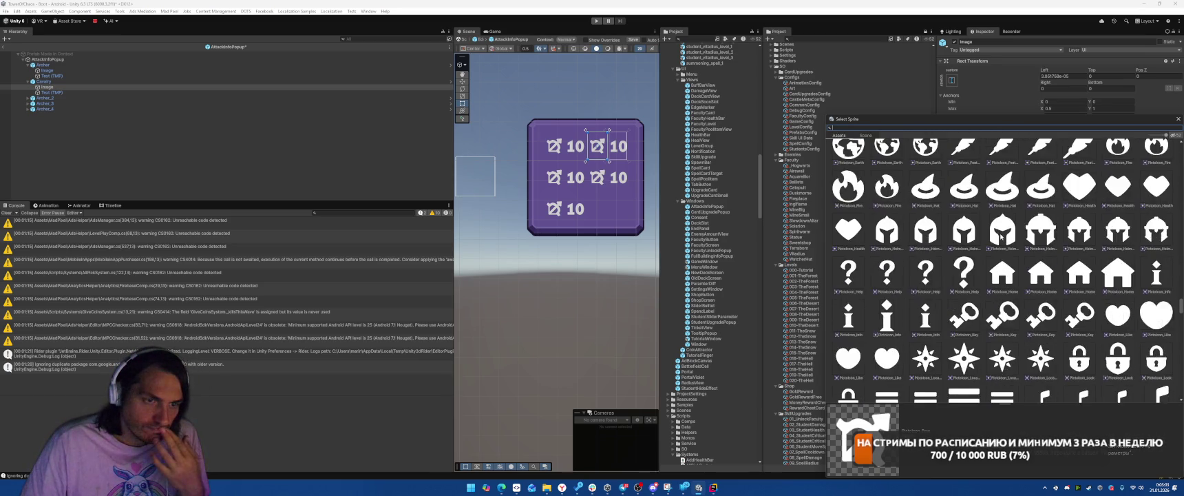
scroll(1006, 235, "down", 10)
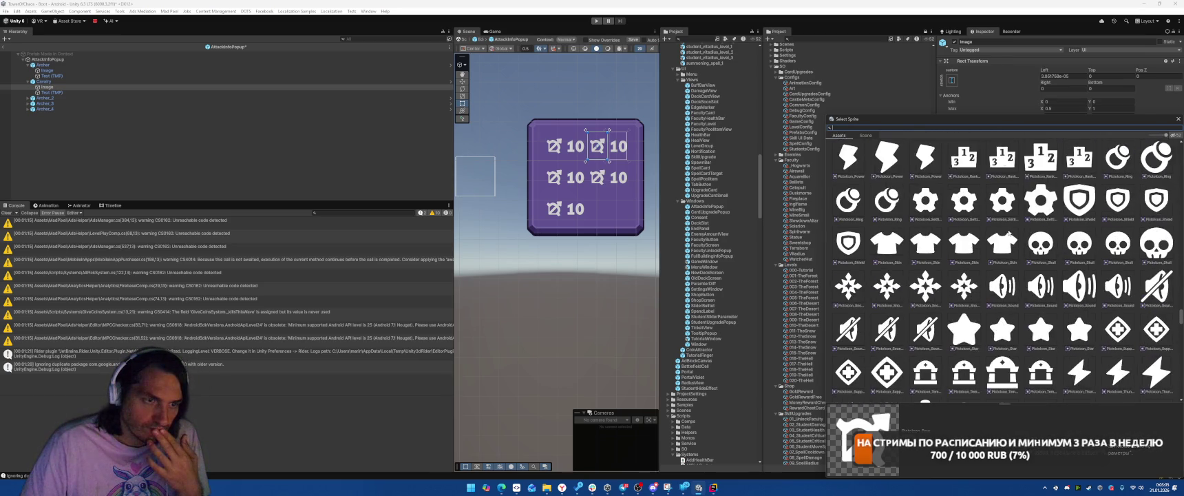
scroll(1021, 235, "down", 5)
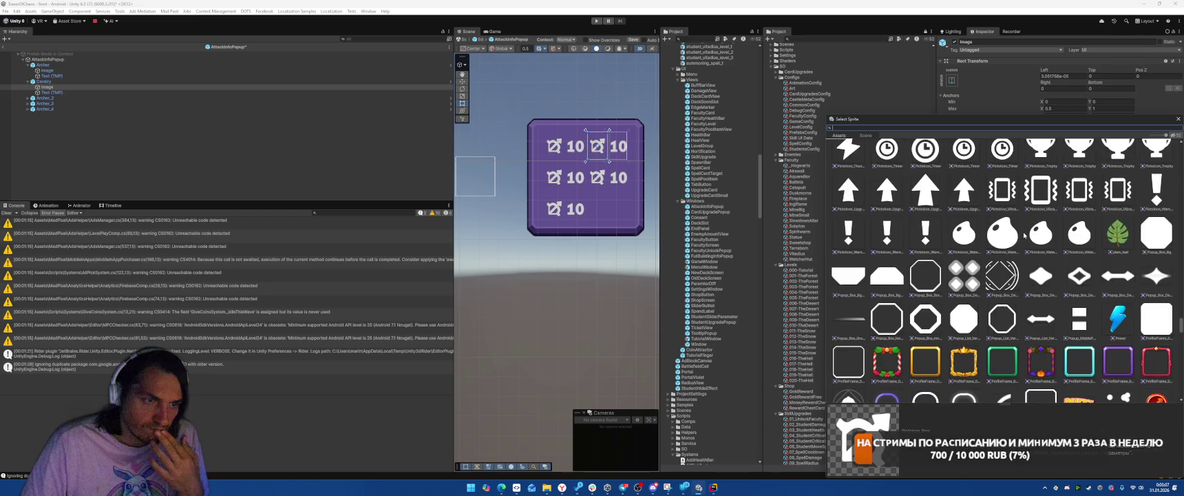
scroll(1033, 235, "up", 10)
scroll(1052, 236, "up", 3)
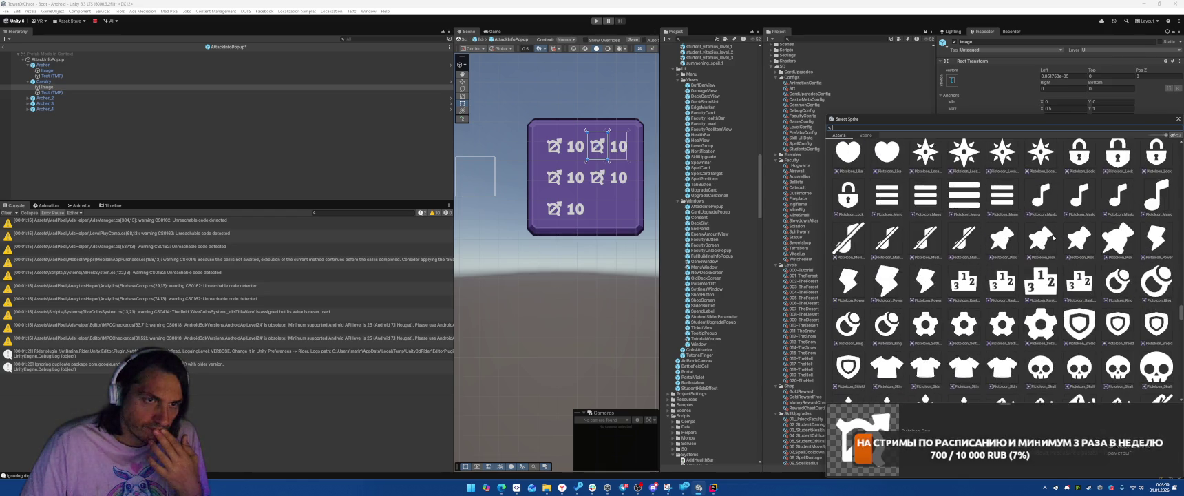
left_click(1178, 119)
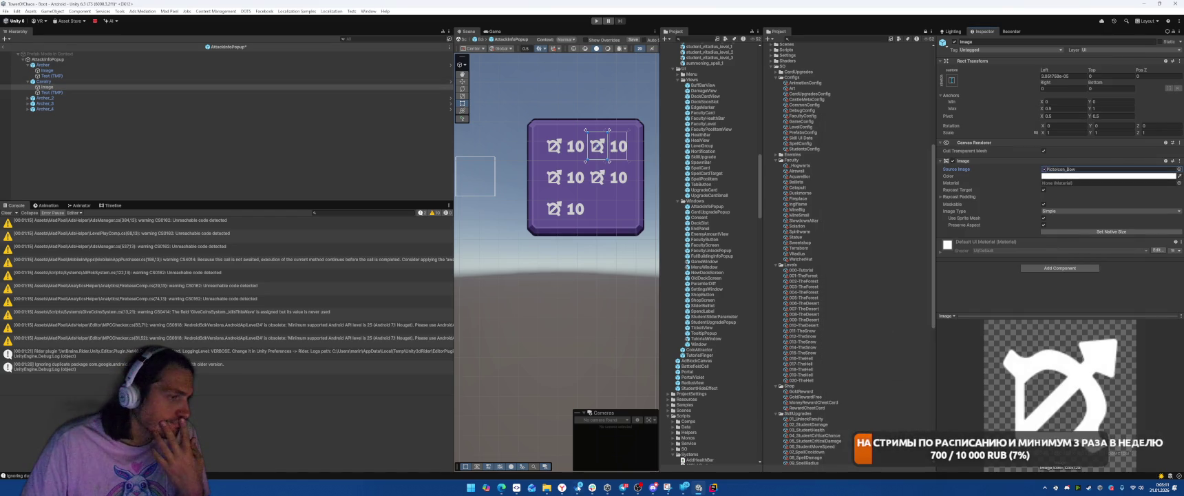
- Locate the bow sprite asset, then assign the Cavalry panel to AttackInfoPopup's Cavalry slot
mouse_move(562, 487)
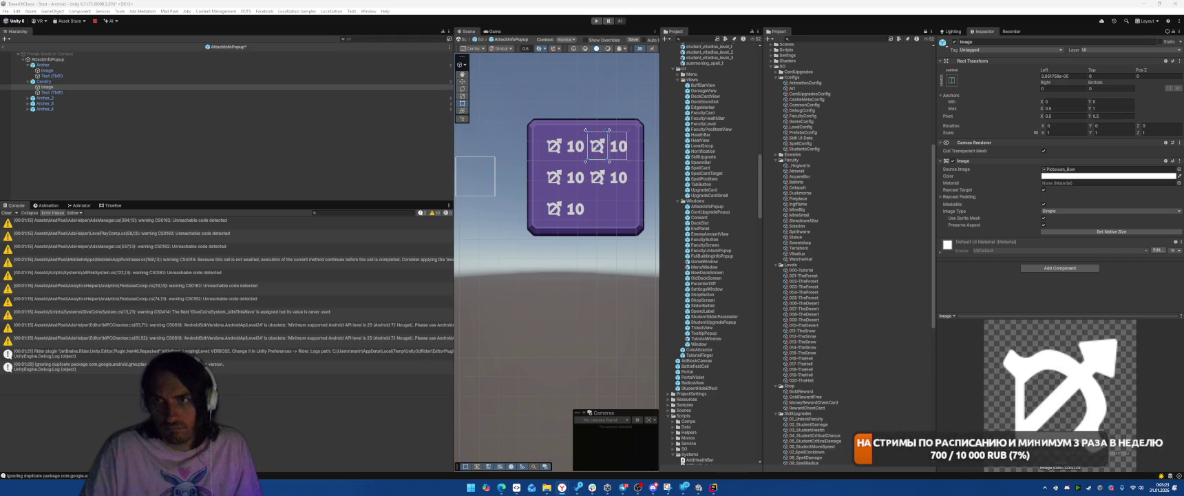
left_click(1086, 170)
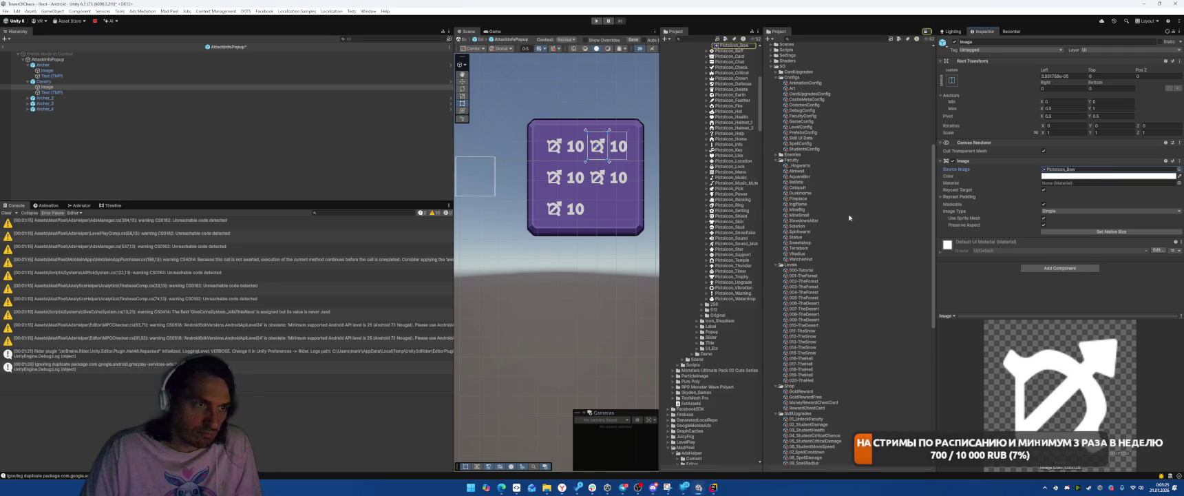
scroll(746, 126, "up", 3)
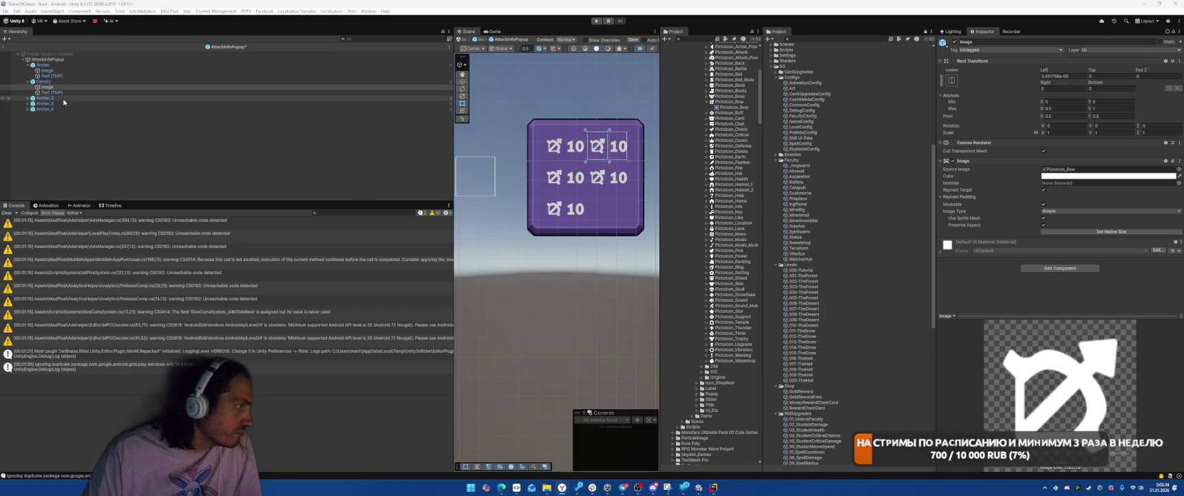
left_click(64, 66)
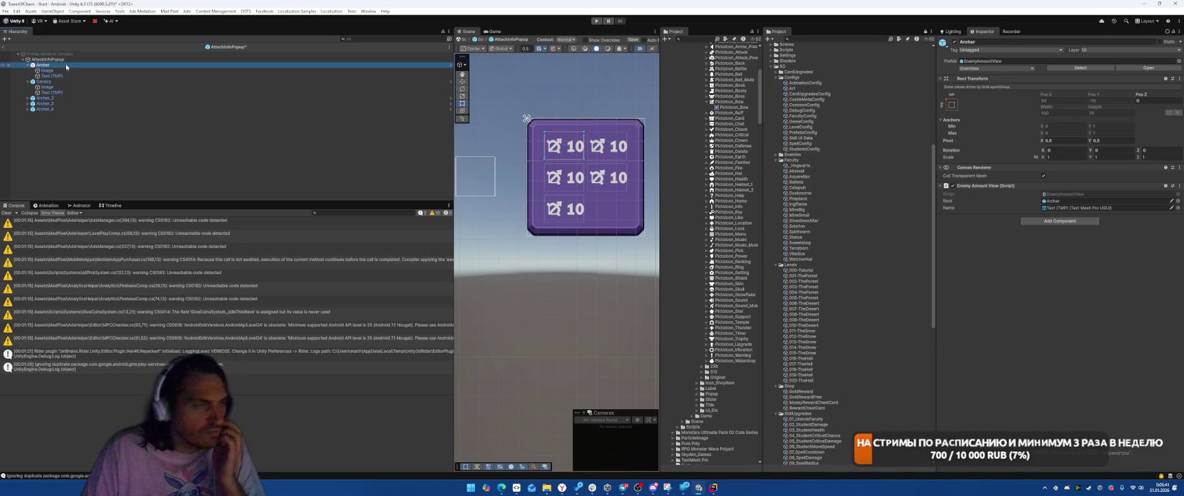
left_click(47, 60)
left_click_drag(44, 82, 1060, 275)
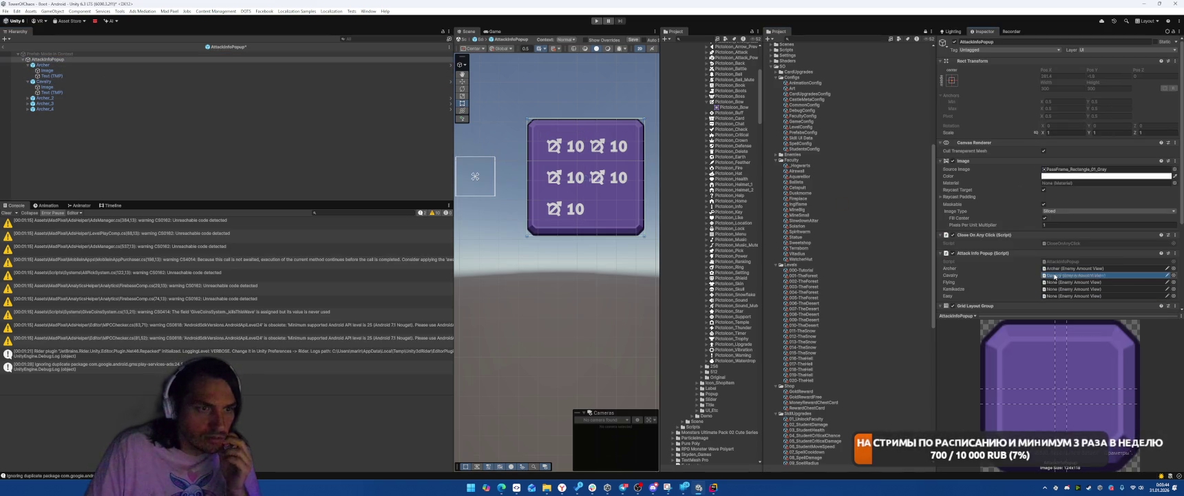
- Rename Archer_2 to Flying and select its icon image
left_click(67, 99)
key("F2")
type("Fl")
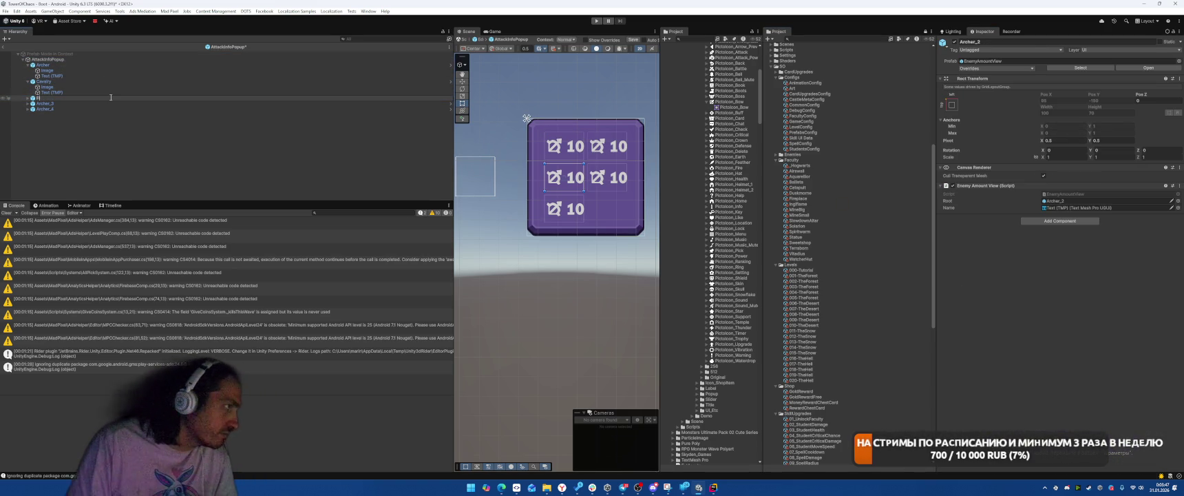
type("ying")
key("Return")
key("Right")
key("Down")
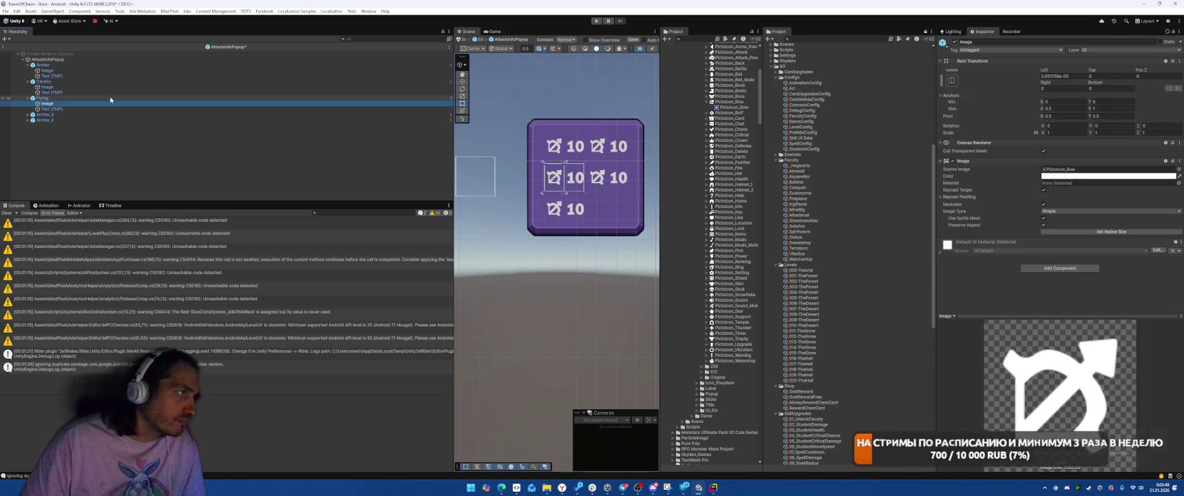
left_click(111, 98)
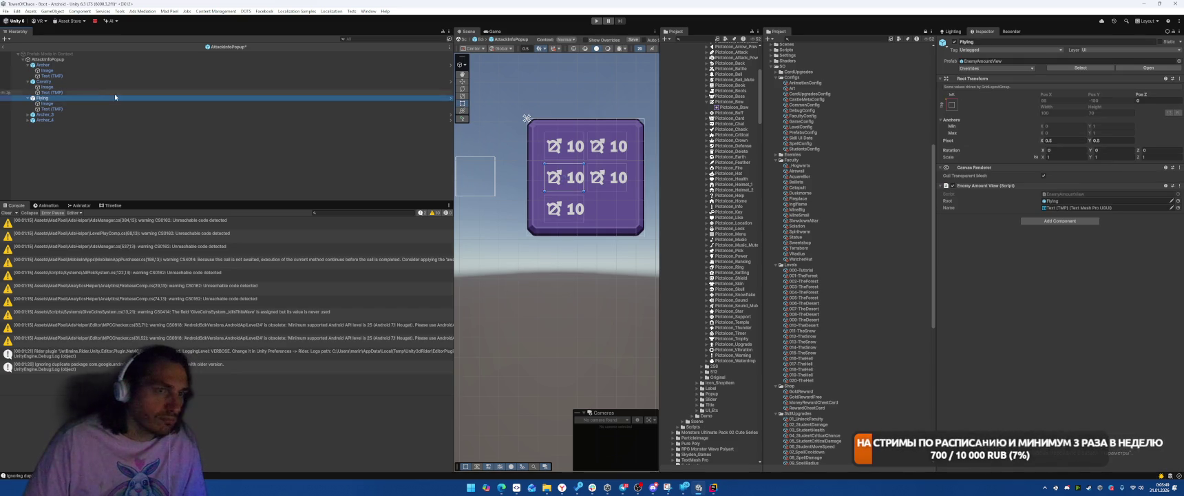
left_click(47, 103)
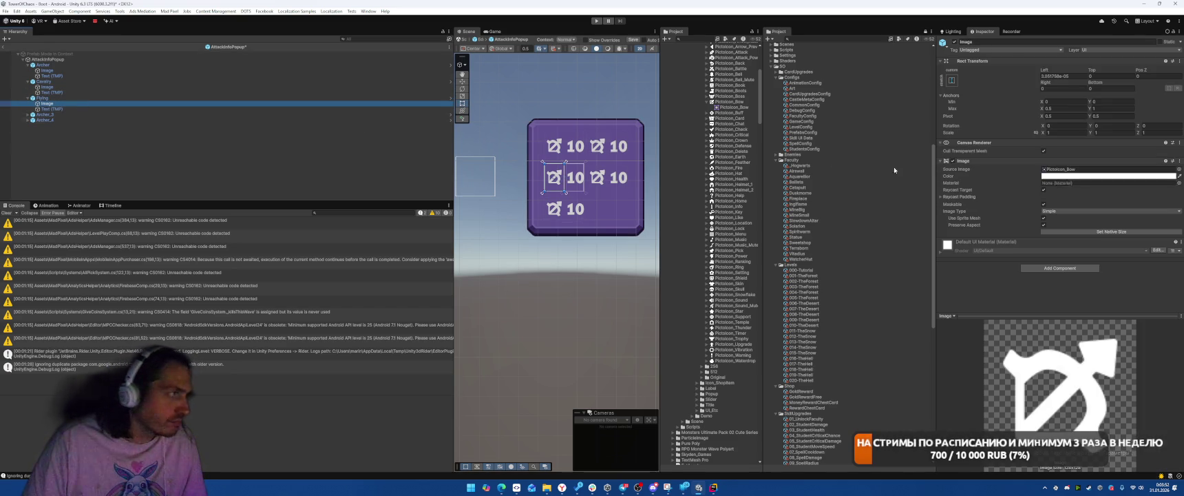
- Search the Flying icon's sprite chooser for 'bir' and 'fly', then select AttackInfoPopup
left_click(1179, 170)
type("bir")
key("BackSpace")
key("BackSpace")
key("BackSpace")
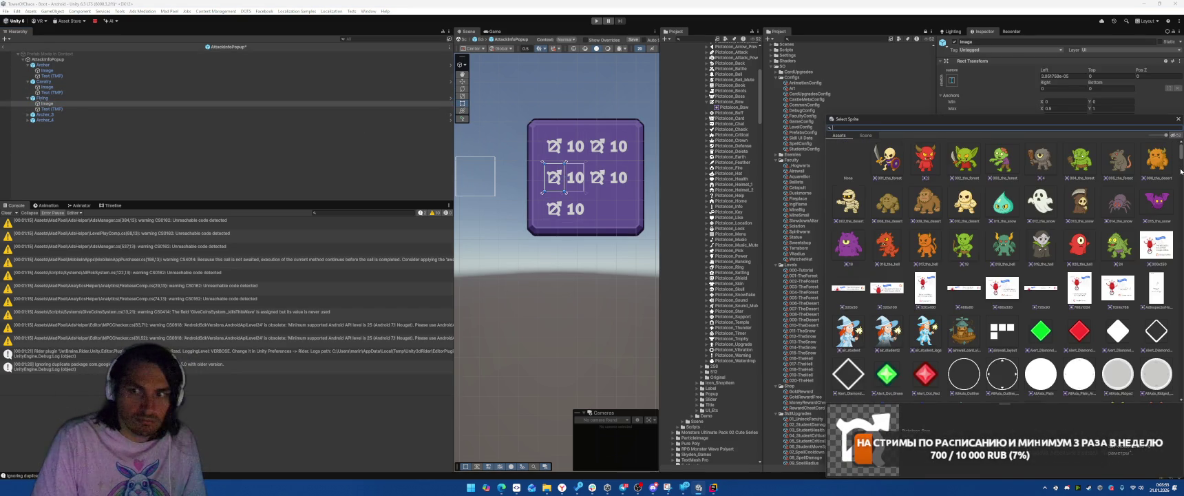
scroll(1053, 205, "down", 5)
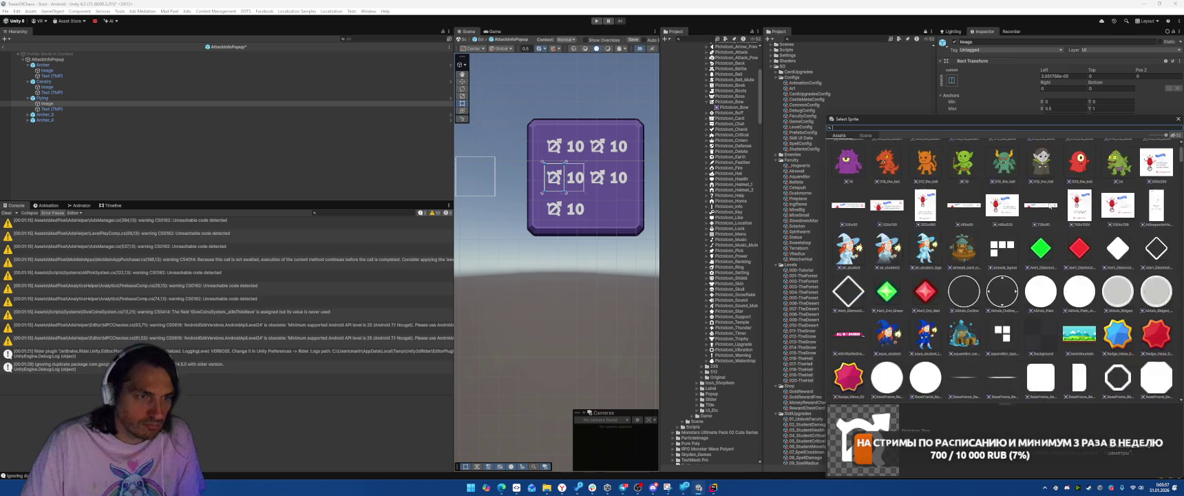
type("fly")
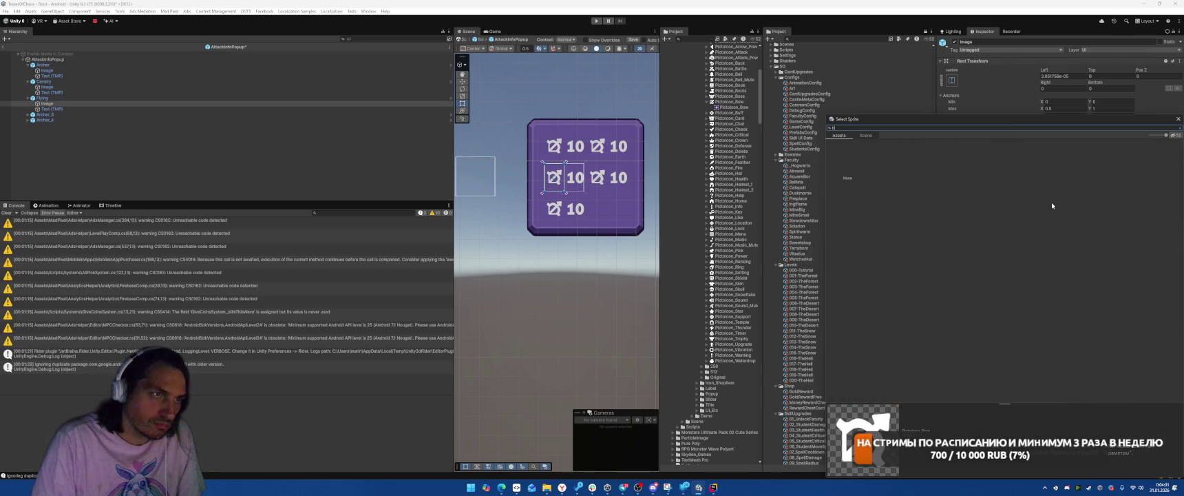
key("BackSpace")
key("BackSpace")
key("BackSpace")
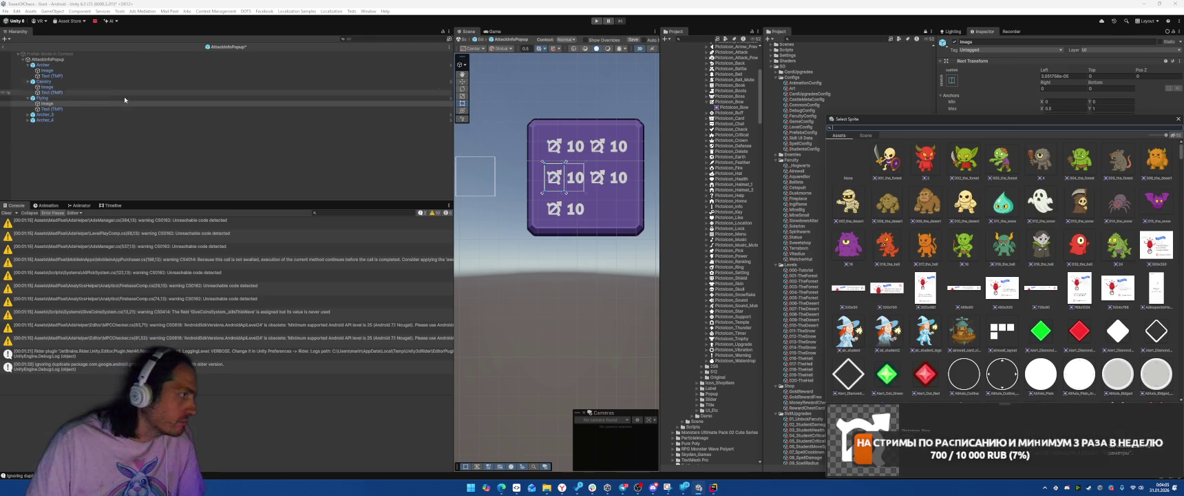
left_click(47, 59)
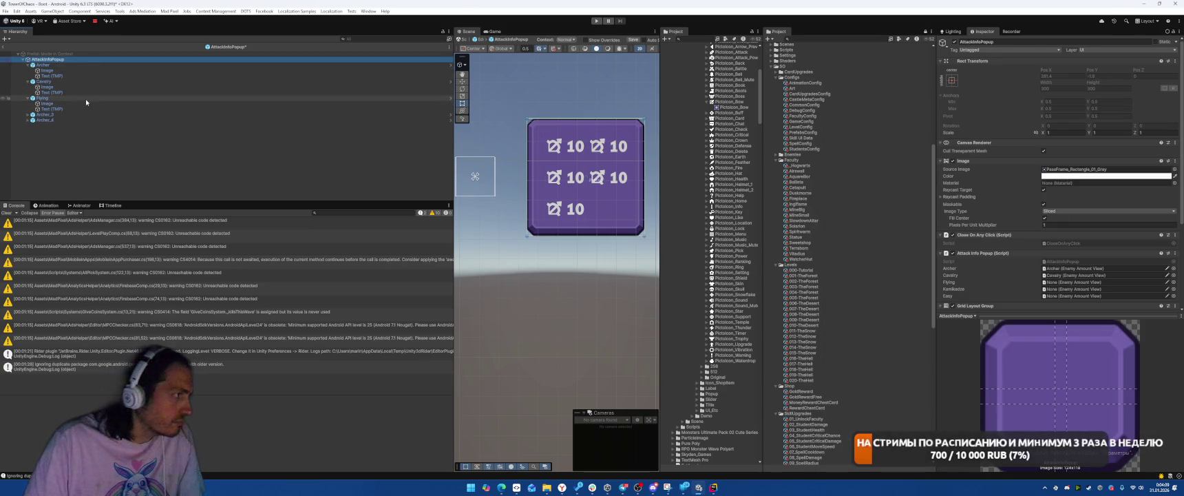
- Assign Flying to its slot, rename Archer_3 to Kamikadze and link it to the Kamikadze slot
left_click_drag(43, 97, 1080, 289)
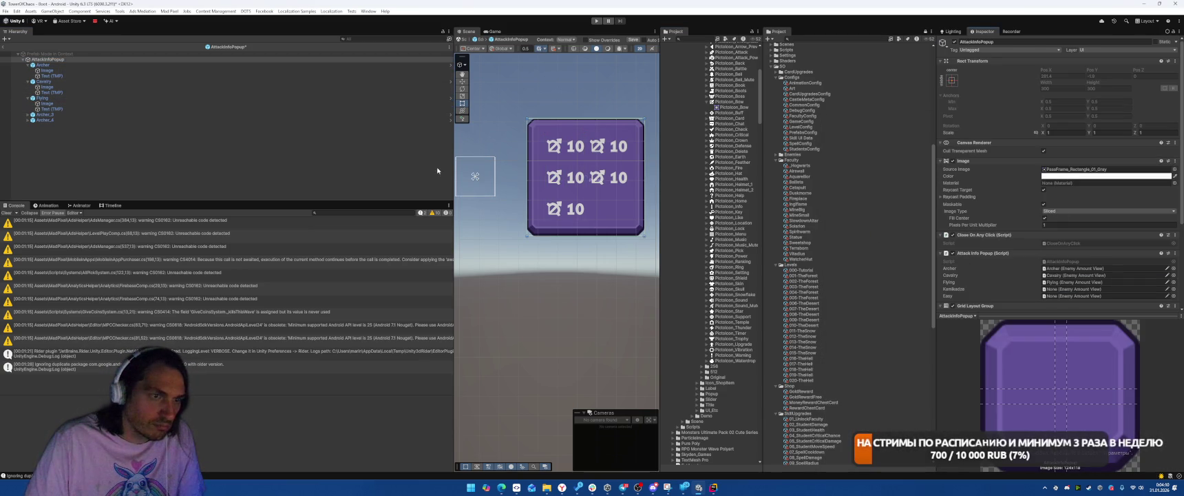
left_click(88, 113)
key("F2")
type("Kamikadze")
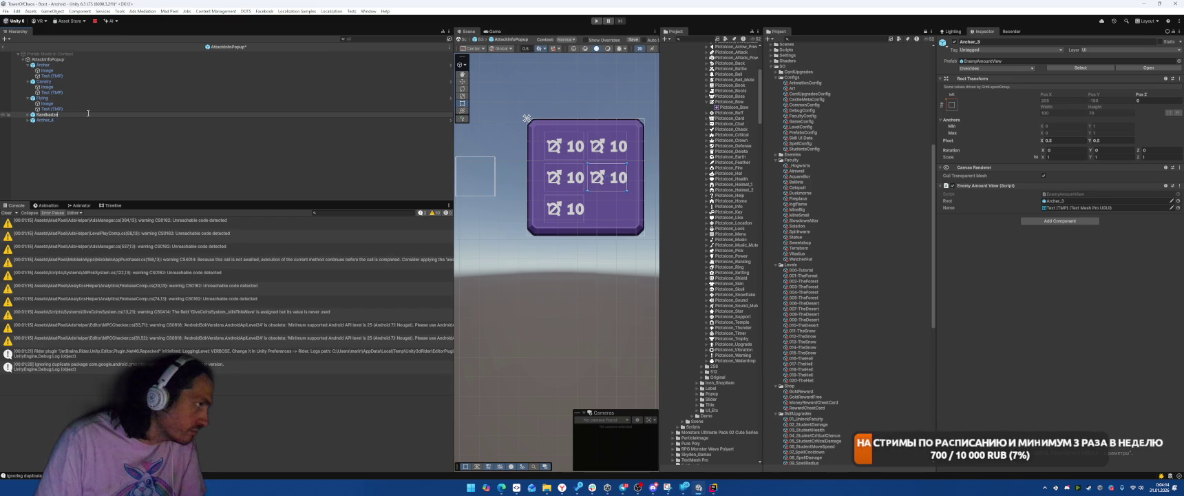
key("Return")
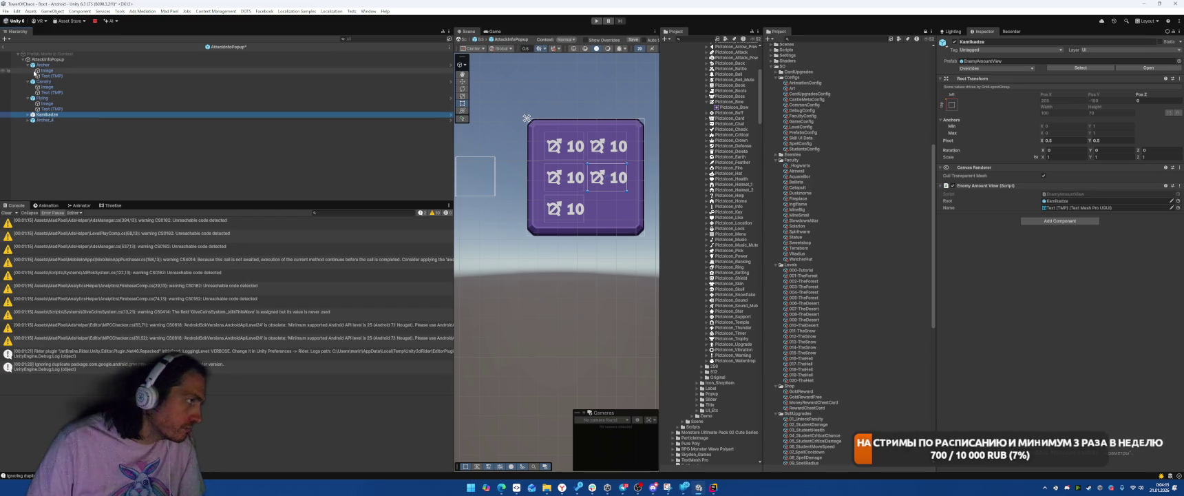
left_click(47, 59)
left_click_drag(46, 114, 1073, 289)
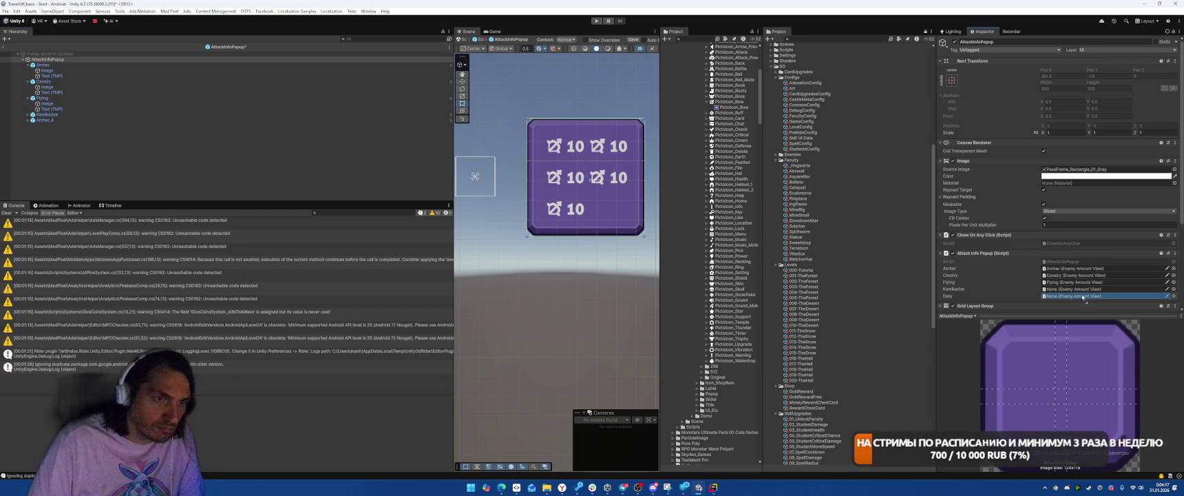
- Set the Kamikadze icon's Source Image to Pictoicon_Helmet_1
left_click(28, 115)
left_click(65, 119)
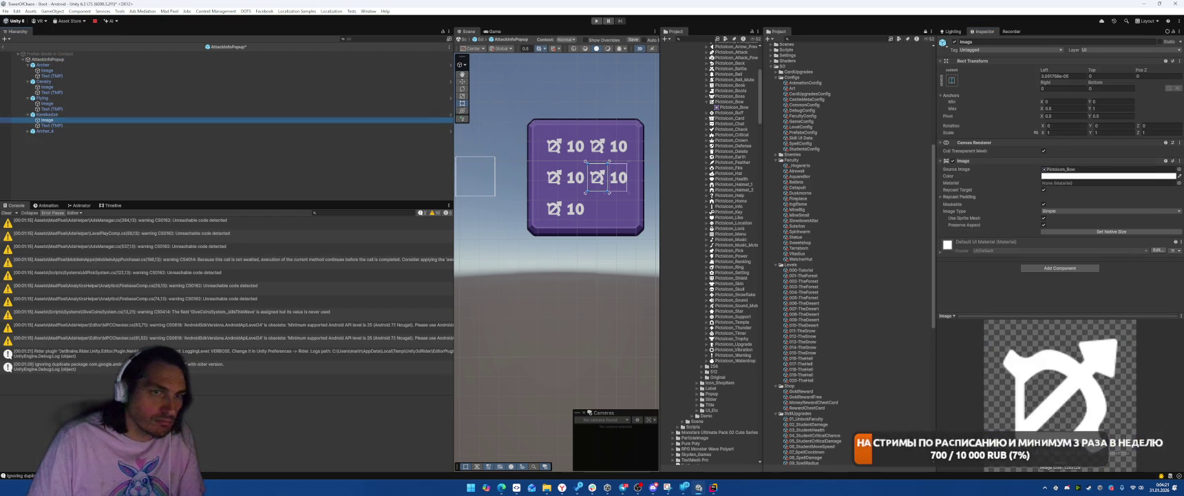
left_click(1178, 170)
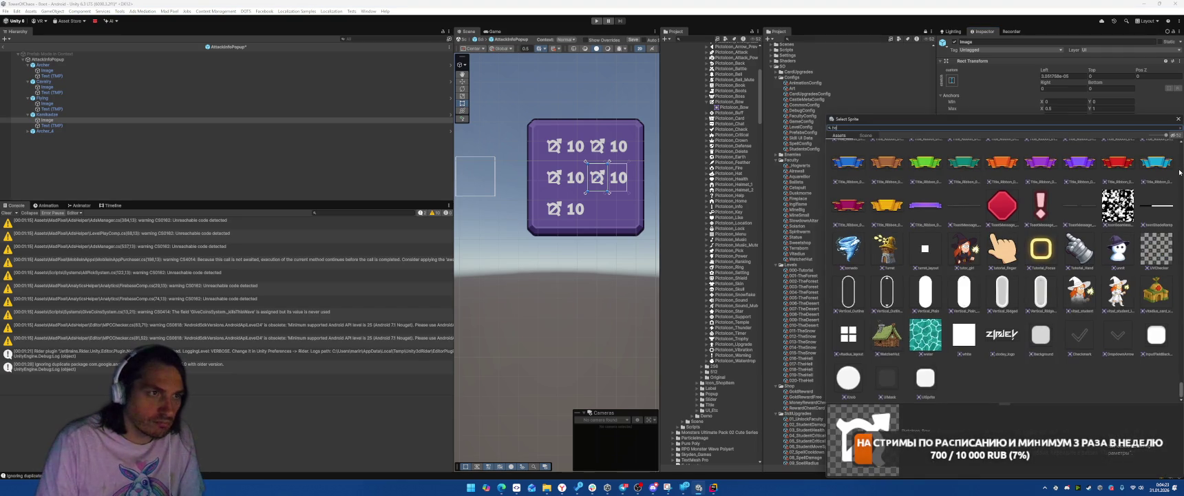
type("hel")
left_click(927, 209)
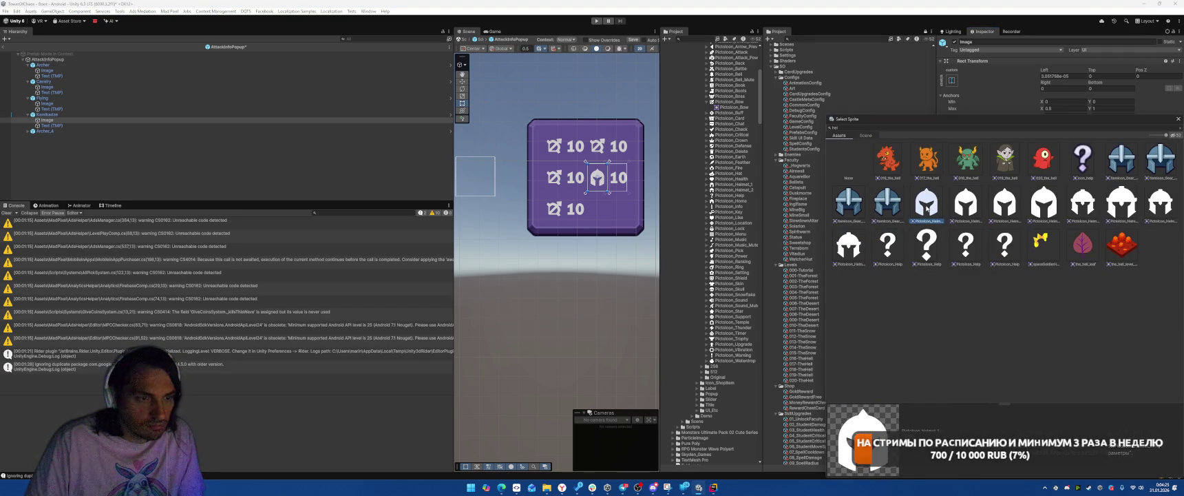
double_click(933, 210)
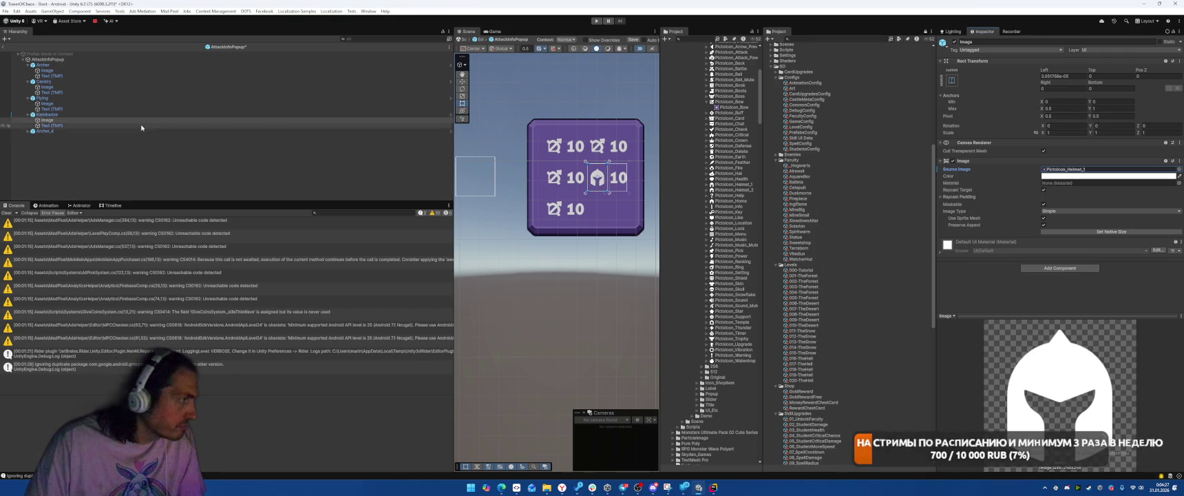
- Rename Archer_4 to Easy and select its icon image
left_click(29, 131)
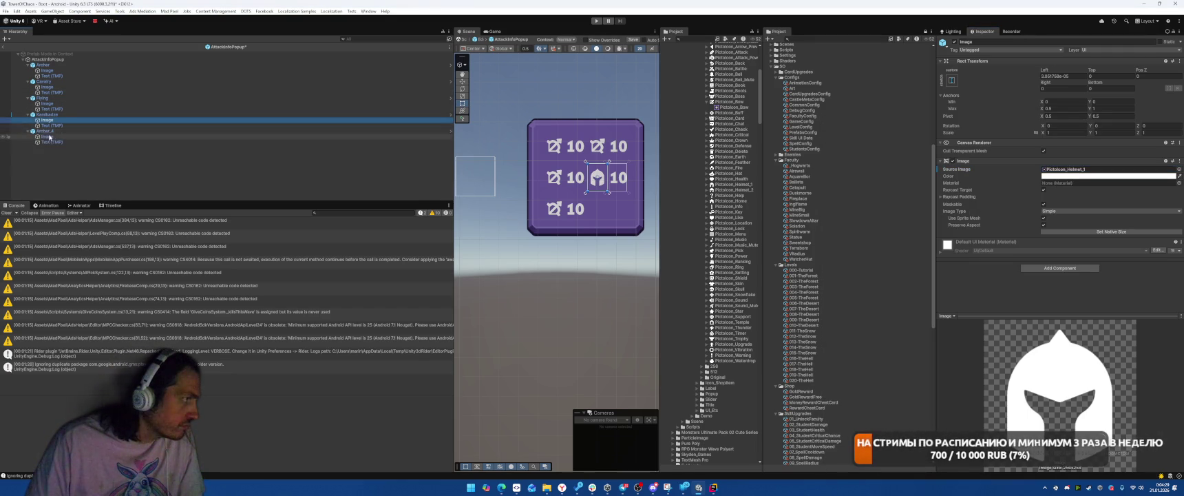
key("F2")
type("Wea")
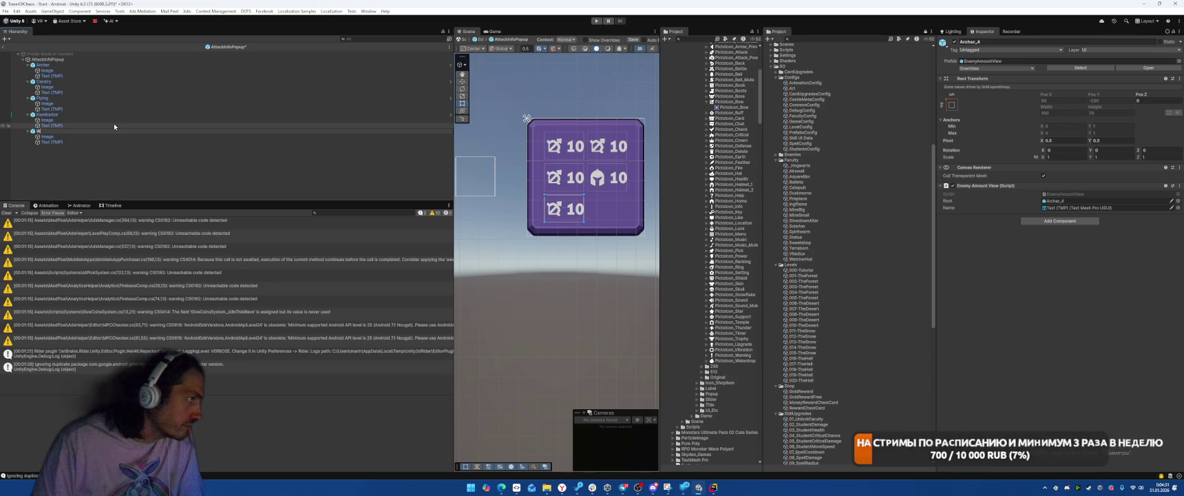
type("sy")
key("Return")
key("Down")
key("Down")
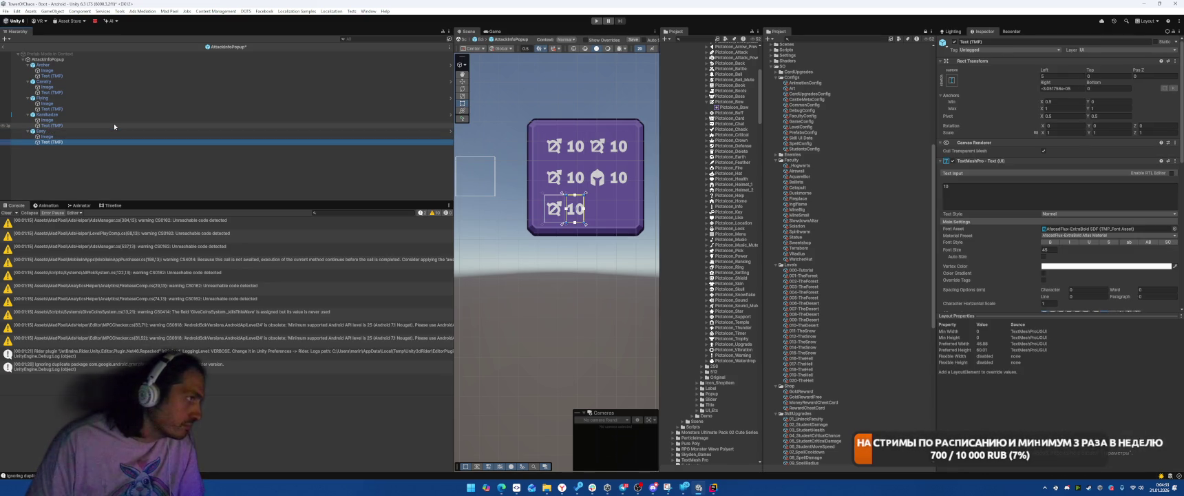
left_click(177, 136)
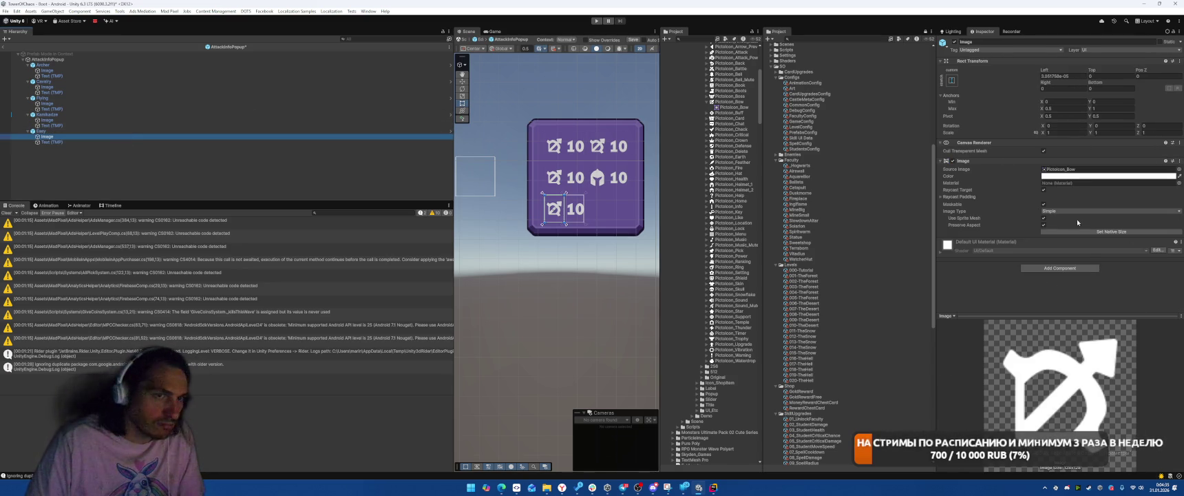
key("Up")
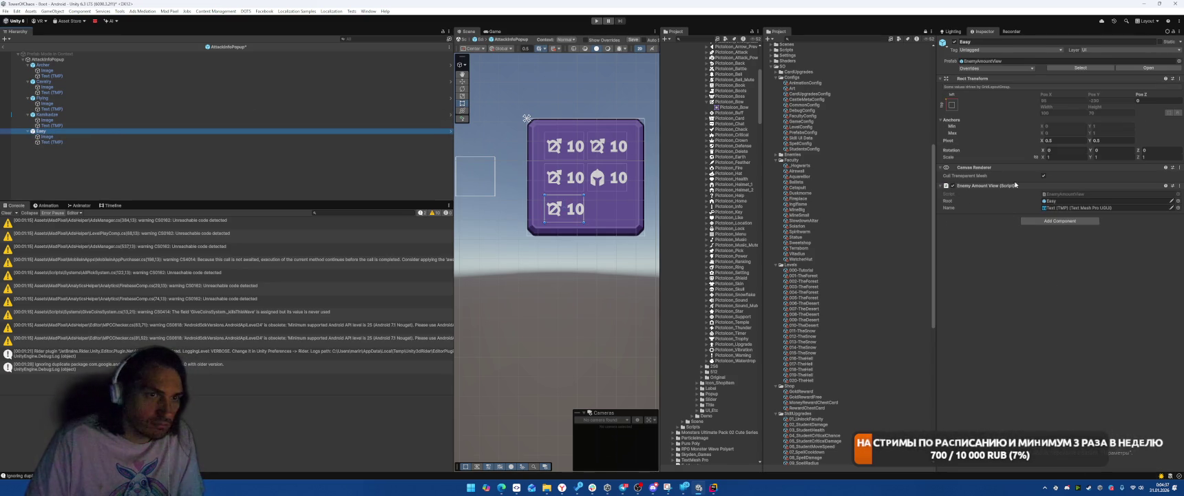
key("Down")
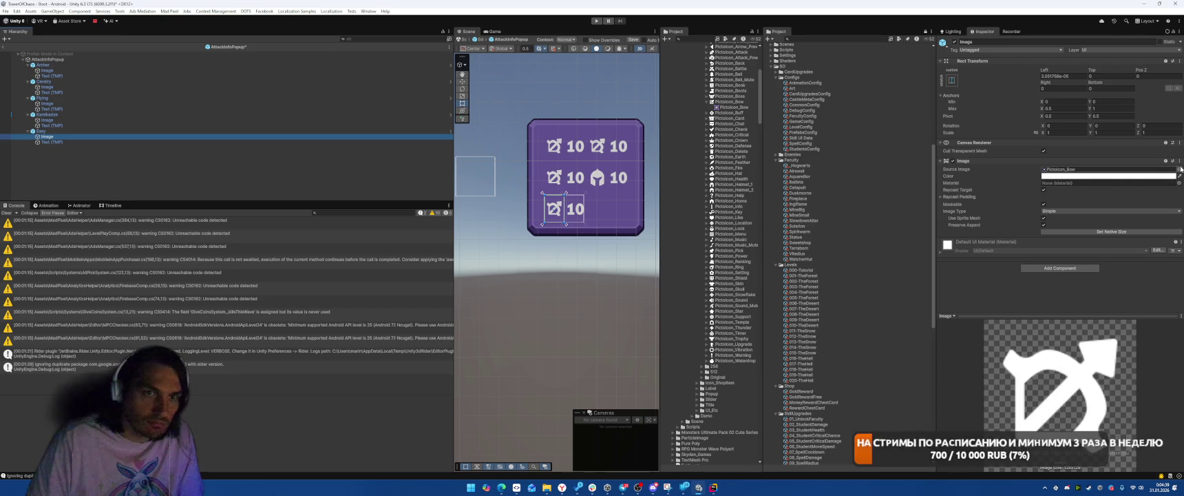
- Search the sprite chooser for 'wor' and pick a helmet sprite for the Easy icon
left_click(1179, 168)
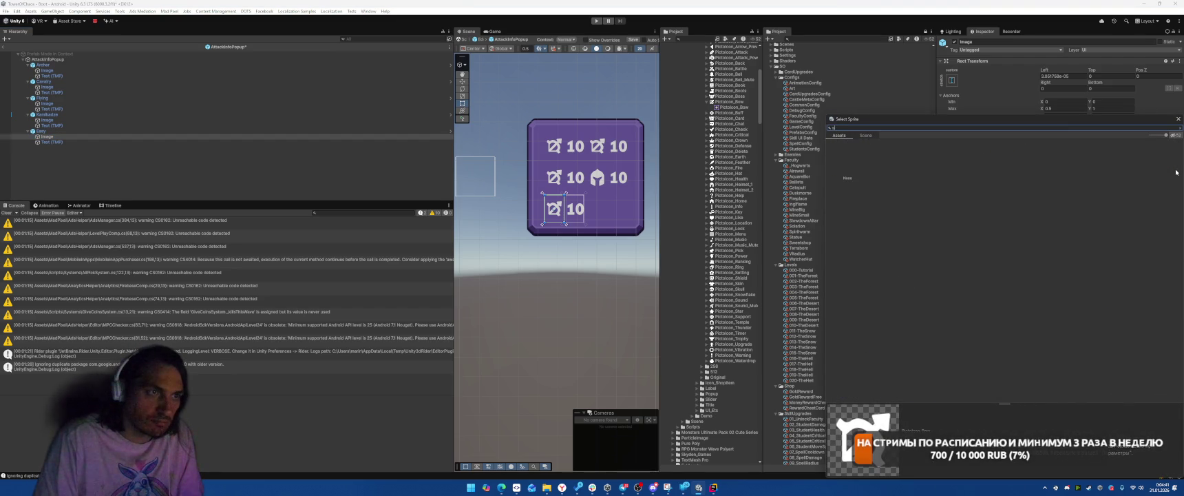
type("wor")
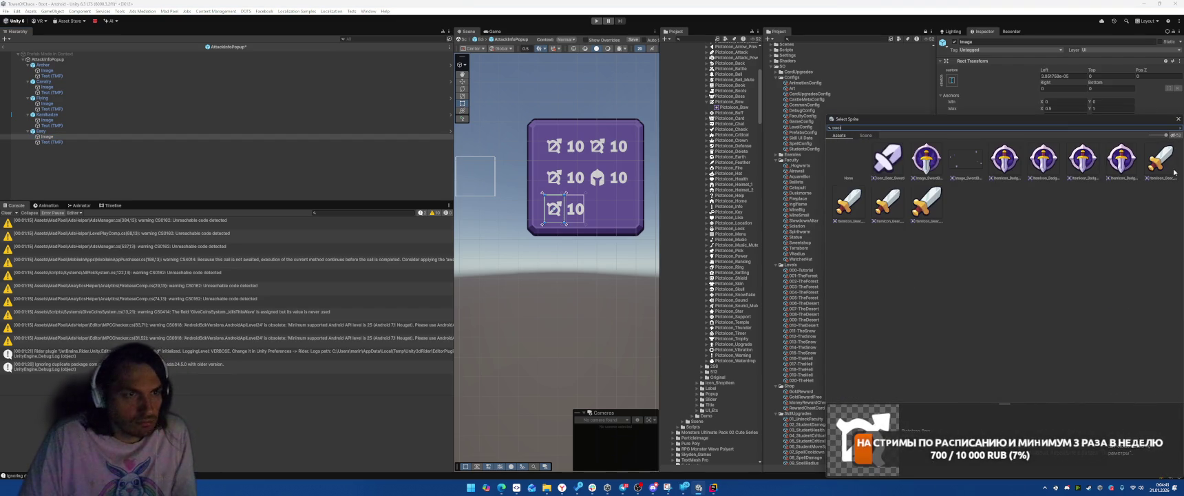
key("BackSpace")
key("BackSpace")
key("BackSpace")
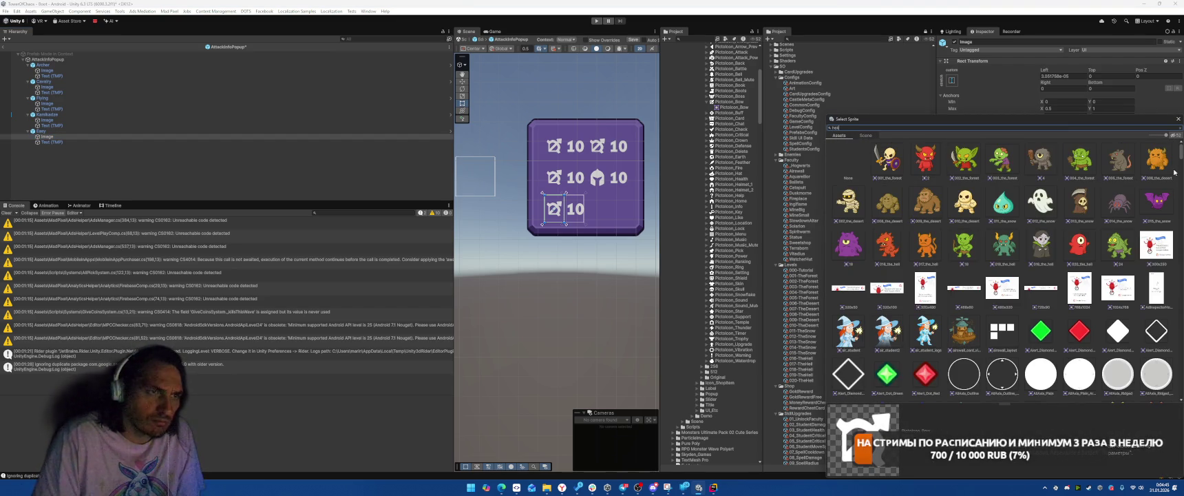
left_click(1055, 198)
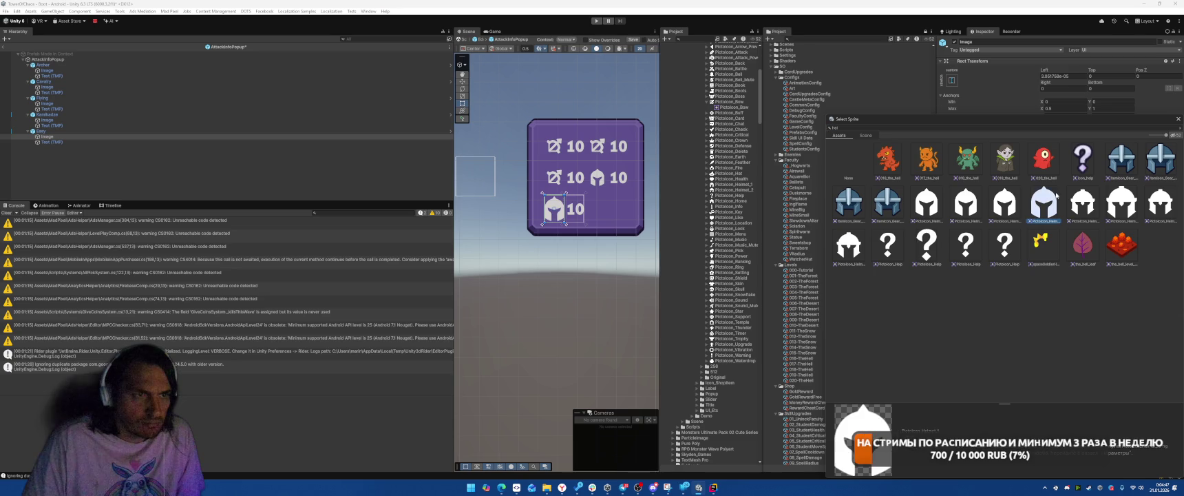
key("BackSpace")
key("BackSpace")
key("BackSpace")
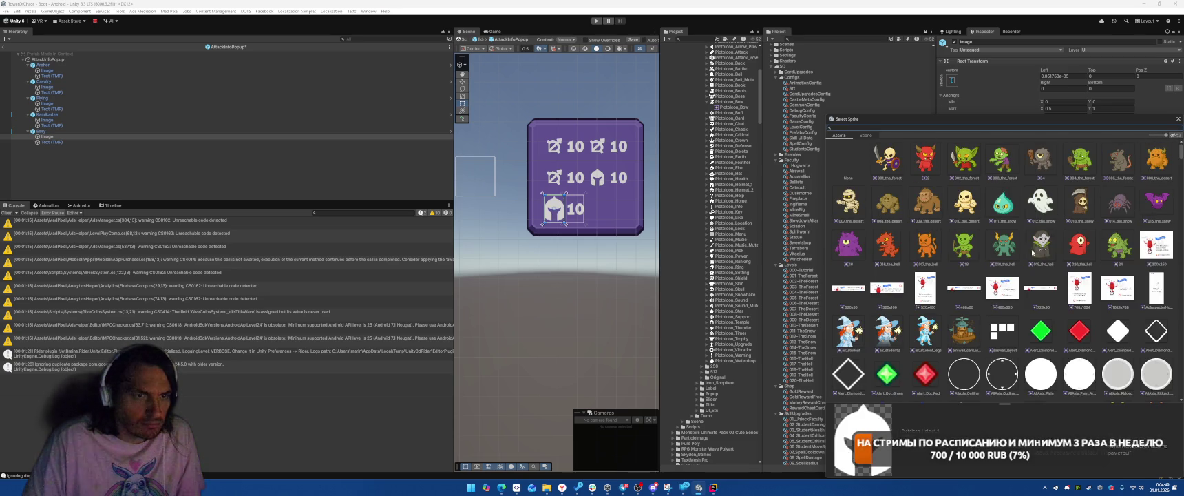
- Scroll the sprite grid and pick the Pictoicon_Attack sword sprite for the Easy icon
scroll(1061, 270, "down", 1)
scroll(1061, 270, "down", 15)
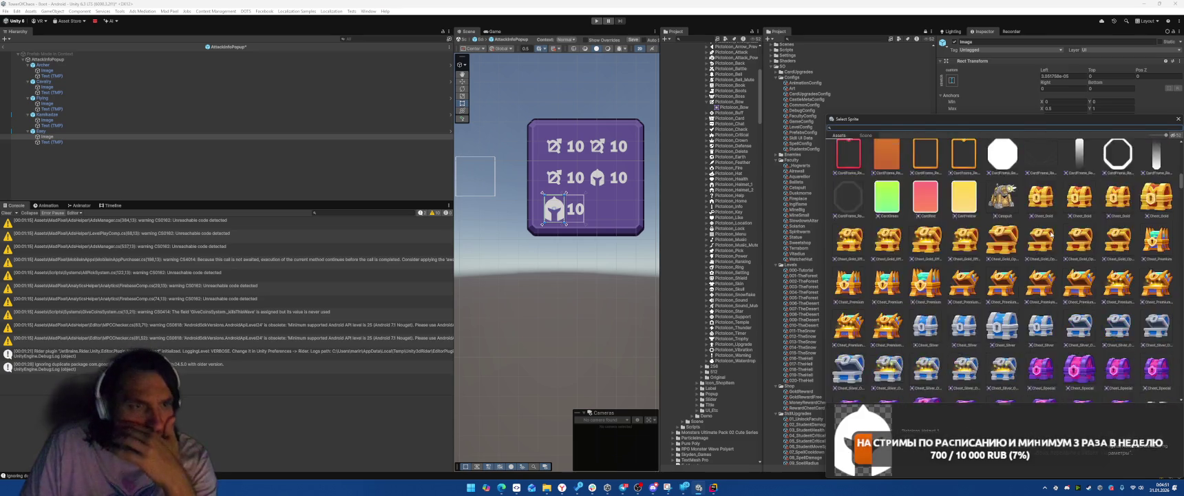
scroll(1045, 234, "down", 20)
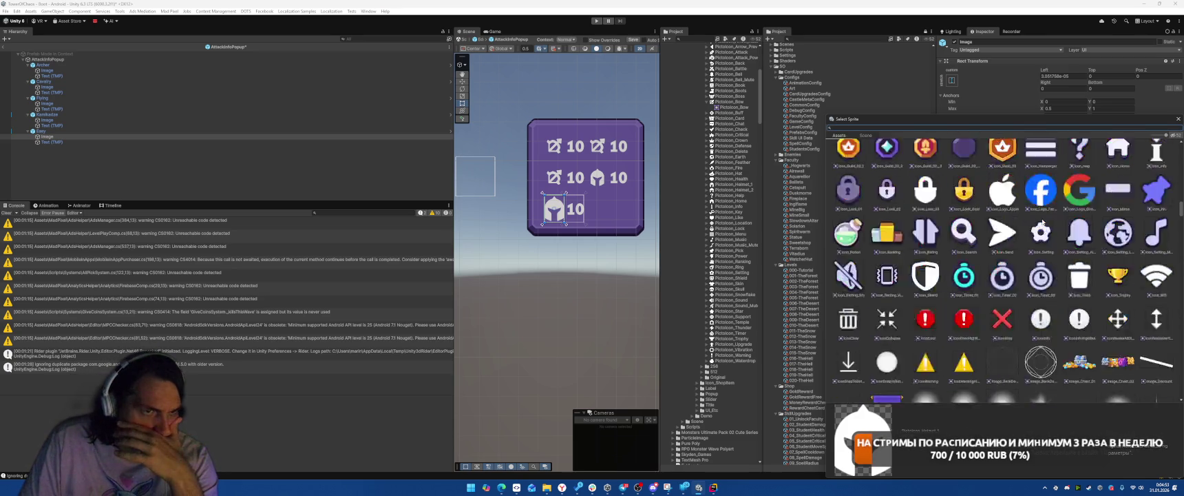
scroll(1041, 212, "down", 20)
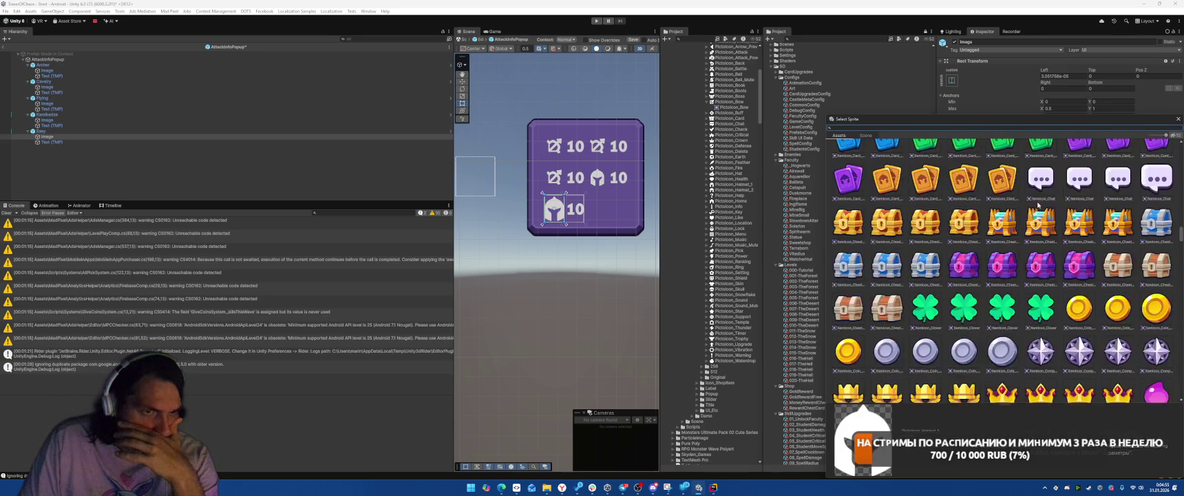
scroll(1036, 204, "down", 20)
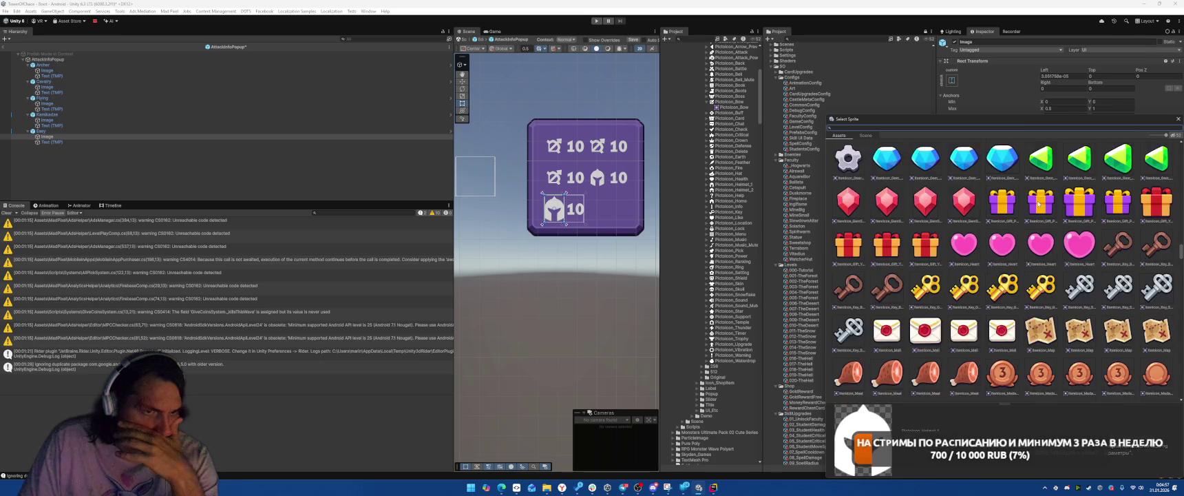
scroll(1039, 204, "down", 20)
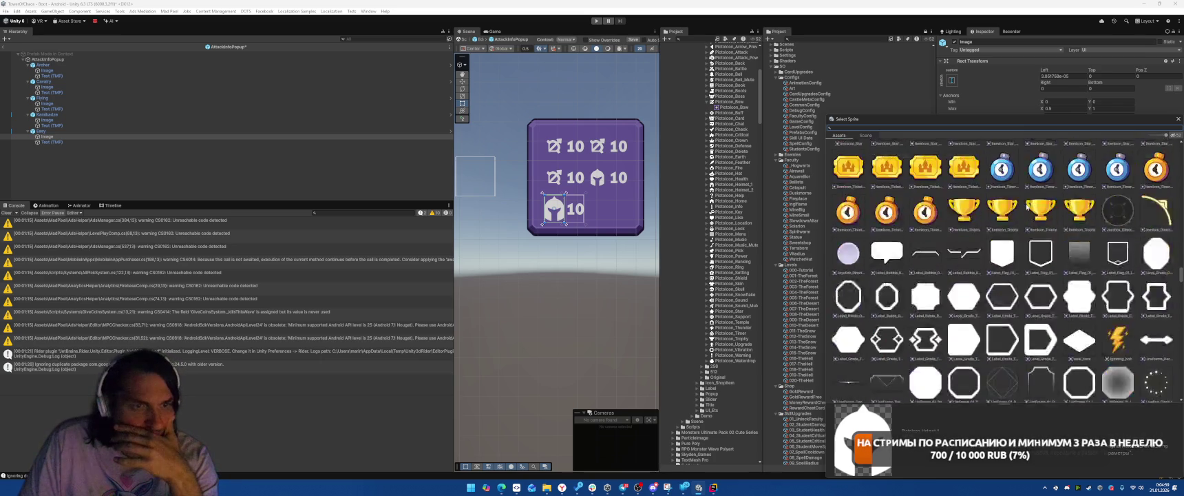
scroll(1028, 206, "down", 10)
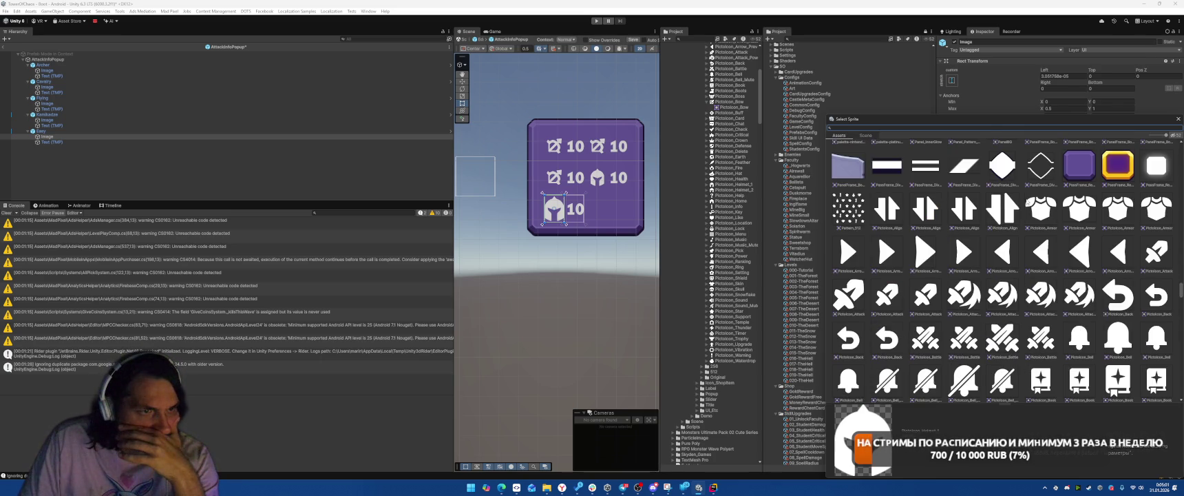
left_click(887, 294)
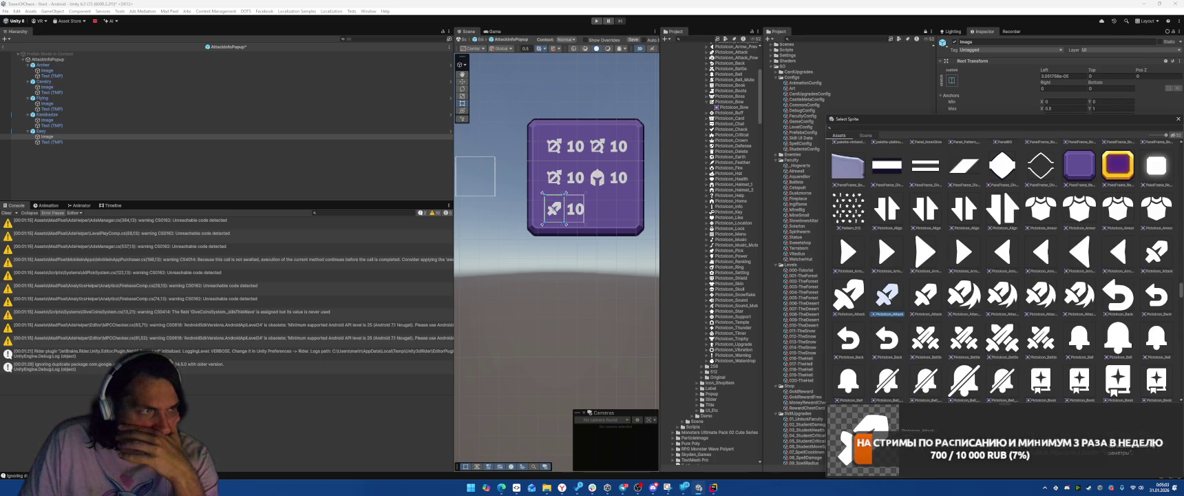
- Browse the remaining sprites, then close the picker keeping the sword sprite
scroll(883, 317, "down", 1)
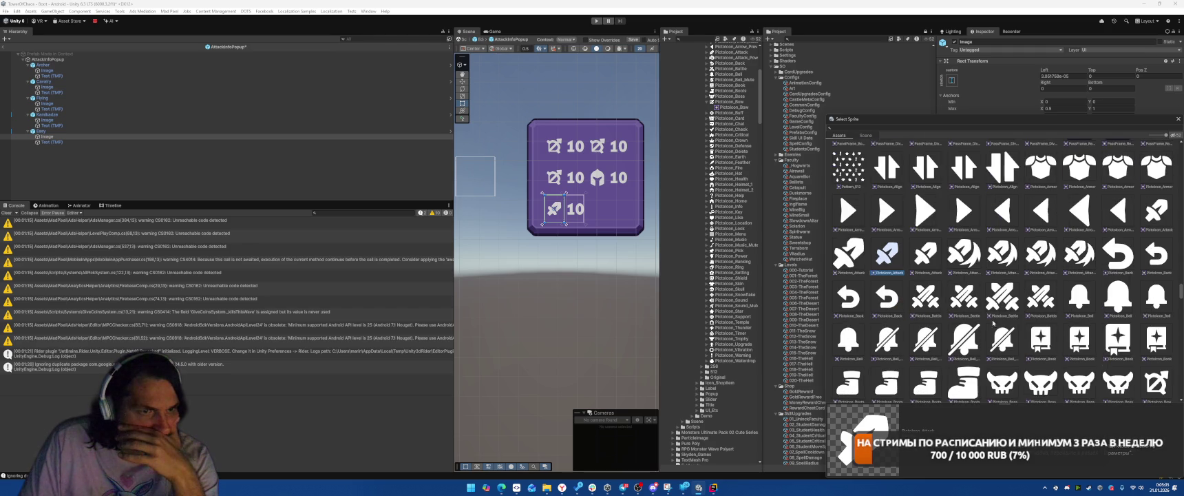
scroll(993, 321, "down", 2)
scroll(979, 295, "down", 1)
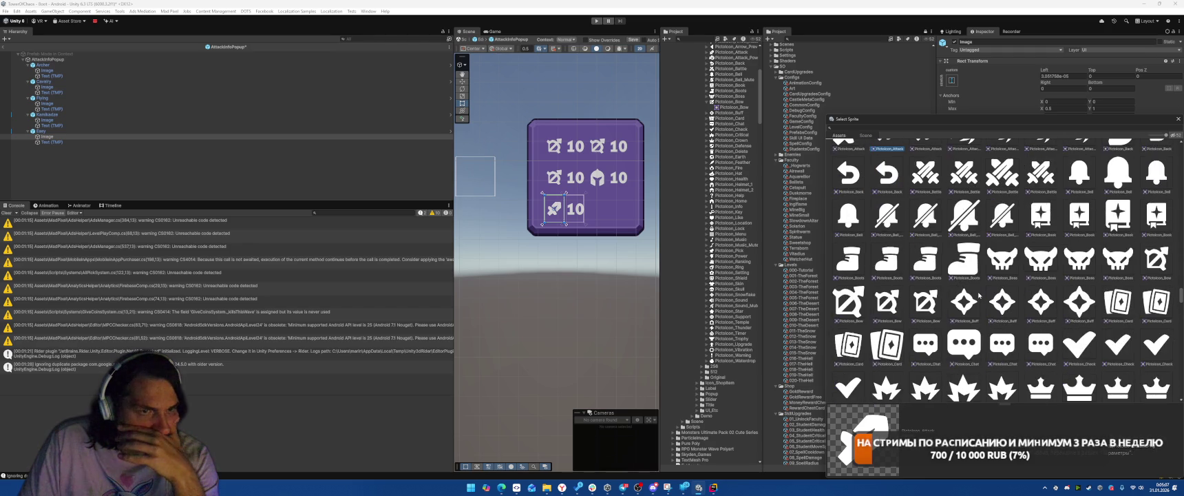
scroll(980, 293, "down", 3)
scroll(981, 294, "down", 3)
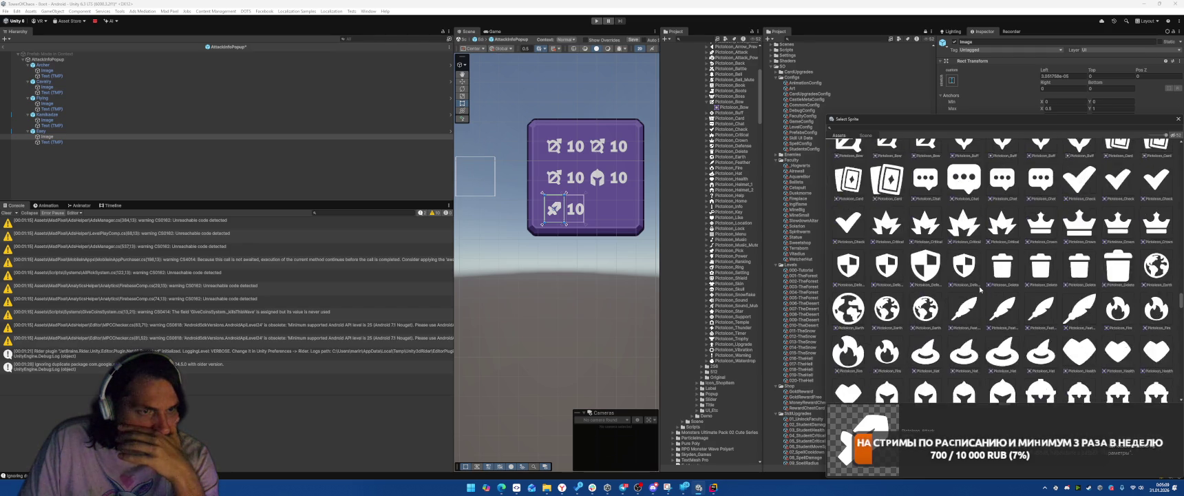
scroll(948, 307, "down", 5)
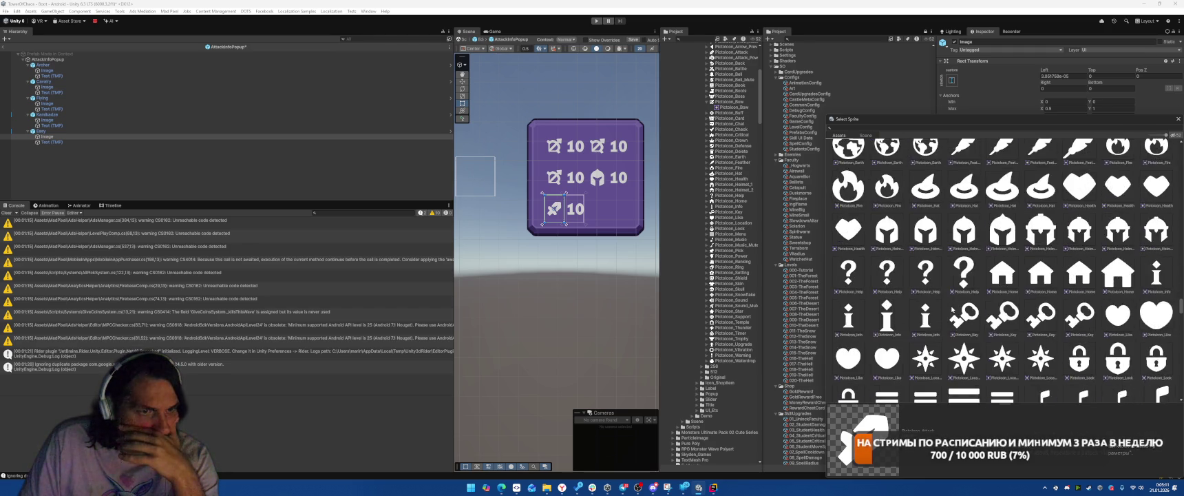
scroll(952, 311, "up", 4)
scroll(950, 310, "up", 10)
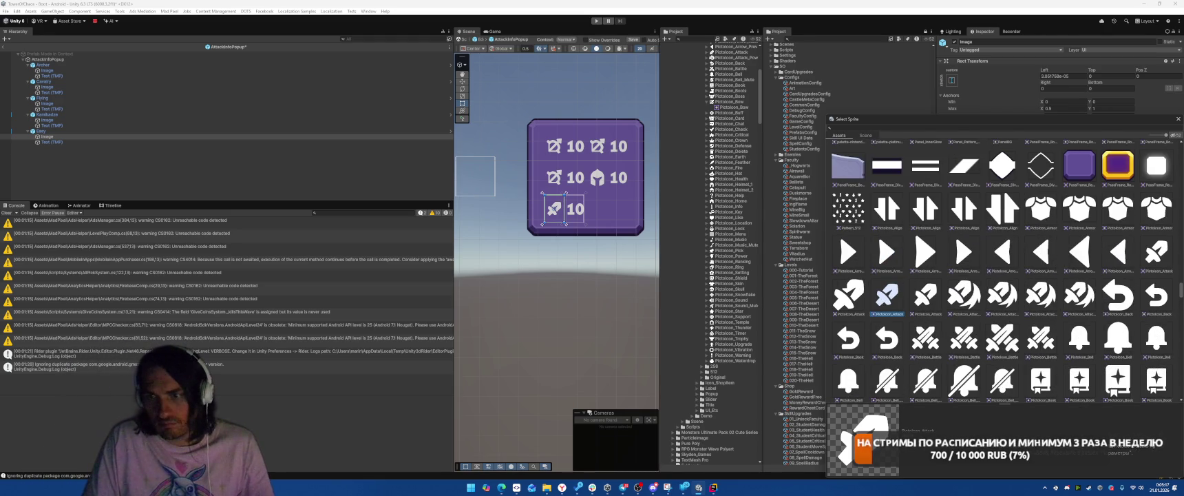
key("Return")
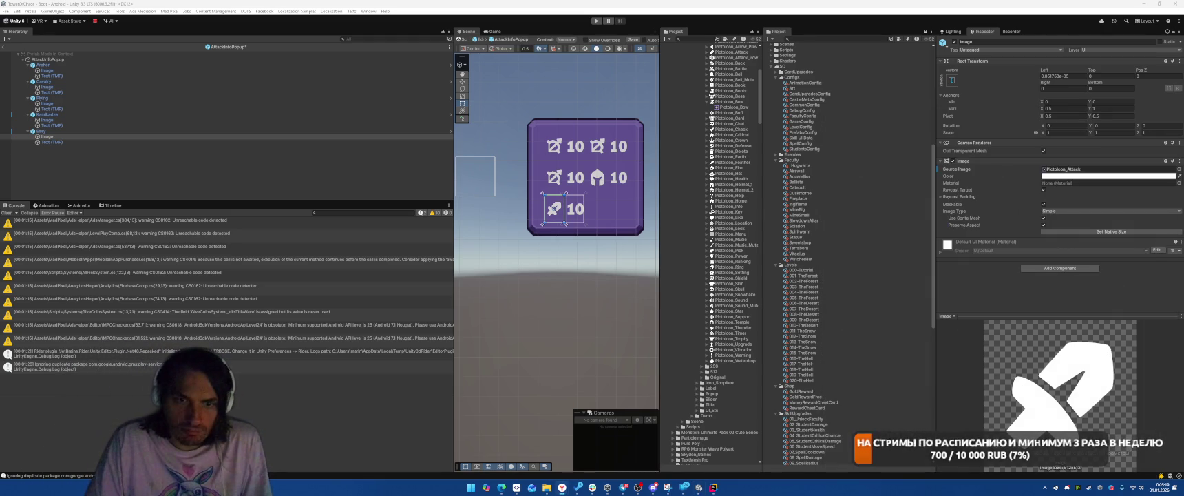
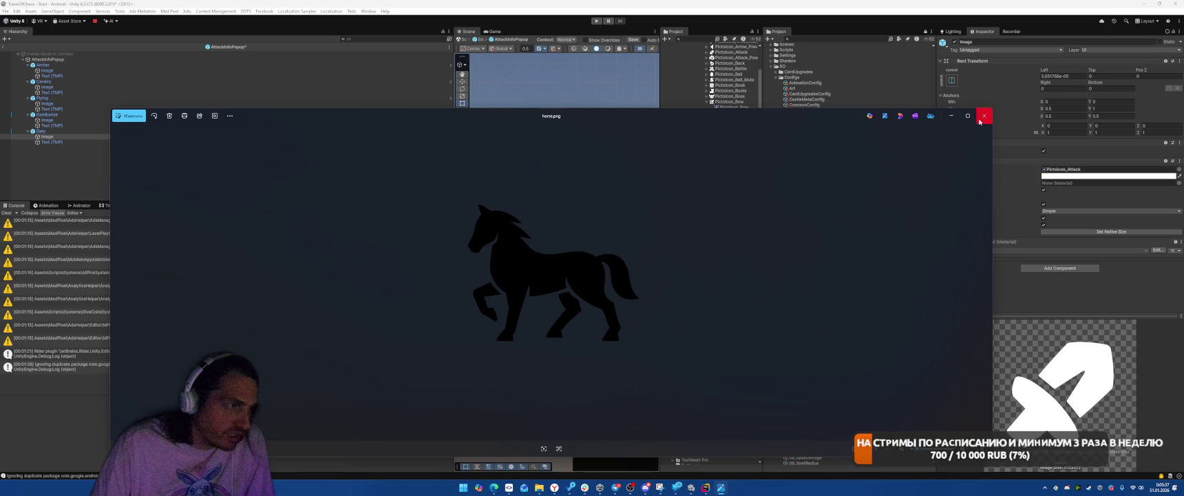
- Close the horse image preview and try dragging a new sprite onto the icon
left_click(984, 116)
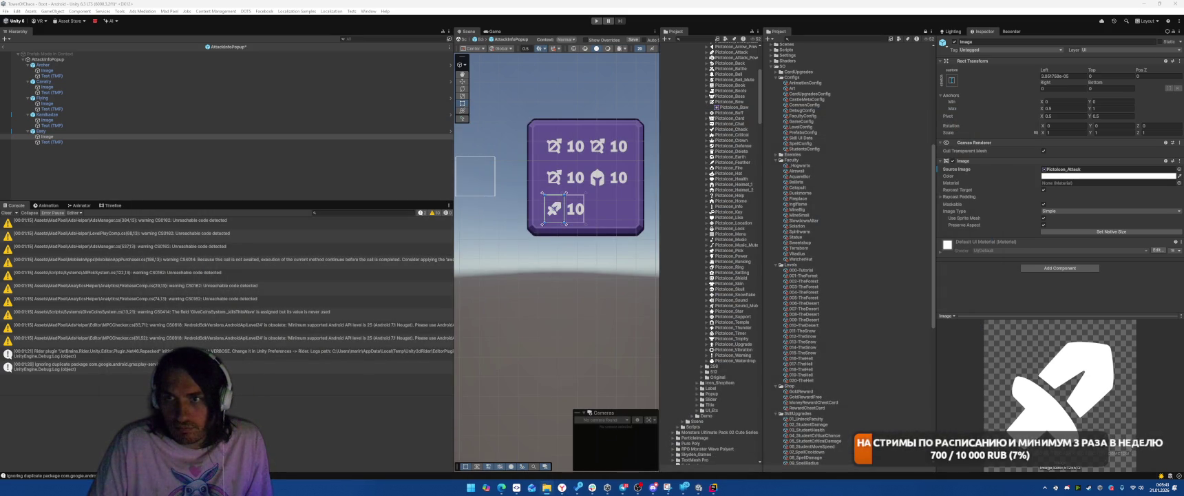
left_click_drag(801, 380, 862, 383)
mouse_move(894, 474)
left_mouse_down()
mouse_move(883, 457)
mouse_move(869, 474)
mouse_move(866, 402)
left_mouse_up()
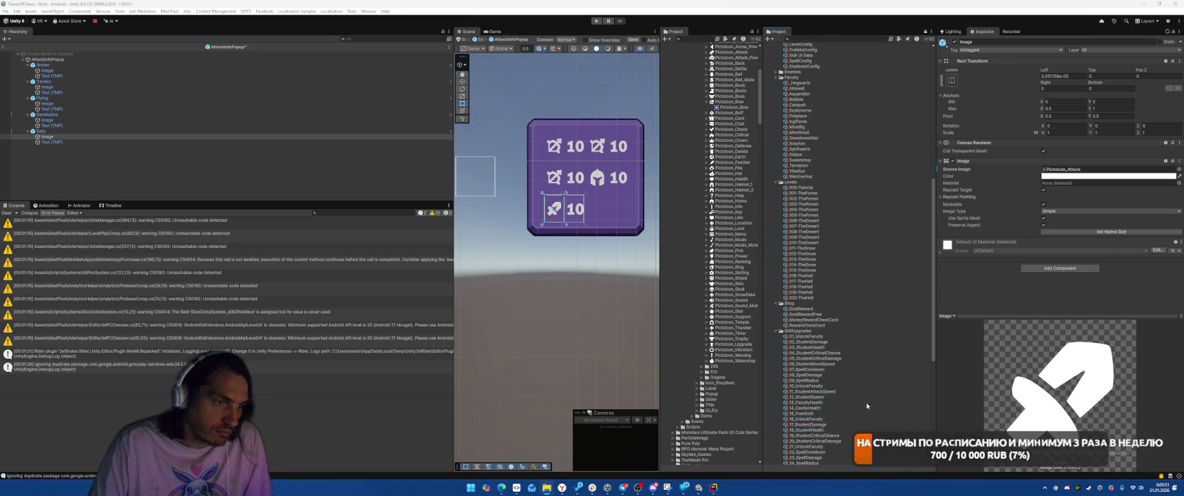
scroll(866, 402, "down", 10)
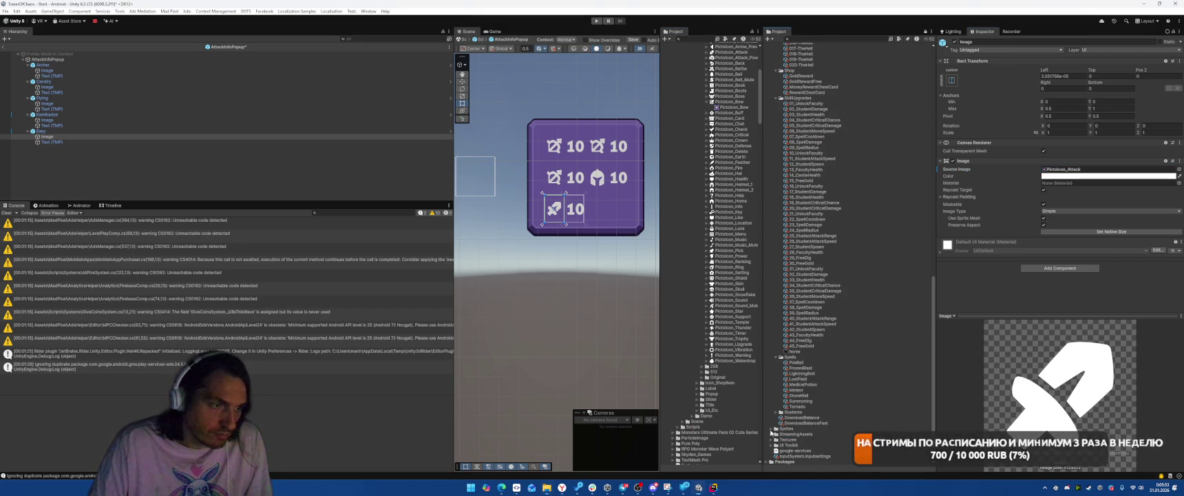
left_click_drag(801, 434, 772, 441)
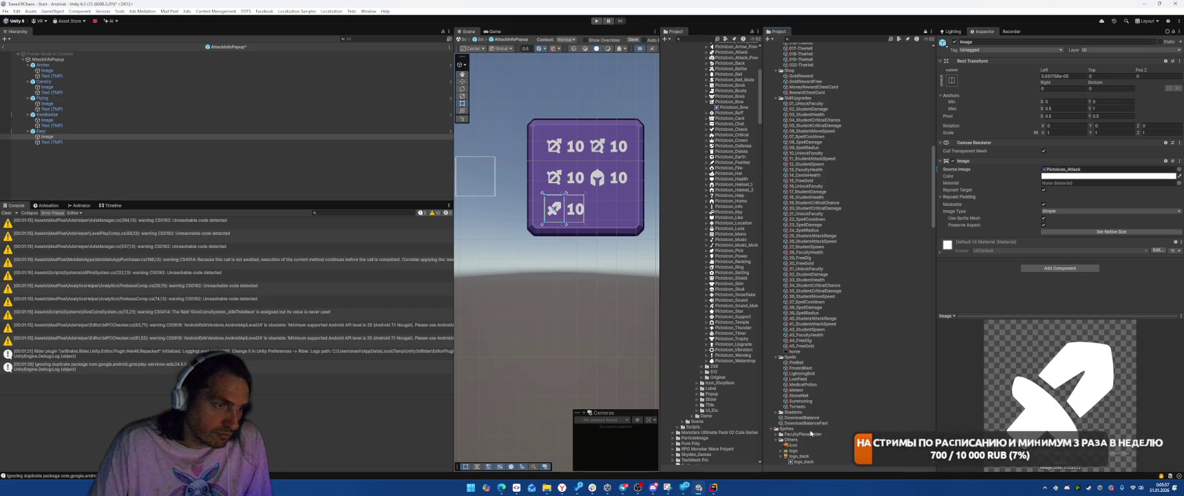
- Collapse the Others and UI sprite folders, select the horse asset, and open its Texture Type choices
left_click(772, 441)
scroll(811, 377, "down", 8)
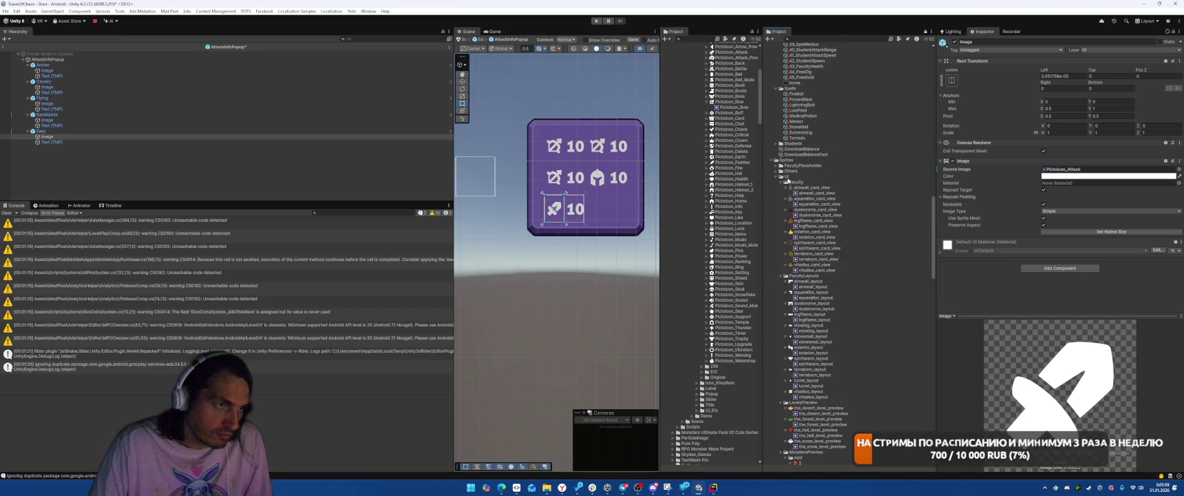
left_click(787, 179)
left_click(795, 429)
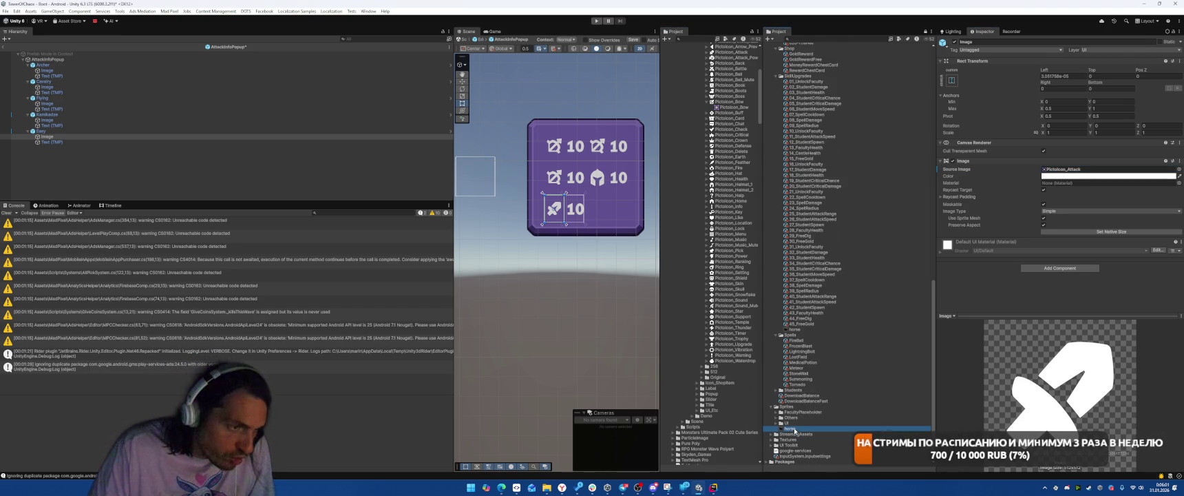
left_click(1102, 68)
- Import the horse as a Single 2D sprite with Max Size 128 and apply
left_click(1085, 99)
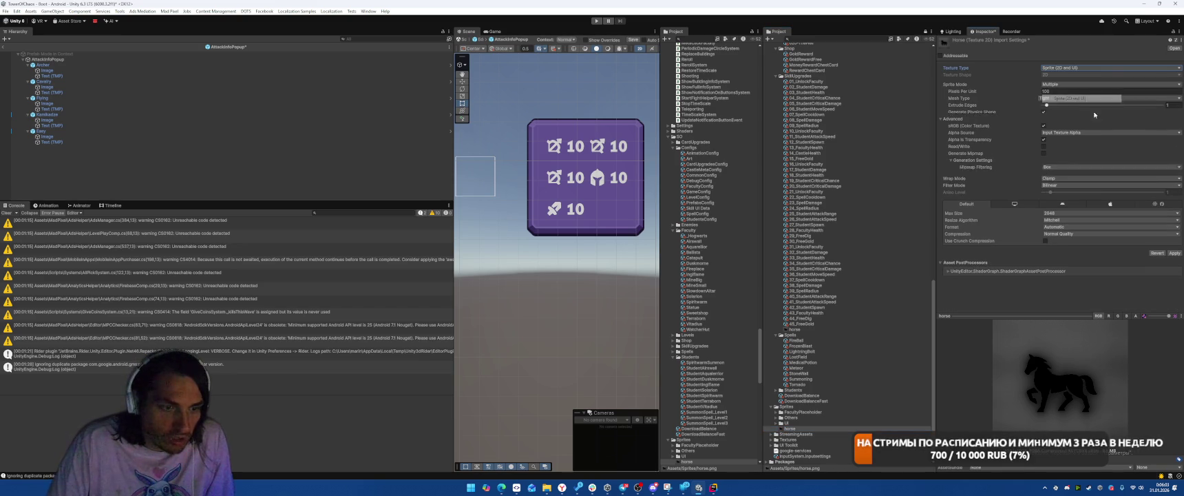
left_click(1074, 84)
left_click(1061, 92)
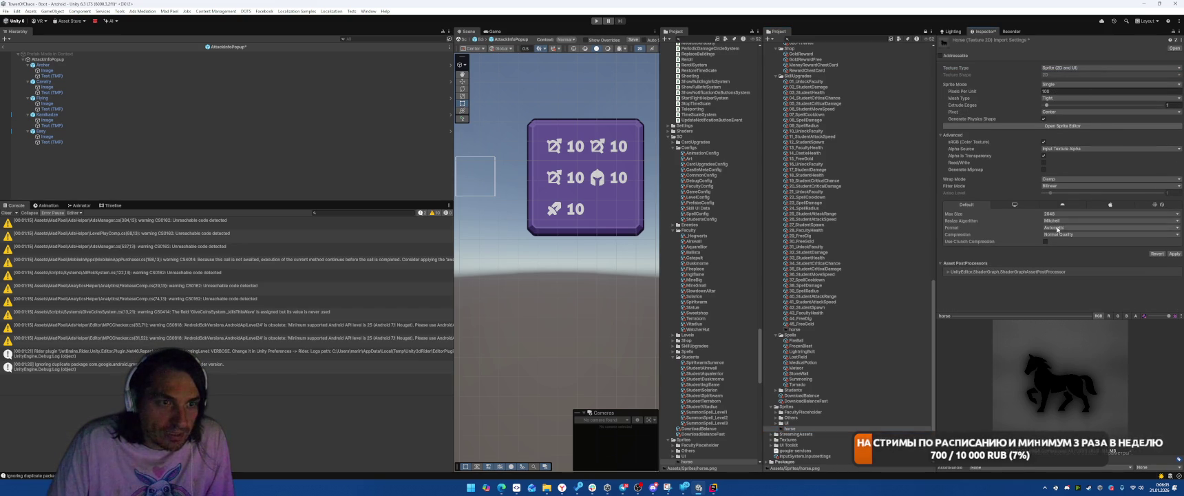
left_click(1074, 213)
left_click(1067, 234)
left_click(1174, 253)
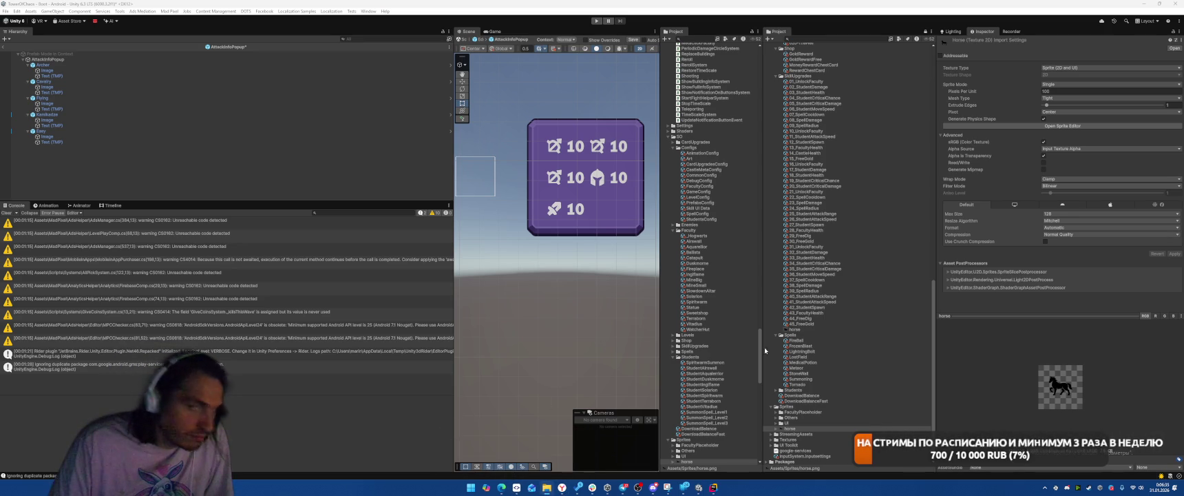
- Add wings.png to the Sprites folder as a 2D sprite with Max Size 128, then compare it with the horse
left_click_drag(790, 428, 955, 417)
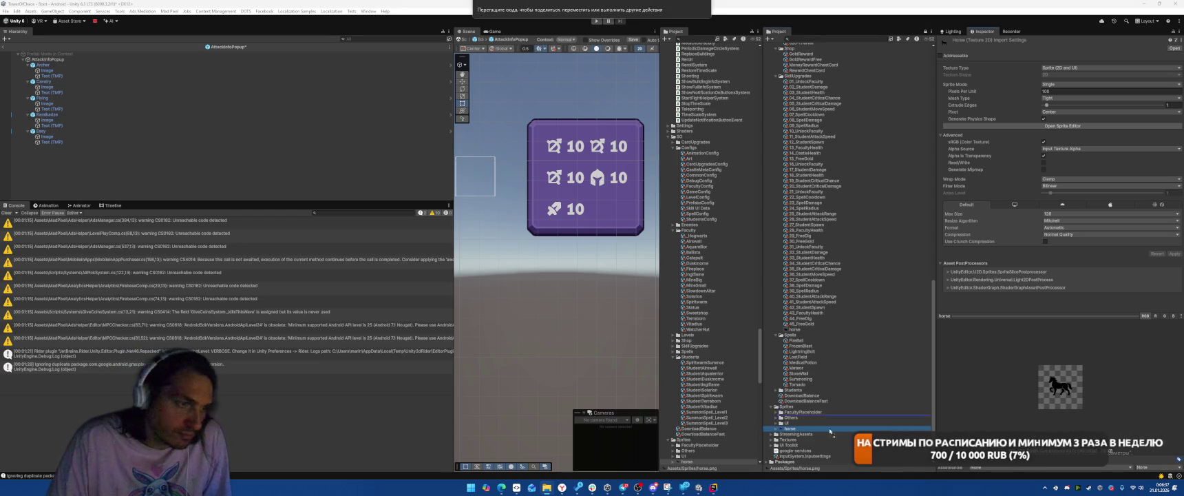
left_click_drag(820, 428, 819, 430)
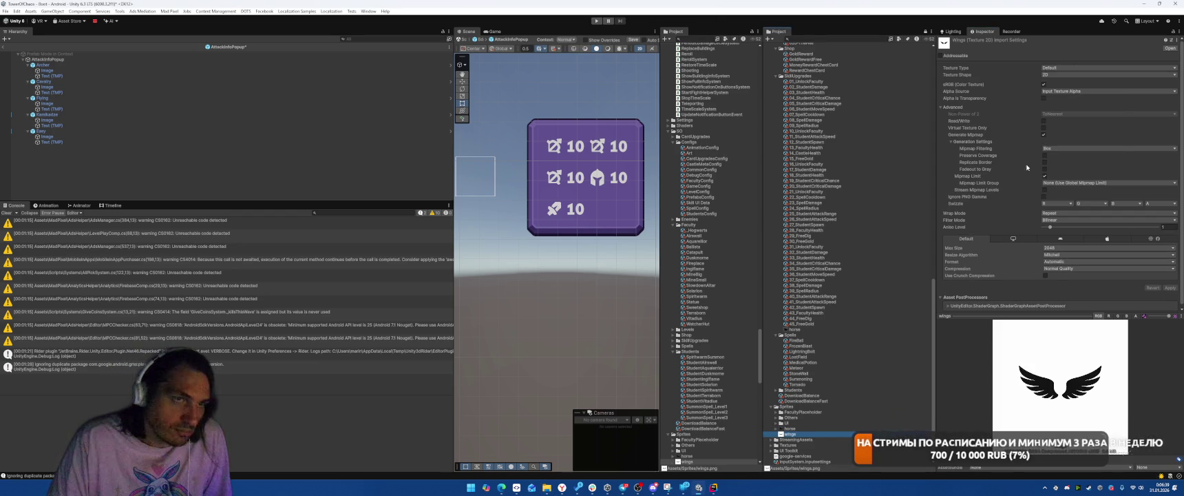
left_click(1074, 71)
left_click(1088, 99)
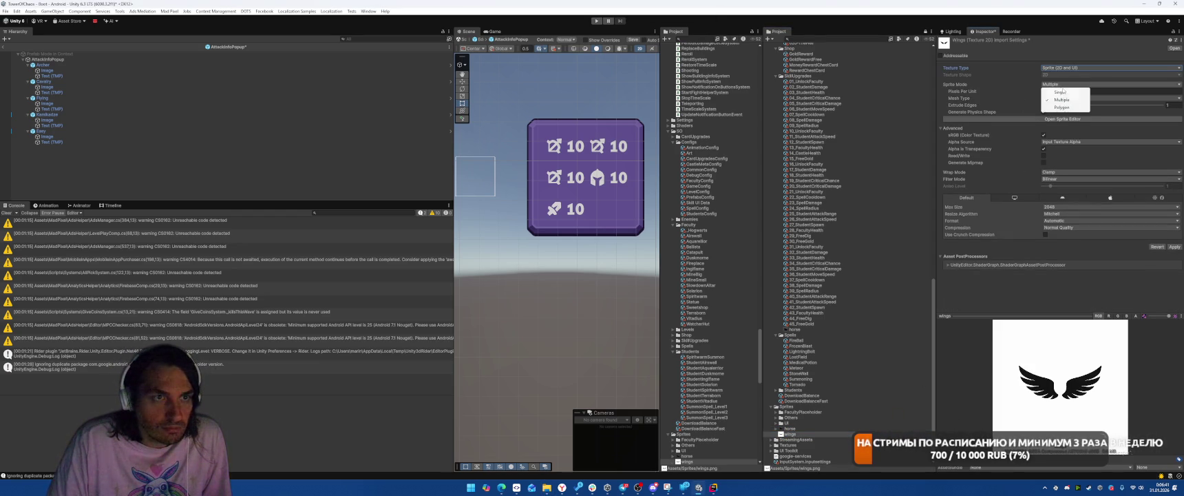
left_click(1074, 214)
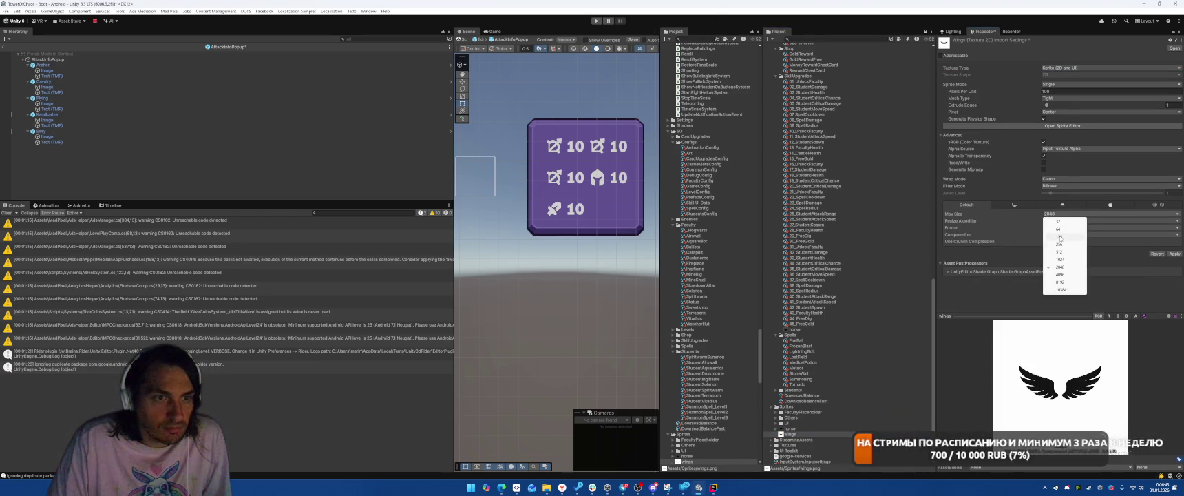
left_click(1061, 235)
left_click(1170, 254)
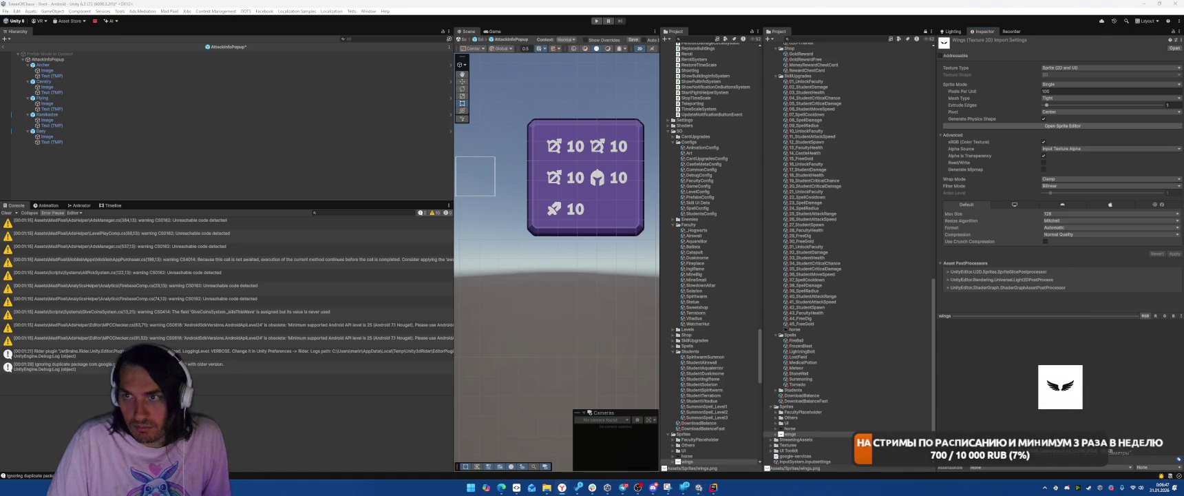
left_click(795, 429)
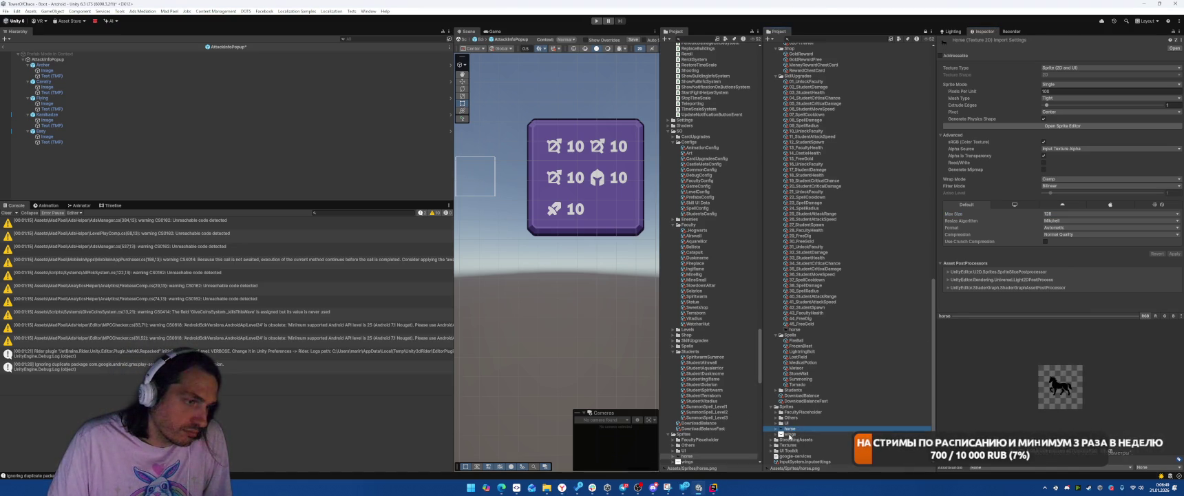
left_click(795, 434)
left_click(794, 429)
- Launch GIMP from the Windows search
right_click(794, 430)
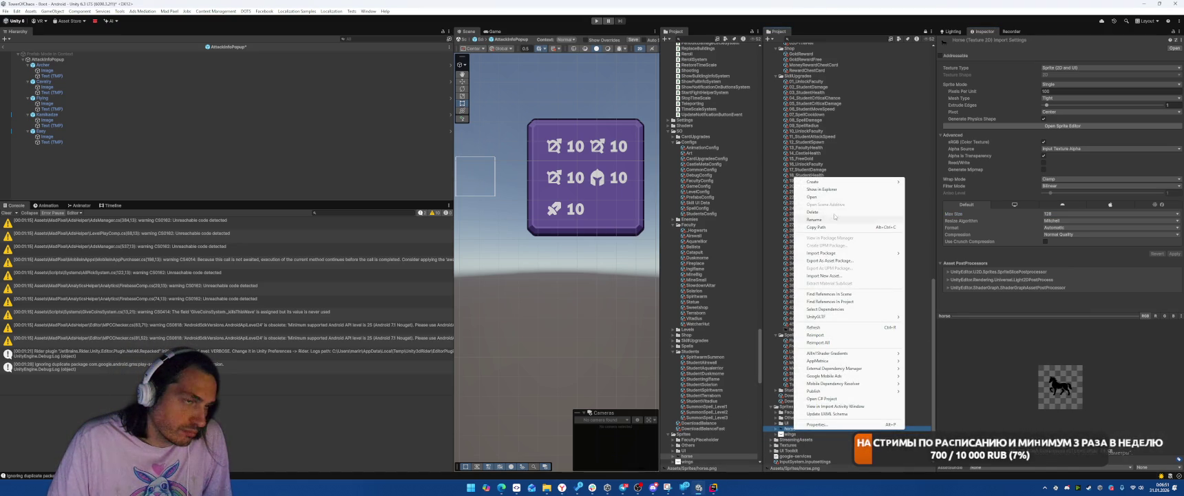
left_click(817, 246)
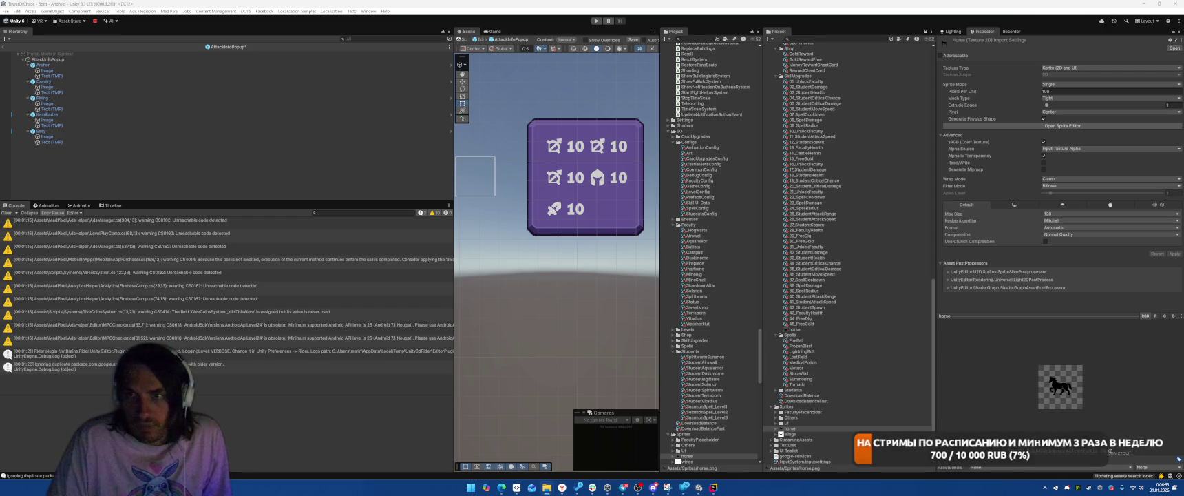
key("super")
type("gimp")
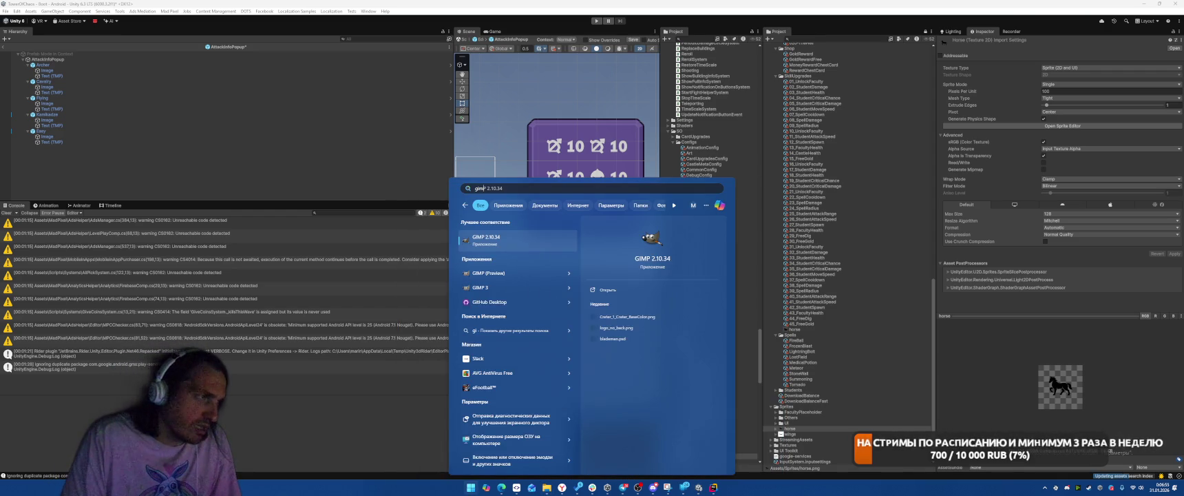
key("Return")
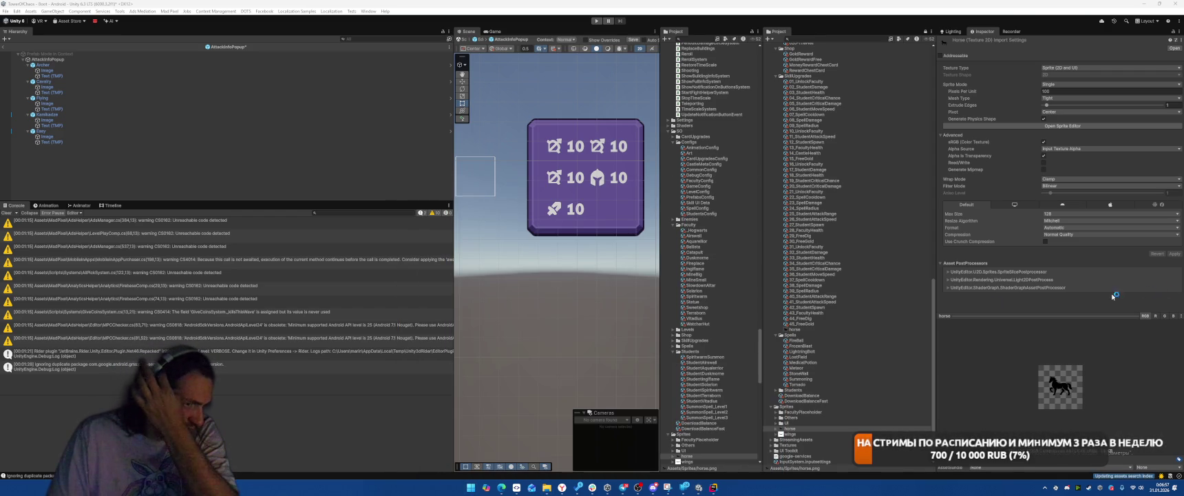
- Delete the duplicate horse asset in SkillUpgrades and select the Easy row's icon image
left_click(820, 329)
key("Delete")
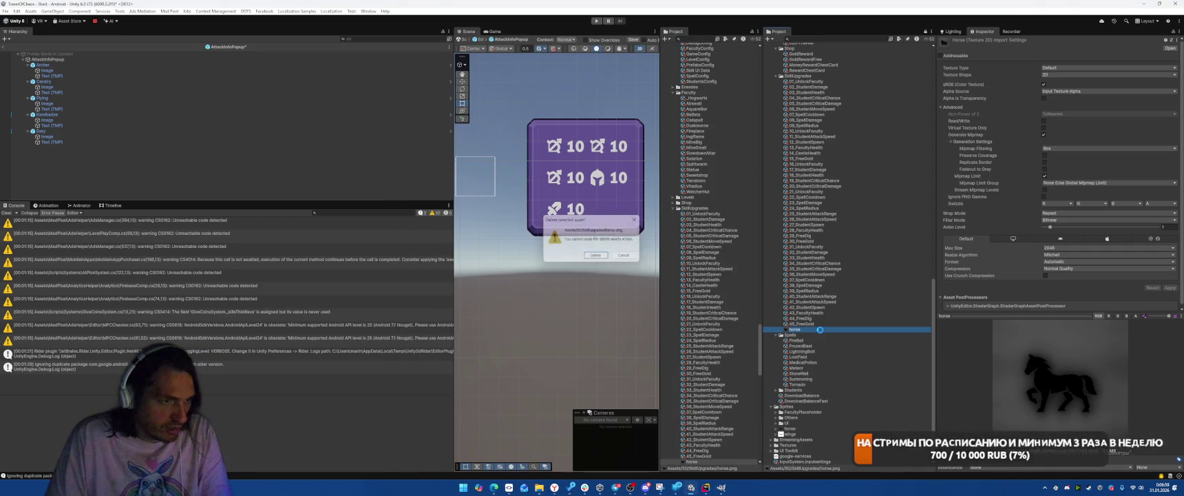
key("Return")
left_click(173, 137)
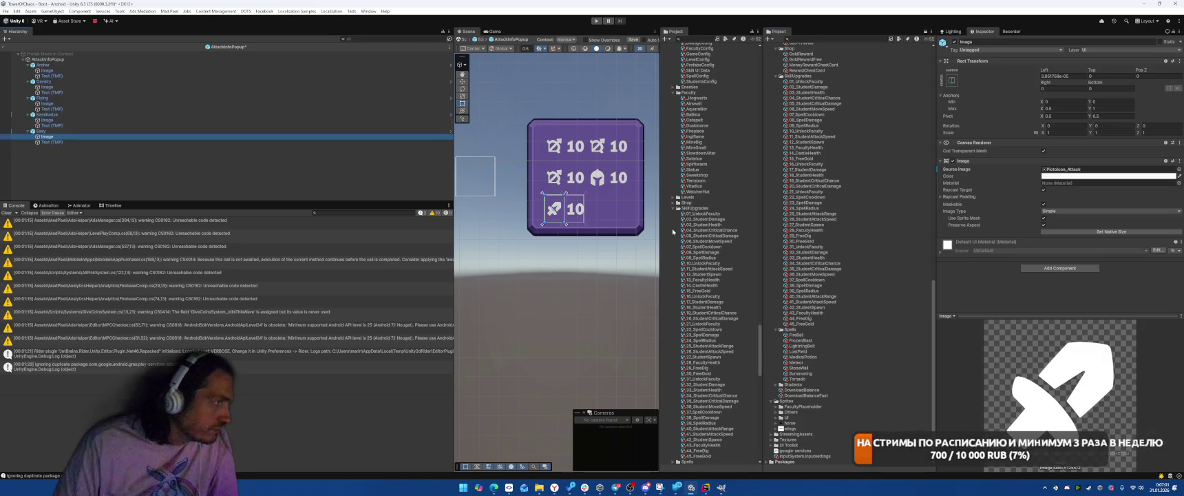
left_click(1074, 169)
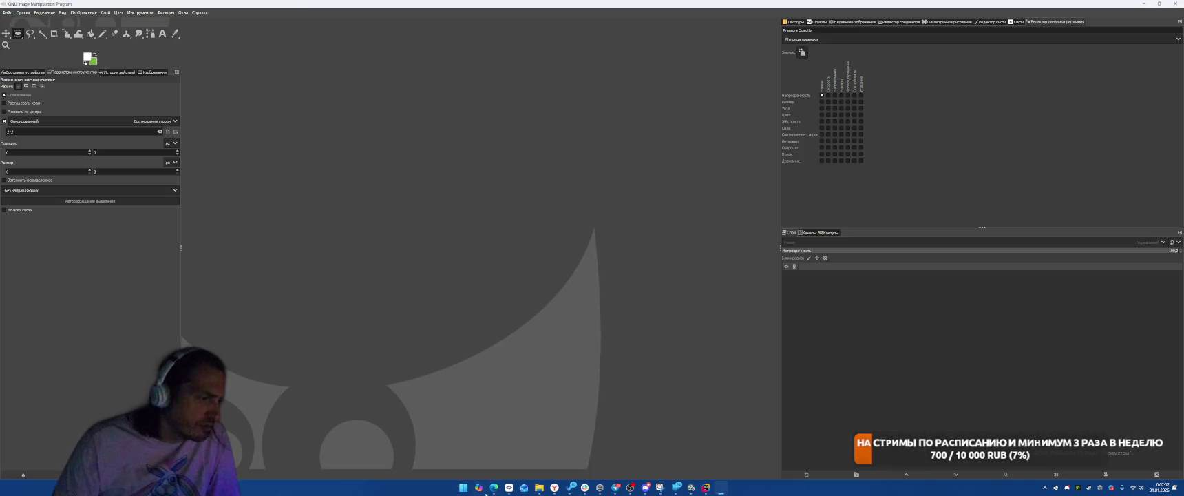
- Assign Pictoicon_Attack_Power to the Easy row's icon, locate it in the Project, and switch to GIMP
mouse_move(539, 487)
left_click(691, 488)
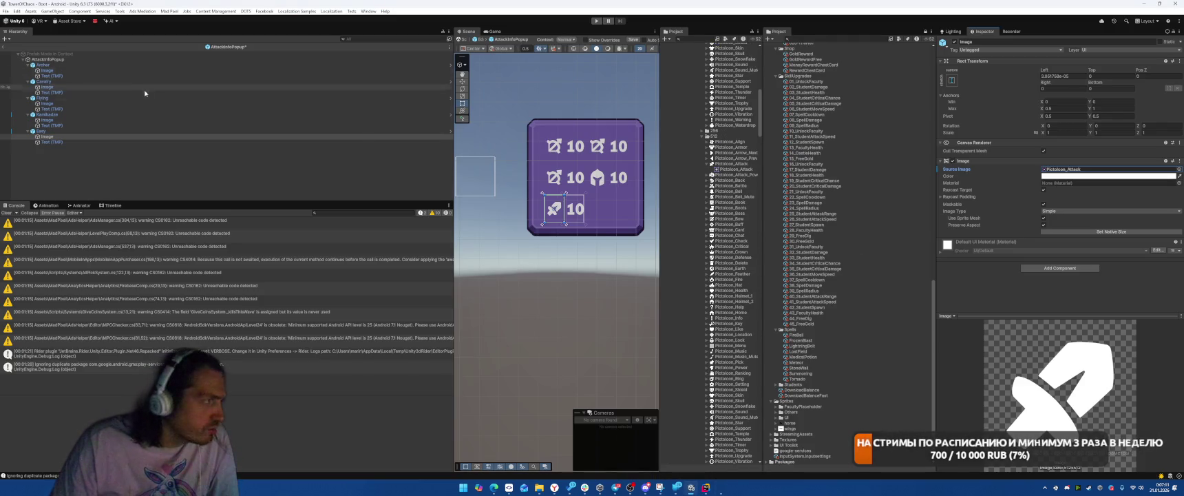
left_click(1179, 168)
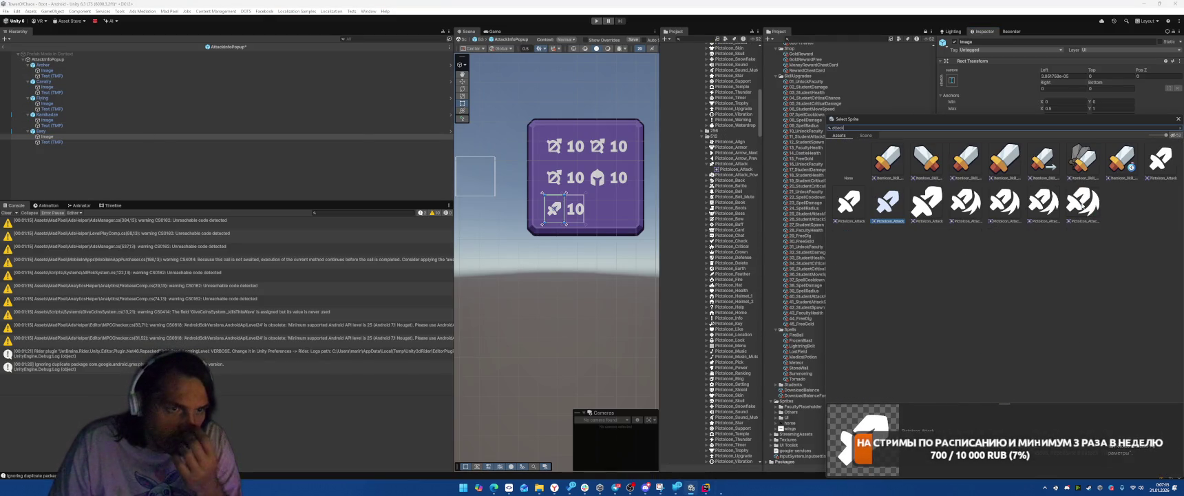
left_click(1084, 205)
key("Left")
key("Left")
key("Left")
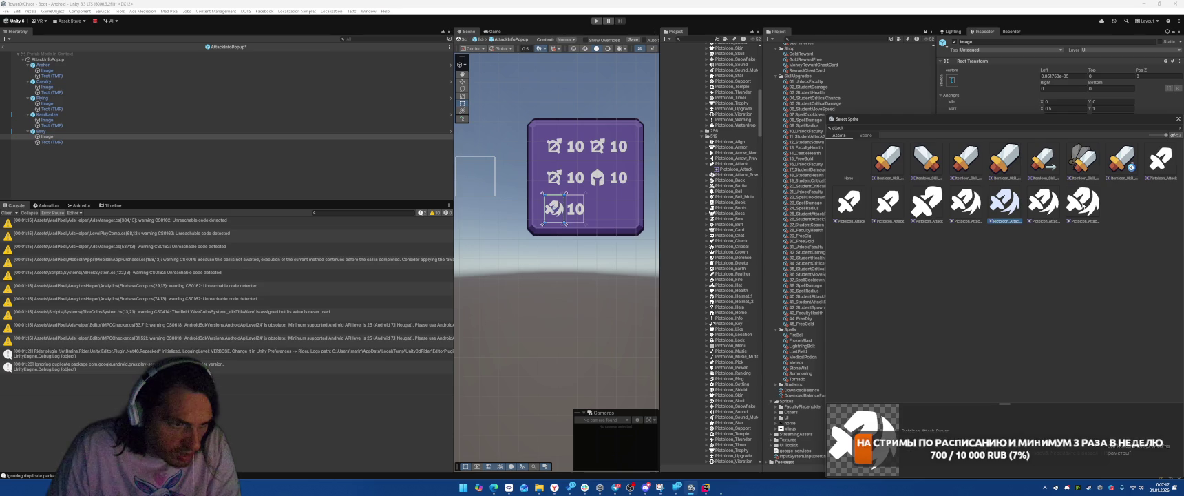
key("Return")
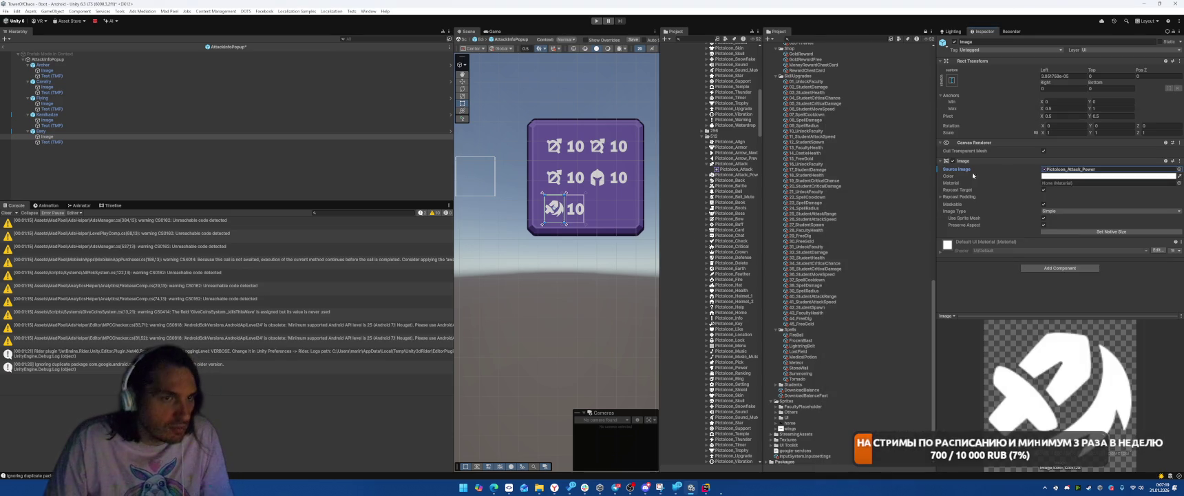
left_click(1061, 169)
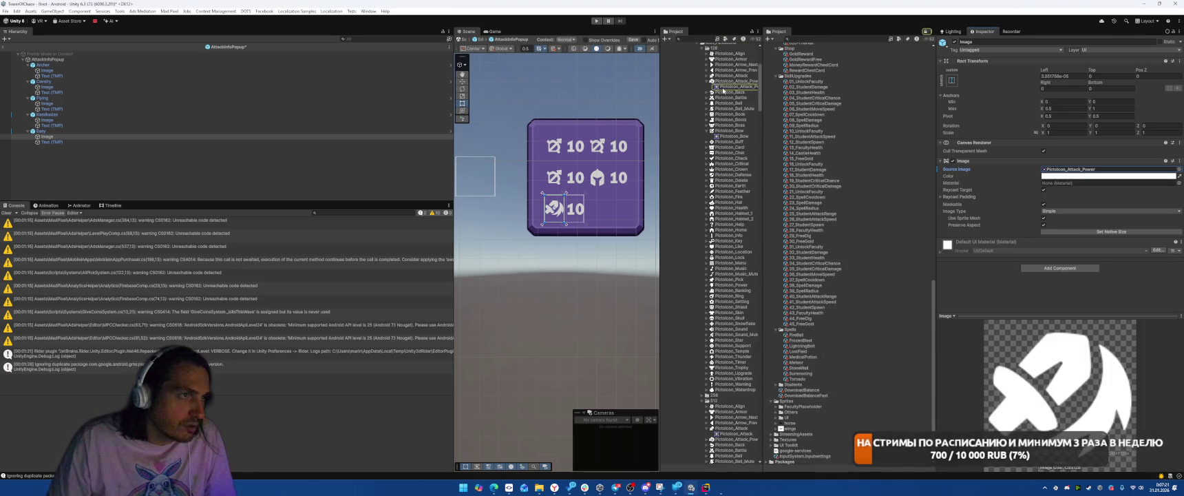
key("alt+Tab")
left_click(569, 177)
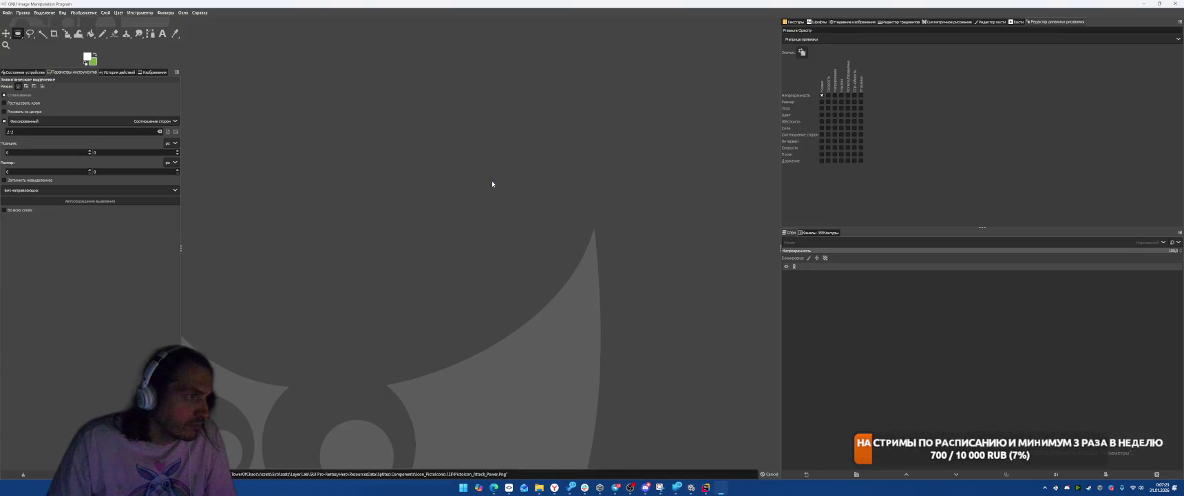
- Change the Easy row's icon Source Image to the Pictoicon_Attack sprite
left_click(240, 227)
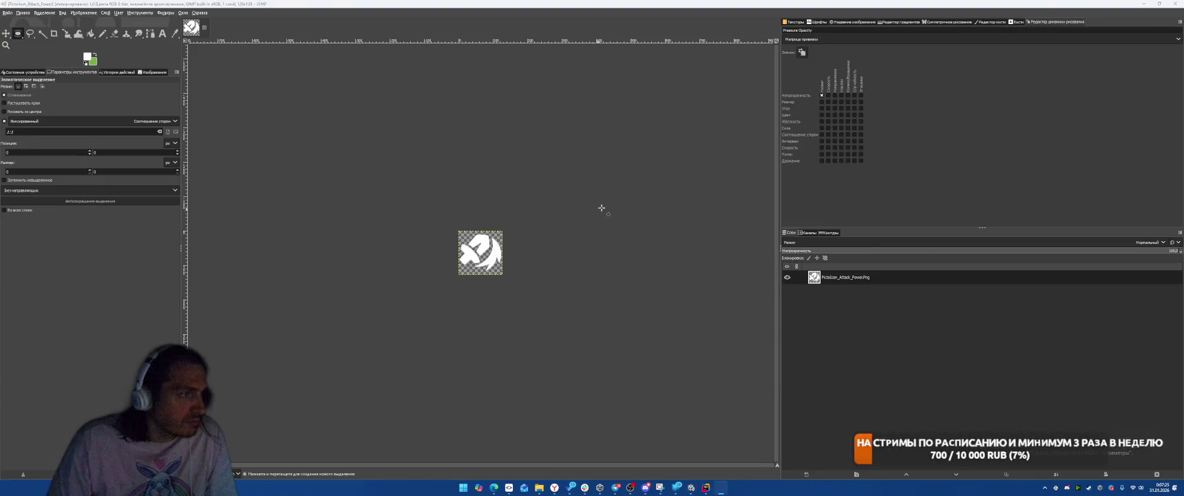
key("alt+Tab")
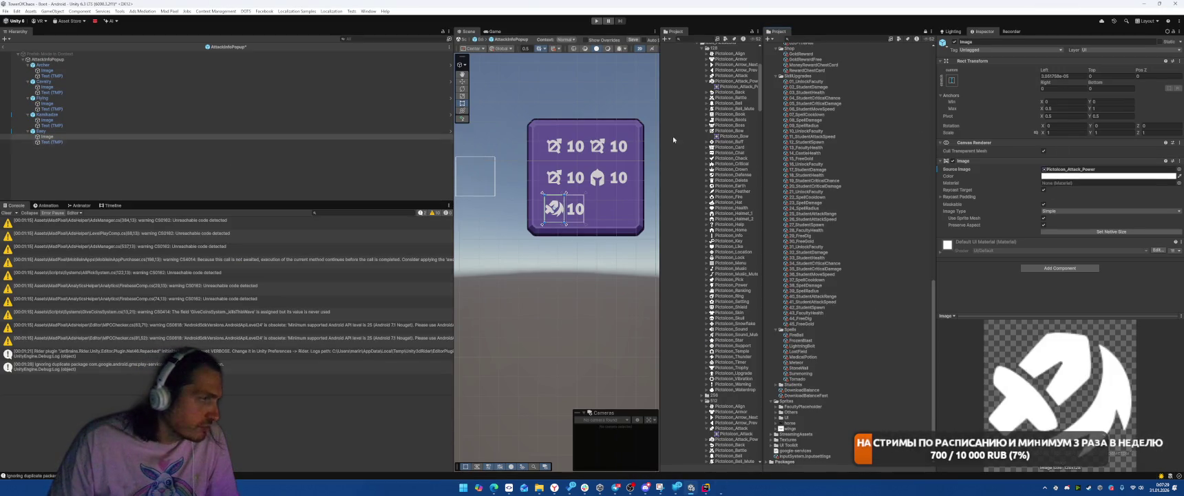
left_click(1178, 170)
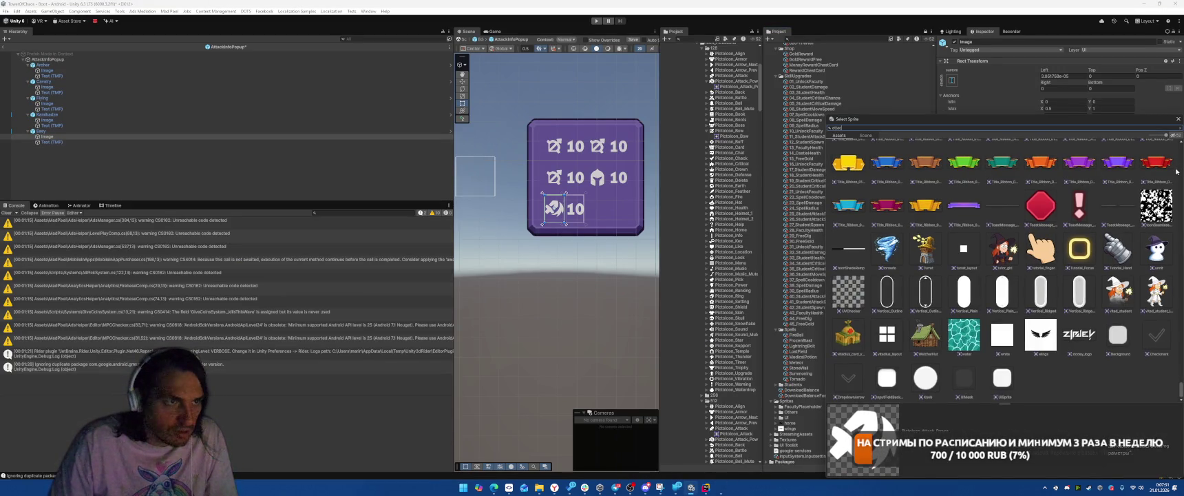
type("k")
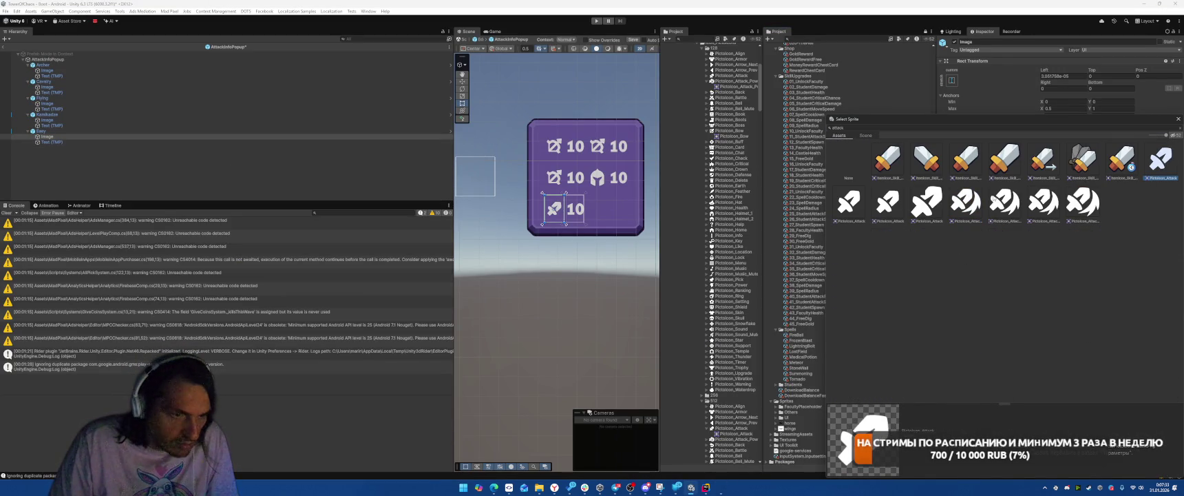
key("Return")
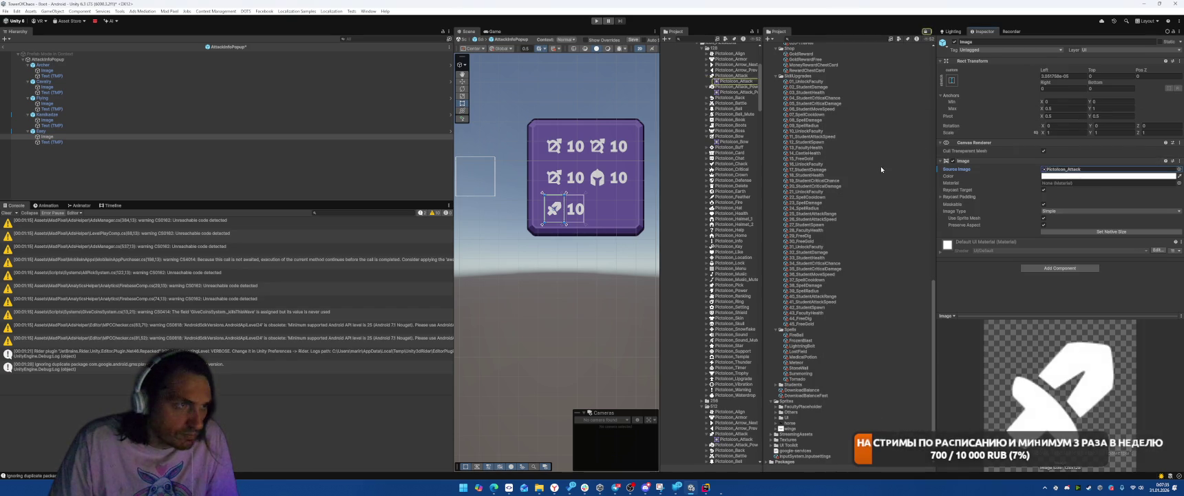
- In GIMP, undo the dropped attack layer and close the image, then reveal the sprite in Unity
key("alt+Tab")
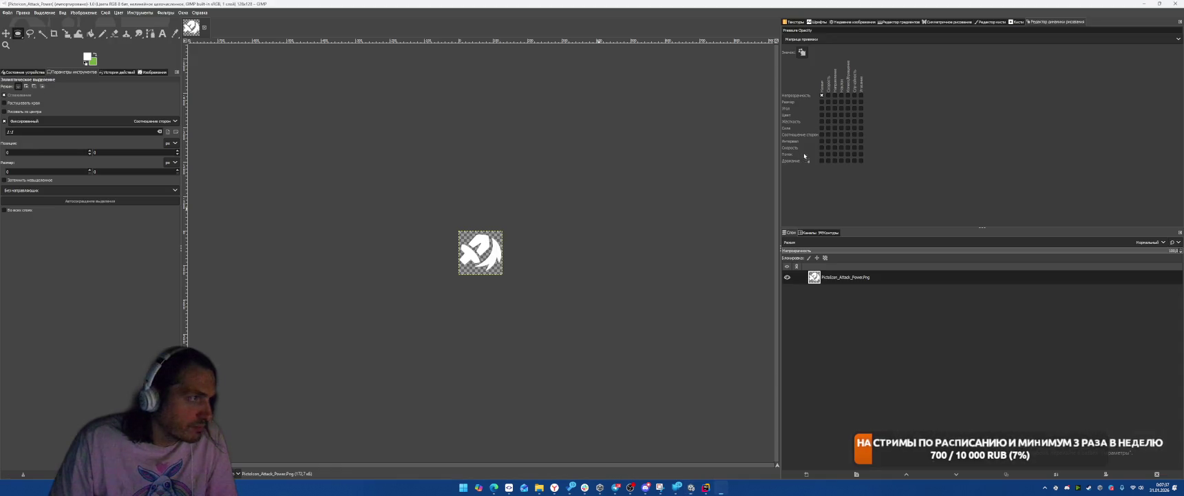
left_click_drag(537, 181, 585, 161)
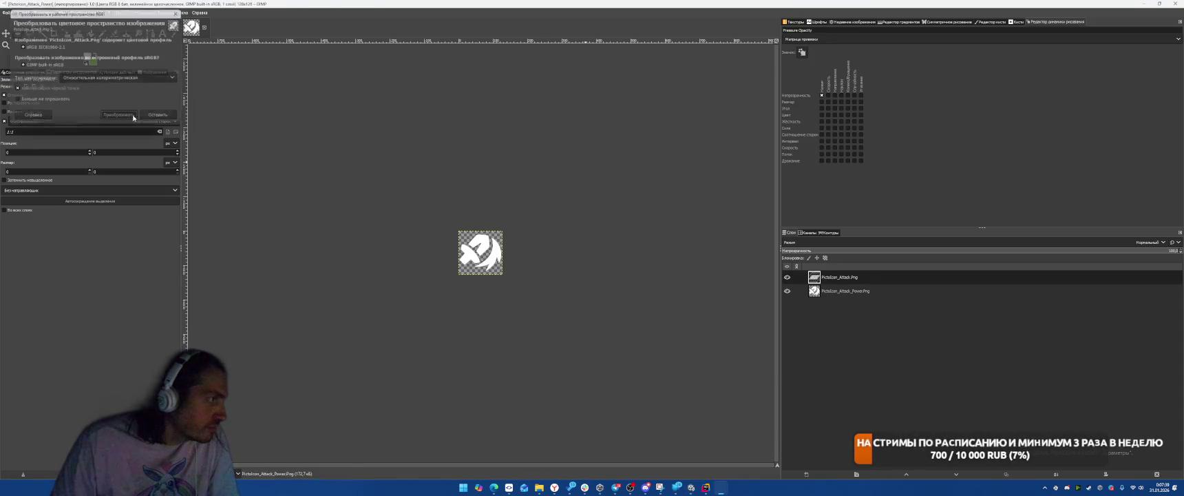
key("ctrl+z")
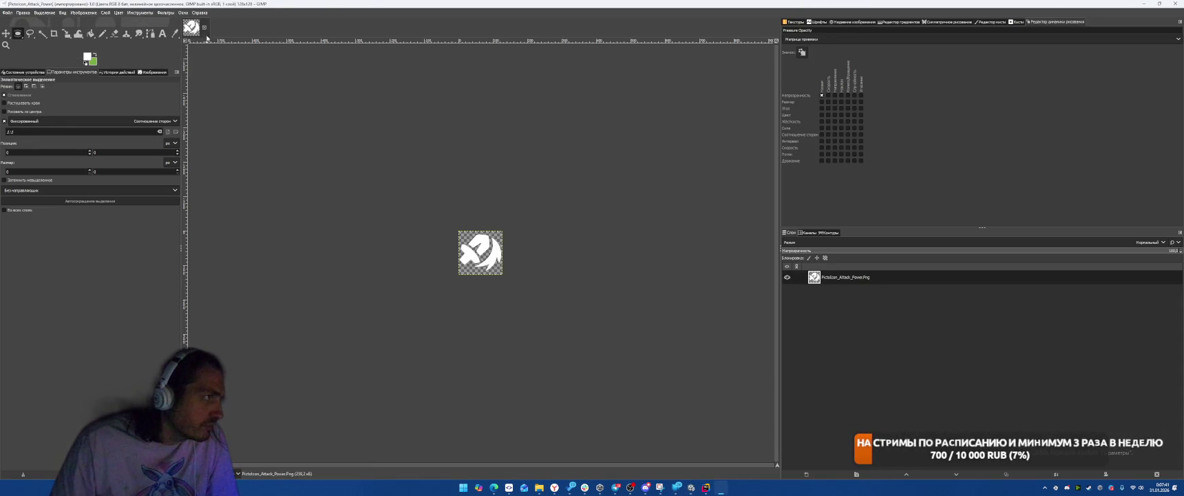
key("ctrl+w")
key("alt+Tab")
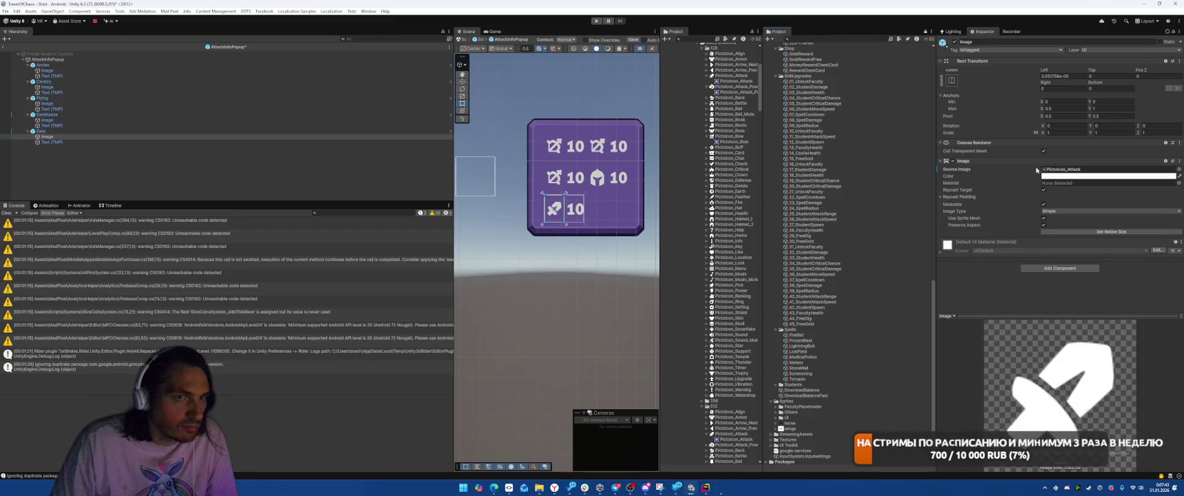
left_click(1037, 171)
- Open Pictoicon_Attack.png in GIMP with the sRGB profile and add horse.png as a layer
double_click(717, 77)
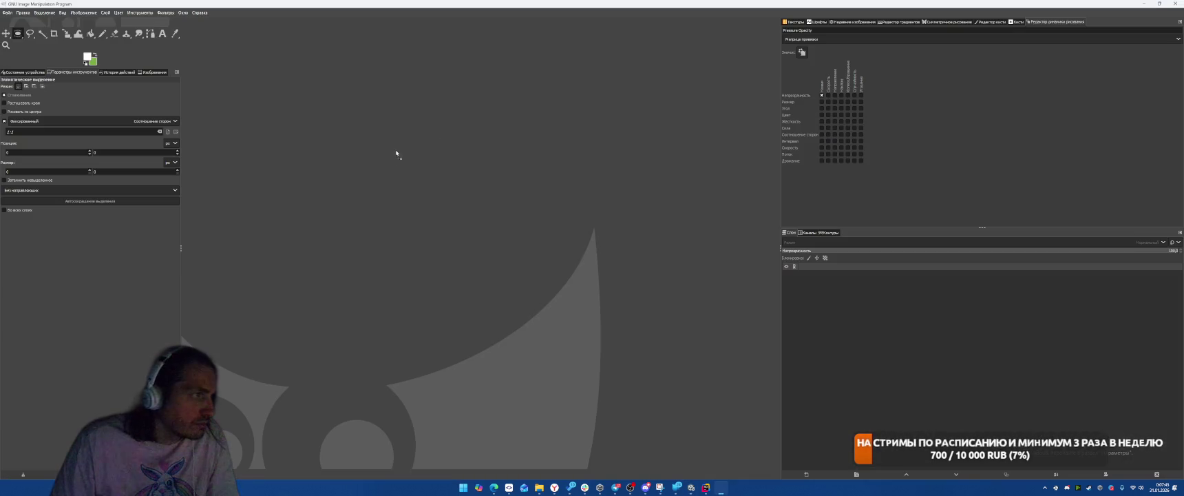
left_click(119, 115)
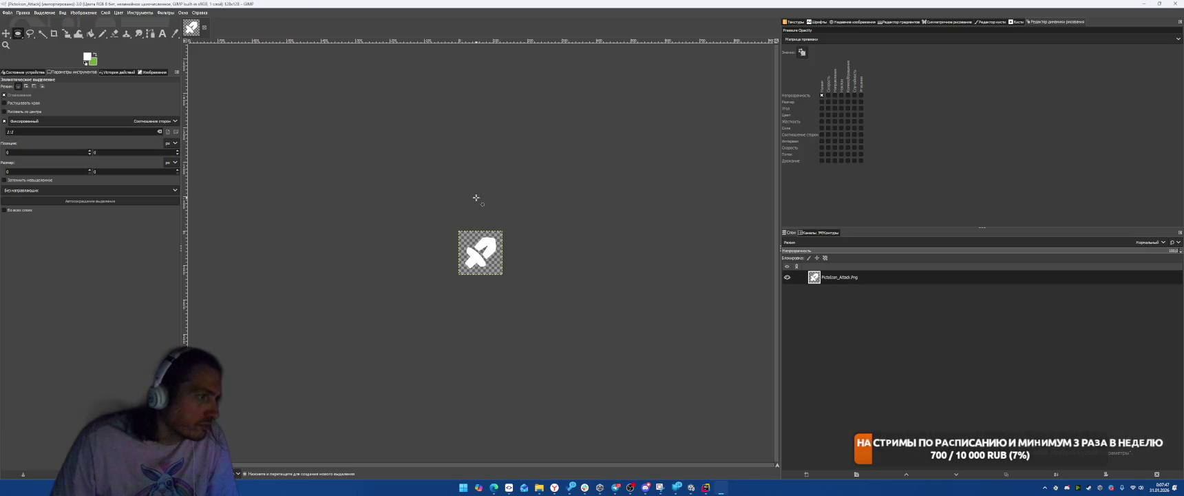
key("alt+Tab")
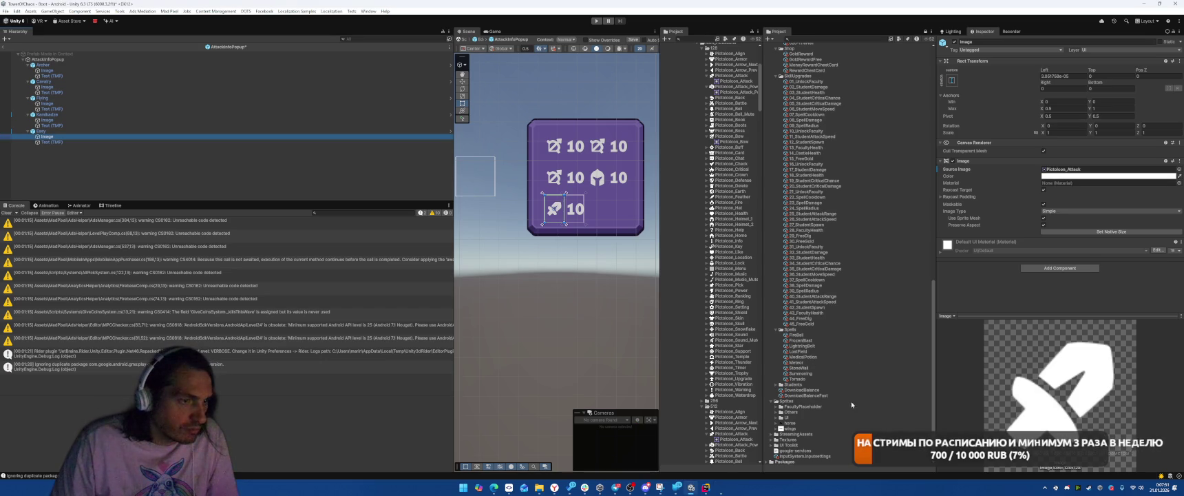
mouse_move(802, 428)
left_mouse_down()
mouse_move(503, 317)
mouse_move(488, 197)
left_mouse_up()
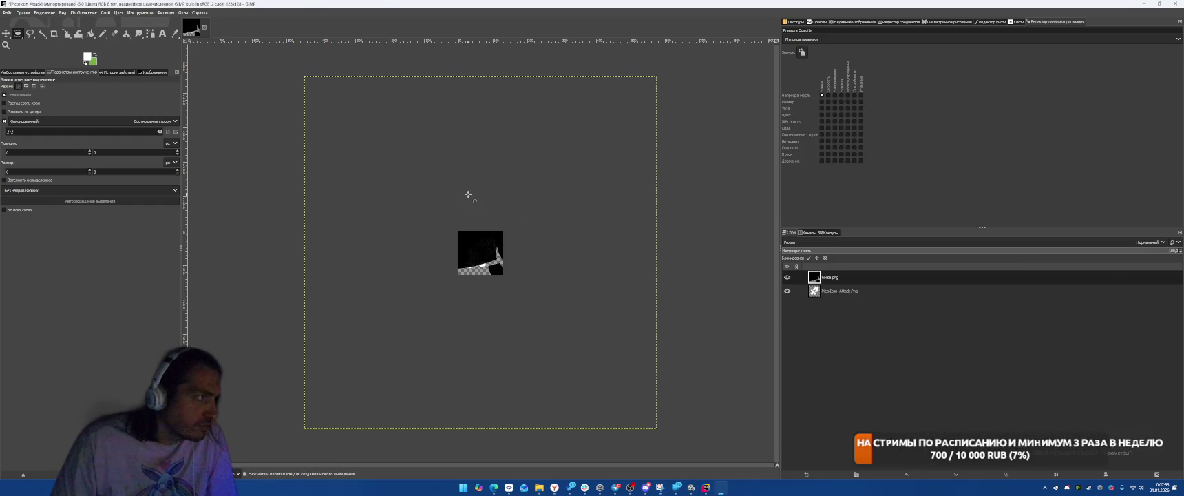
- Scale the horse layer down to fit the canvas and hide the original attack layer
key("r")
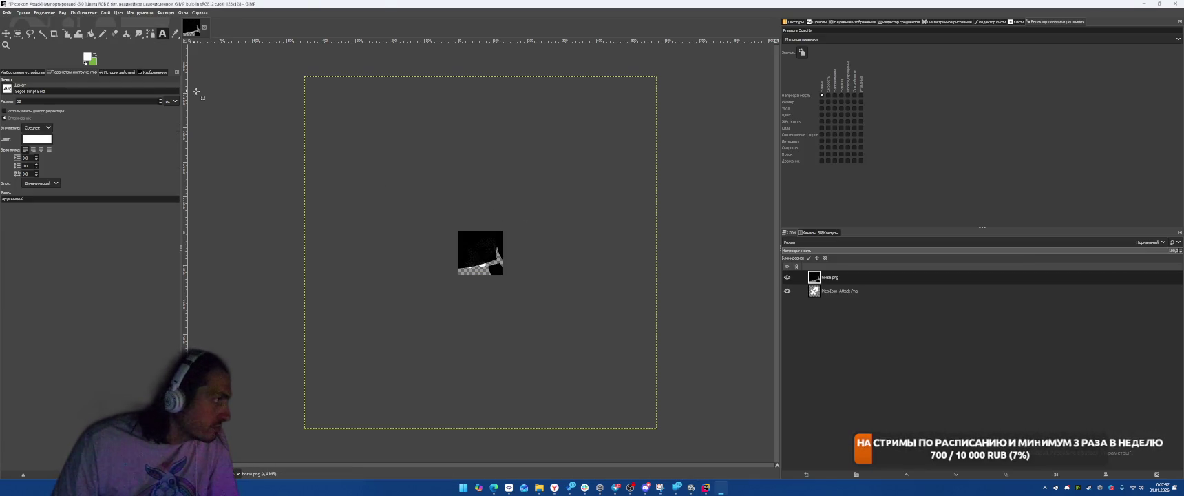
key("shift+e")
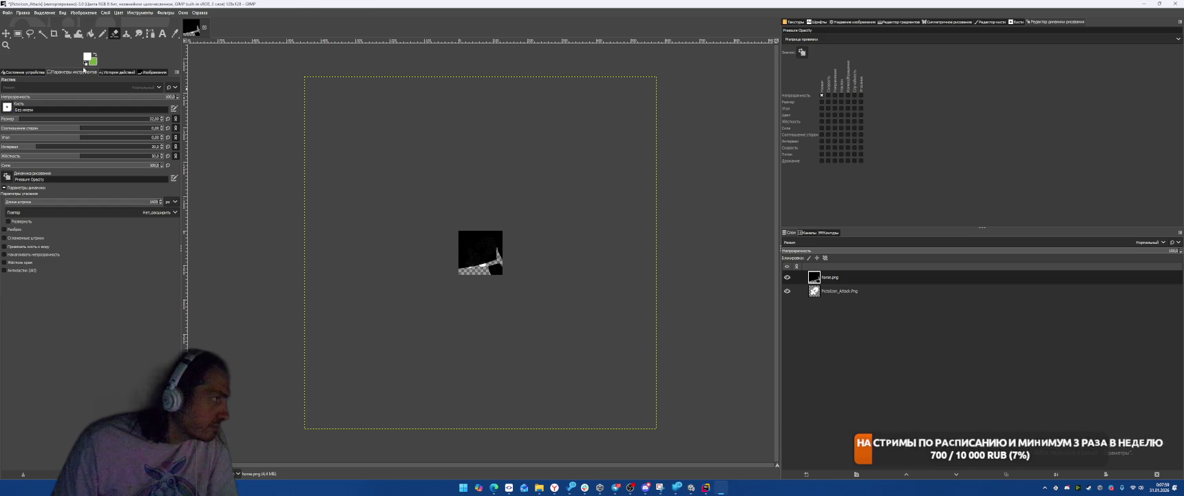
left_click(66, 33)
mouse_move(458, 231)
left_mouse_down()
mouse_move(376, 166)
mouse_move(482, 227)
mouse_move(629, 395)
mouse_move(667, 416)
mouse_move(642, 397)
left_mouse_up()
key("Return")
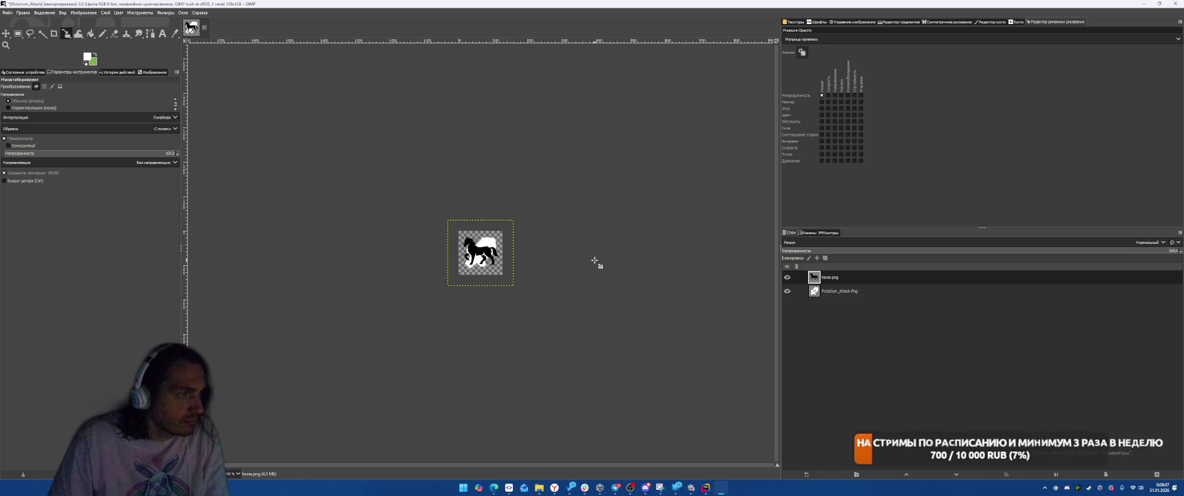
scroll(468, 257, "up", 4)
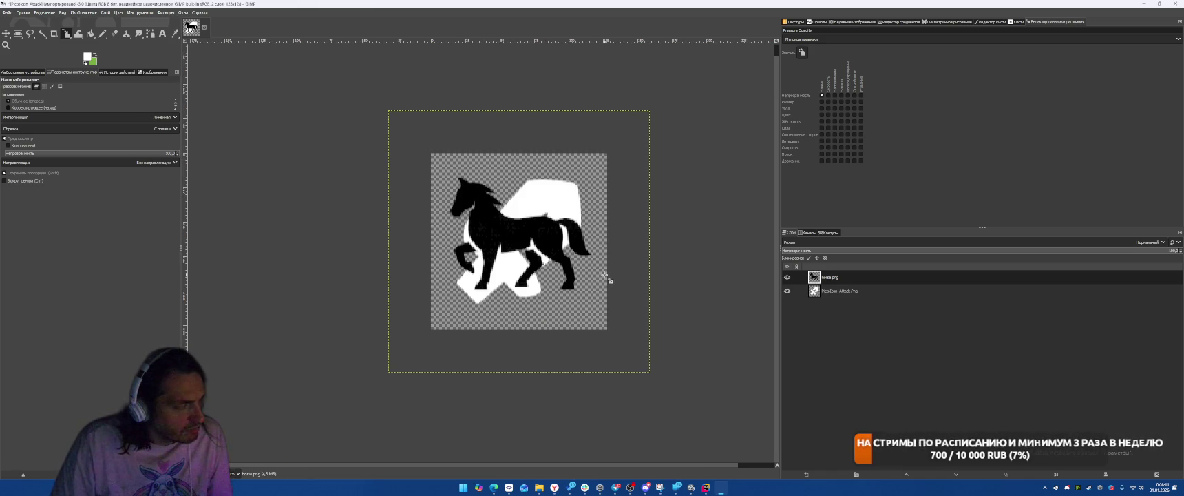
left_click(787, 291)
right_click(836, 280)
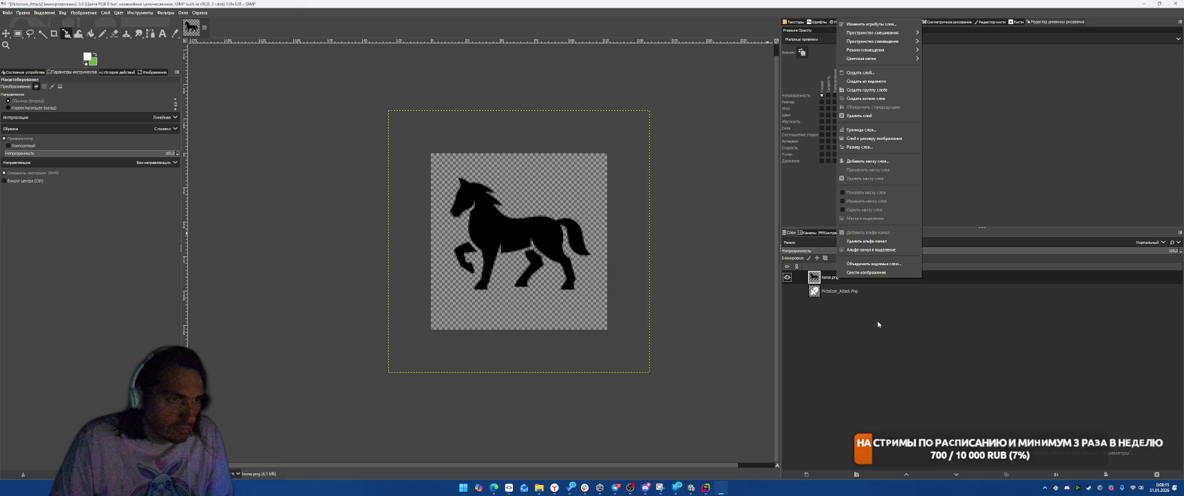
left_click(84, 14)
left_click(84, 14)
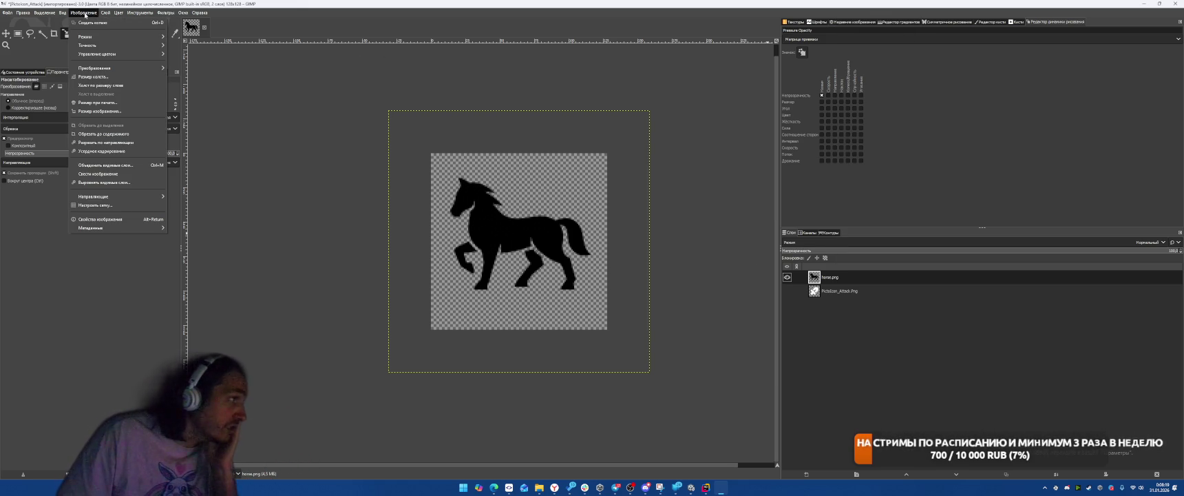
- Fill the black horse silhouette and its front leg with white using Bucket Fill
mouse_move(97, 56)
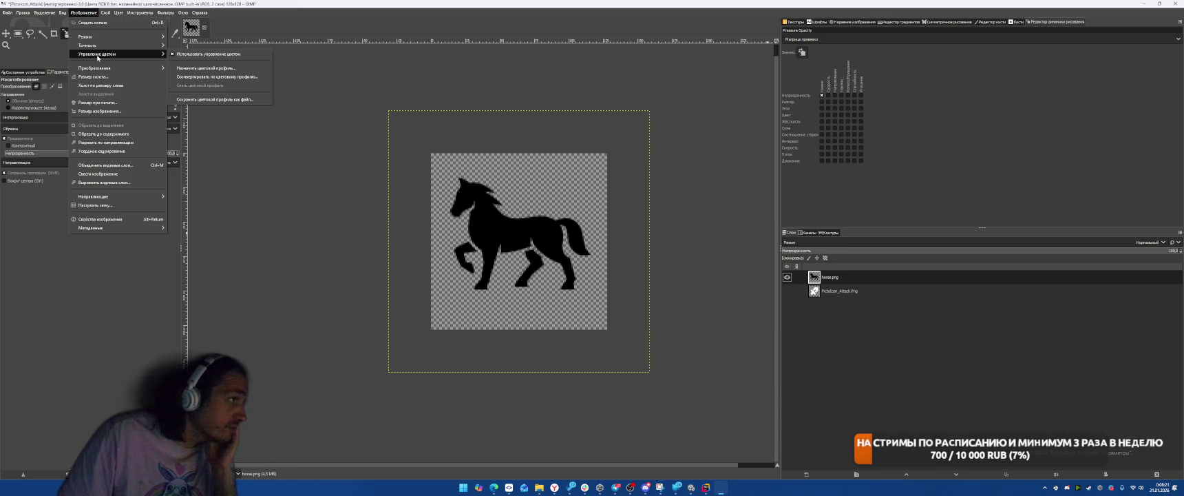
mouse_move(119, 14)
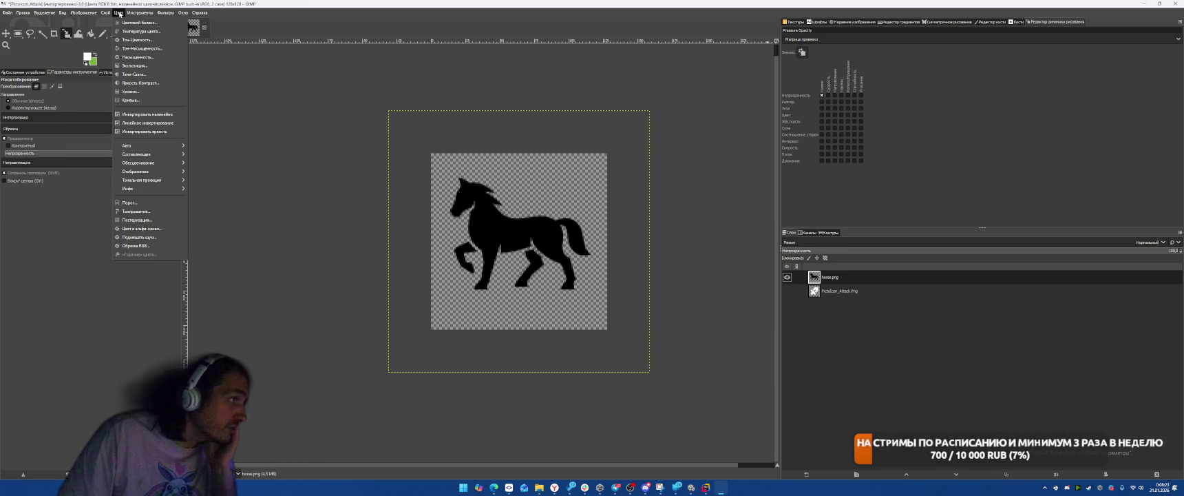
left_click(138, 23)
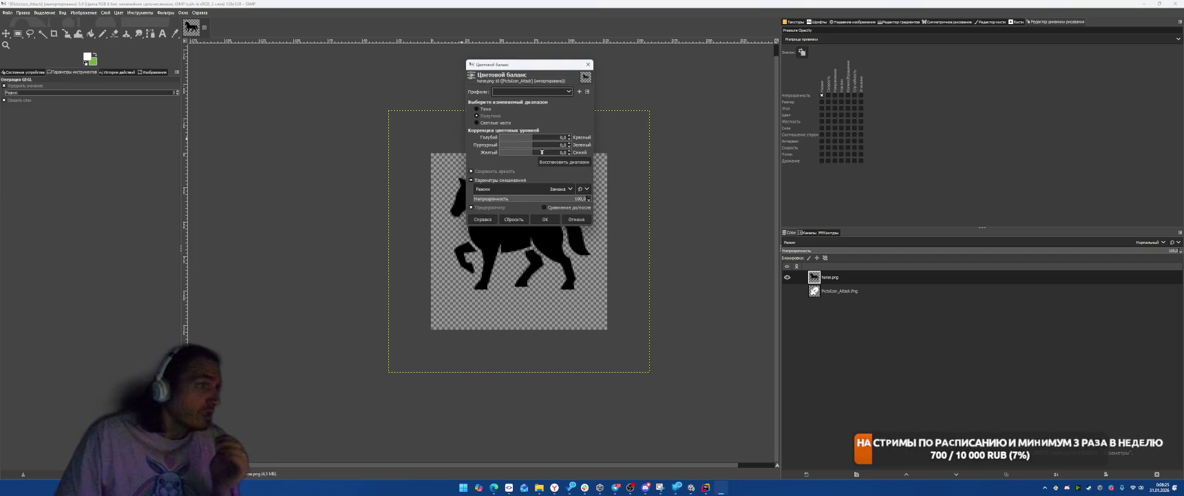
left_click(564, 138)
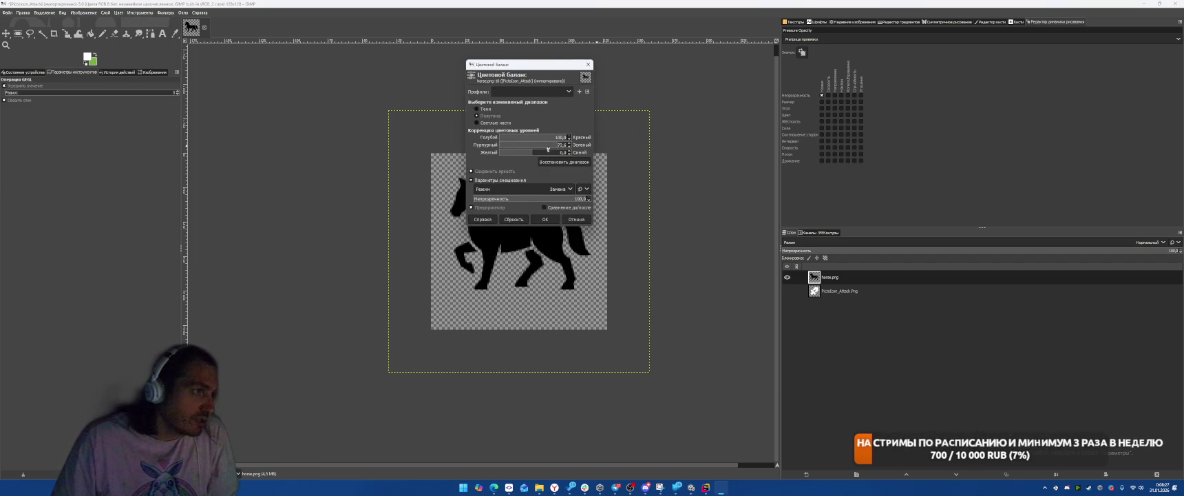
left_click(544, 219)
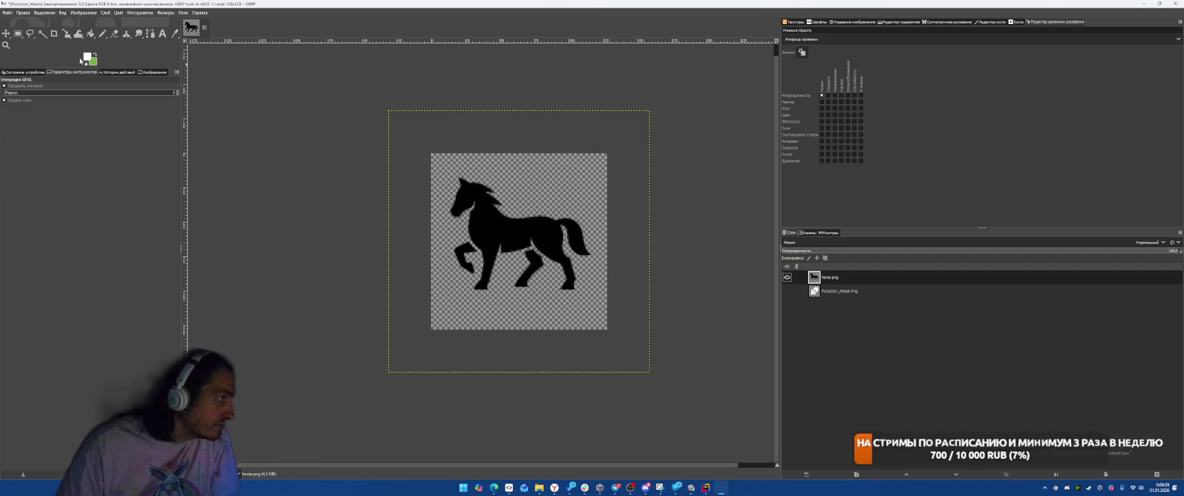
left_click(90, 33)
left_click(497, 224)
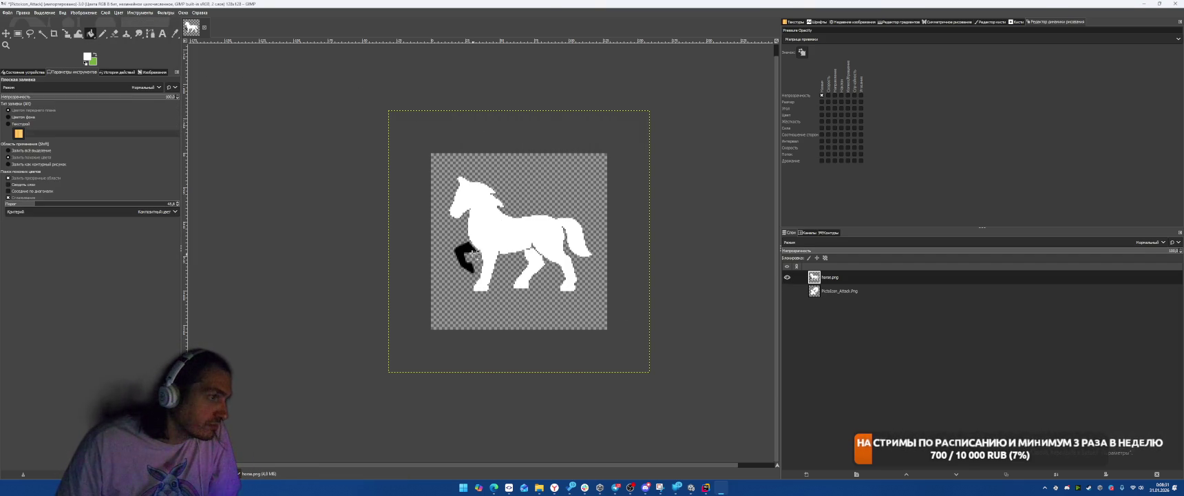
left_click(469, 250)
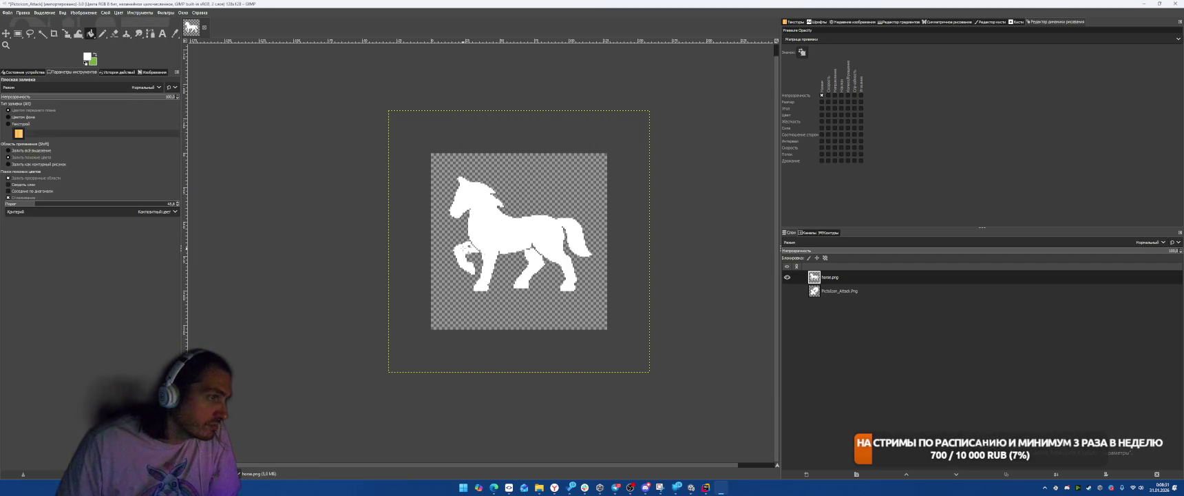
left_click(4, 11)
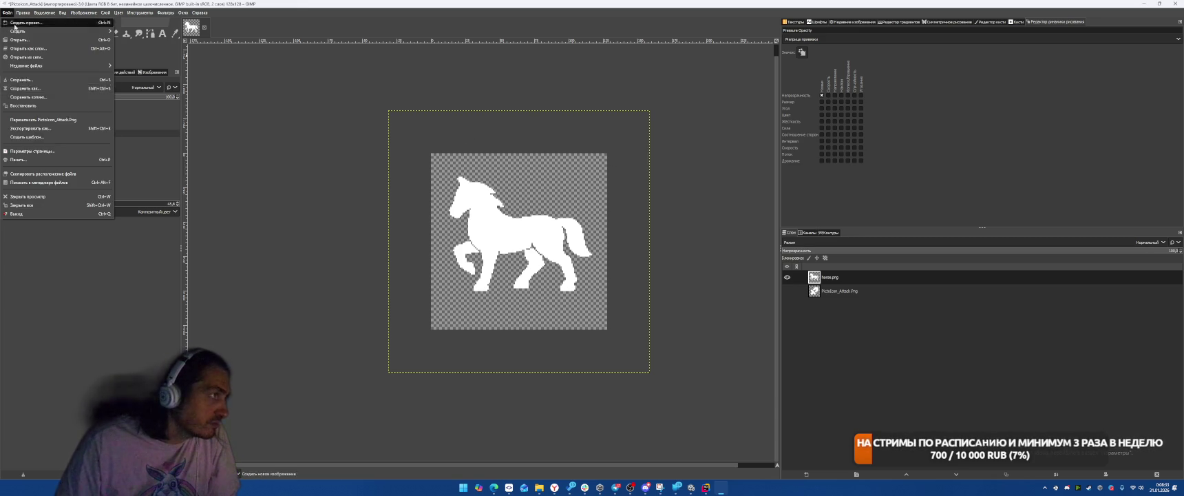
- Browse the export dialog to D:\Projects\TowerOfChaos\Assets\Sprites
left_click(31, 128)
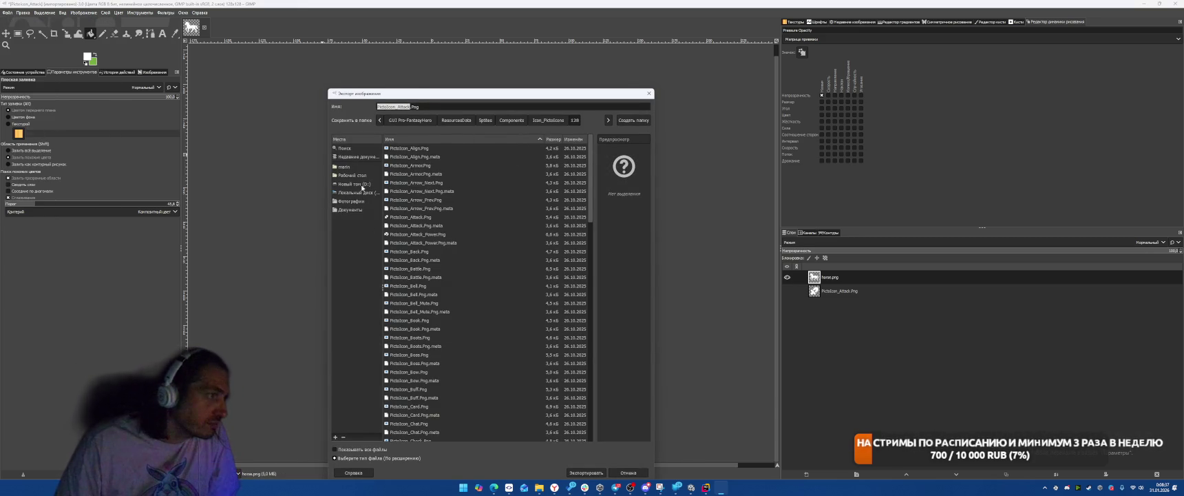
left_click(362, 184)
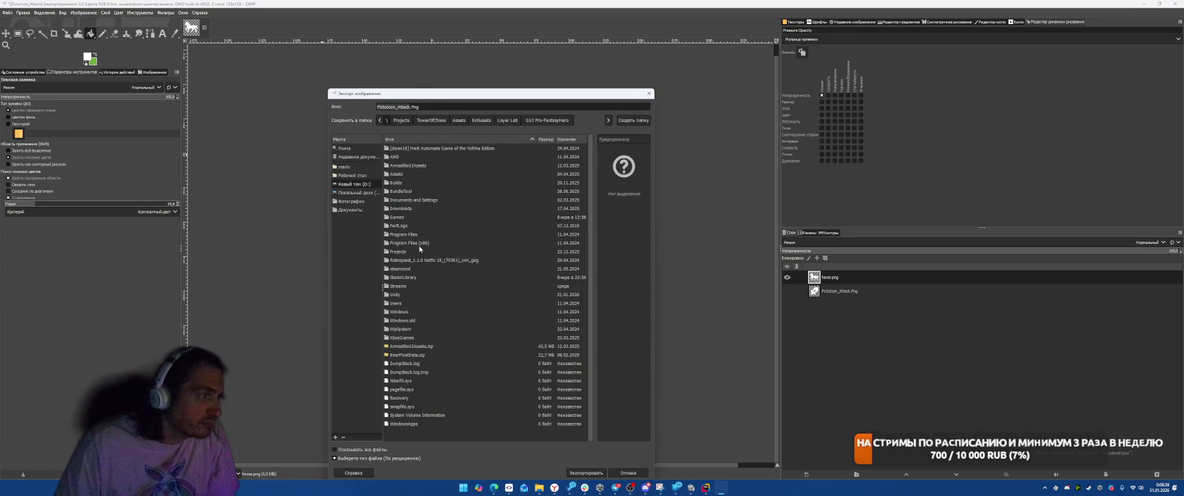
double_click(411, 252)
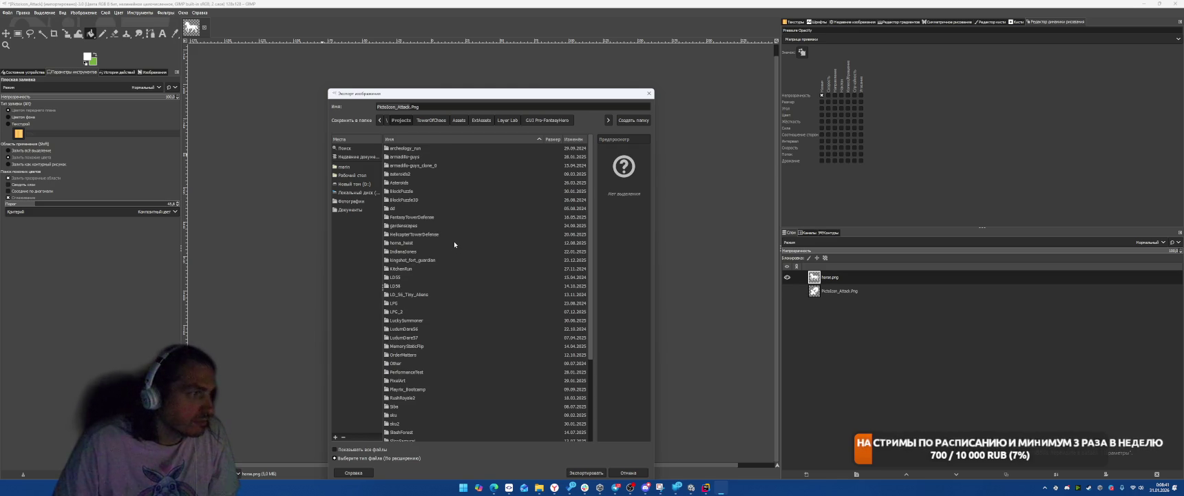
scroll(453, 247, "down", 5)
double_click(405, 376)
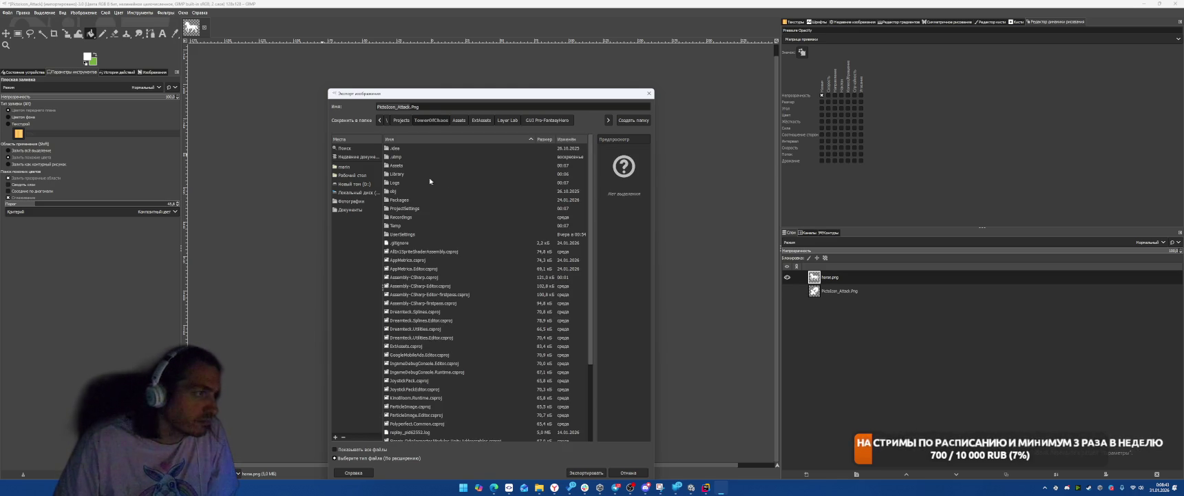
double_click(399, 168)
scroll(481, 310, "down", 5)
scroll(391, 312, "up", 3)
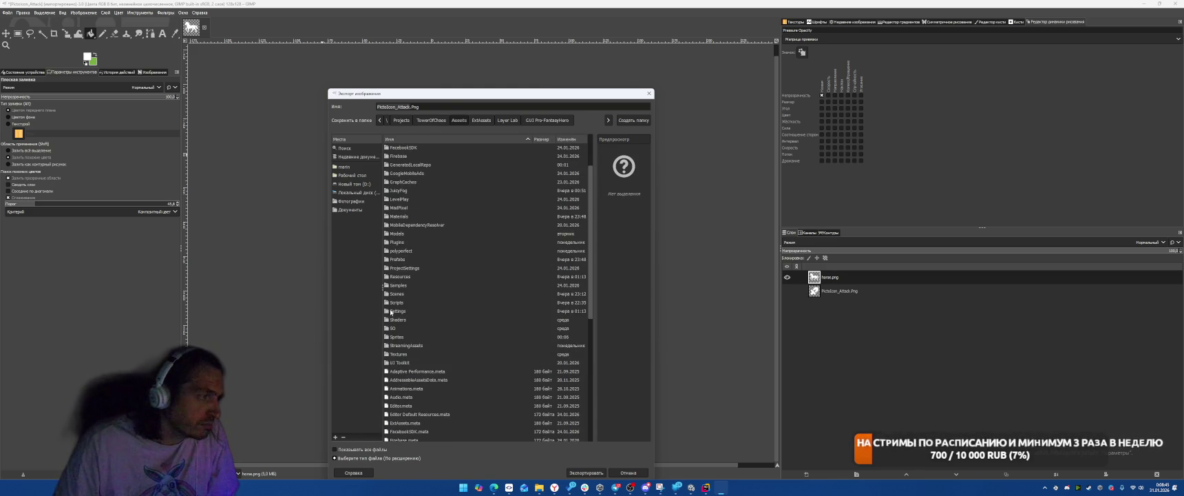
double_click(399, 337)
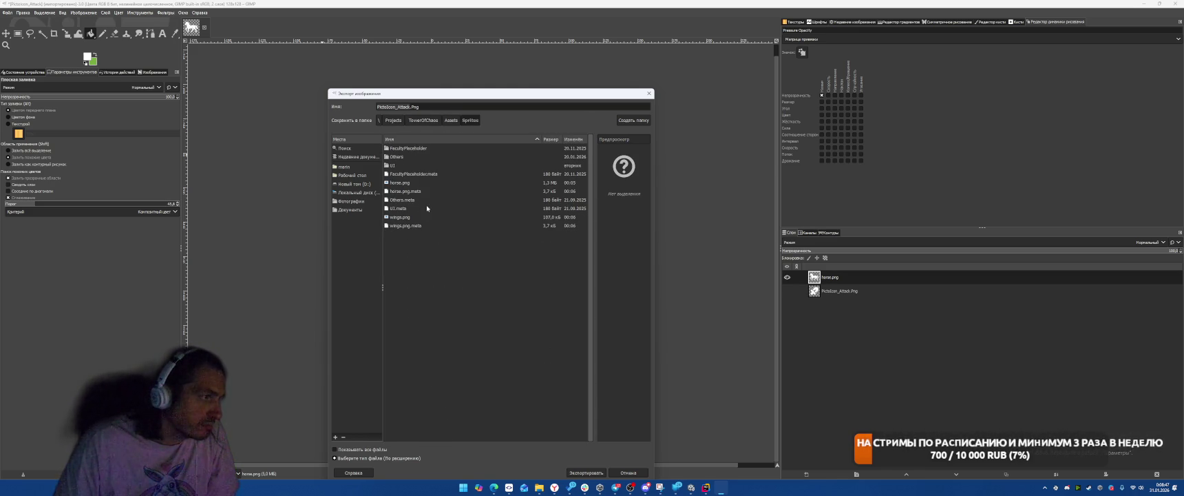
- Export as horse.png, replacing the existing file with default PNG options, and return to Unity
left_click(400, 183)
left_click(585, 473)
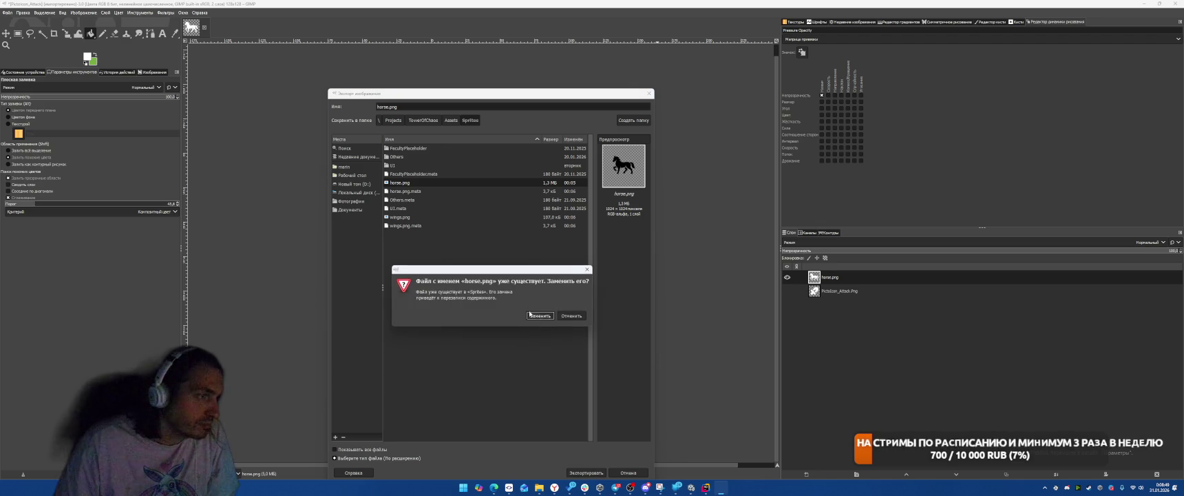
left_click(538, 315)
left_click(619, 330)
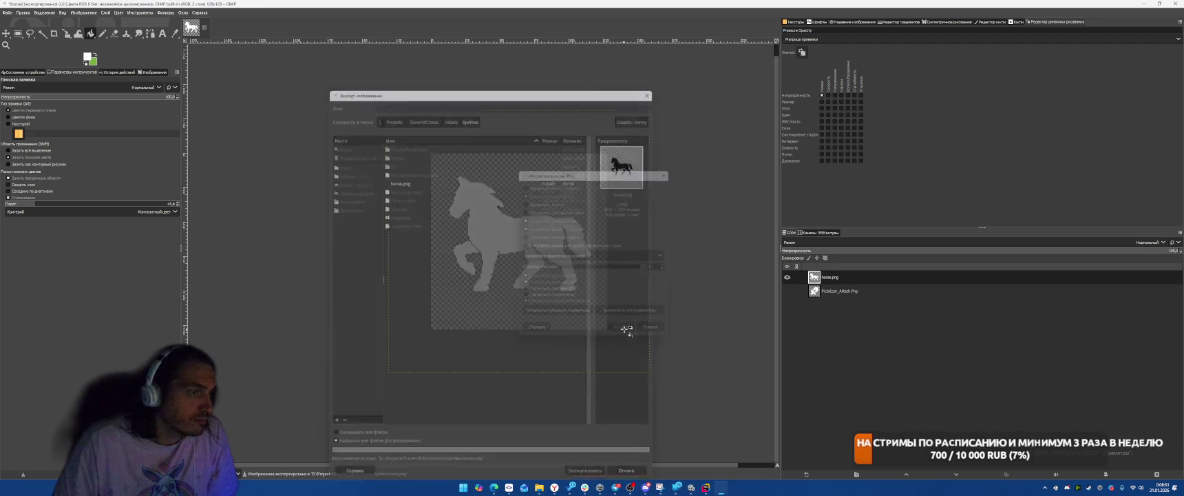
key("alt+Tab")
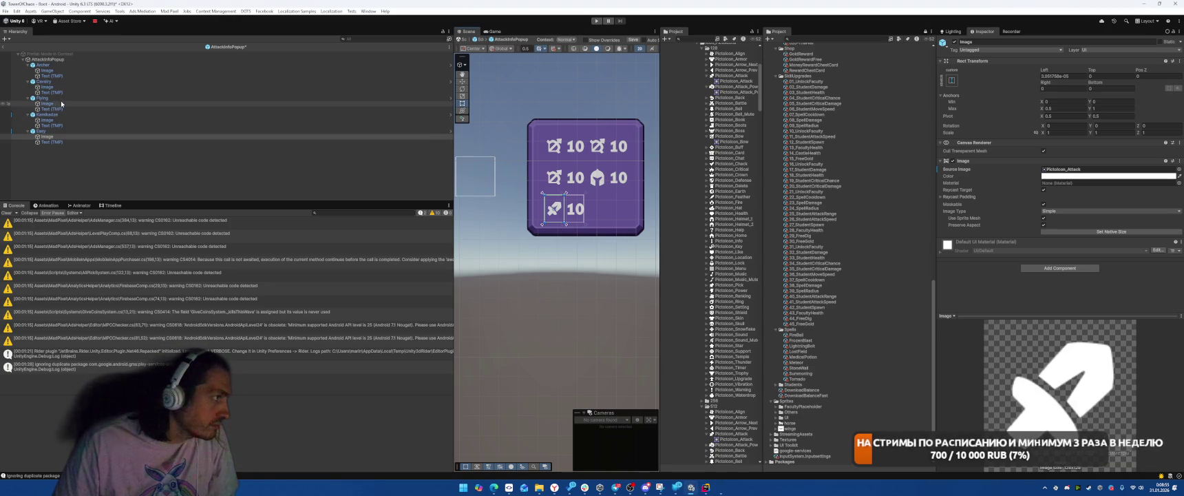
- Drag the horse sprite into the Cavalry row Image's Source Image, then select the wings sprite
left_click(47, 87)
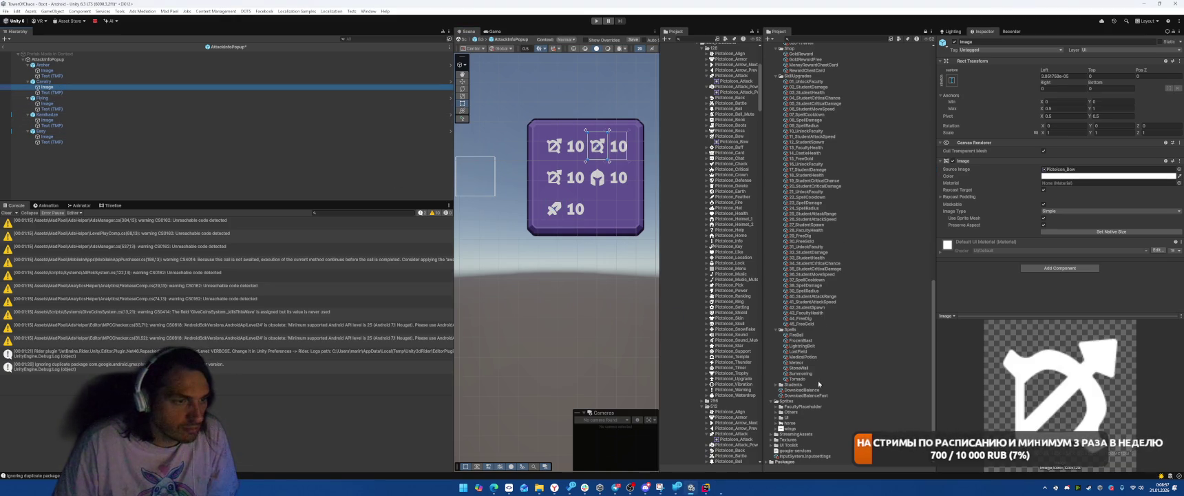
mouse_move(791, 423)
left_mouse_down()
mouse_move(861, 386)
mouse_move(1033, 206)
mouse_move(1101, 169)
left_mouse_up()
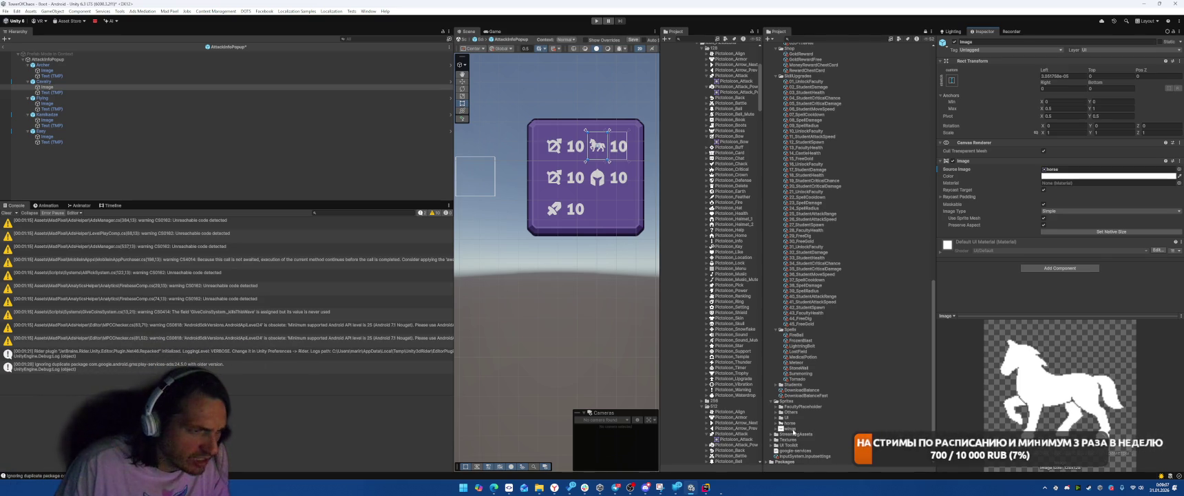
left_click(790, 428)
key("alt+Tab")
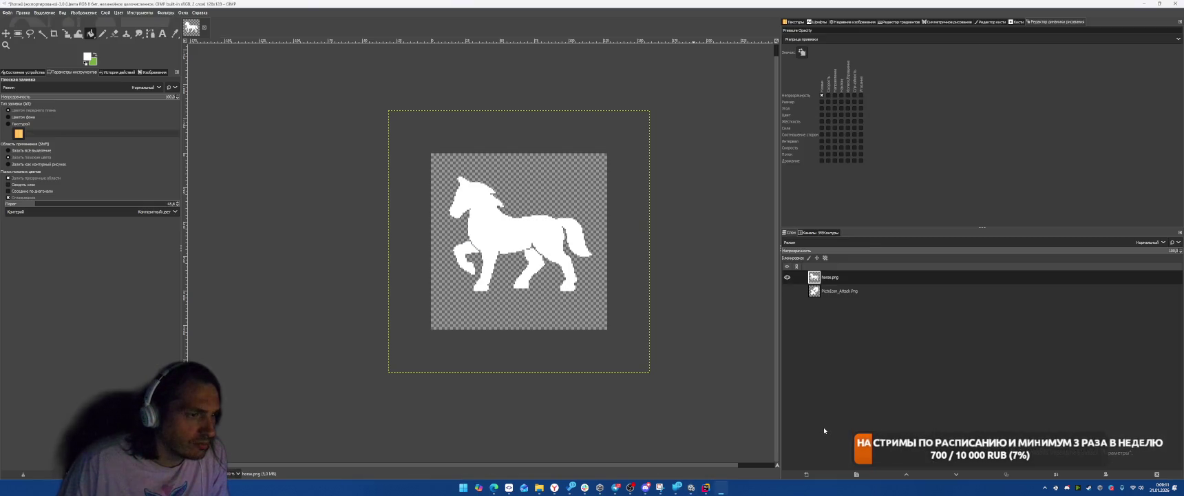
- Drop wings.png into GIMP as a new top layer and check the layer visibility
key("alt+Tab")
key("alt+Tab")
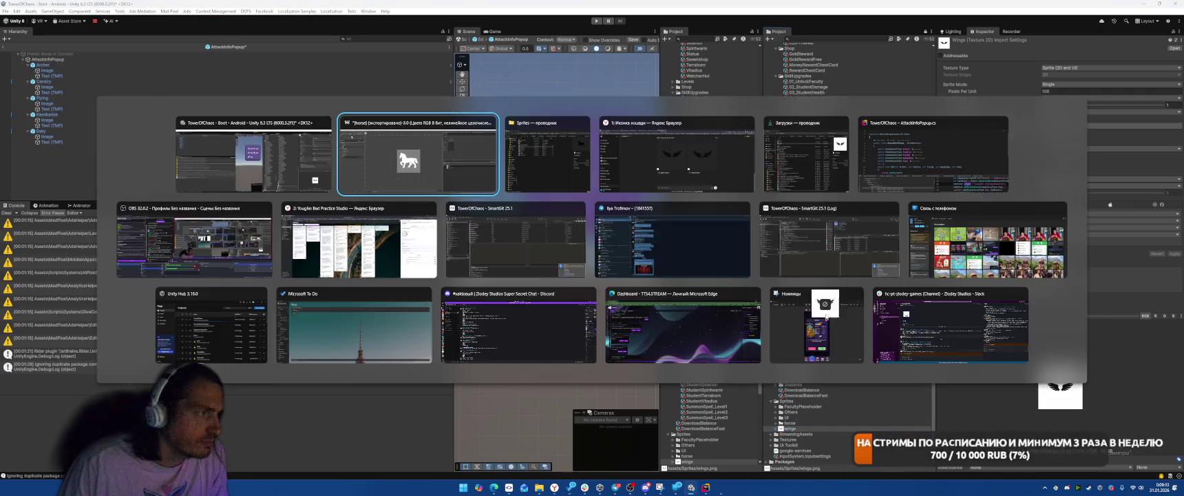
mouse_move(847, 408)
left_mouse_down()
mouse_move(486, 241)
mouse_move(599, 222)
left_mouse_up()
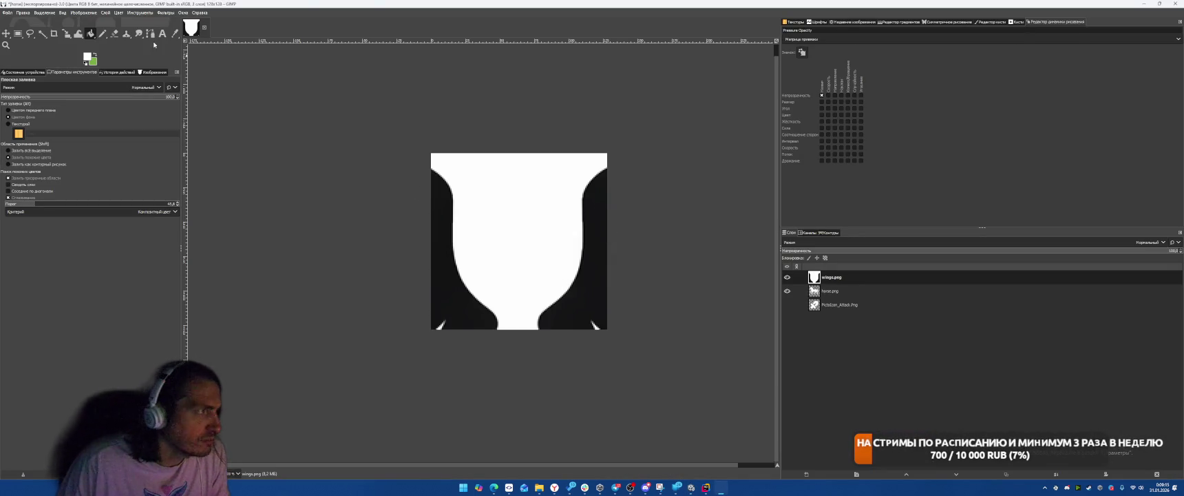
left_click(787, 291)
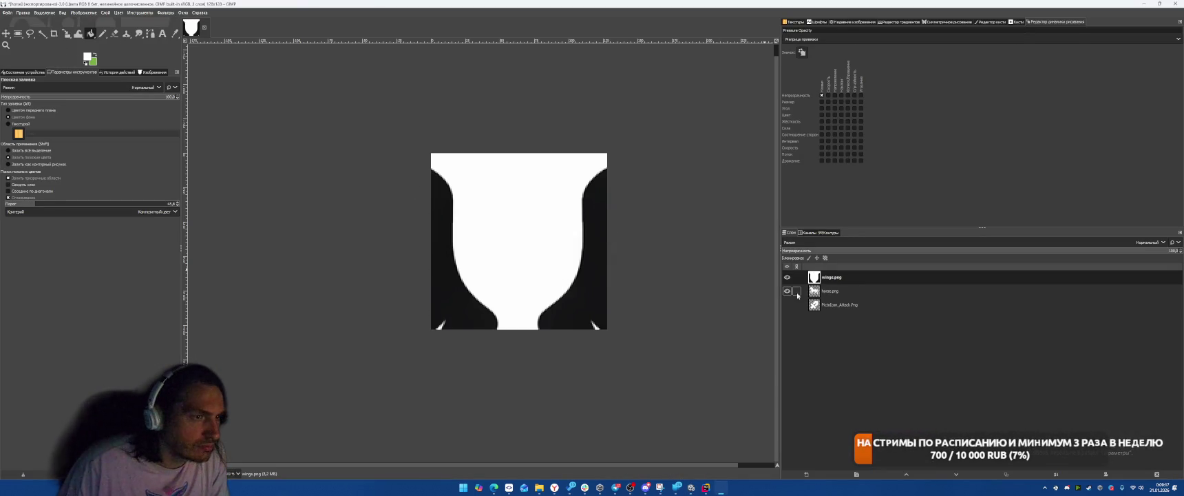
left_click(787, 304)
left_click(787, 290)
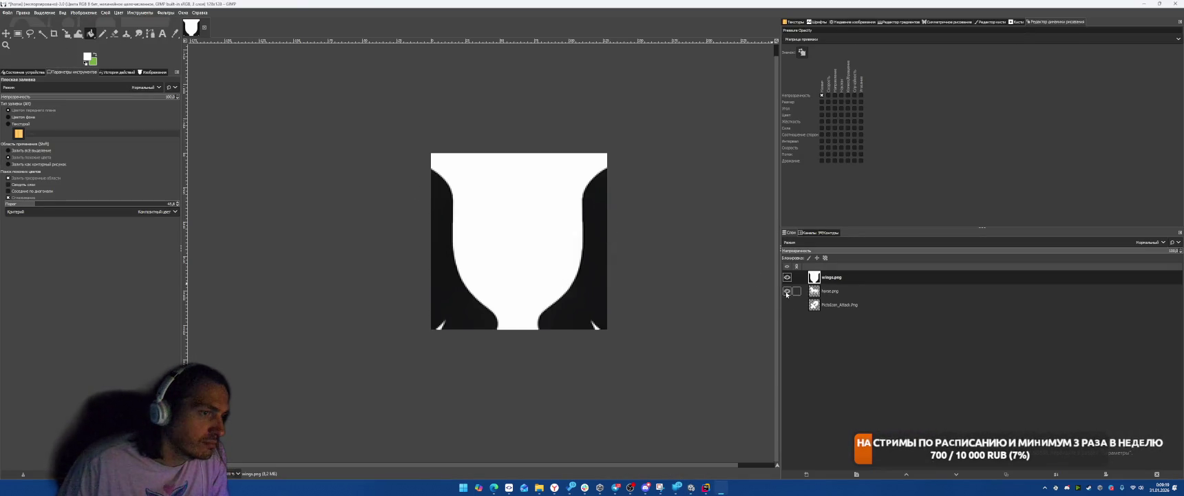
- Scale the wings layer down to fit the icon canvas
left_click(66, 33)
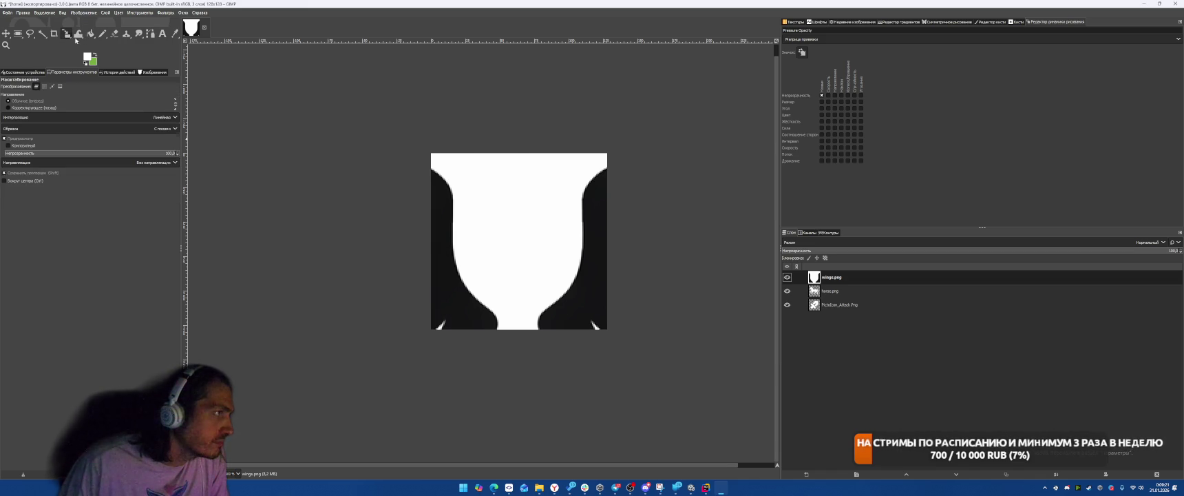
mouse_move(592, 324)
left_mouse_down()
mouse_move(566, 274)
mouse_move(509, 264)
mouse_move(599, 192)
mouse_move(687, 331)
mouse_move(766, 315)
mouse_move(540, 164)
left_mouse_up()
scroll(716, 324, "down", 1)
scroll(767, 315, "down", 1)
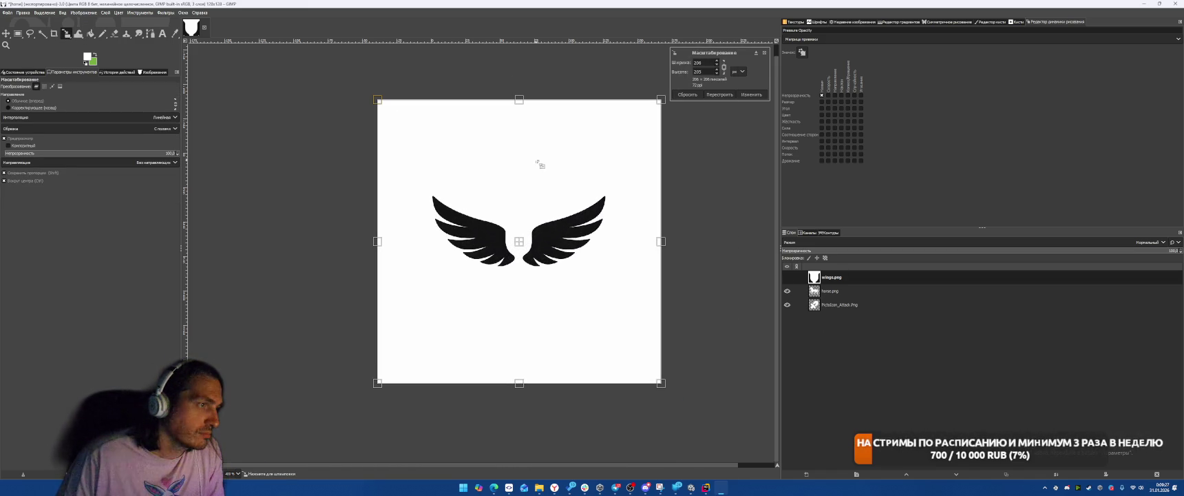
key("Return")
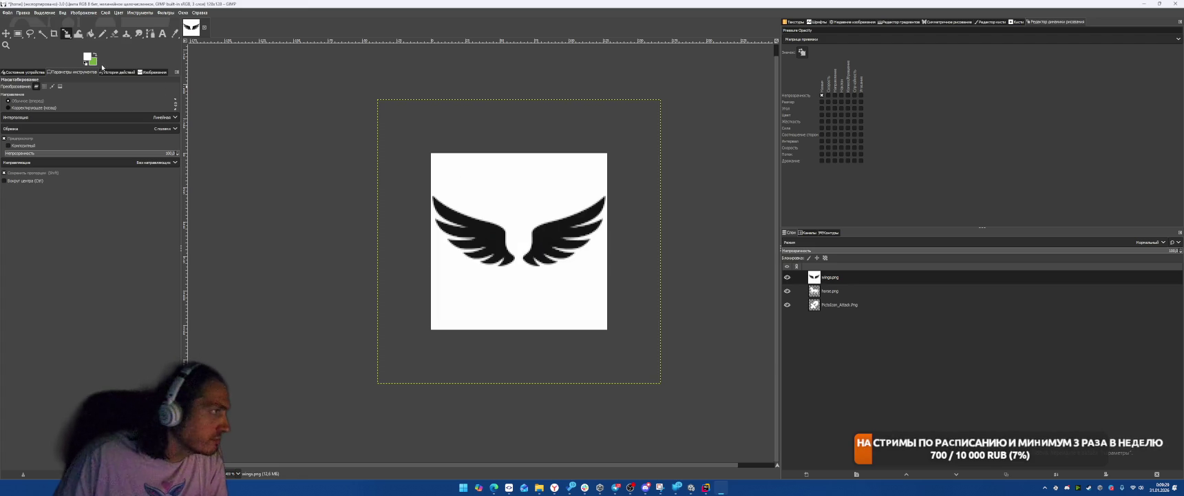
- Remove the white background around the wings with Fuzzy Select and Delete
left_click(42, 33)
left_click(526, 180)
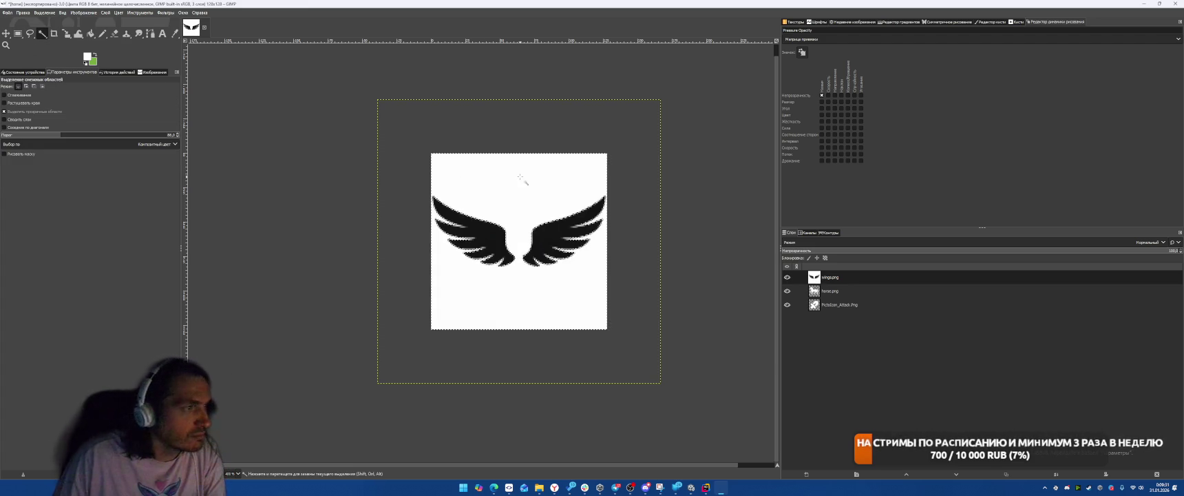
key("Delete")
key("ctrl+o")
key("Escape")
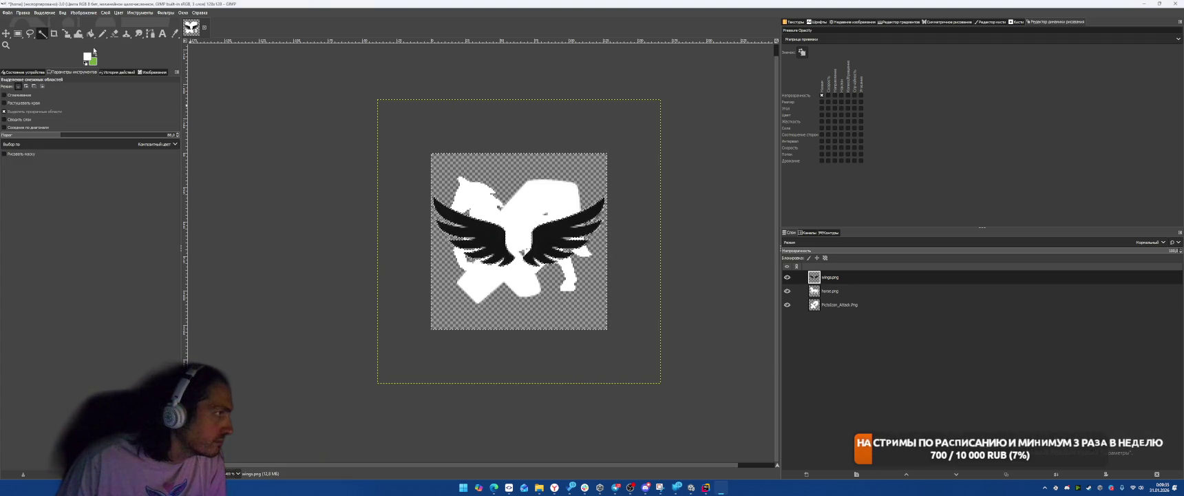
- Bucket-fill both wings white and hide the horse.png and PictoIcon_Attack layers
key("shift+b")
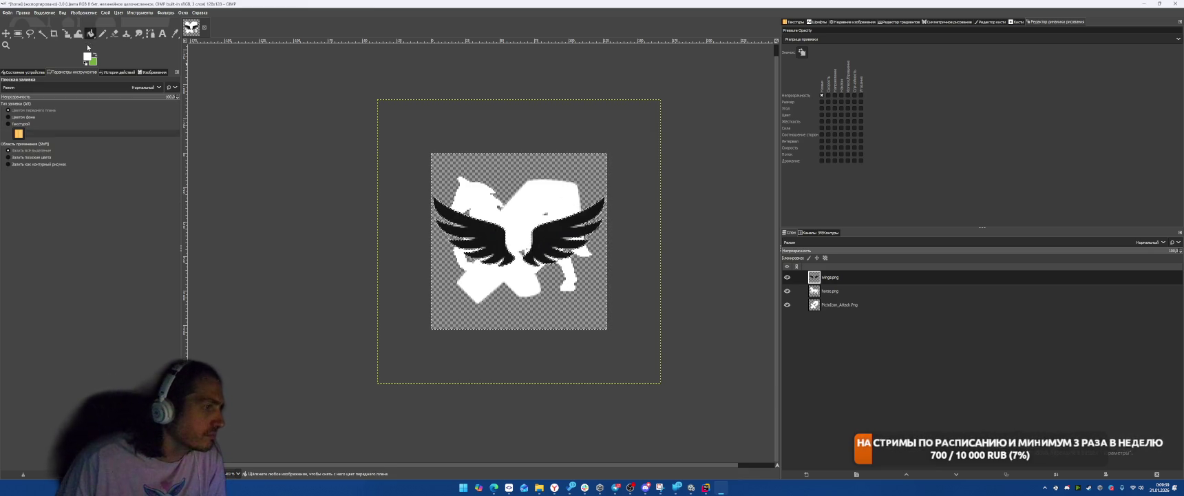
left_click(497, 234)
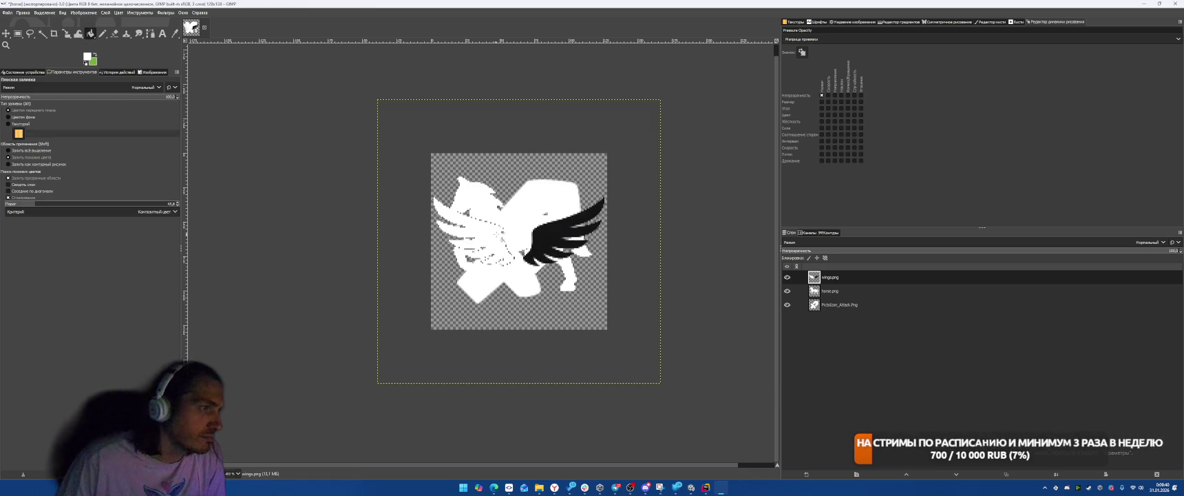
left_click(551, 234)
left_click(787, 291)
left_click(787, 305)
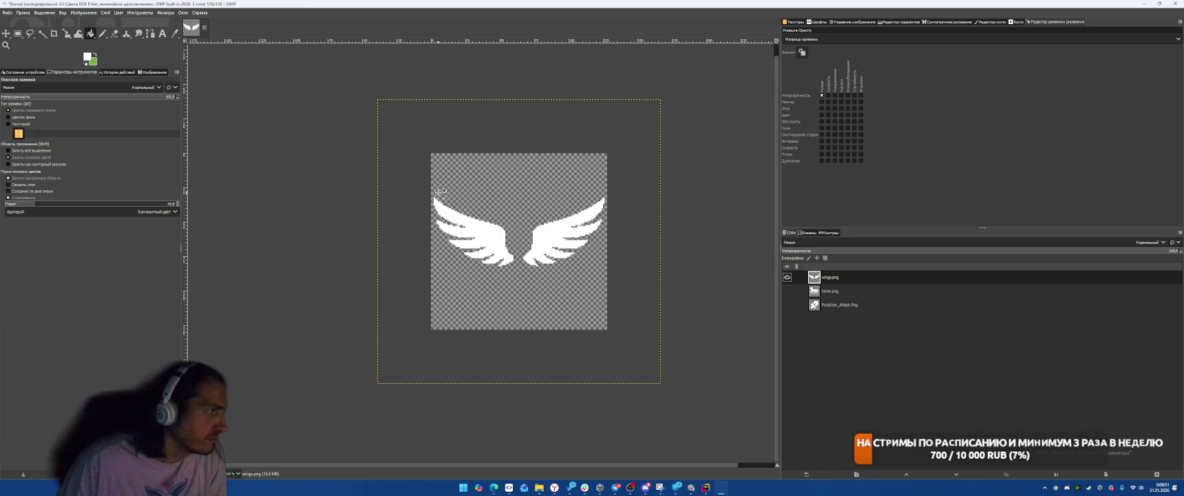
- Draw a rounded selection over the right wing and nudge the wings layer right
left_click(17, 34)
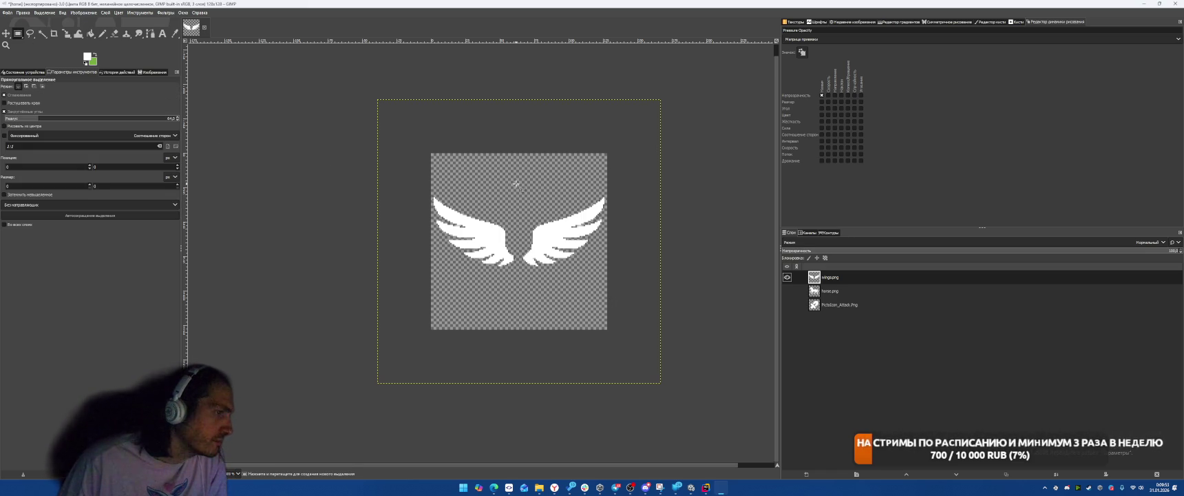
mouse_move(516, 183)
left_mouse_down()
mouse_move(668, 320)
mouse_move(645, 305)
left_mouse_up()
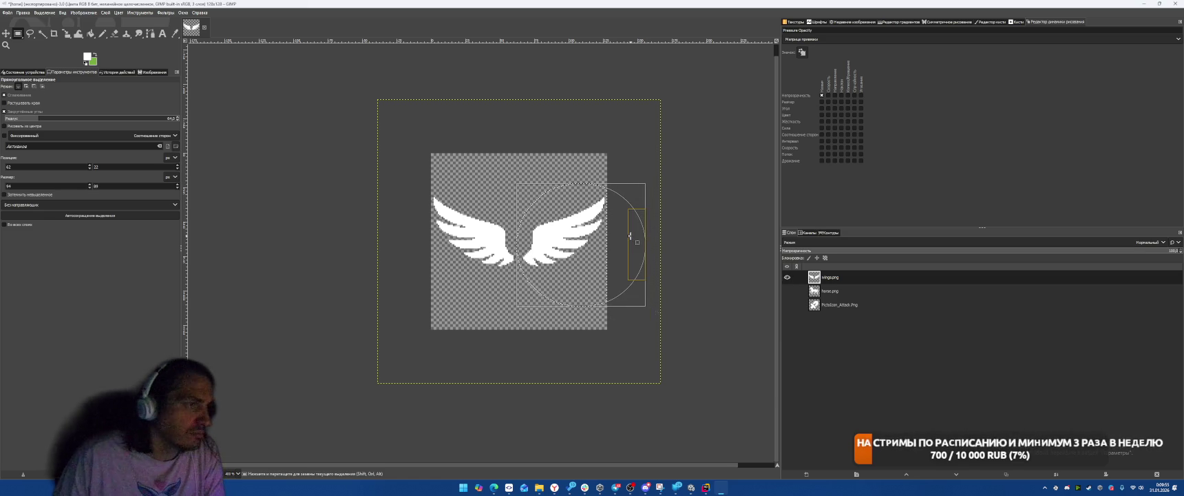
left_click(598, 241)
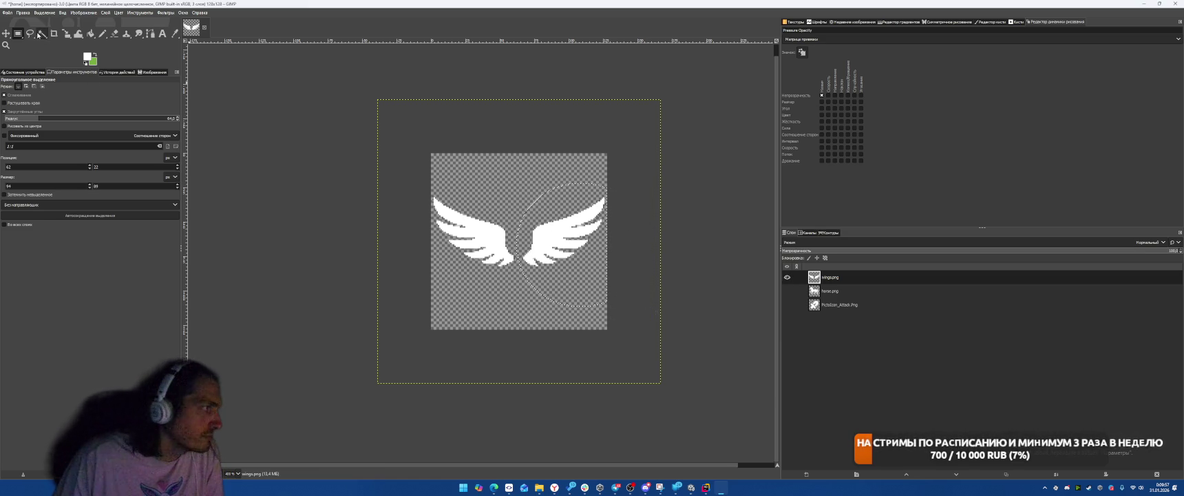
left_click(5, 33)
mouse_move(561, 250)
left_mouse_down()
mouse_move(610, 251)
mouse_move(561, 249)
left_mouse_up()
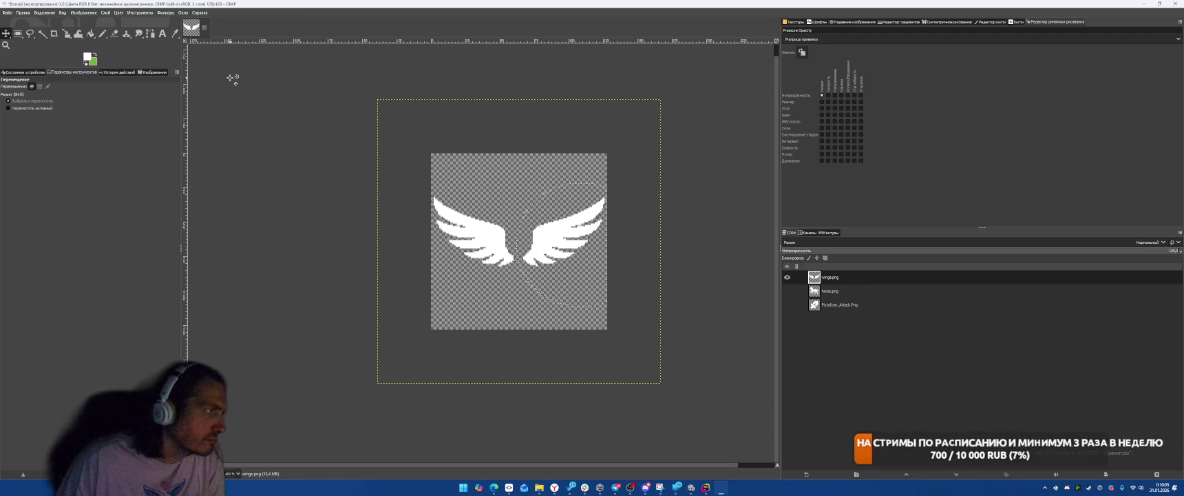
- Try cropping to the left wing, undo it, and shift the wings layer again
left_click(54, 33)
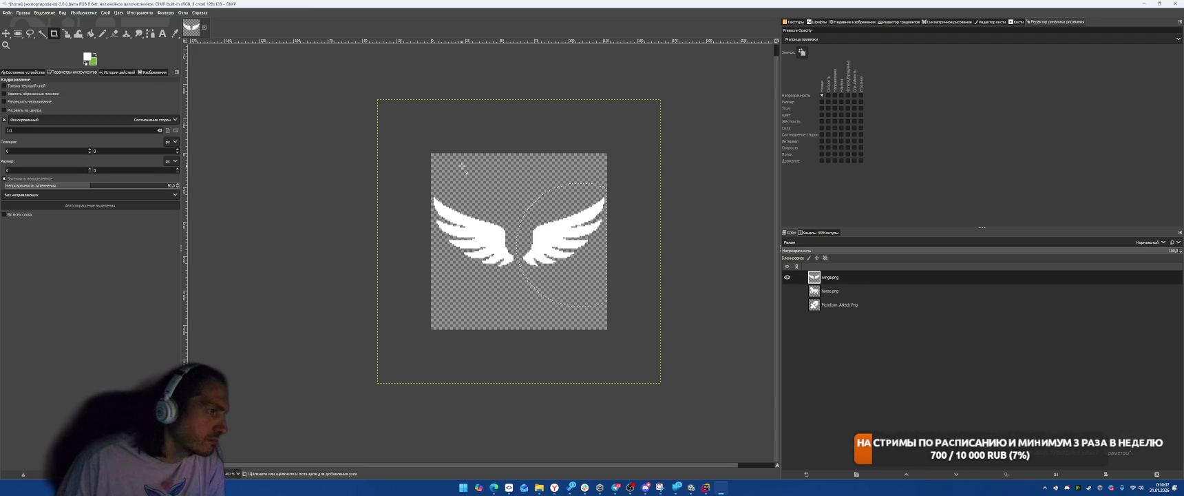
left_click_drag(431, 179, 545, 289)
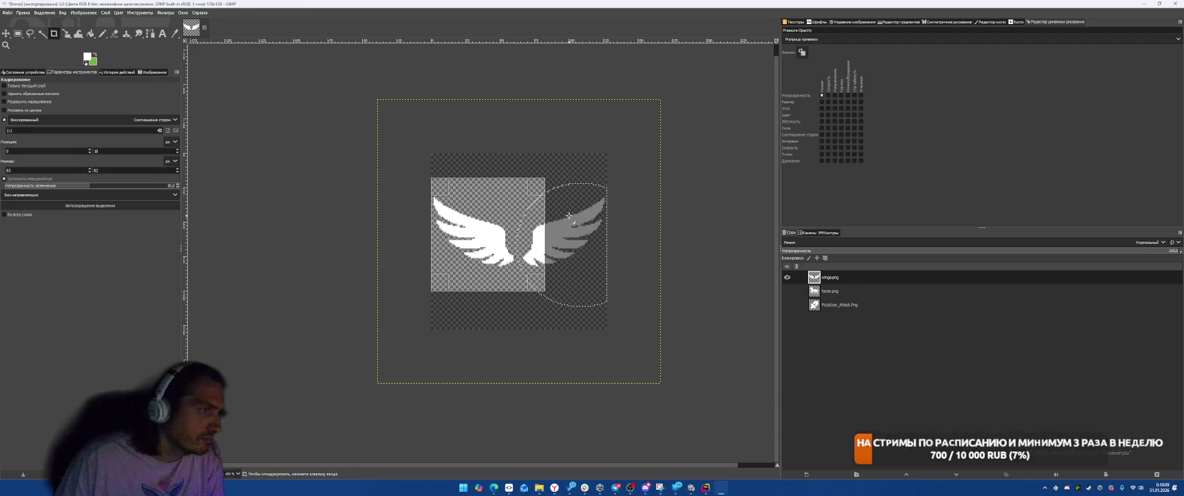
key("Return")
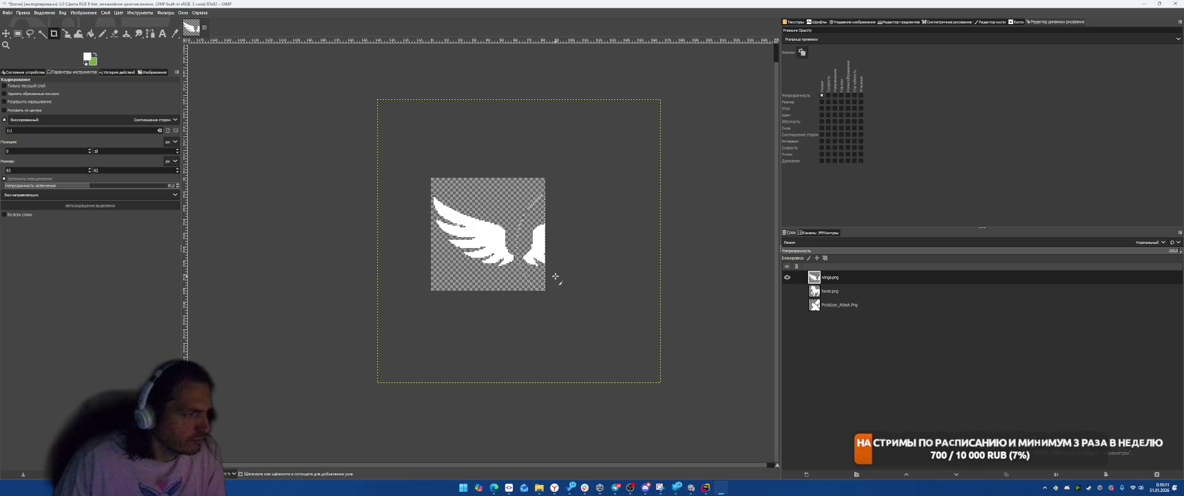
key("ctrl+z")
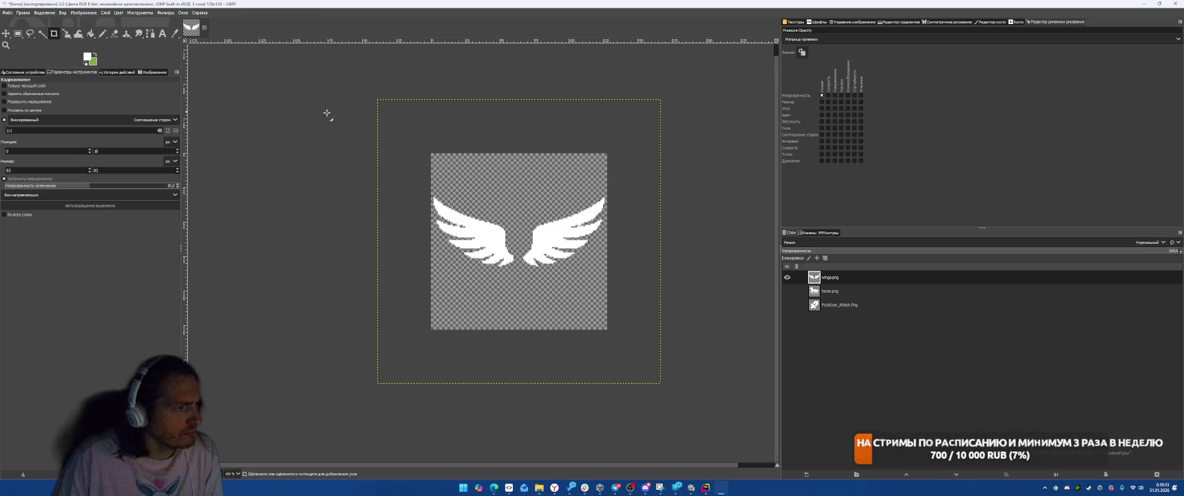
left_click(6, 33)
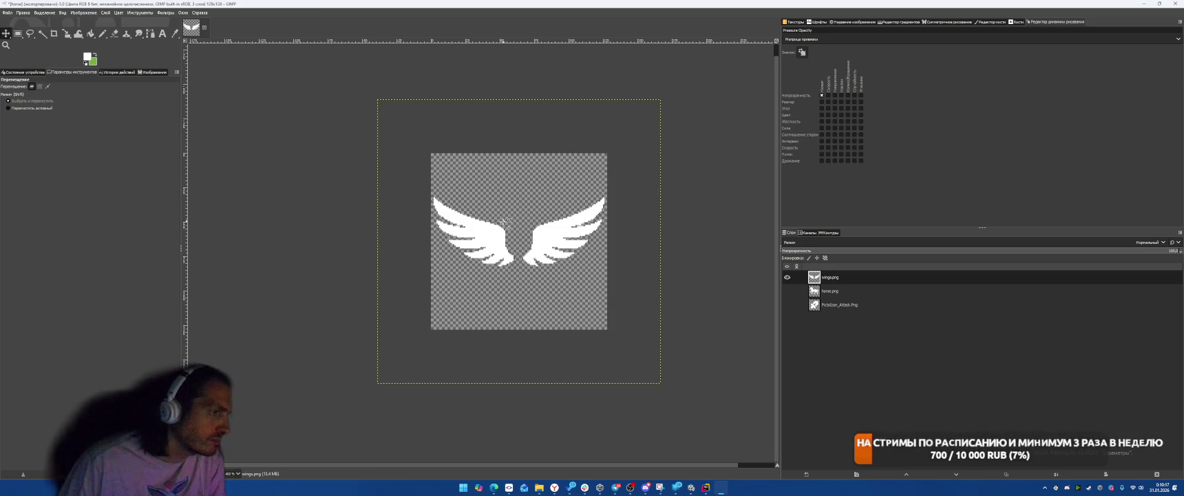
mouse_move(504, 236)
left_mouse_down()
mouse_move(559, 241)
mouse_move(558, 178)
mouse_move(458, 175)
left_mouse_up()
- Abandon a trial layer resize, then fuzzy-select the left-edge white strip and delete it
key("shift+s")
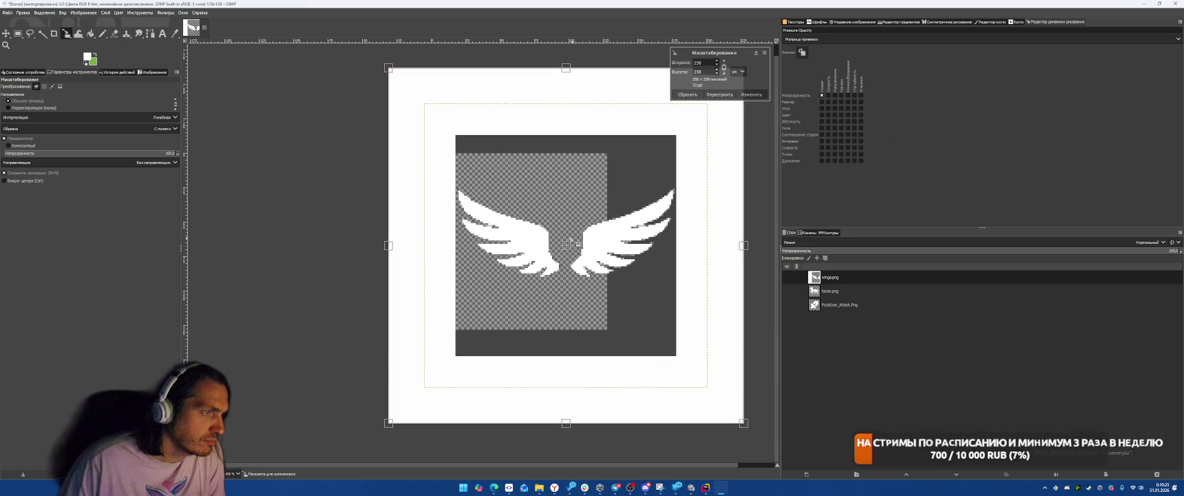
mouse_move(572, 238)
left_mouse_down()
mouse_move(608, 239)
mouse_move(570, 247)
left_mouse_up()
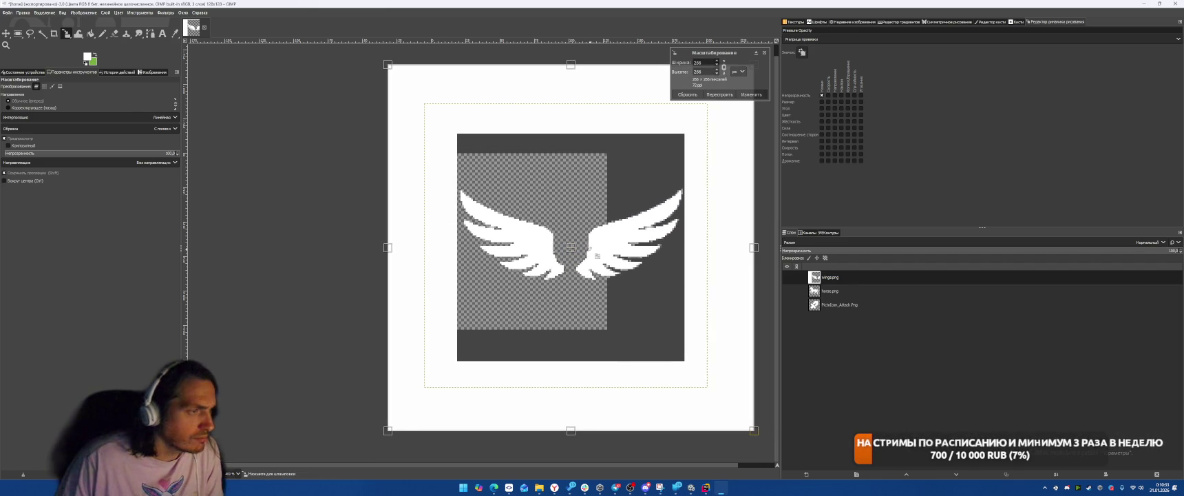
key("Escape")
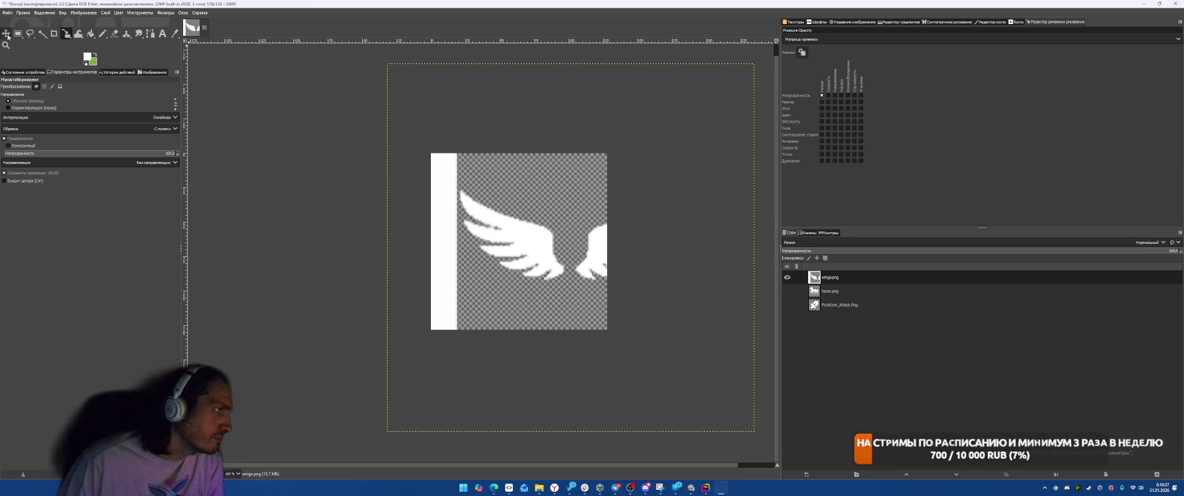
left_click(42, 33)
left_click(458, 204)
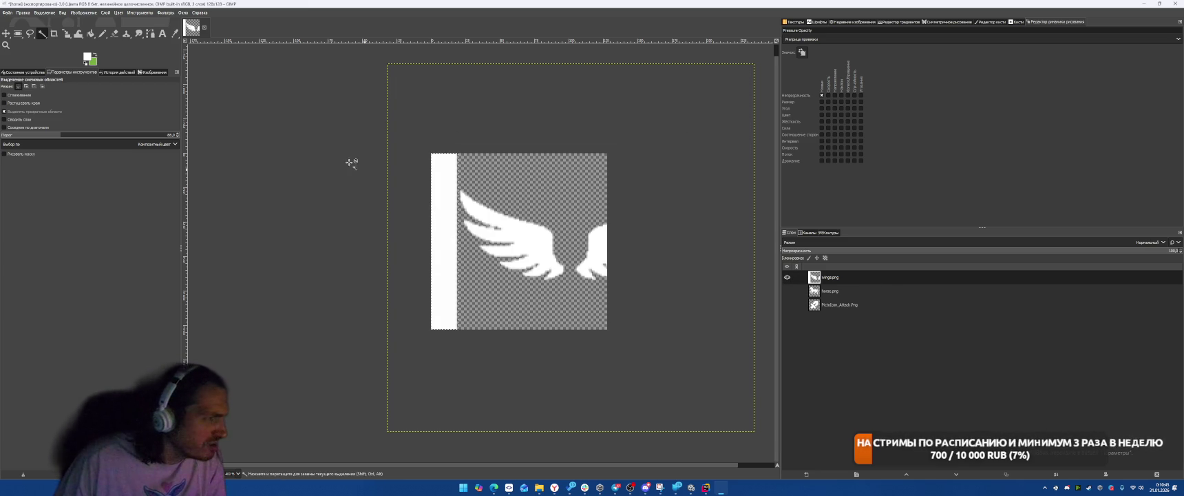
key("Delete")
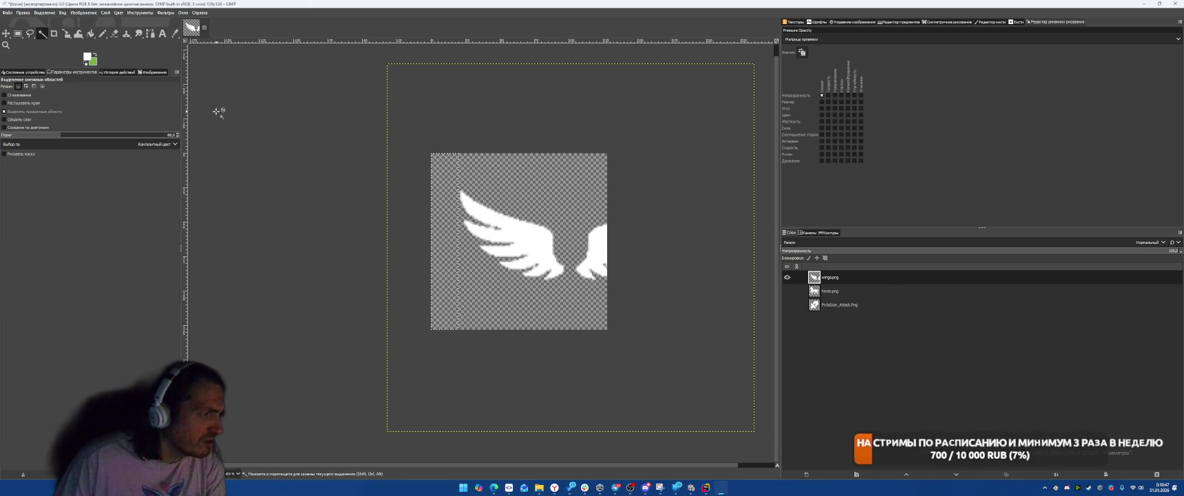
- With only the wings layer visible, rectangle-select the right wing and erase it
left_click_drag(787, 290, 787, 305)
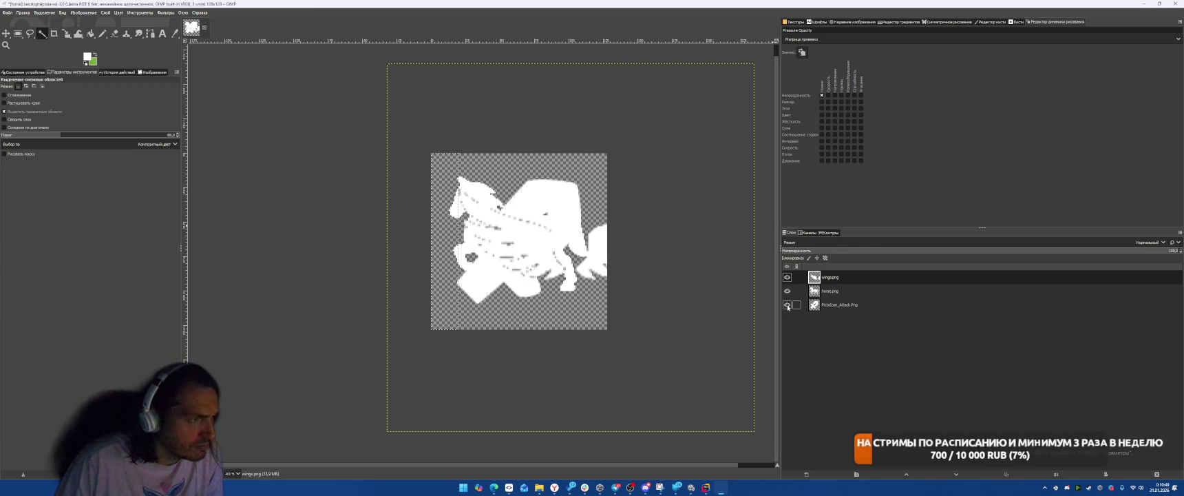
left_click(787, 291)
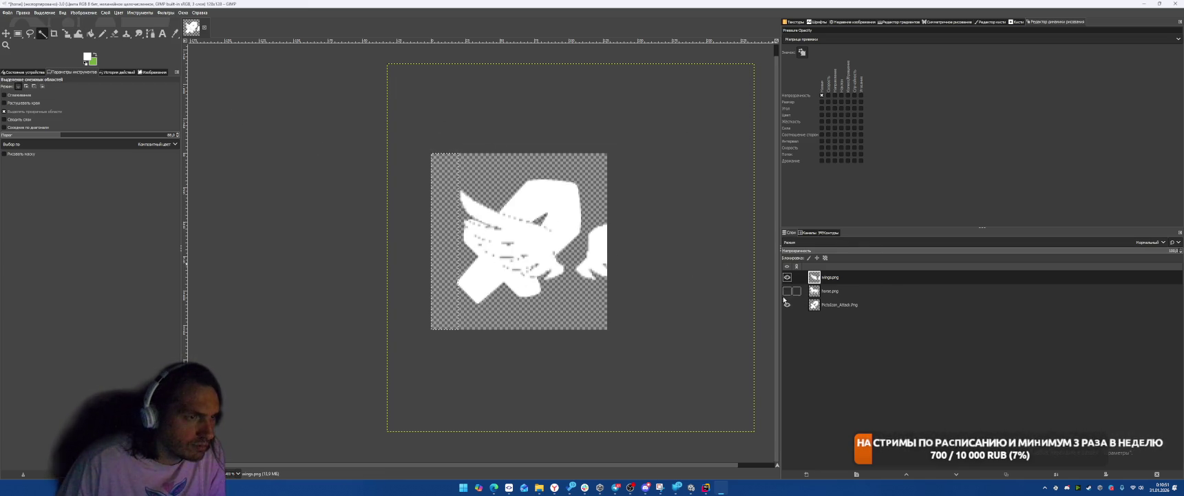
left_click(787, 305)
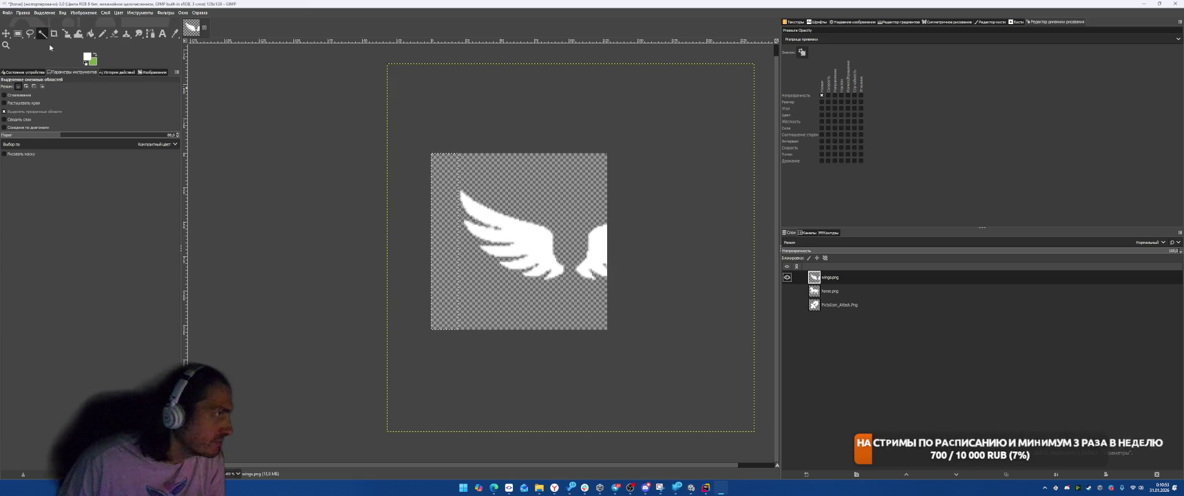
left_click(18, 33)
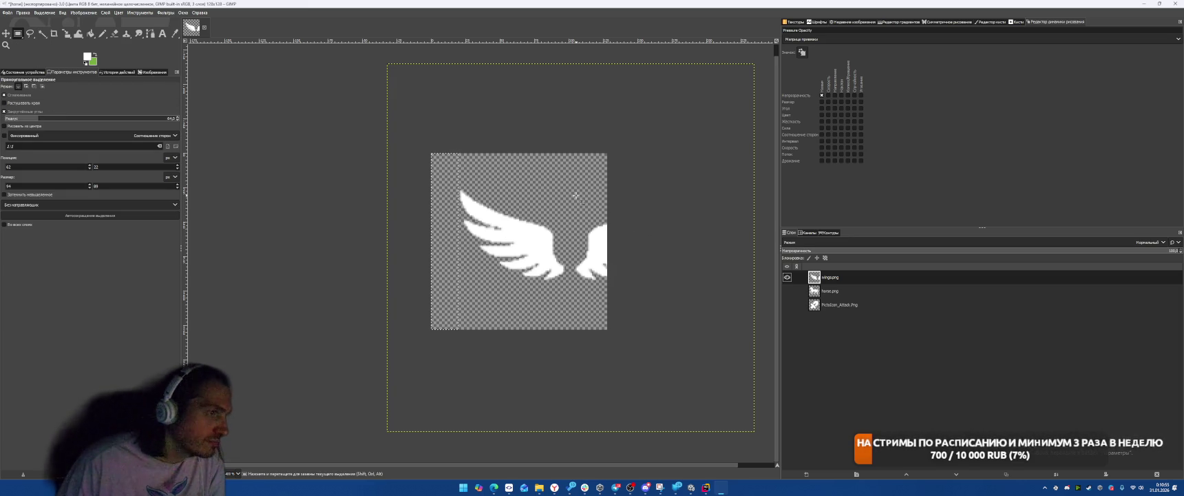
left_click_drag(572, 199, 672, 318)
key("Delete")
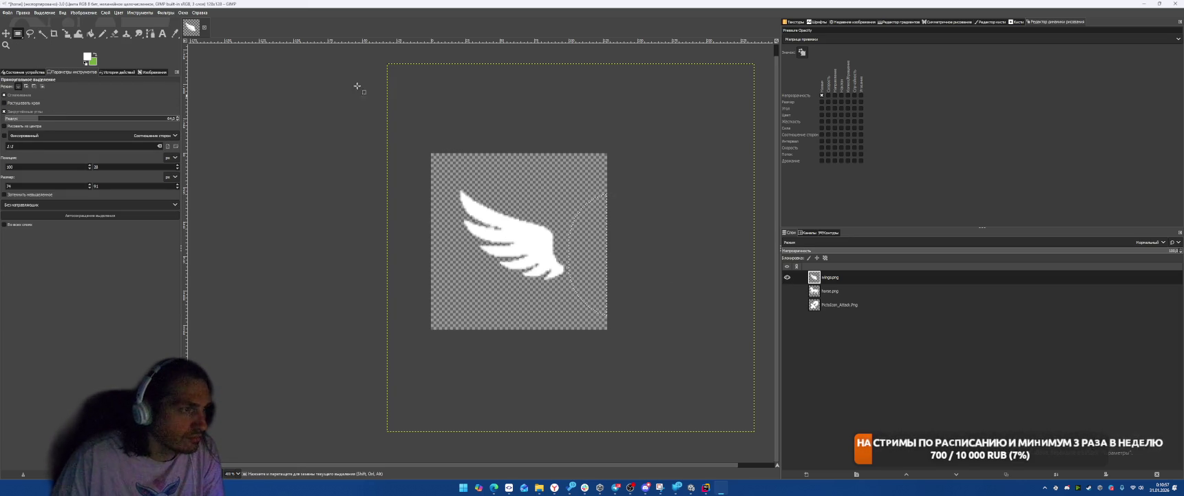
- Compare against the horse layer and scale up the remaining left wing
left_click(788, 292)
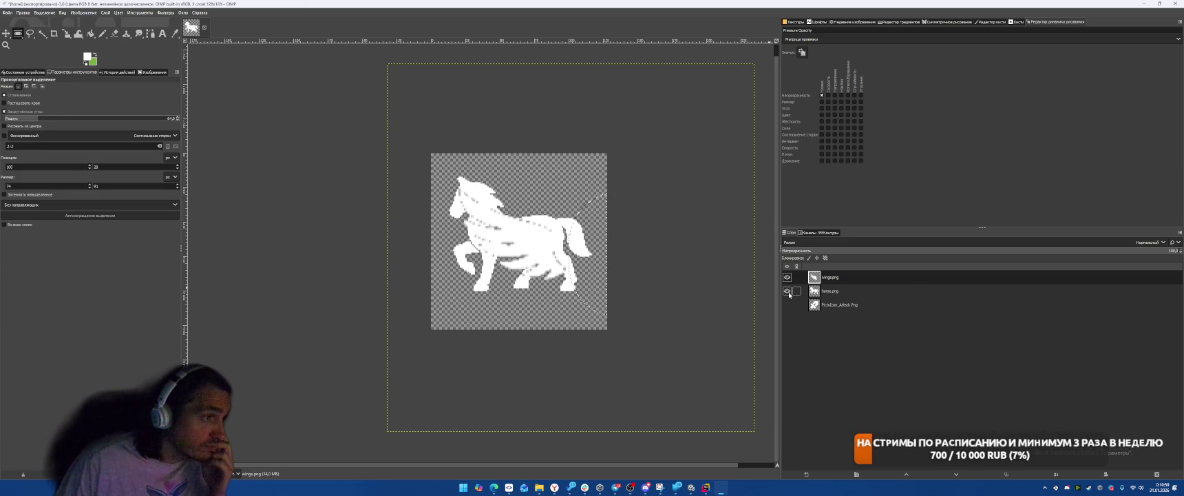
left_click(788, 292)
left_click(788, 291)
left_click(788, 291)
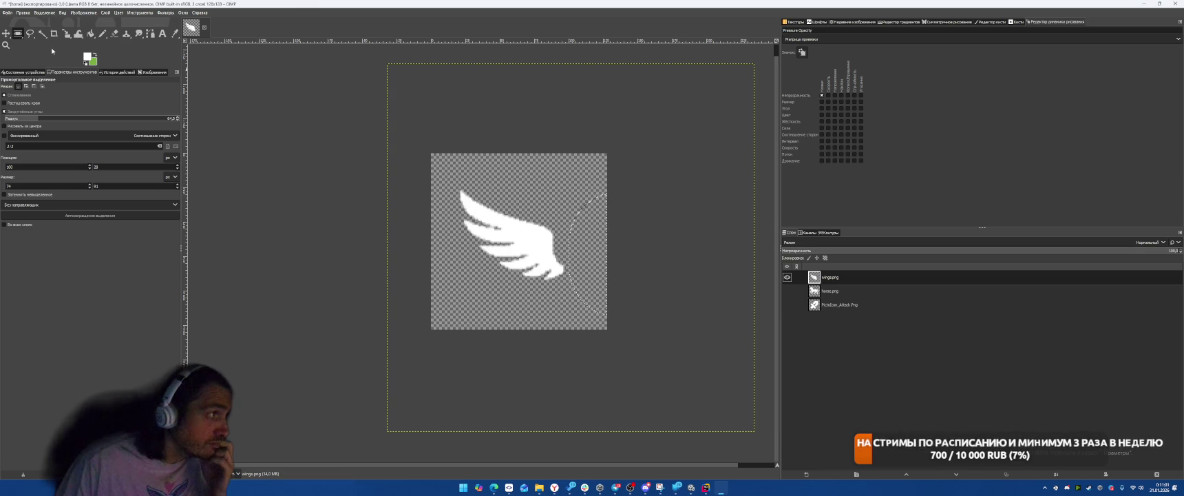
left_click(67, 33)
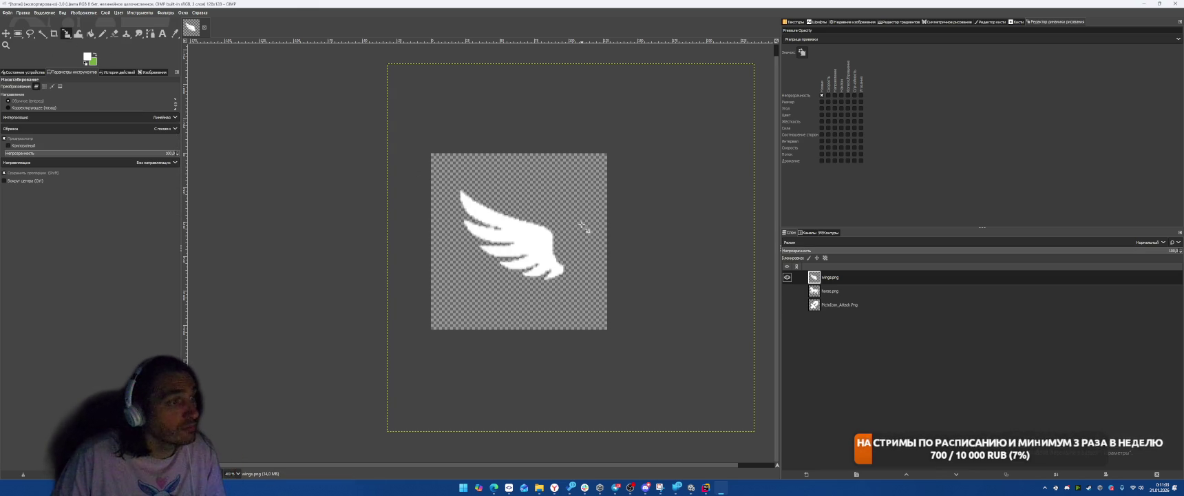
mouse_move(583, 226)
left_mouse_down()
mouse_move(687, 311)
mouse_move(550, 248)
mouse_move(590, 254)
mouse_move(680, 317)
mouse_move(586, 266)
mouse_move(585, 249)
left_mouse_up()
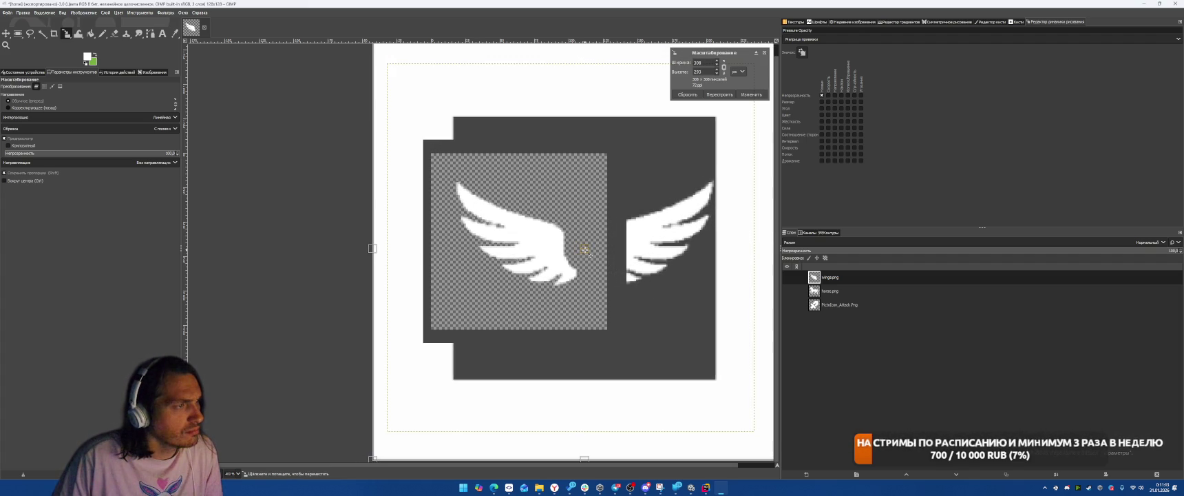
key("Return")
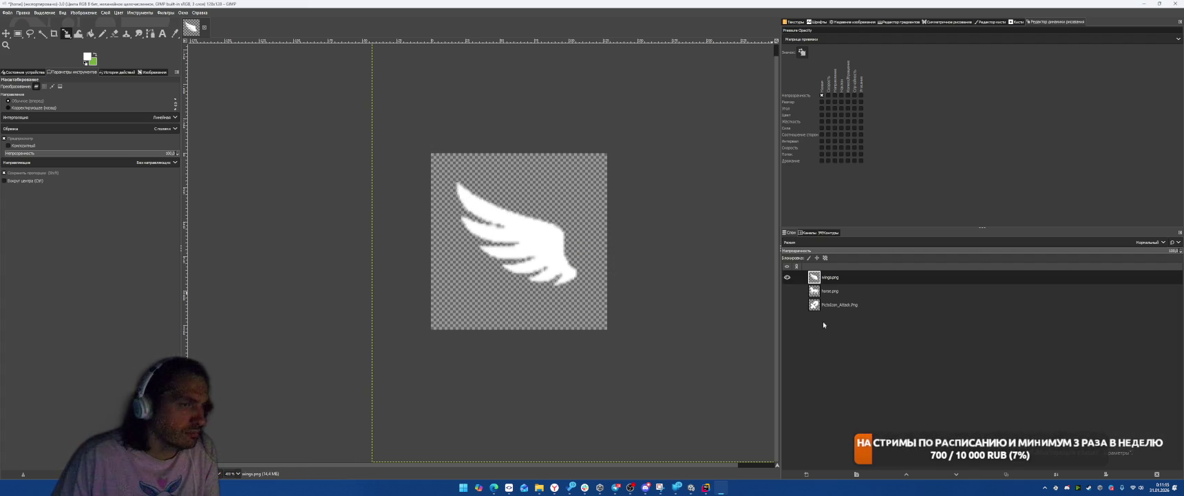
left_click(787, 291, "shift")
left_click(787, 291)
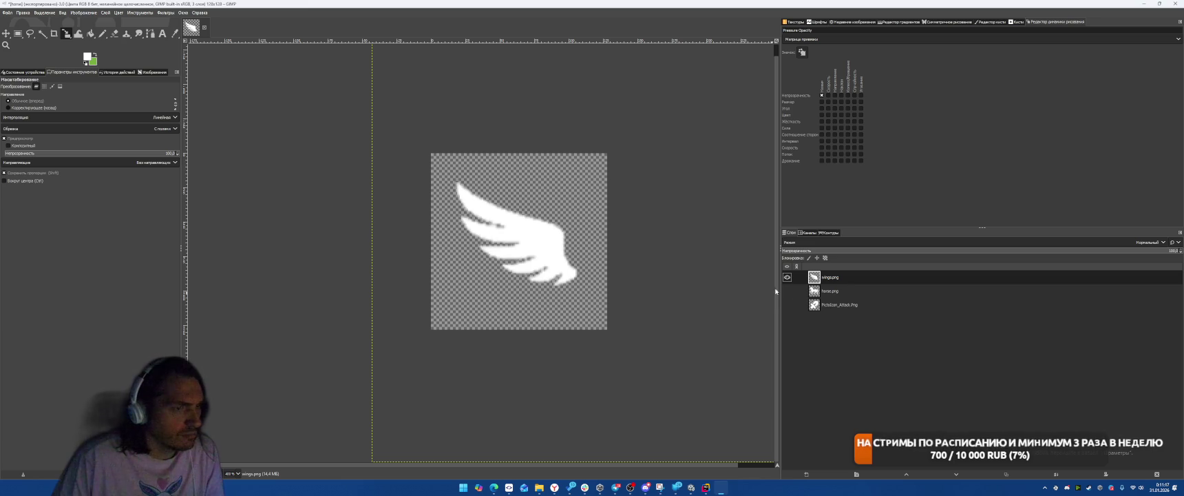
- Export the image over the existing wings.png and return to Unity
left_click(8, 12)
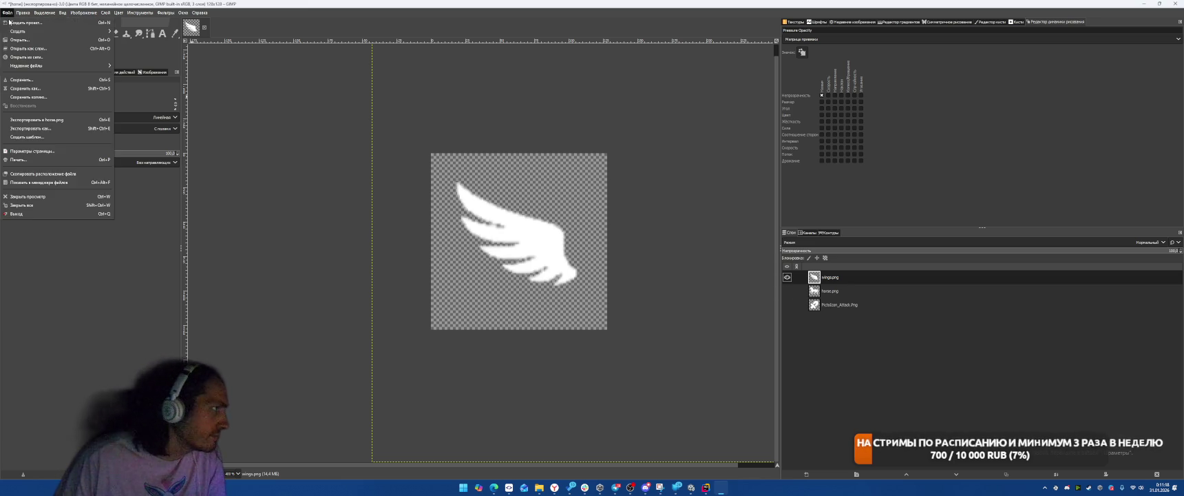
left_click(31, 128)
double_click(402, 217)
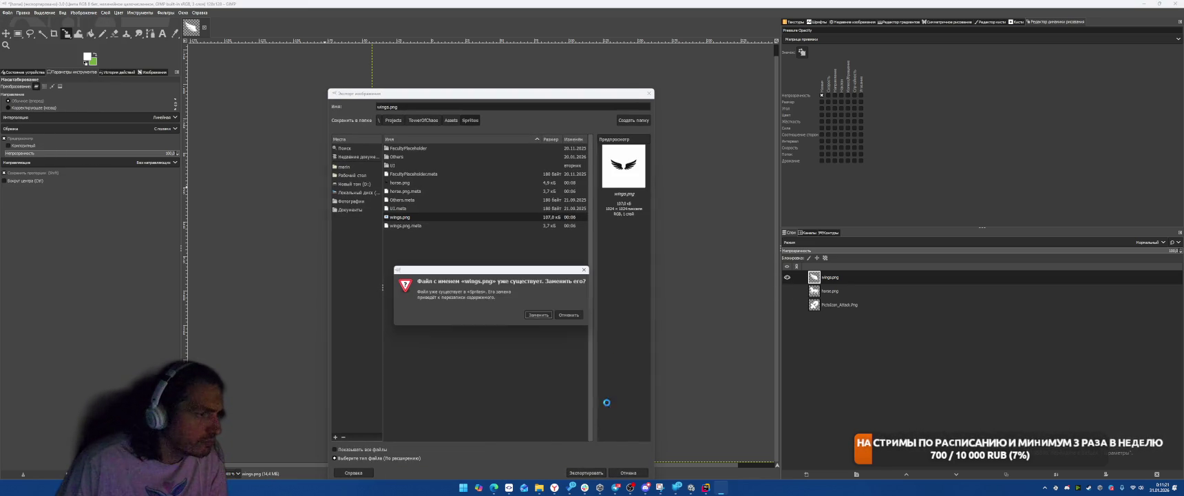
left_click(549, 316)
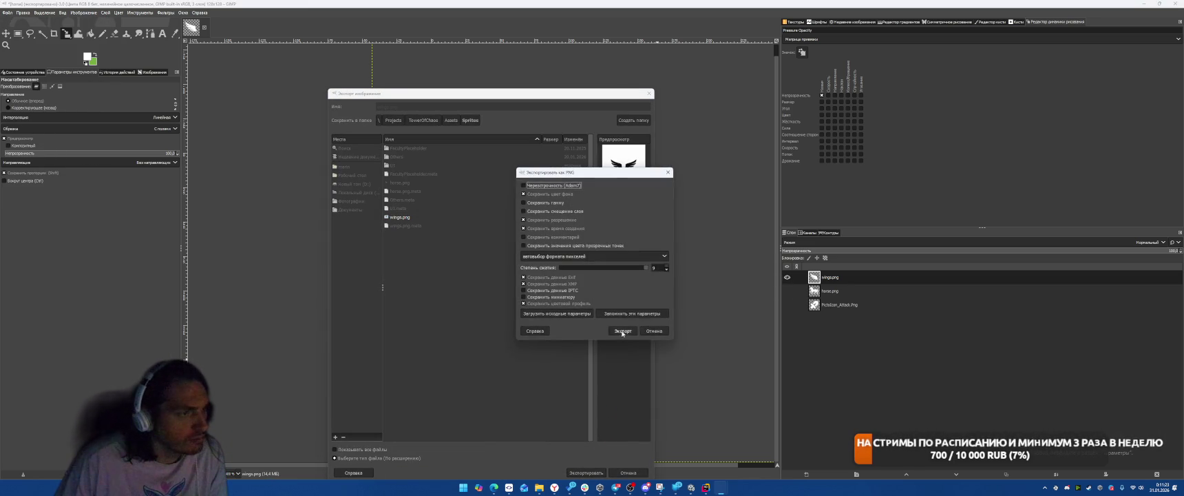
left_click(622, 335)
left_click(1147, 4)
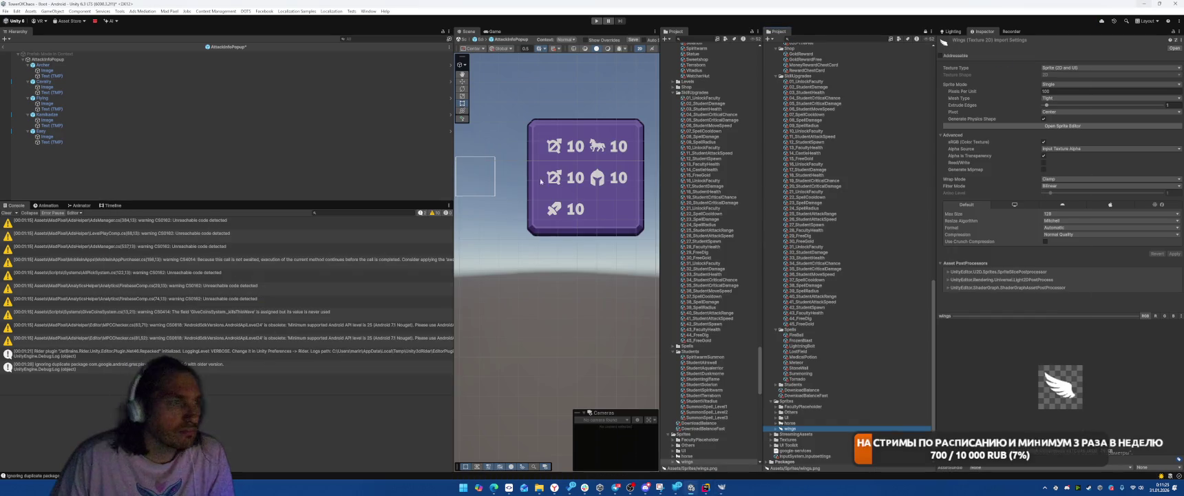
- Set the Flying row Image's Source Image to the wings sprite
left_click(48, 103)
mouse_move(792, 428)
left_mouse_down()
mouse_move(959, 355)
mouse_move(1074, 169)
left_mouse_up()
left_click(560, 307)
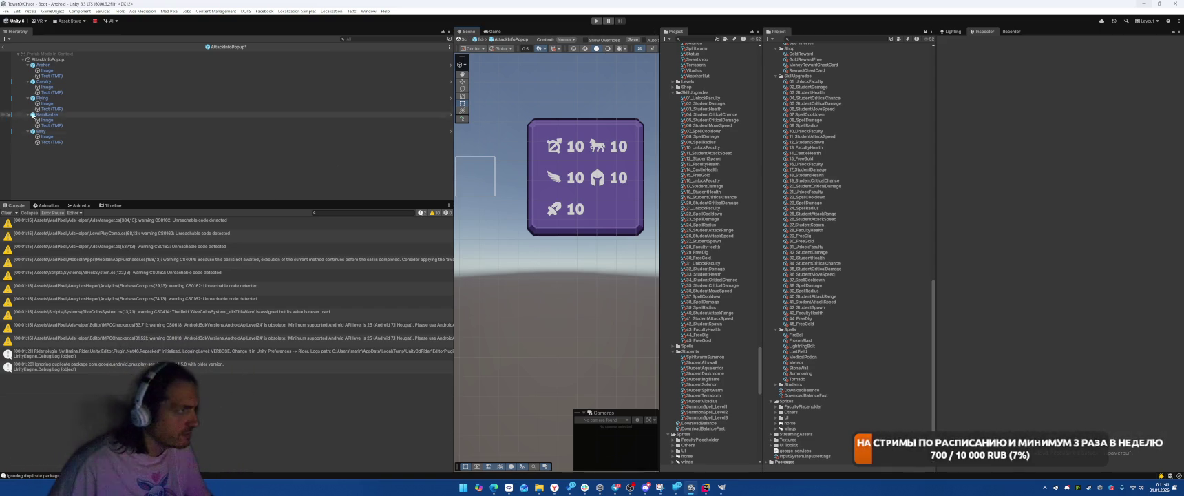
- Assign Easy to AttackInfoPopup's Easy slot, move it to the top, and save the prefab
left_click(53, 59)
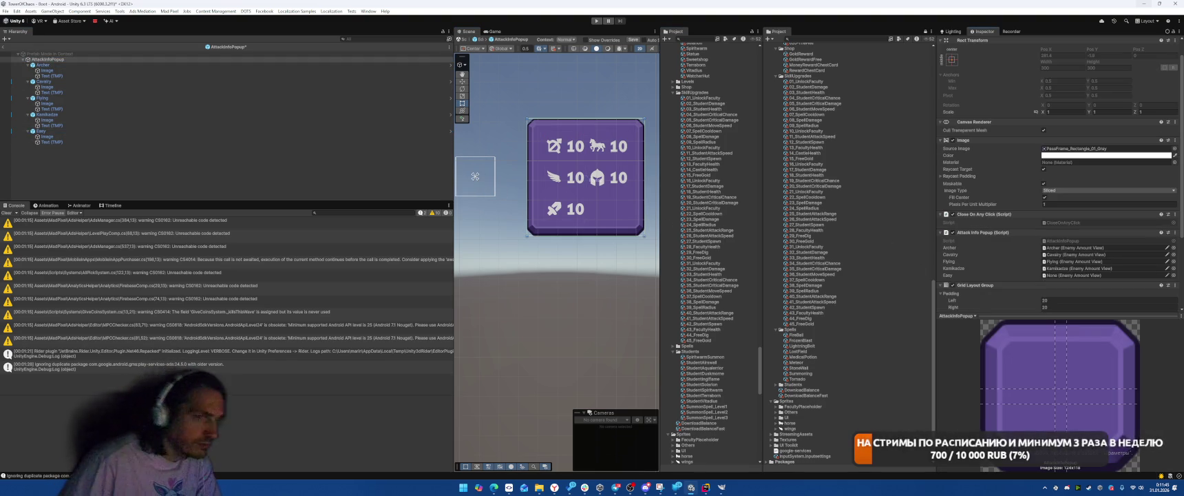
left_click_drag(1067, 272, 1066, 275)
left_click_drag(48, 130, 66, 66)
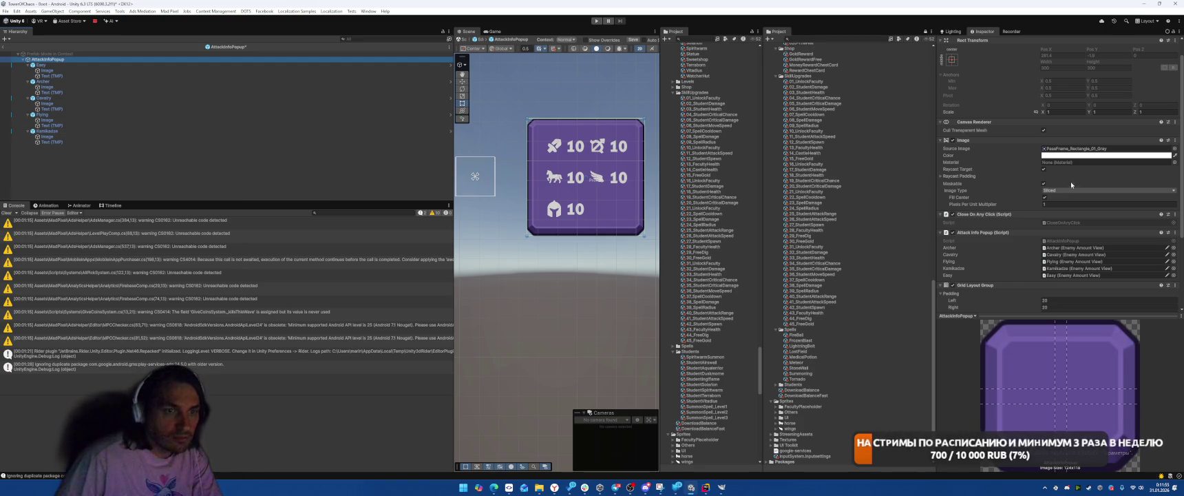
key("ctrl+s")
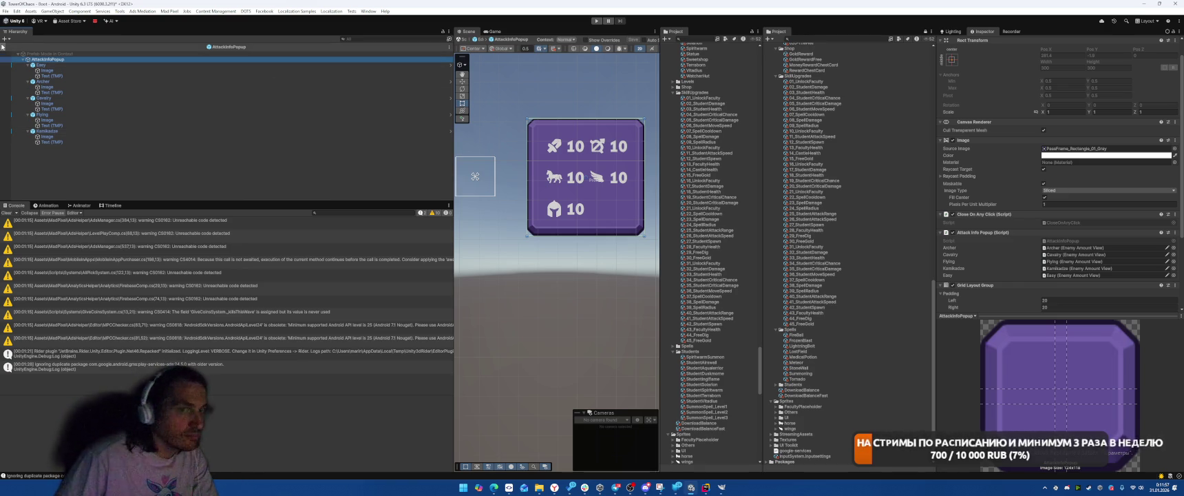
- Exit prefab mode and open the Enemies folder in the Project window
left_click(5, 48)
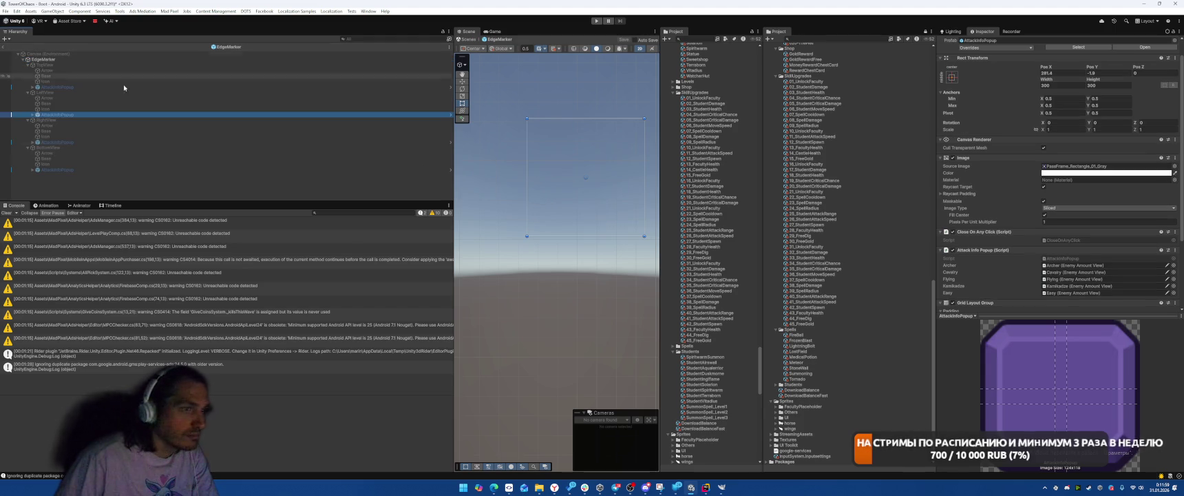
scroll(849, 319, "up", 15)
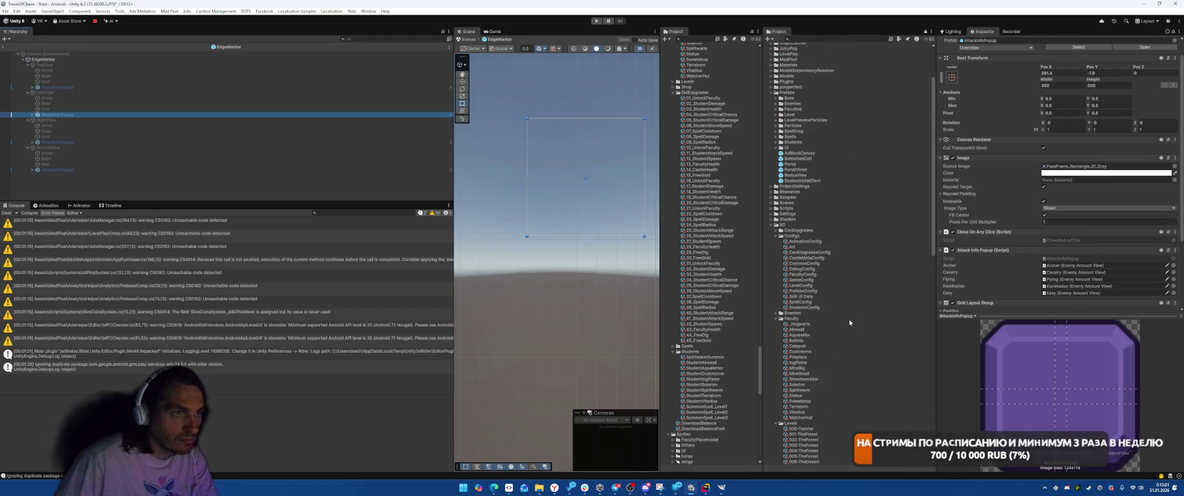
scroll(850, 319, "down", 6)
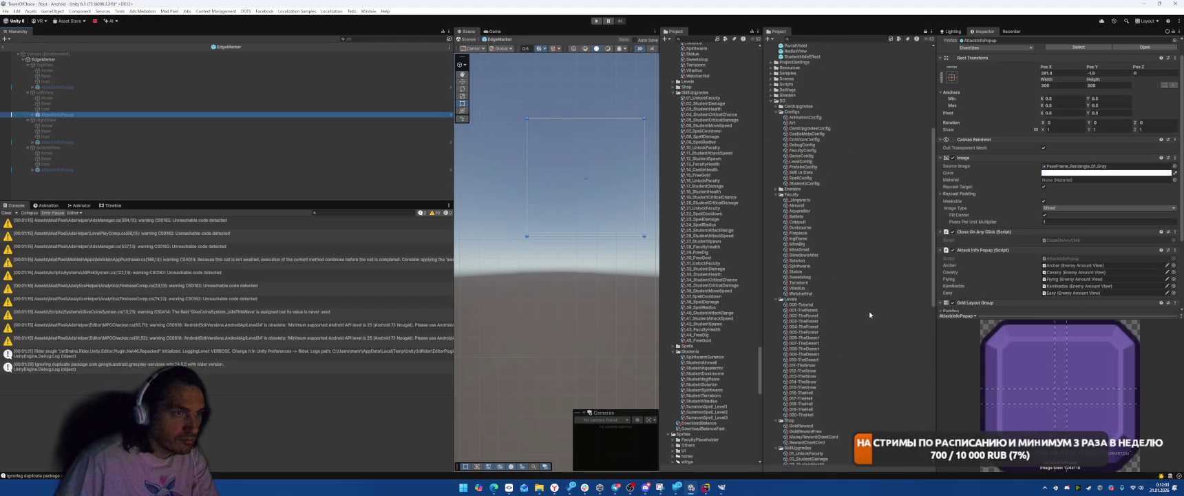
scroll(870, 315, "up", 5)
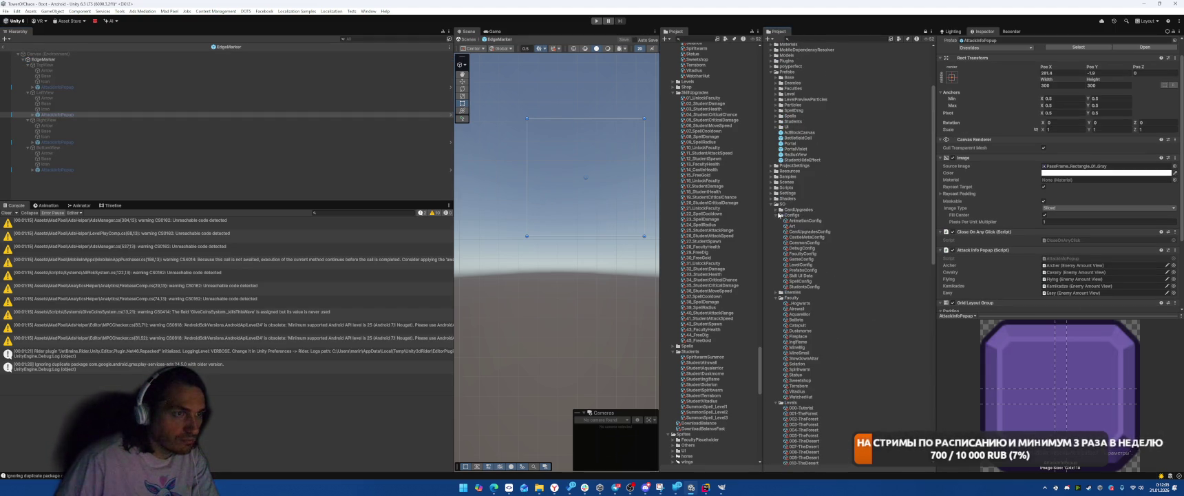
left_click(775, 209)
scroll(855, 257, "down", 3)
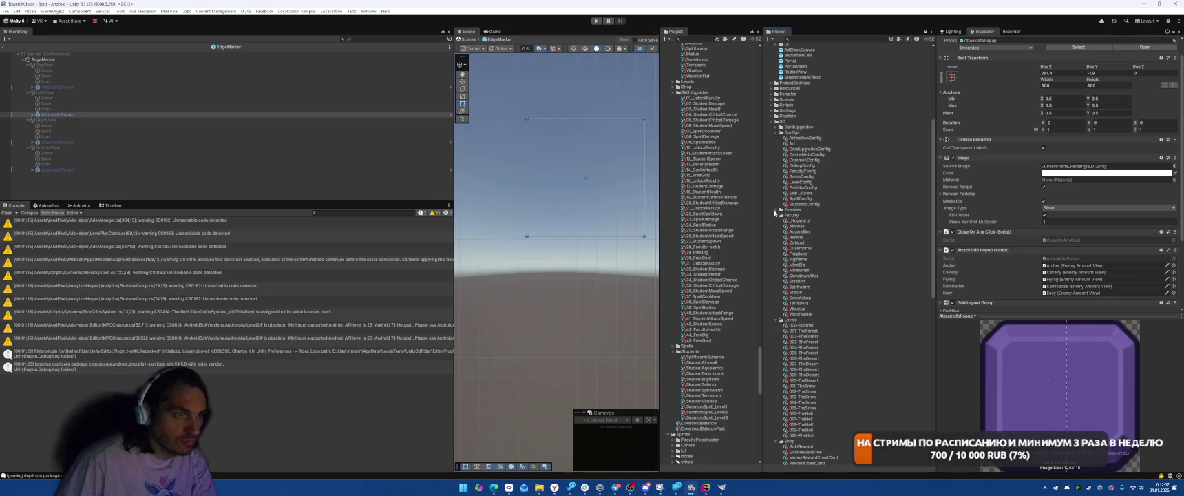
left_click(776, 210)
- Set the four ArcherMonster configs' Enemy Type to Archer
left_click(827, 216)
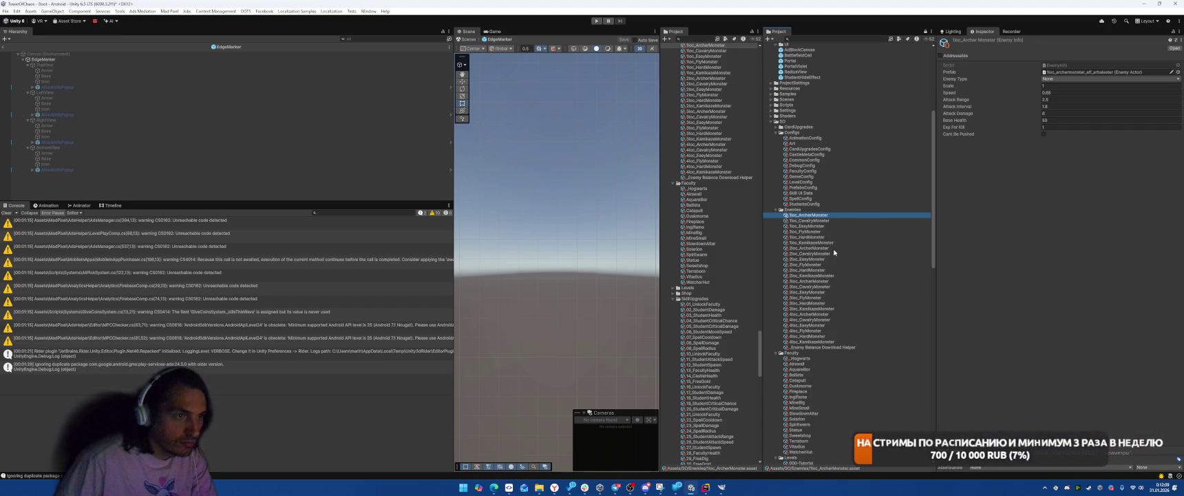
left_click(829, 248, "ctrl")
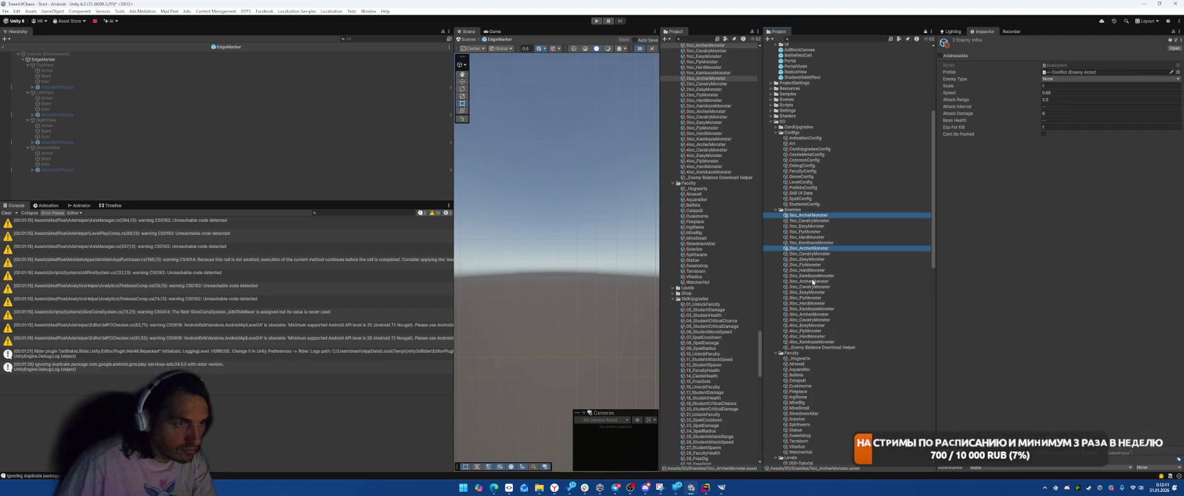
left_click(813, 281, "ctrl")
left_click(811, 314, "ctrl")
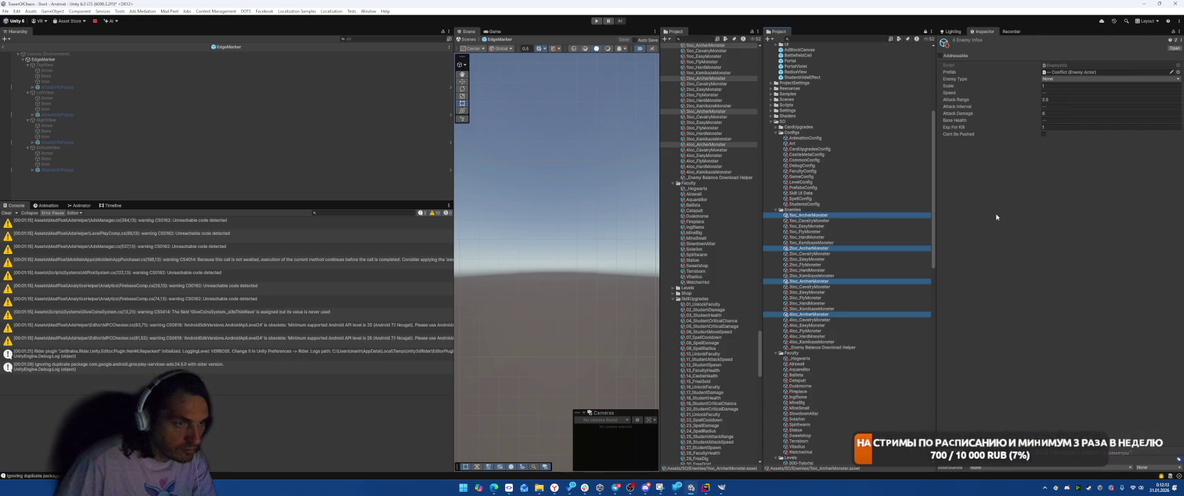
left_click(1102, 78)
left_click(1064, 89)
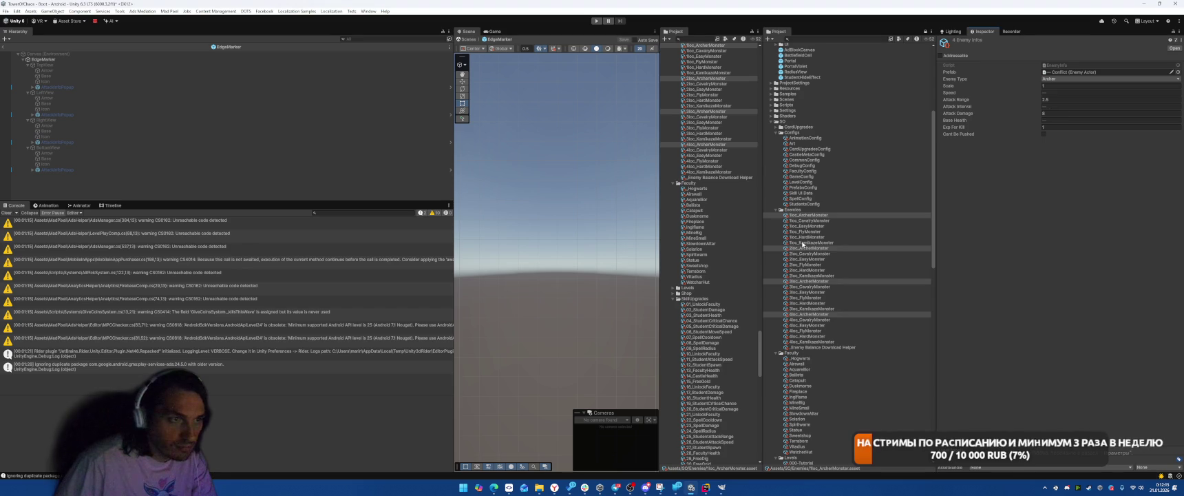
- Choose the Enemy Type for the four CavalryMonster configs
left_click(809, 221)
left_click(810, 253, "ctrl")
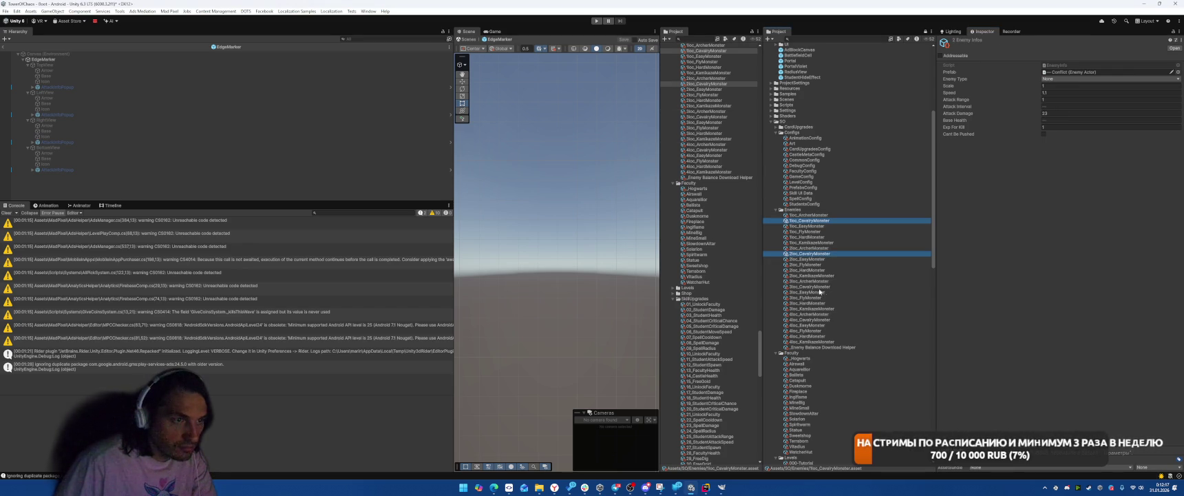
left_click(826, 287, "ctrl")
left_click(812, 320, "ctrl")
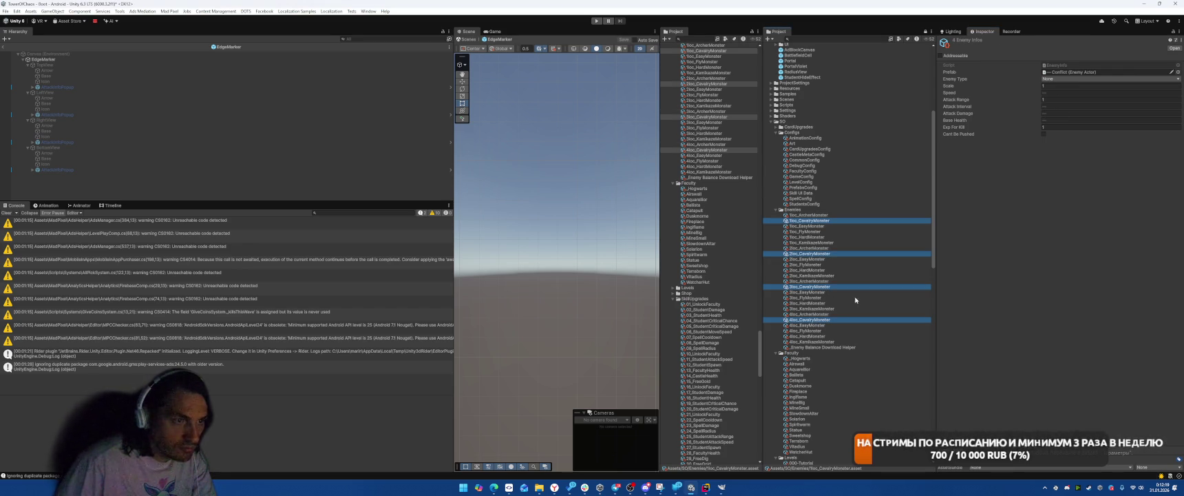
left_click(1102, 78)
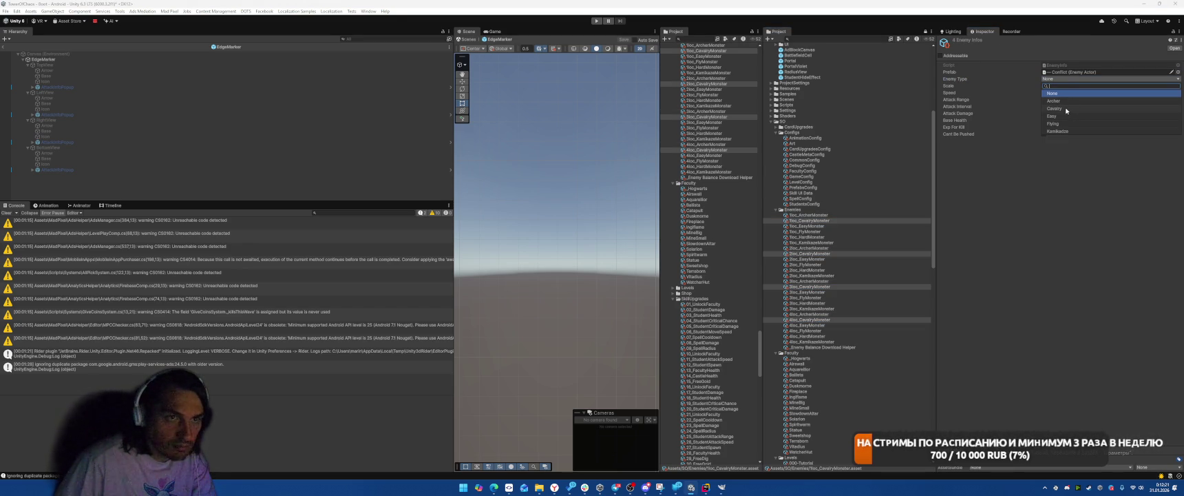
left_click(1061, 108)
- Set the four EasyMonster configs' Enemy Type to Easy
left_click(809, 226)
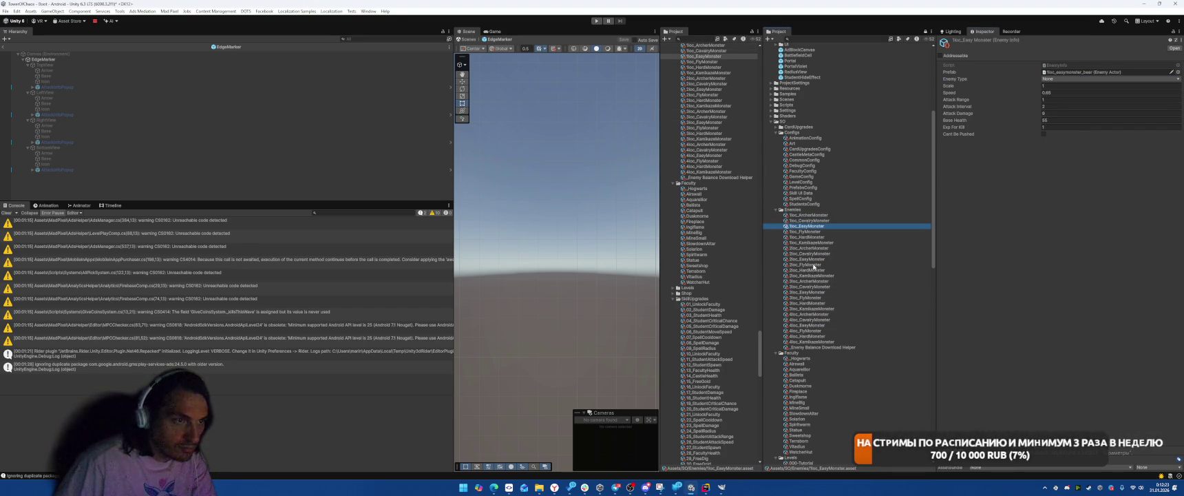
left_click(809, 258, "ctrl")
left_click(813, 293, "ctrl")
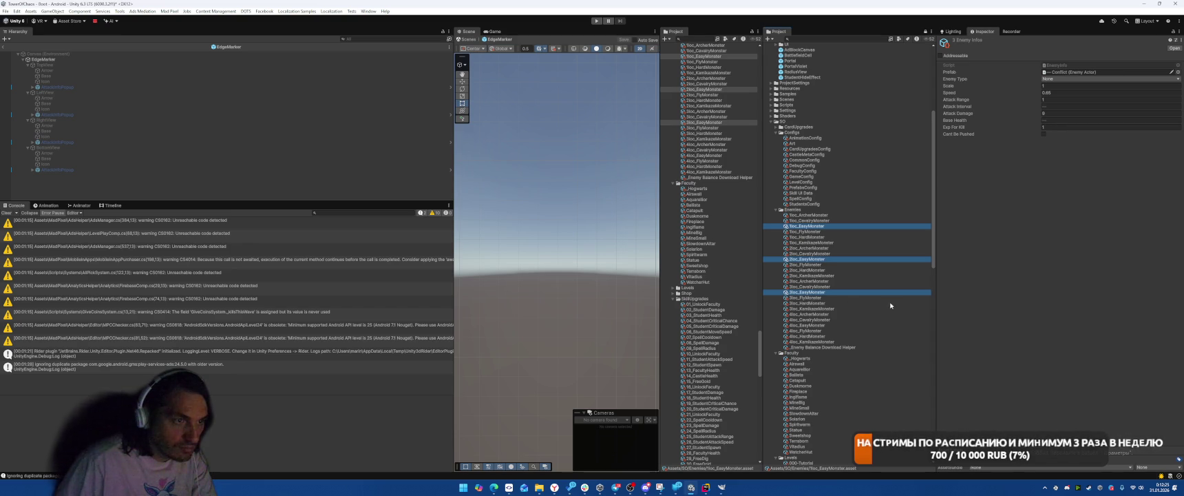
left_click(818, 325, "ctrl")
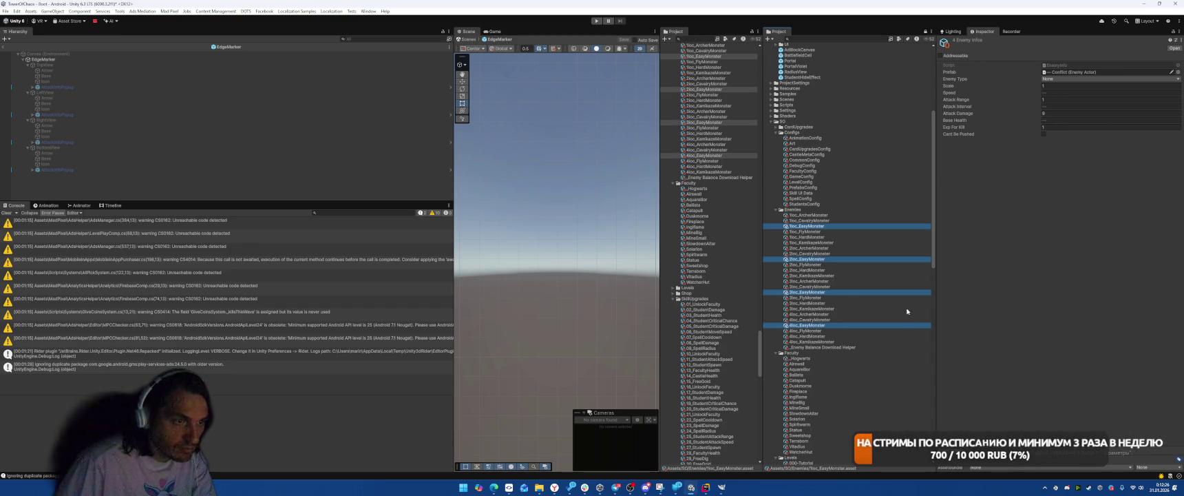
left_click(1050, 79)
left_click(1061, 117)
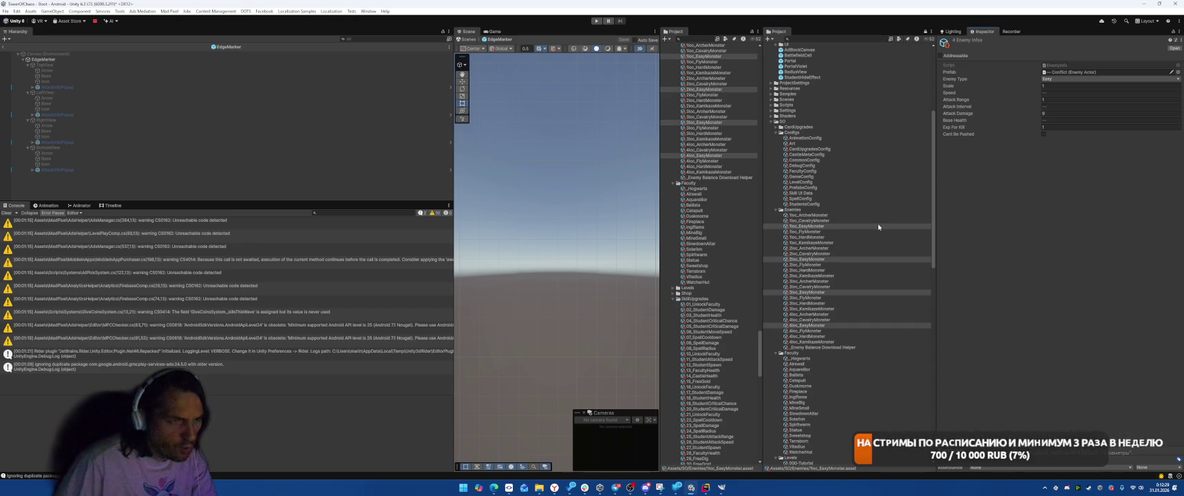
left_click(1057, 80)
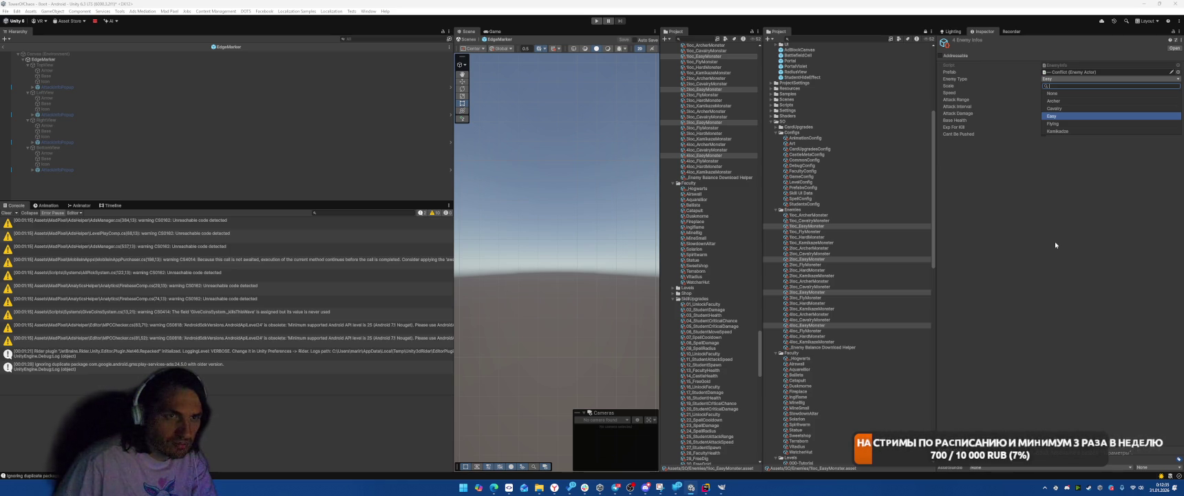
- Set the four FlyMonster configs' Enemy Type to Flying
left_click(826, 231)
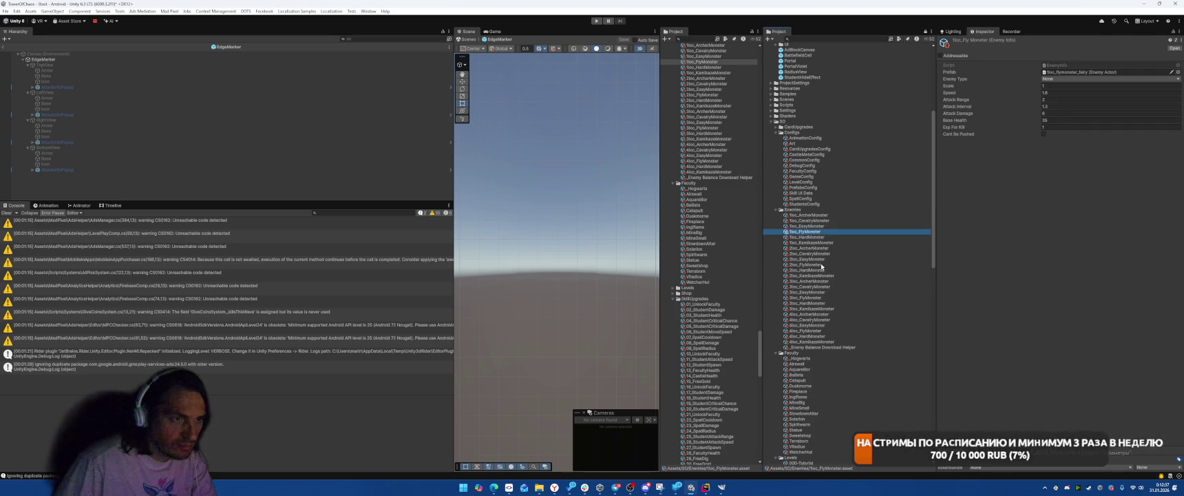
left_click(819, 264, "ctrl")
left_click(816, 297, "ctrl")
left_click(812, 330, "ctrl")
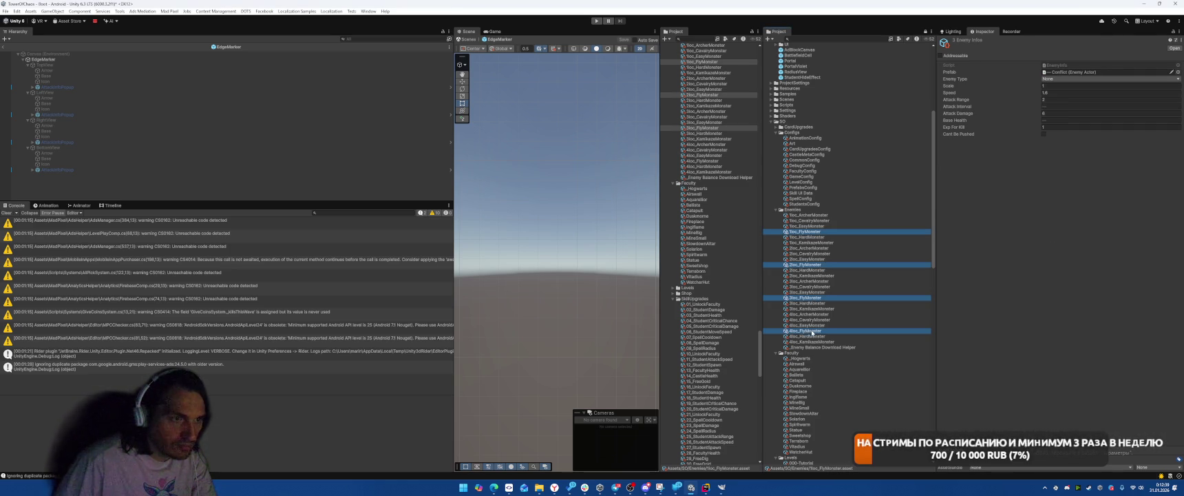
left_click(1074, 79)
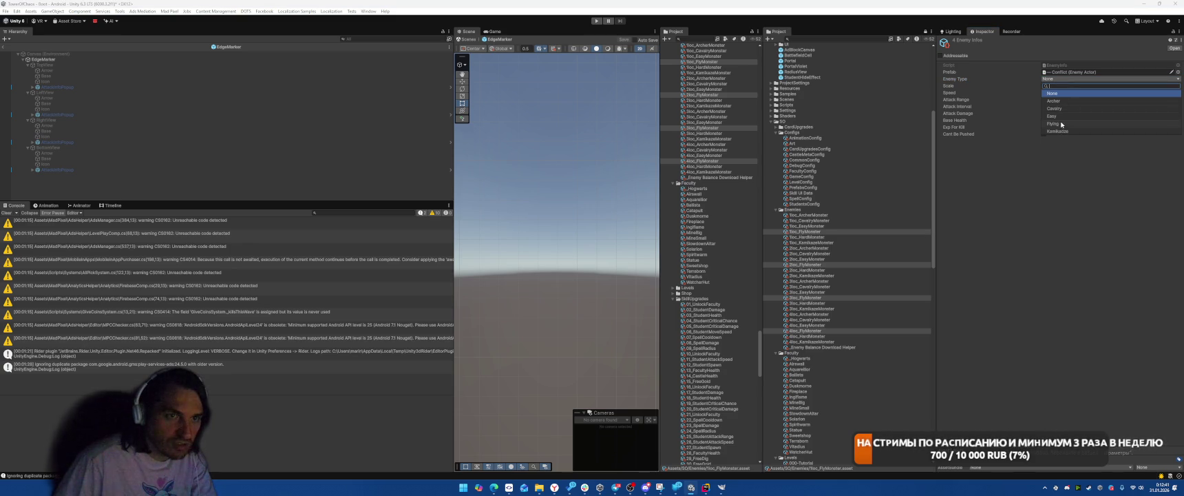
left_click(1061, 124)
- Set the four KamikazeMonster configs' Enemy Type to Kamikadze, then go to AttackInfoPopup in Rider
left_click(813, 341)
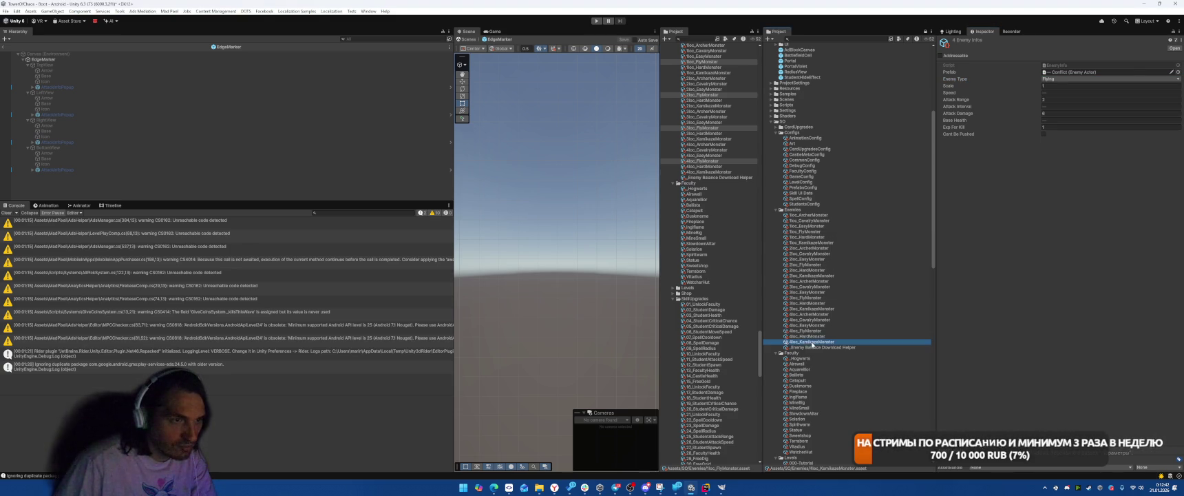
left_click(820, 308, "ctrl")
left_click(819, 276, "ctrl")
left_click(818, 242, "ctrl")
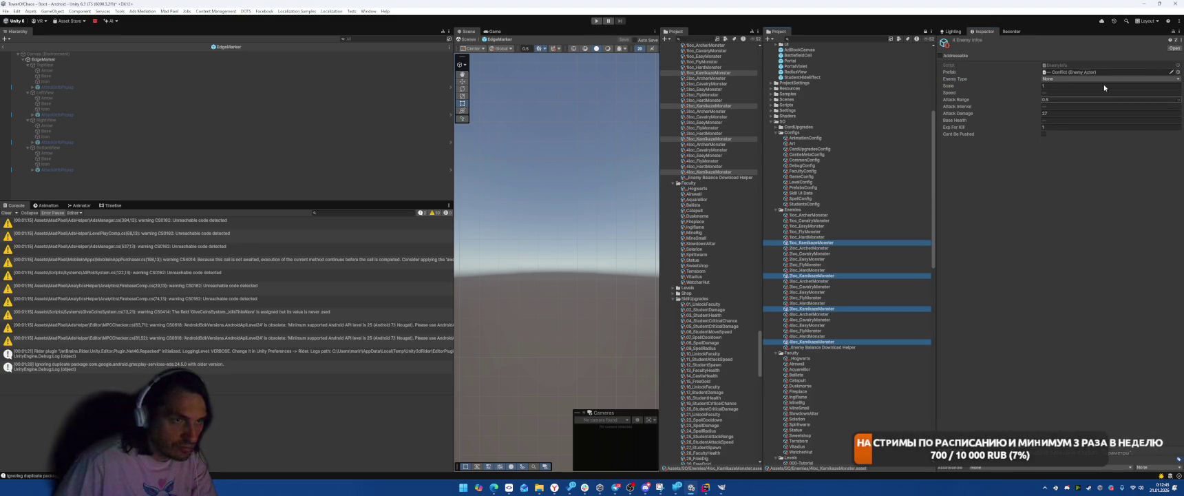
left_click(1058, 78)
left_click(1064, 131)
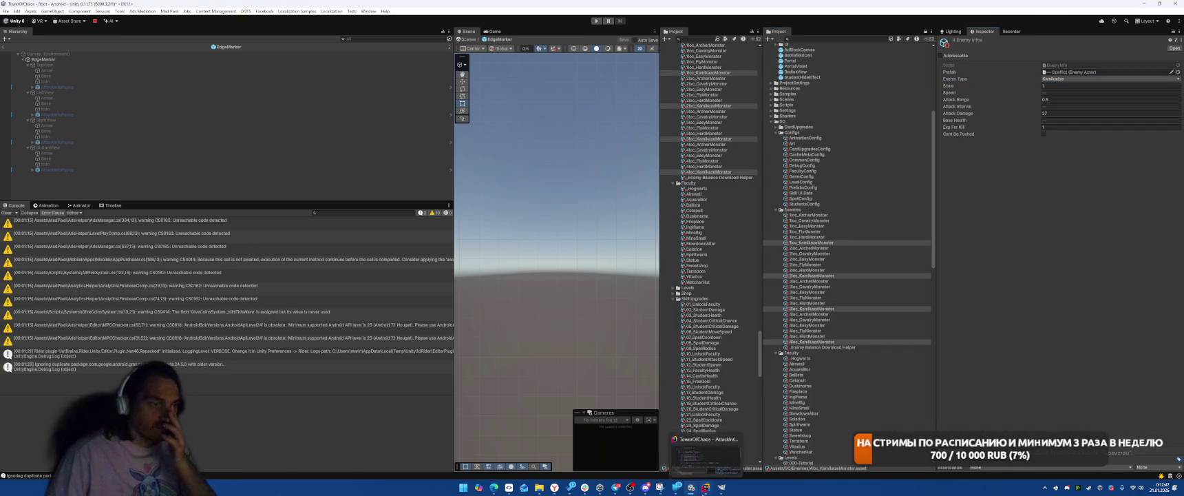
left_click(703, 487)
left_click(417, 201)
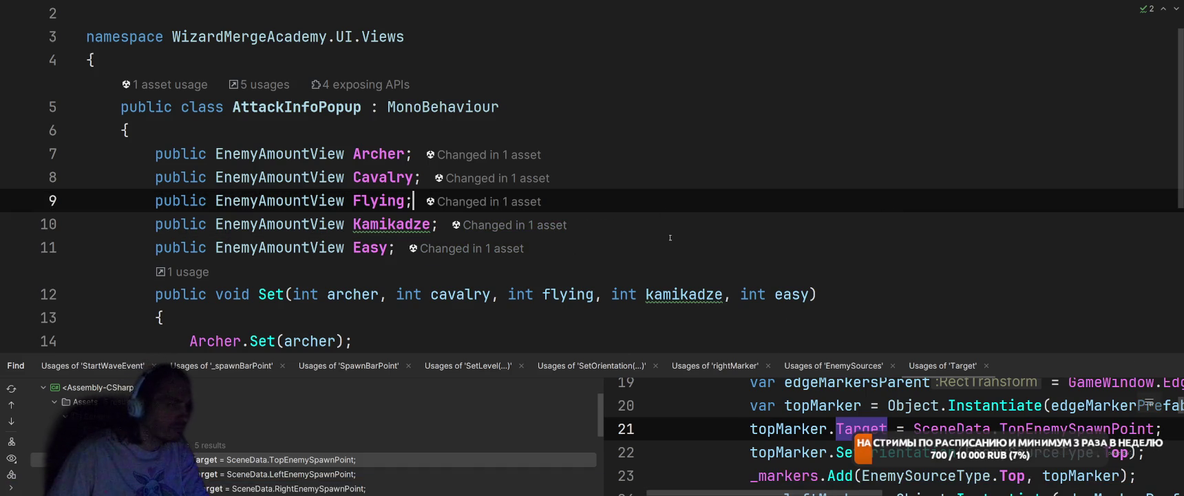
- Duplicate the Easy field declaration and rename the copy Hard
left_click(785, 228)
left_click(604, 251)
key("ctrl+d")
double_click(363, 270)
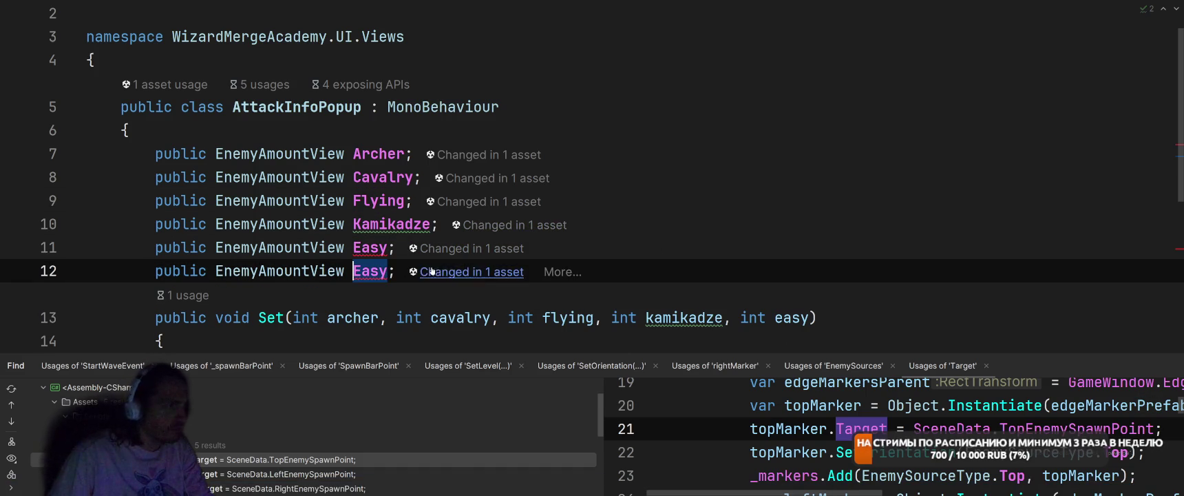
type("JH")
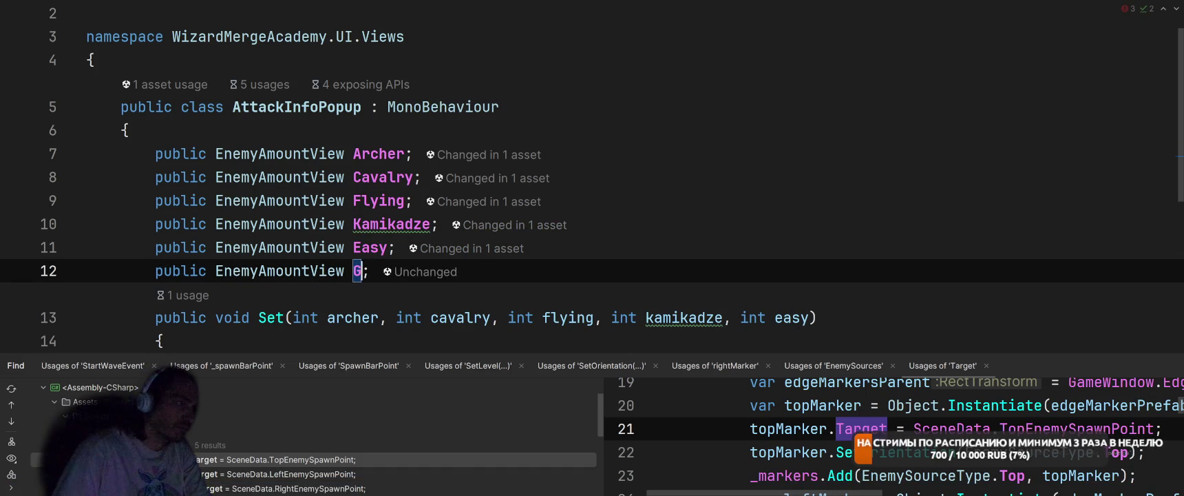
key("BackSpace")
key("BackSpace")
type("Hard")
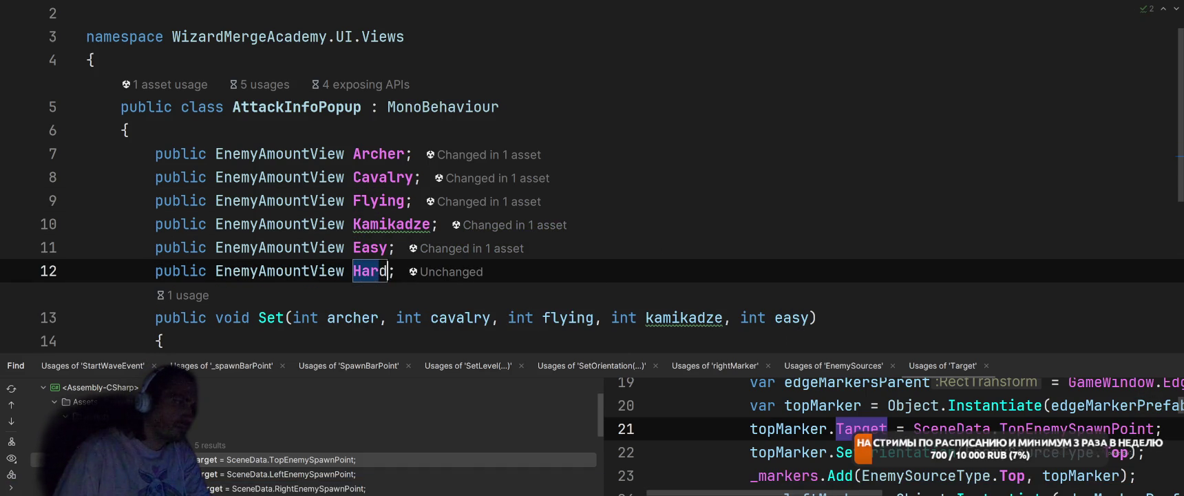
- Add an 'int hard' parameter to the Set method
scroll(493, 229, "down", 3)
left_click(809, 108)
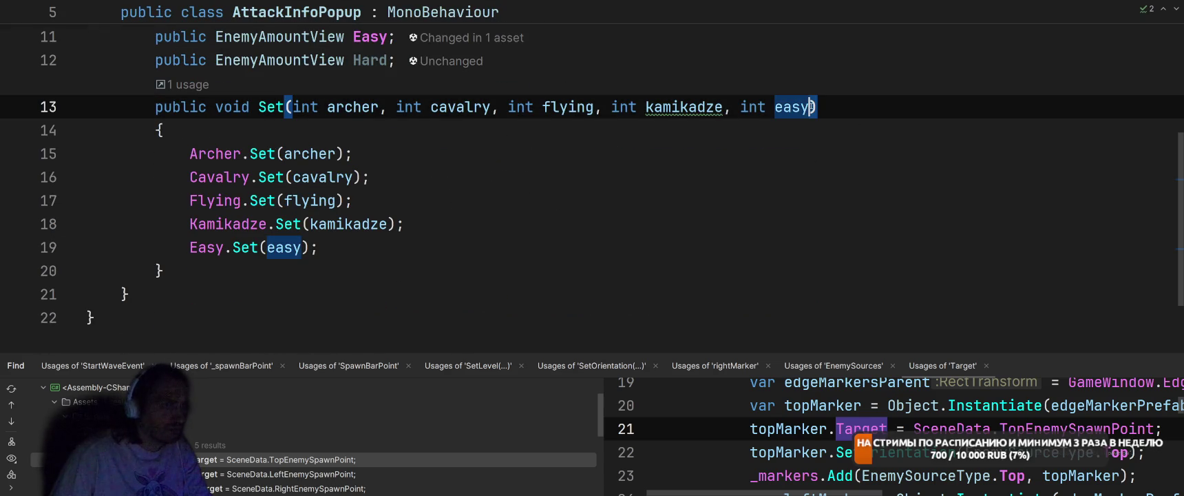
type(", in")
key("Tab")
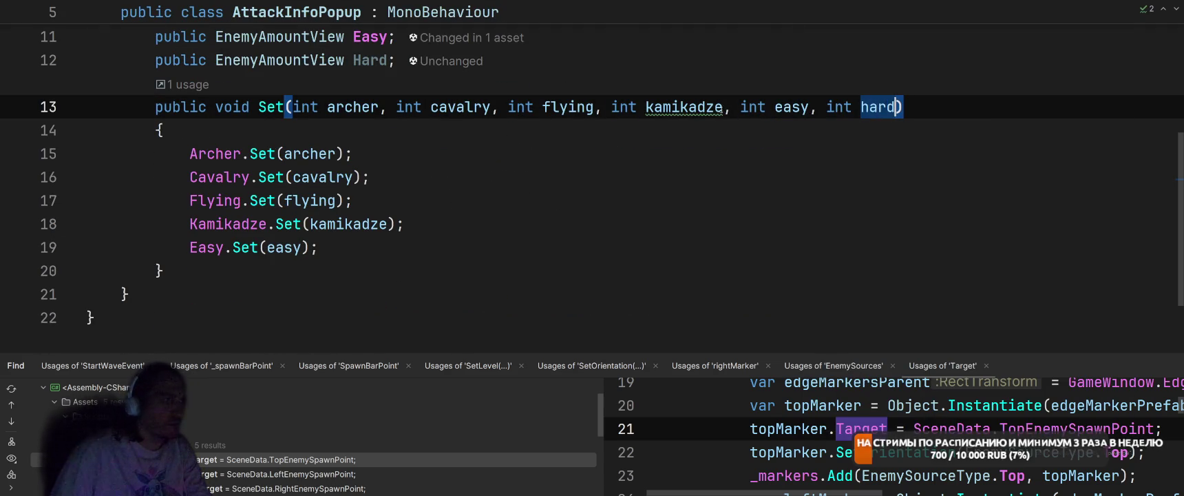
- Add a Hard.Set(hard) line beneath Easy.Set in the Set method
left_click(424, 238)
key("ctrl+d")
double_click(207, 270)
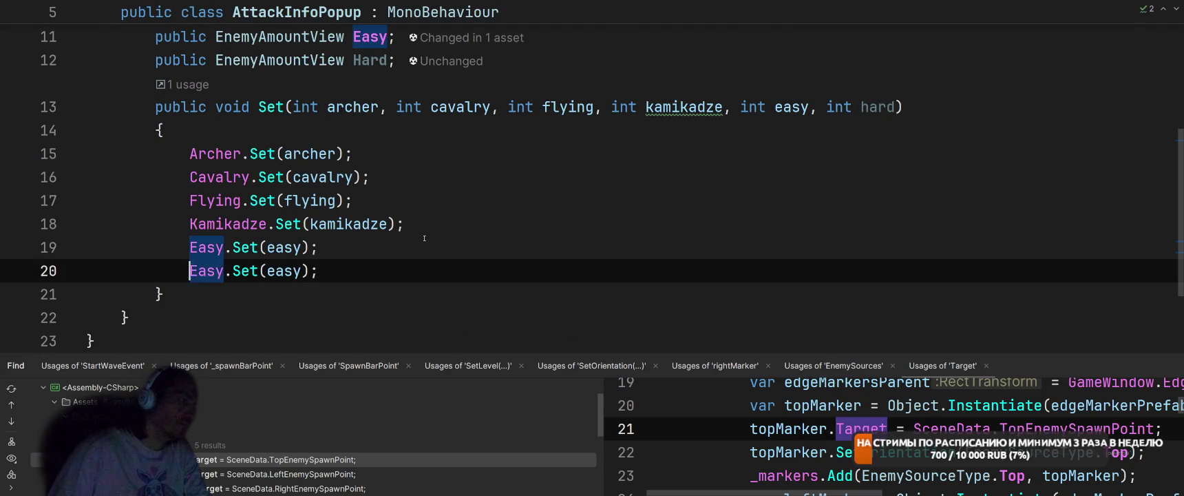
type("JH")
key("BackSpace")
key("BackSpace")
type("H")
key("Return")
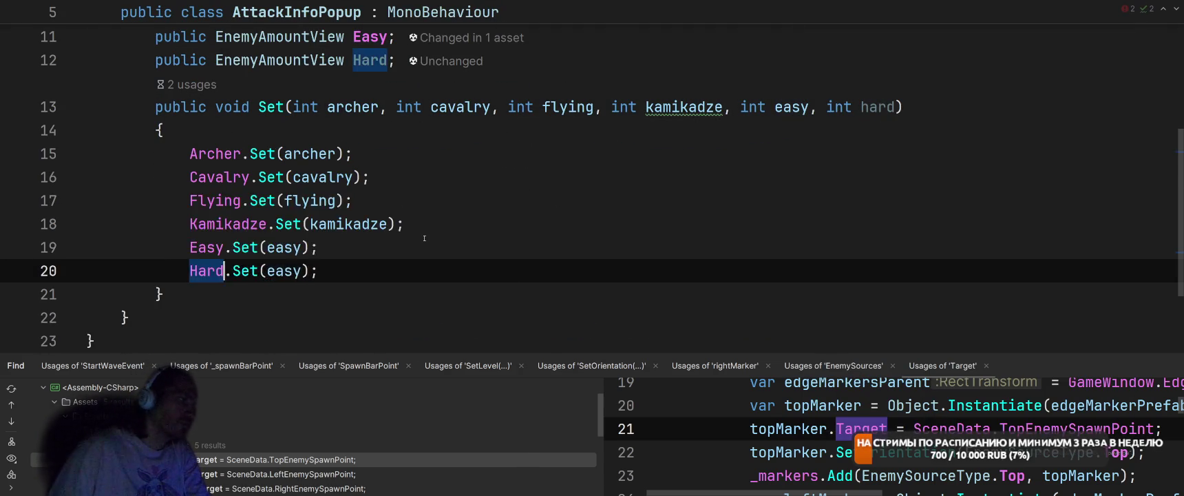
scroll(425, 239, "down", 2)
left_click(424, 238)
double_click(282, 129)
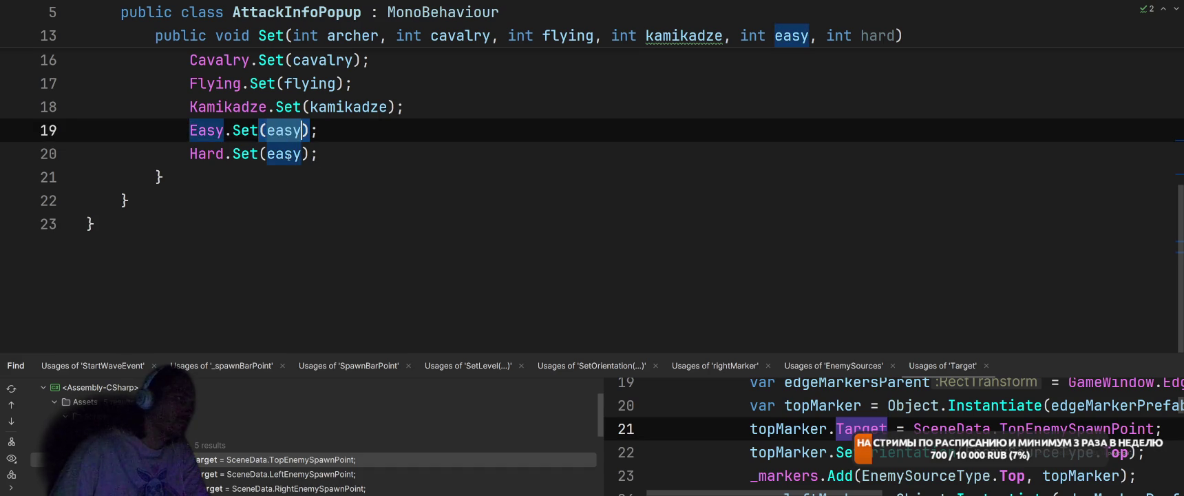
double_click(283, 153)
type("hard")
key("Escape")
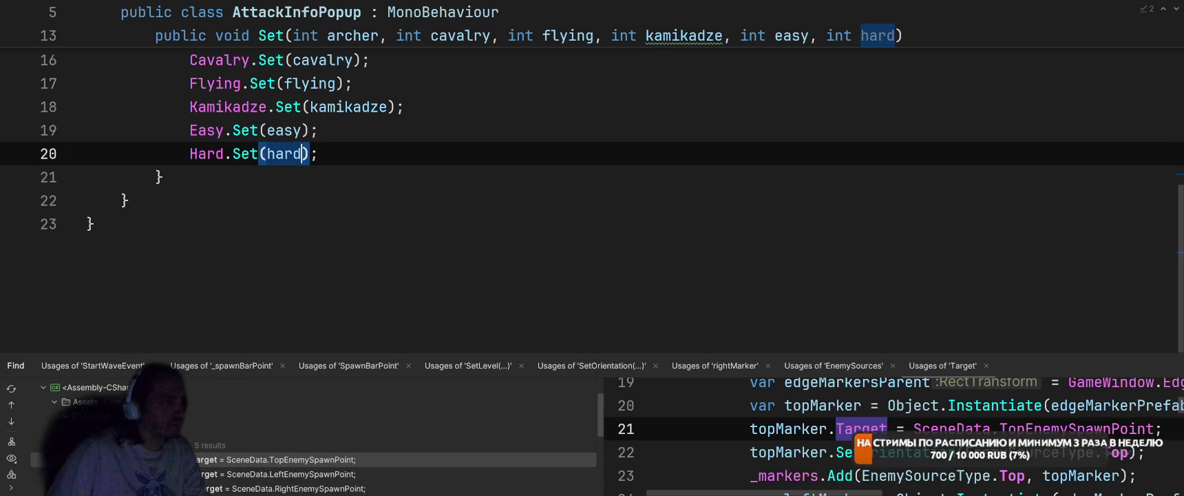
- In EdgeMarkerView, duplicate the kamikadze count line
key("ctrl+alt+Left")
key("Up")
key("ctrl+d")
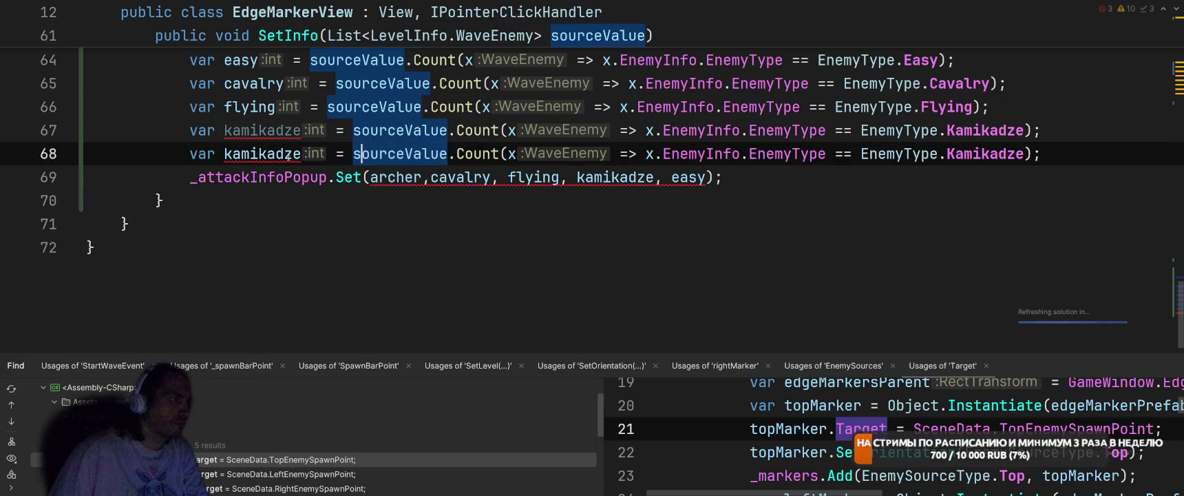
- Rename the copied count variable to hard and pass it to _attackInfoPopup.Set
double_click(288, 155)
type("a")
key("BackSpace")
type("hard")
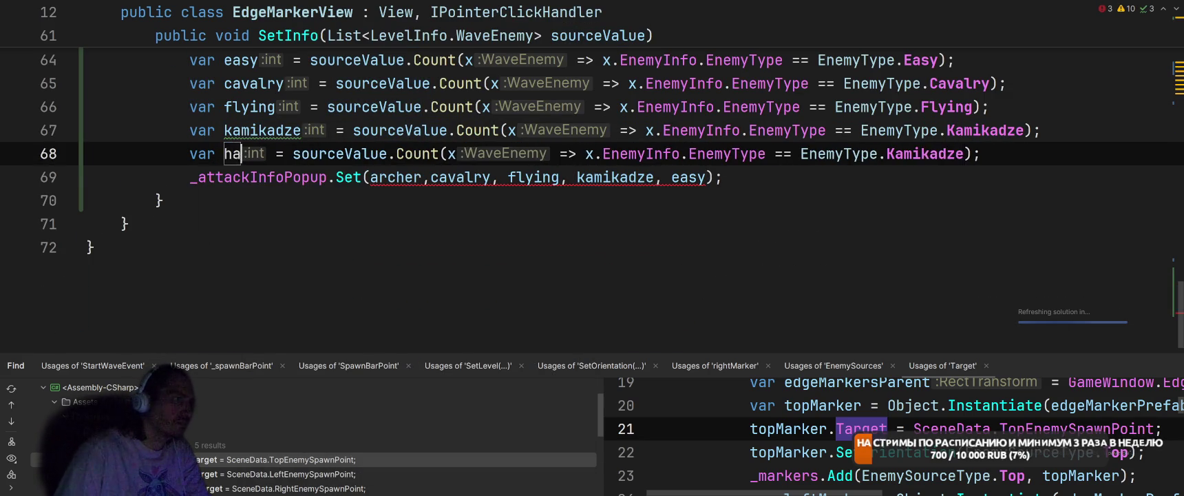
left_click(710, 177)
type(", hard")
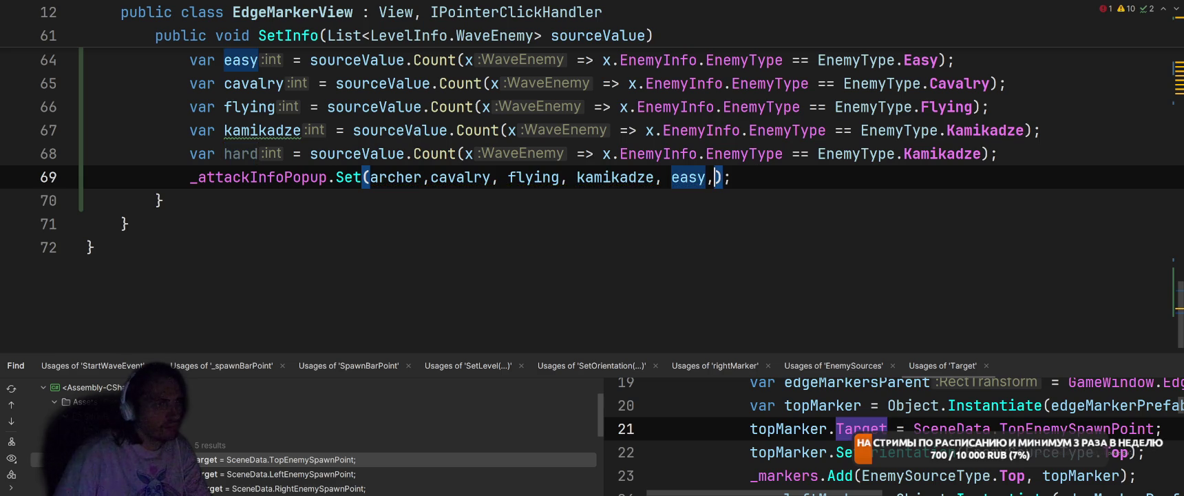
key("Tab")
- Count EnemyType.Hard, create the Hard enum member, and return to Unity
left_click(835, 153)
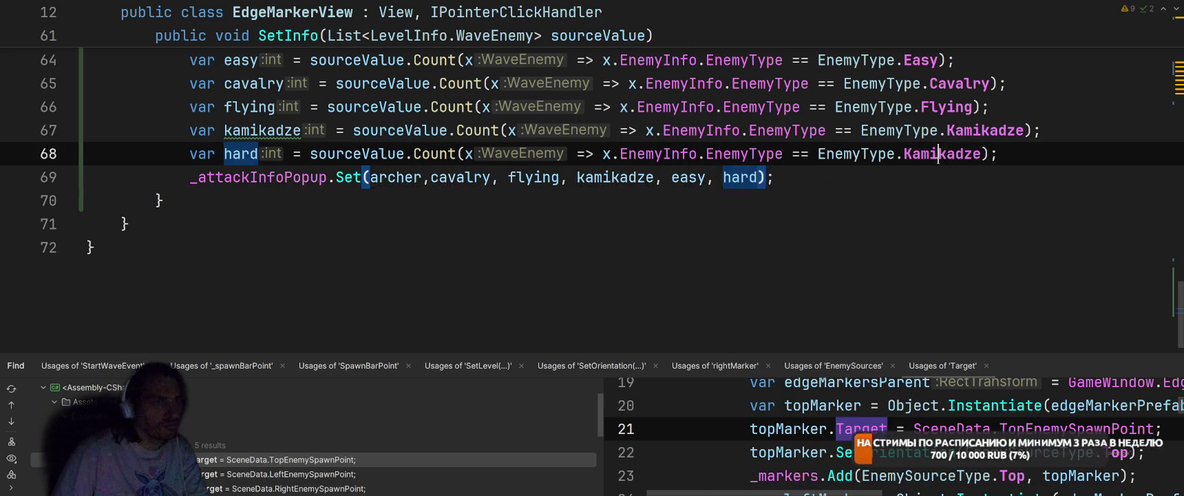
double_click(942, 154)
type("Hard")
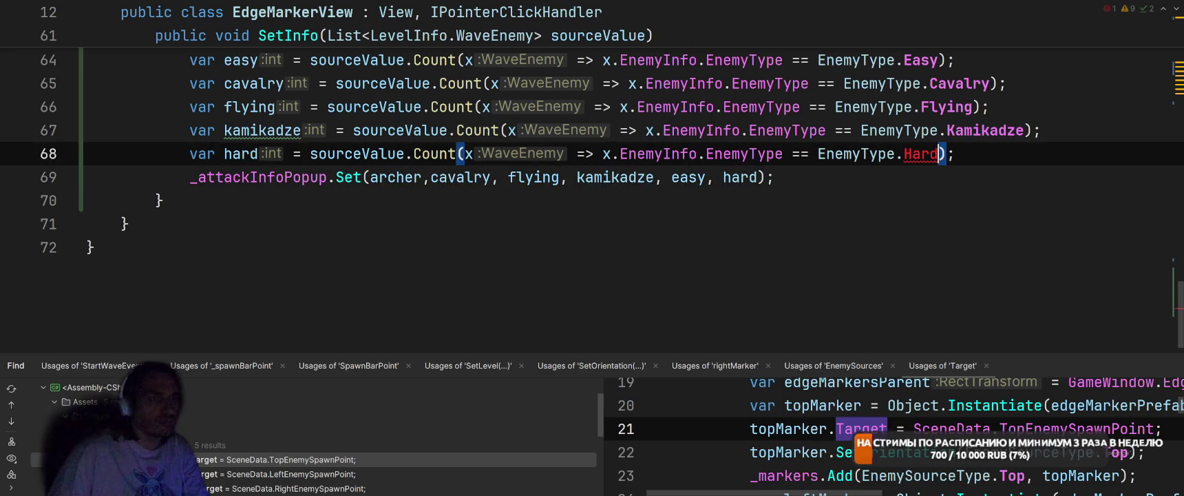
key("alt+Return")
key("Down")
key("Down")
key("Up")
key("Up")
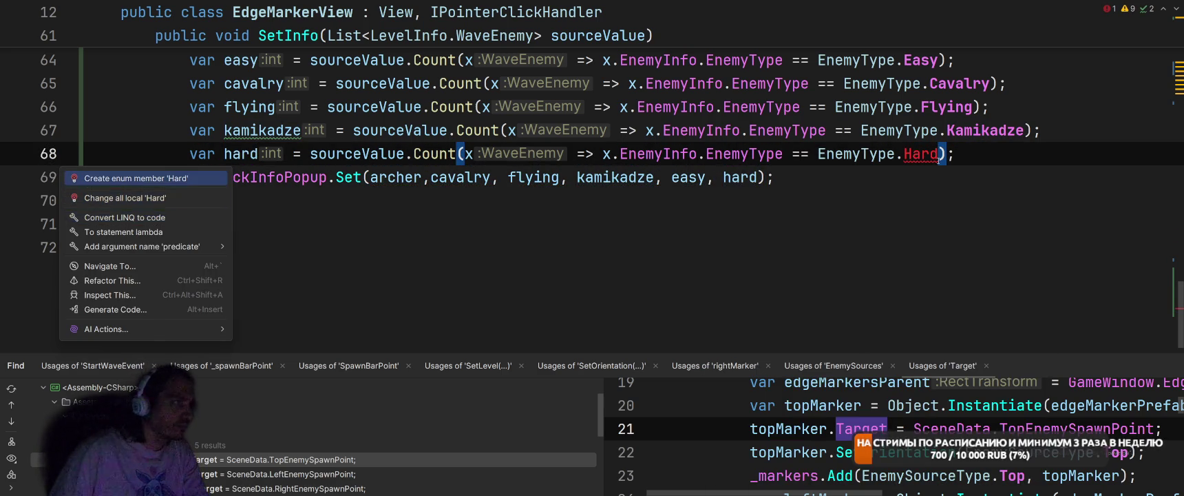
key("Return")
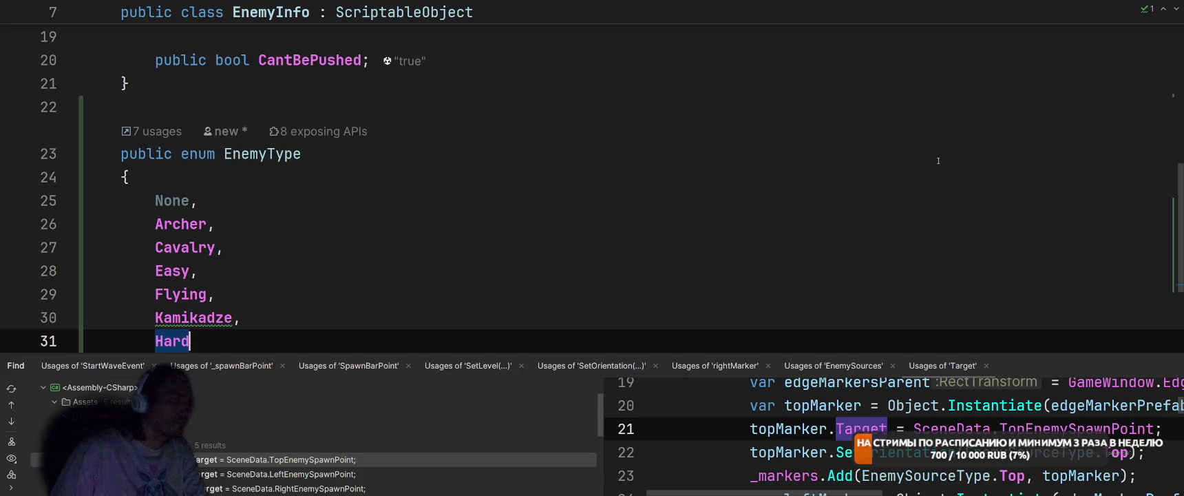
key("alt+Tab")
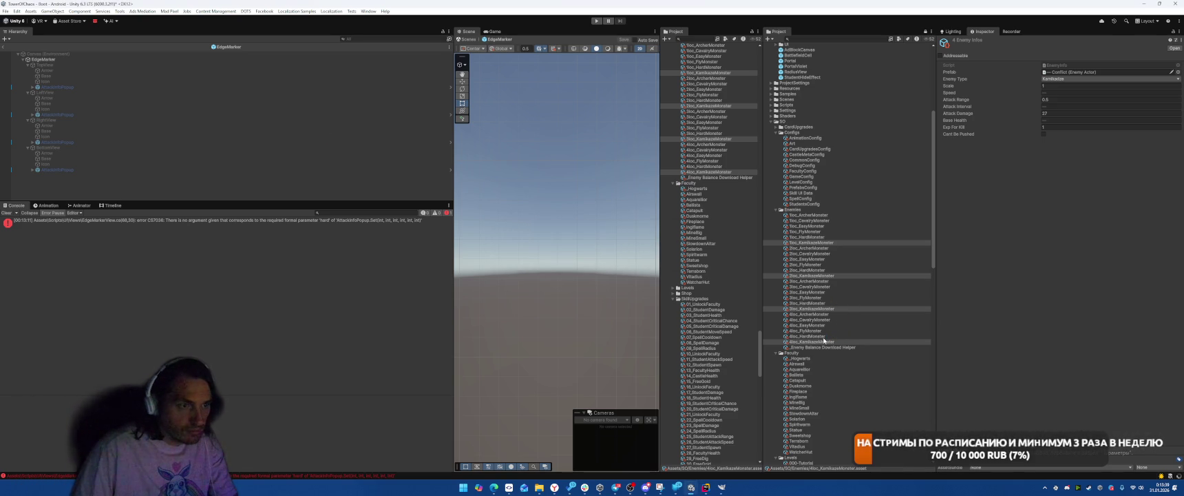
- Set Enemy Type to Hard on the four HardMonster configs
left_click(827, 336)
left_click(827, 304, "ctrl")
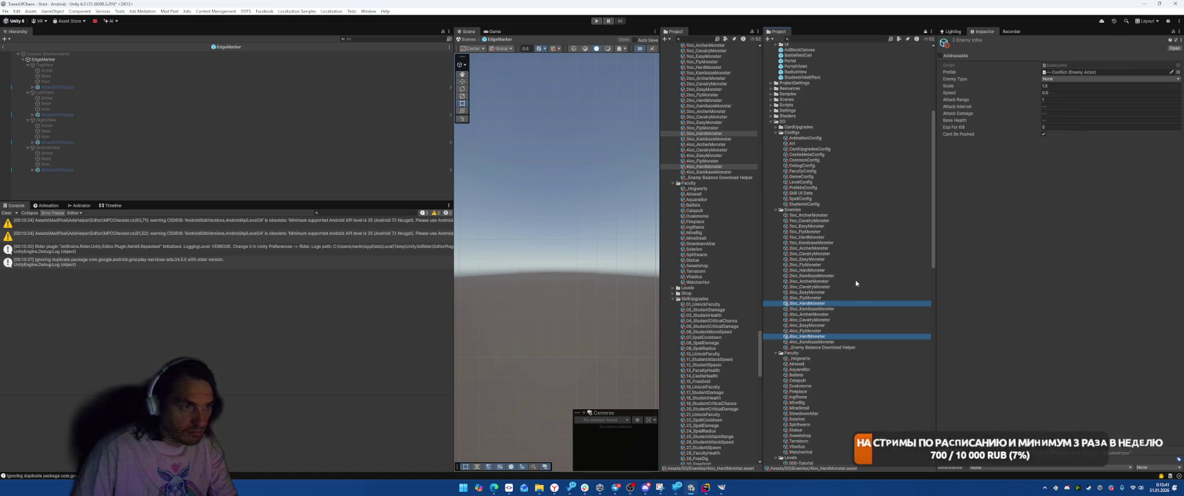
left_click(816, 271, "ctrl")
left_click(809, 237, "ctrl")
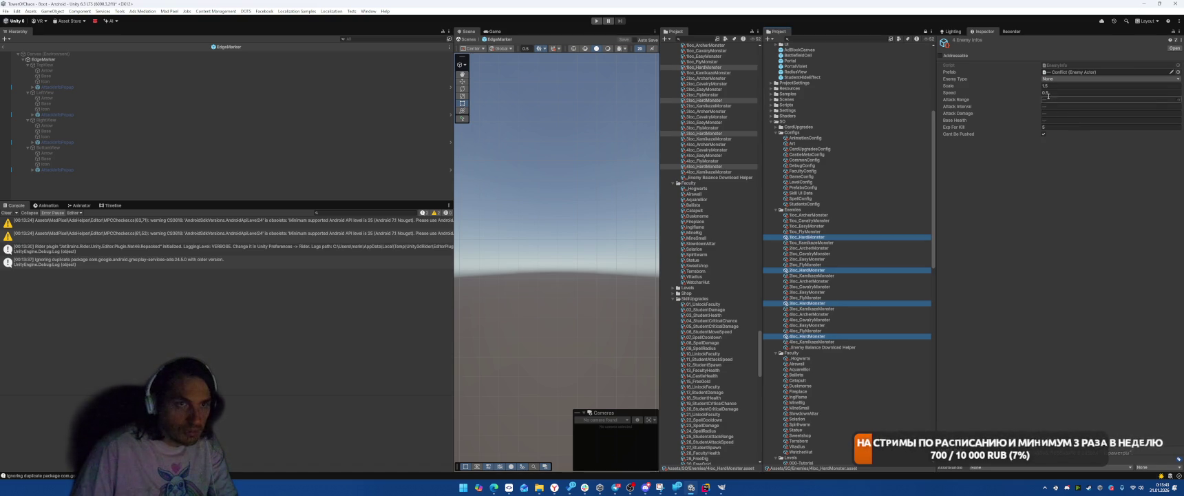
left_click(1060, 79)
left_click(1059, 140)
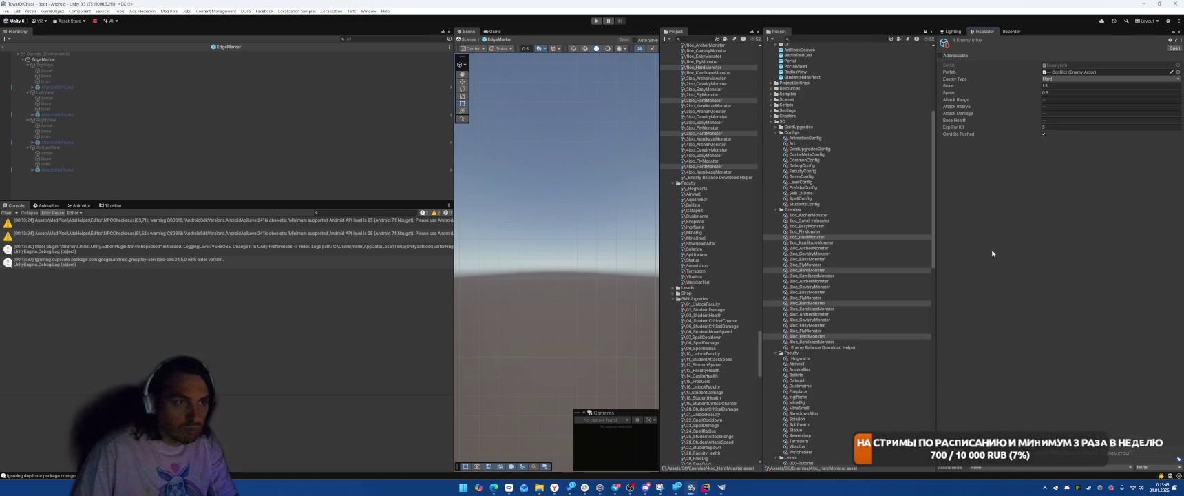
- In the AttackInfoPopup prefab, duplicate the Kamikadze row and rename the copy 'Hard'
left_click(158, 87)
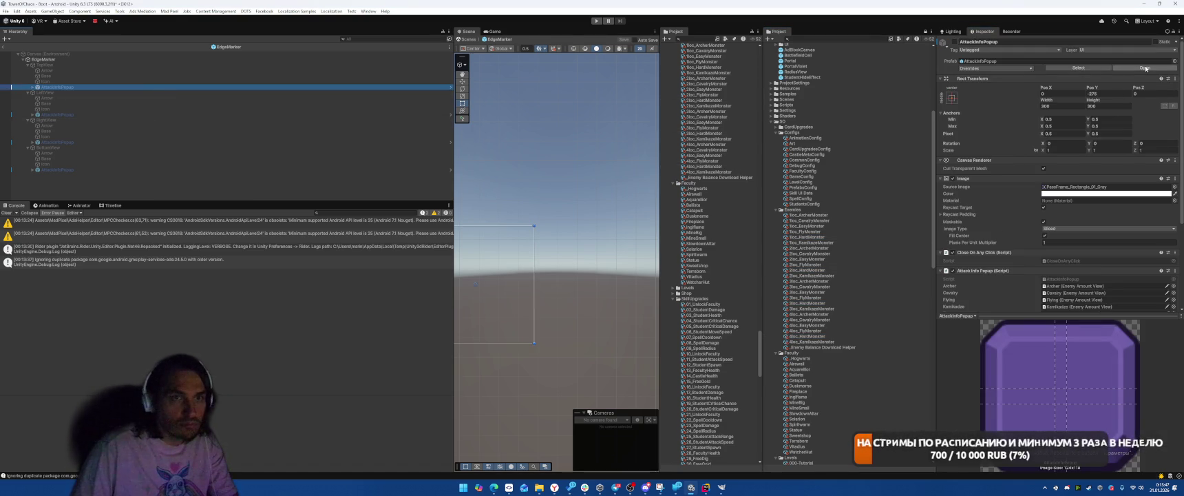
left_click(1144, 68)
left_click(179, 120)
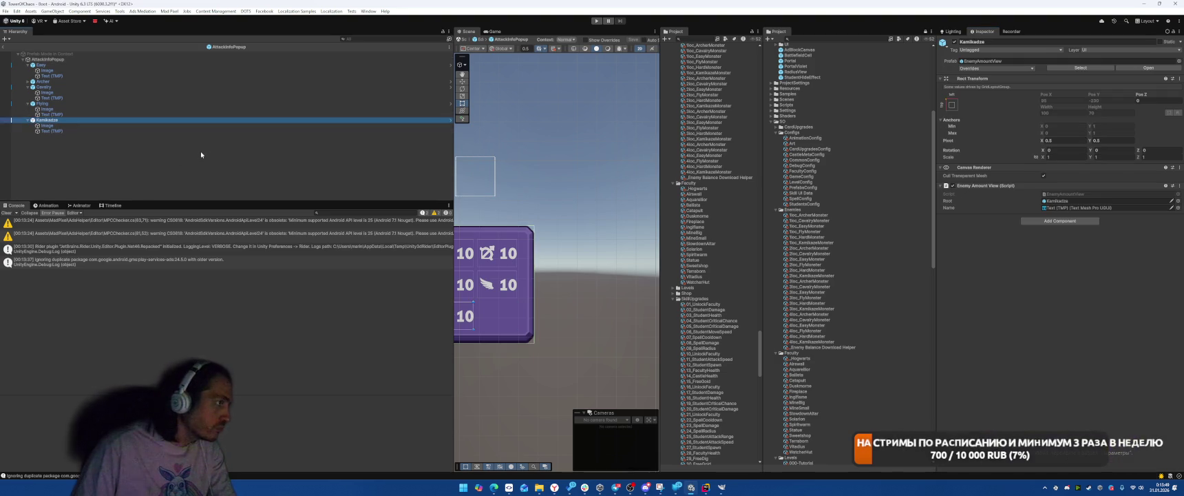
key("ctrl+d")
key("F2")
type("Hard")
key("Return")
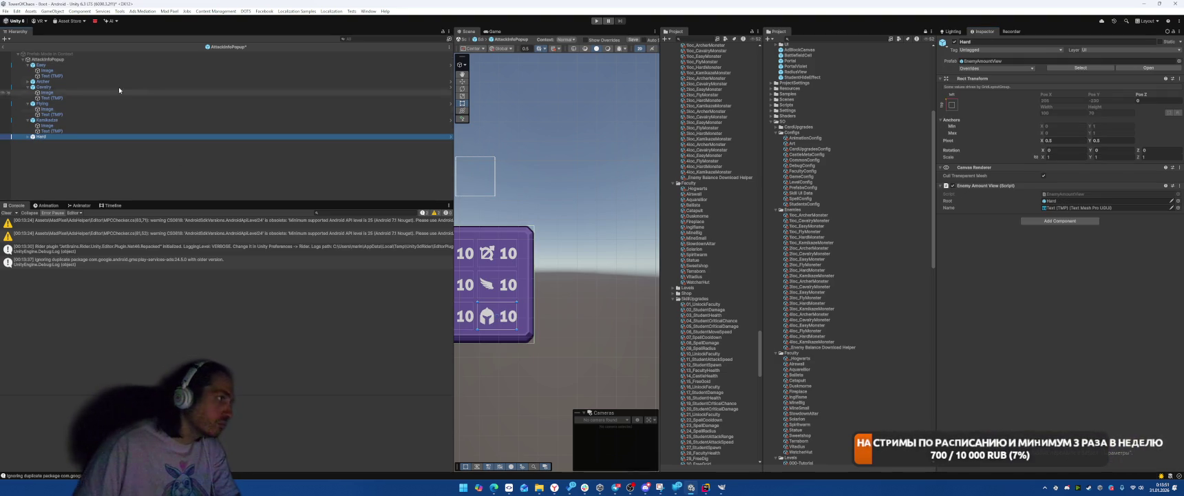
- Assign the Hard row to the popup's Hard field and select its Image child
left_click(58, 59)
left_click_drag(42, 136, 1059, 305)
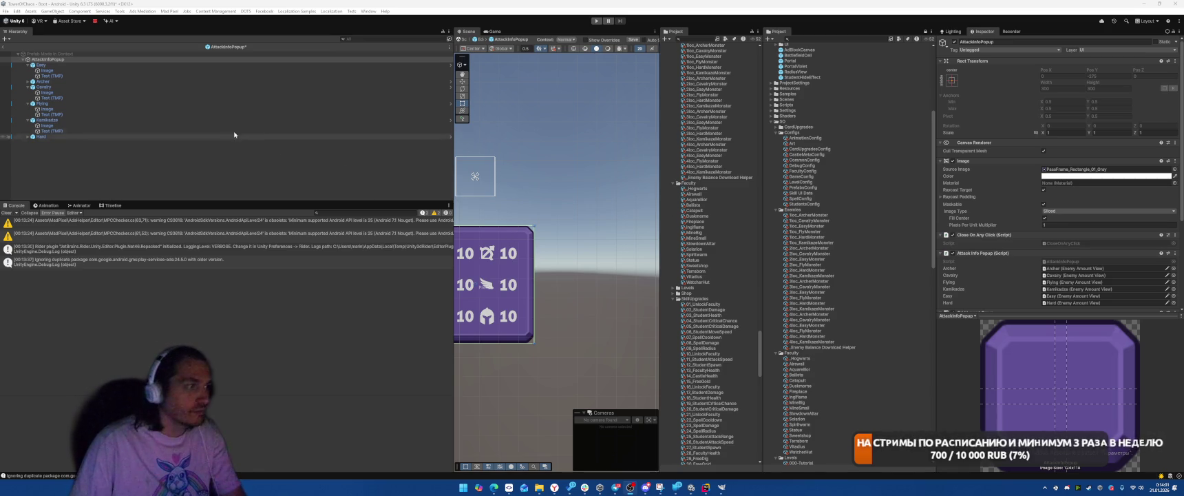
key("f")
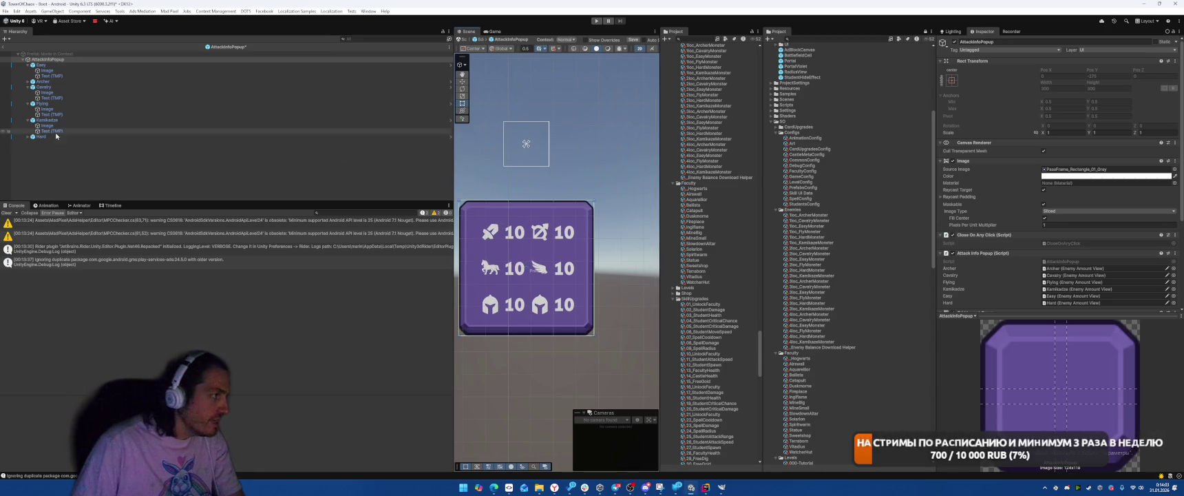
left_click(46, 137)
key("Right")
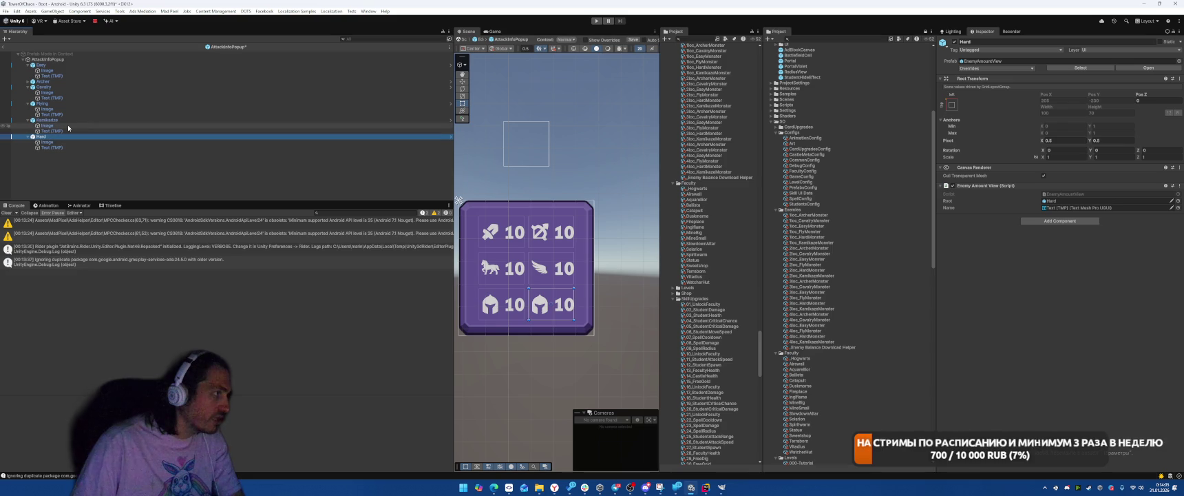
key("Down")
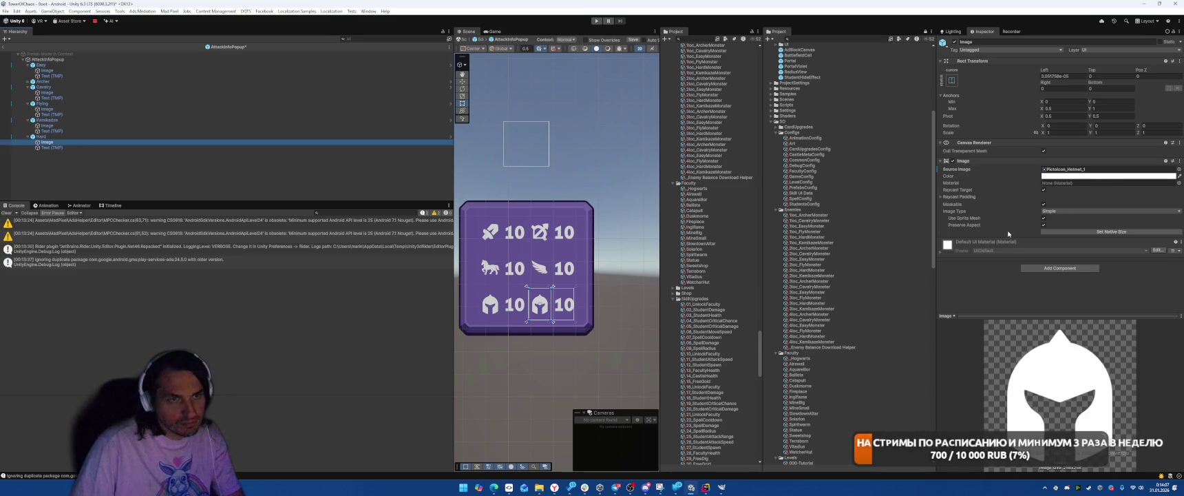
- Keep Pictoicon_Helmet_1 as the Hard row's icon sprite
left_click(1118, 169)
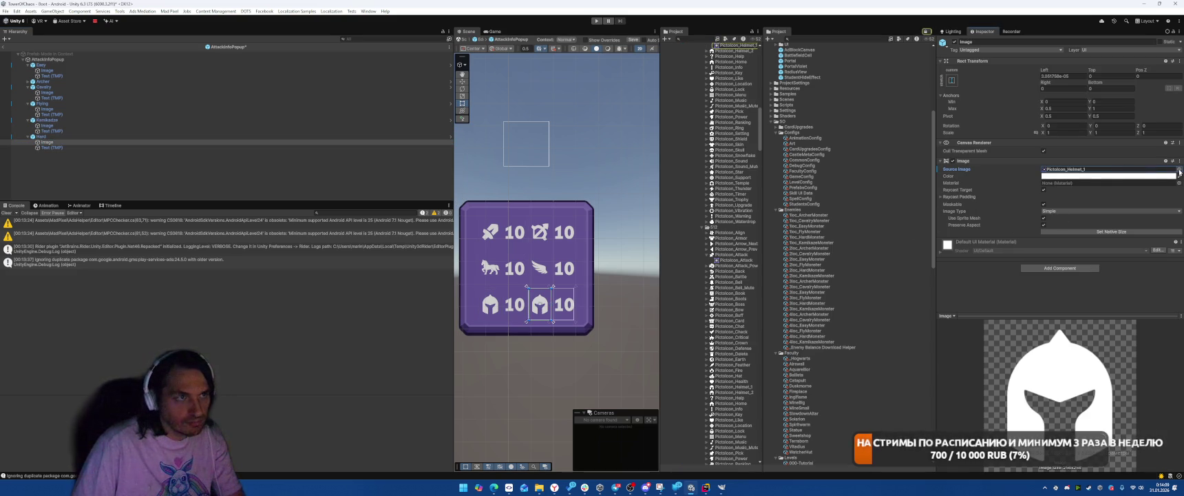
left_click(1179, 169)
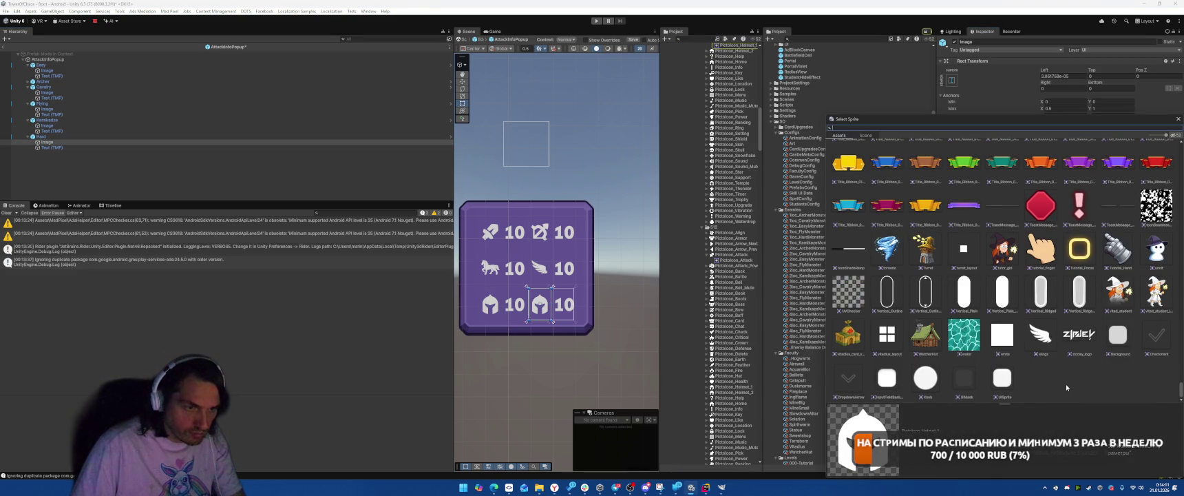
scroll(1042, 321, "up", 15)
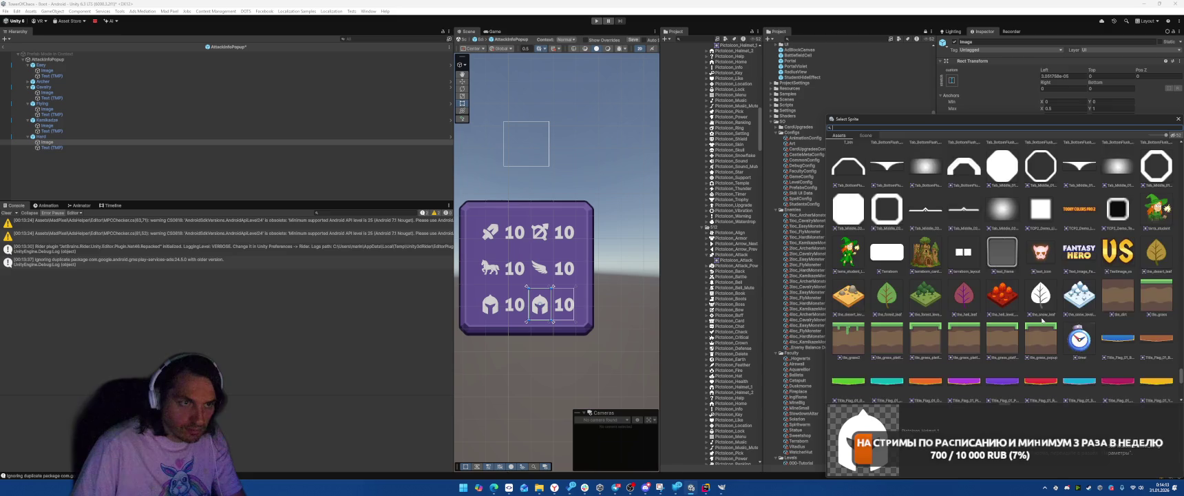
scroll(1042, 319, "up", 10)
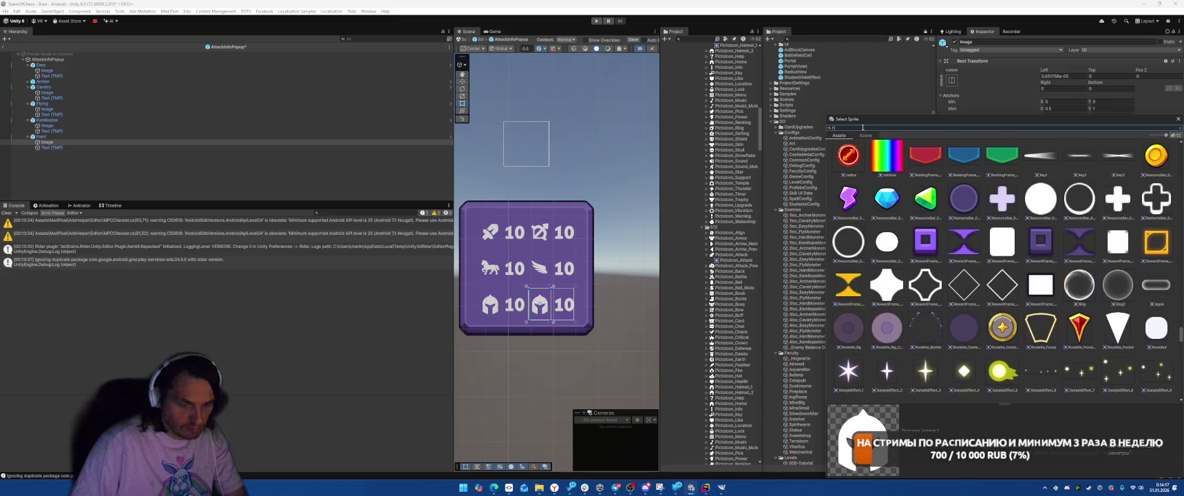
type("helm")
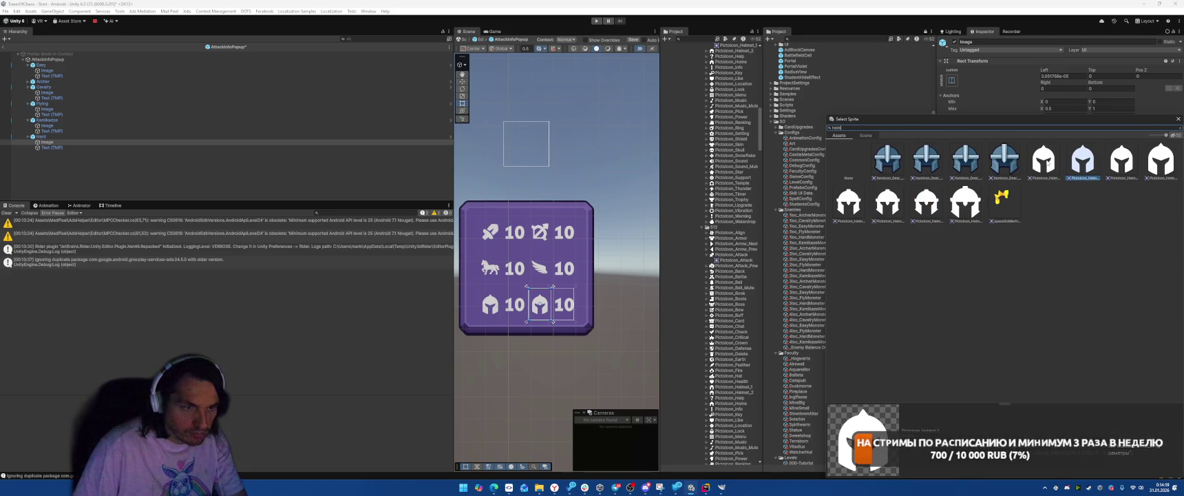
double_click(1083, 160)
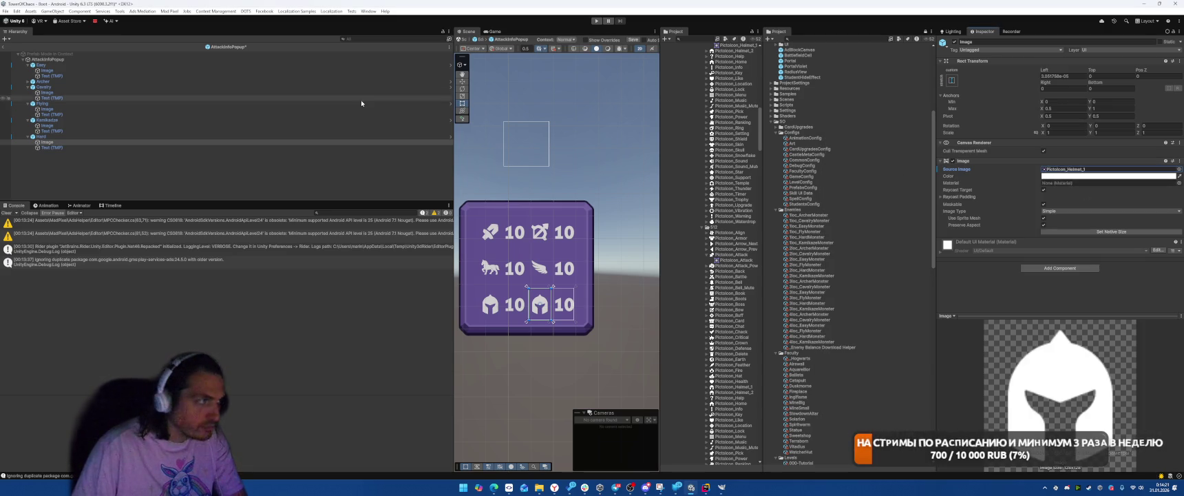
- Change the Kamikadze row's image sprite to Pictoicon_Attack_Power
left_click(84, 126)
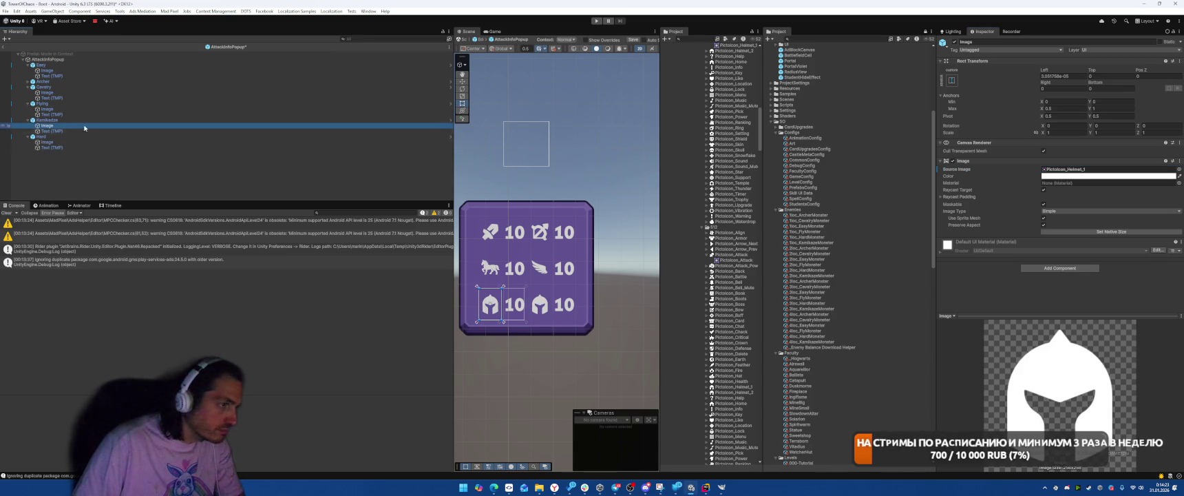
left_click(1179, 169)
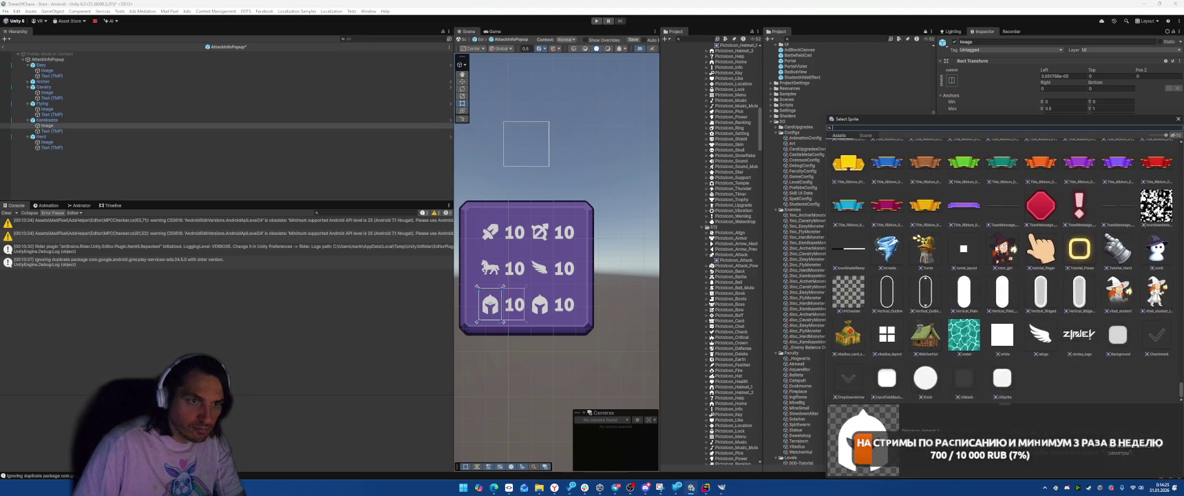
scroll(990, 243, "up", 15)
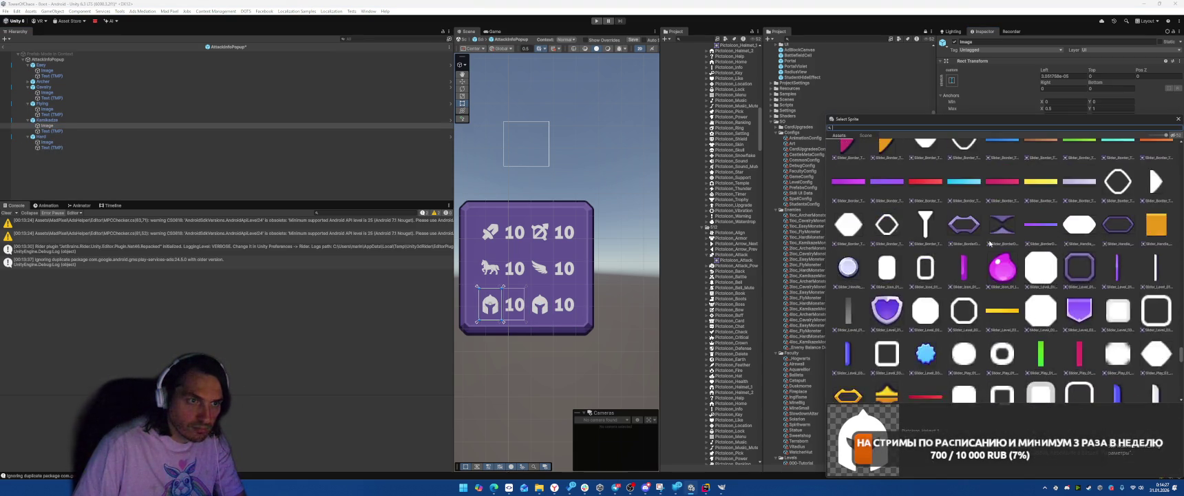
scroll(990, 243, "up", 15)
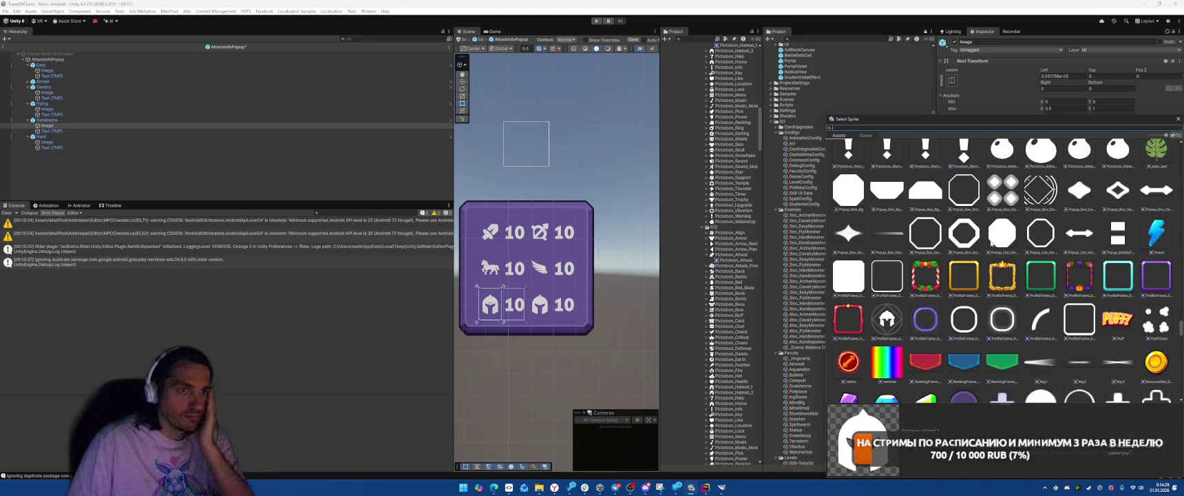
scroll(1005, 241, "down", 1)
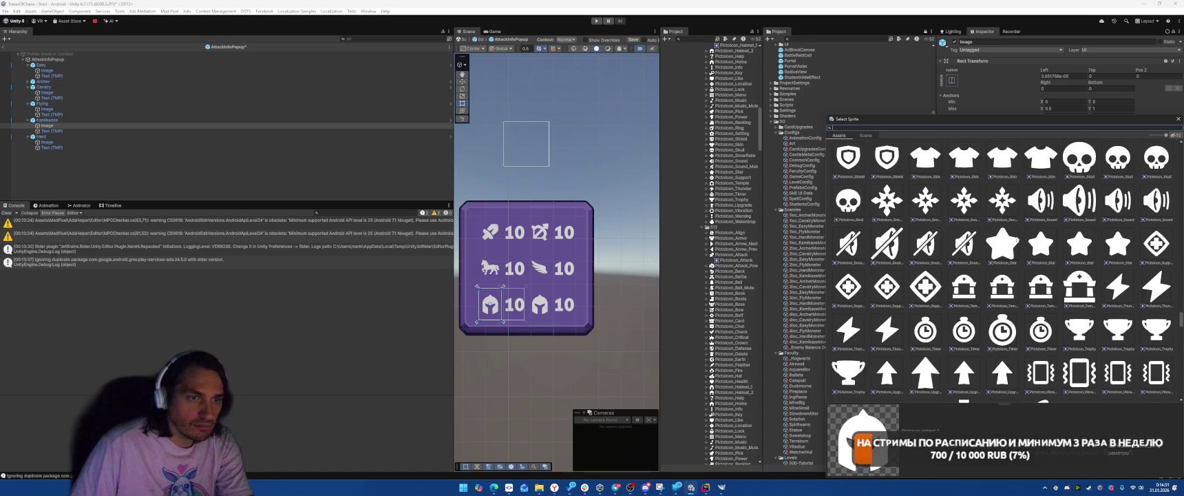
scroll(1057, 259, "up", 8)
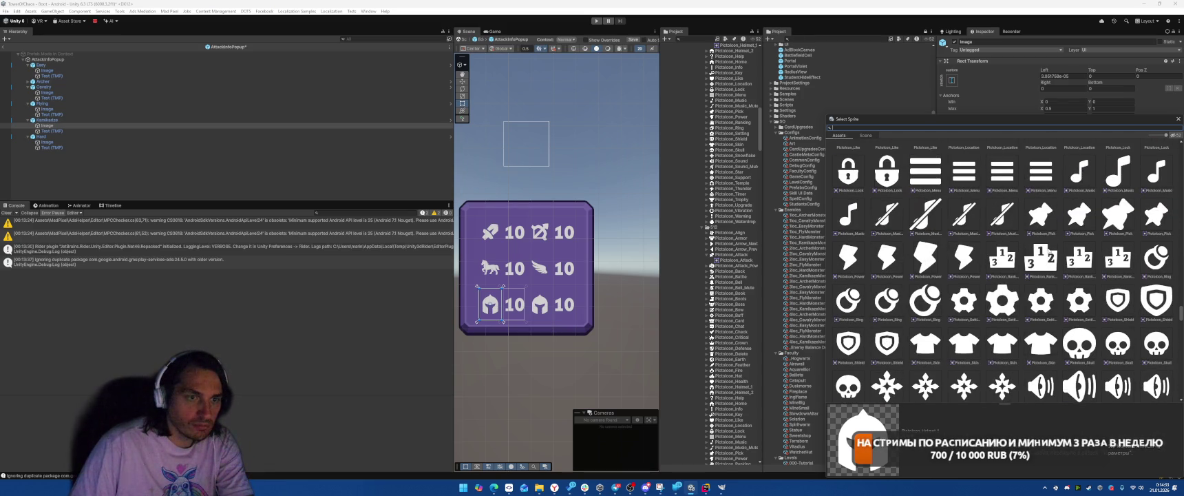
scroll(1049, 252, "up", 15)
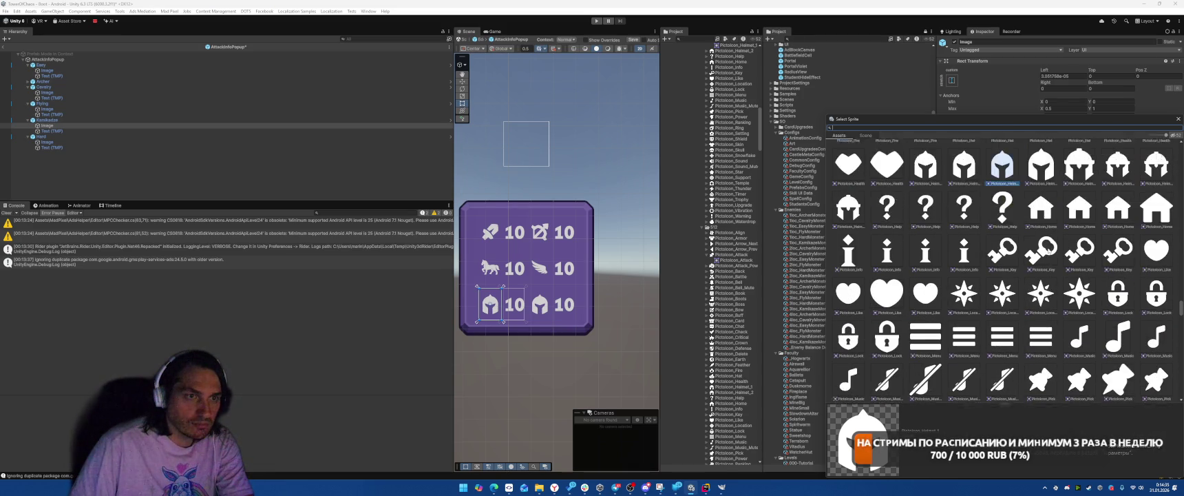
scroll(1048, 252, "up", 3)
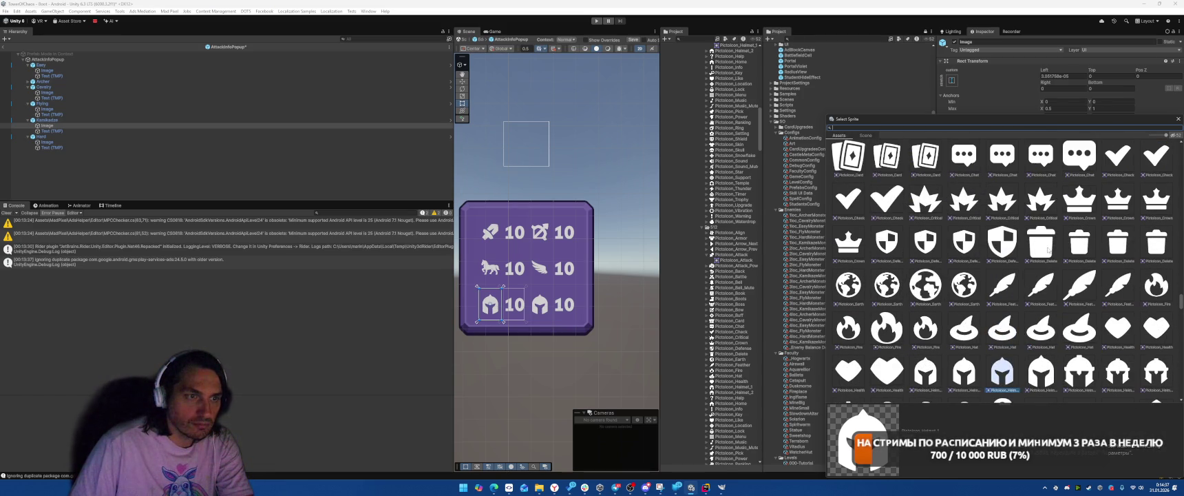
scroll(1048, 250, "up", 5)
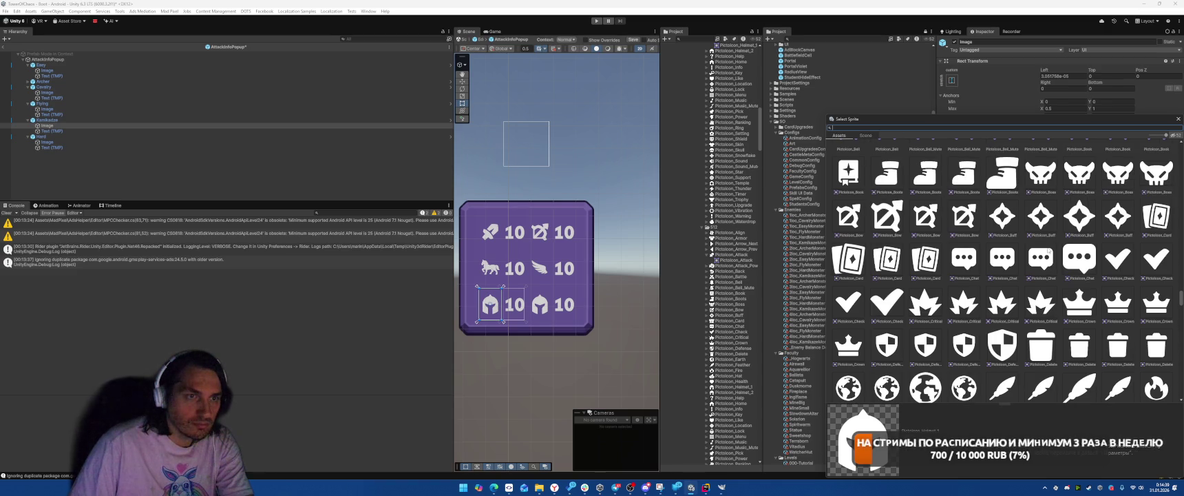
scroll(1048, 251, "up", 1)
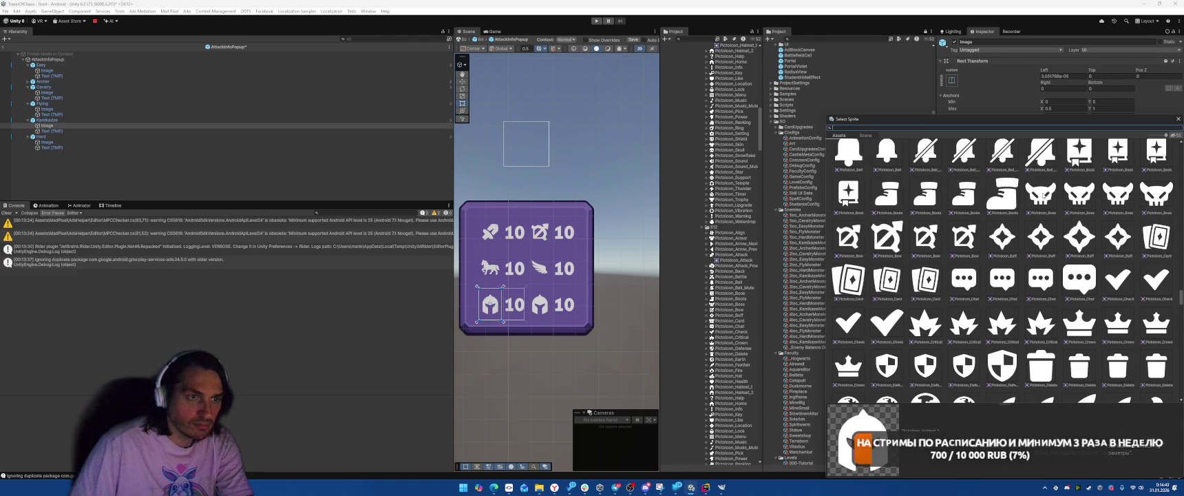
scroll(956, 344, "up", 7)
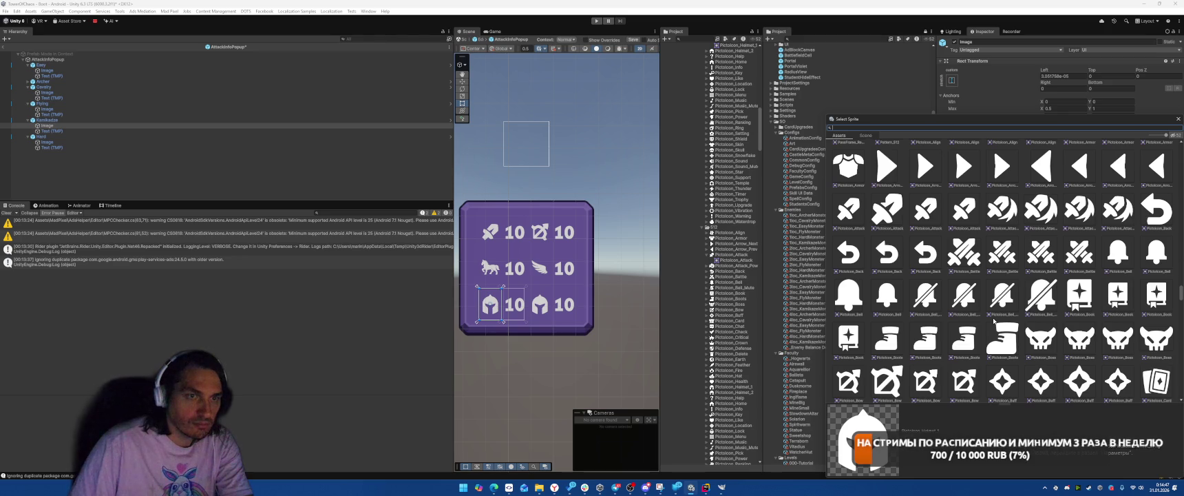
scroll(993, 320, "up", 4)
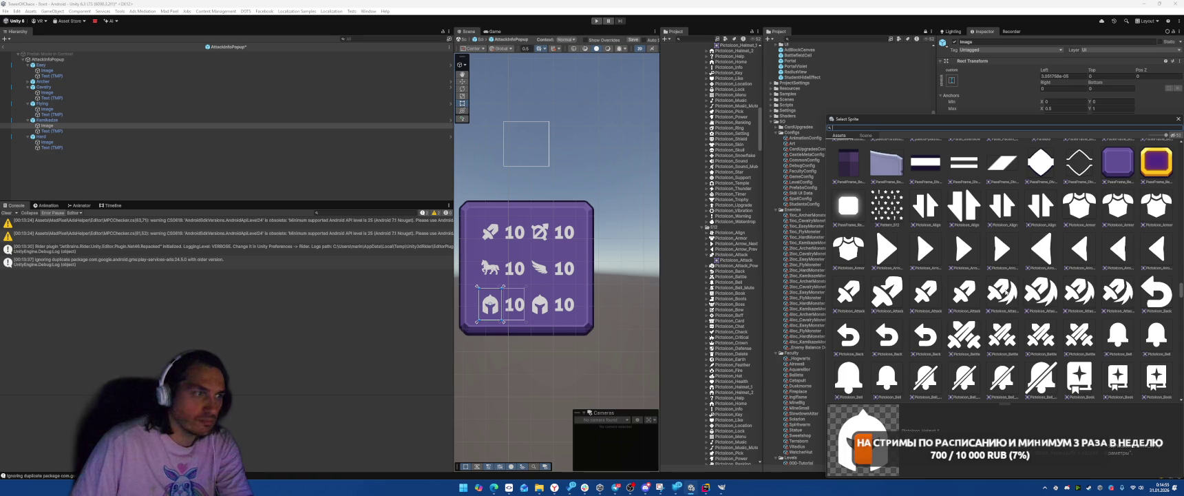
left_click(1009, 287)
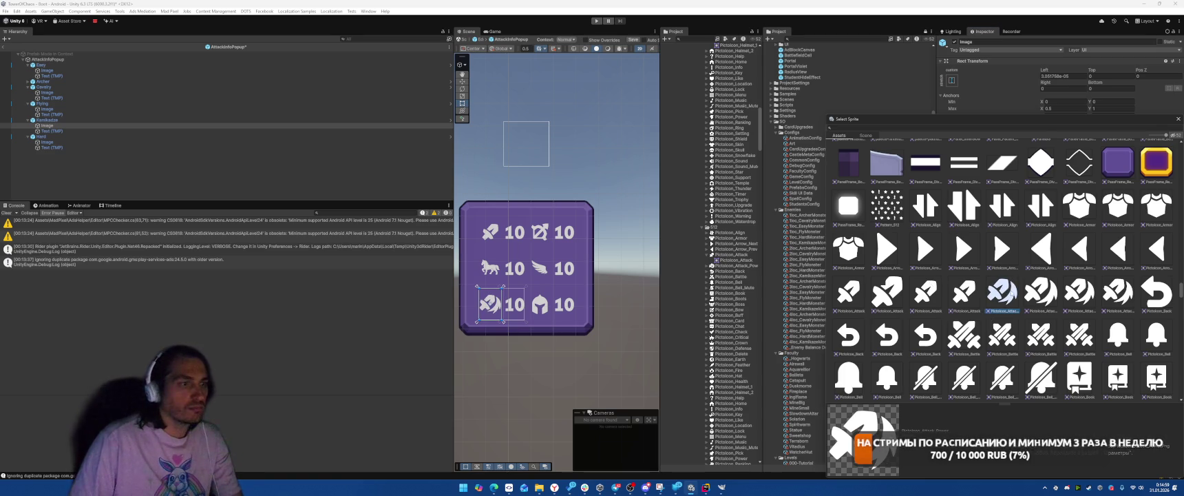
key("Return")
- Exit prefab editing to the Boot scene, then play-test the game and stop it
left_click(9, 50)
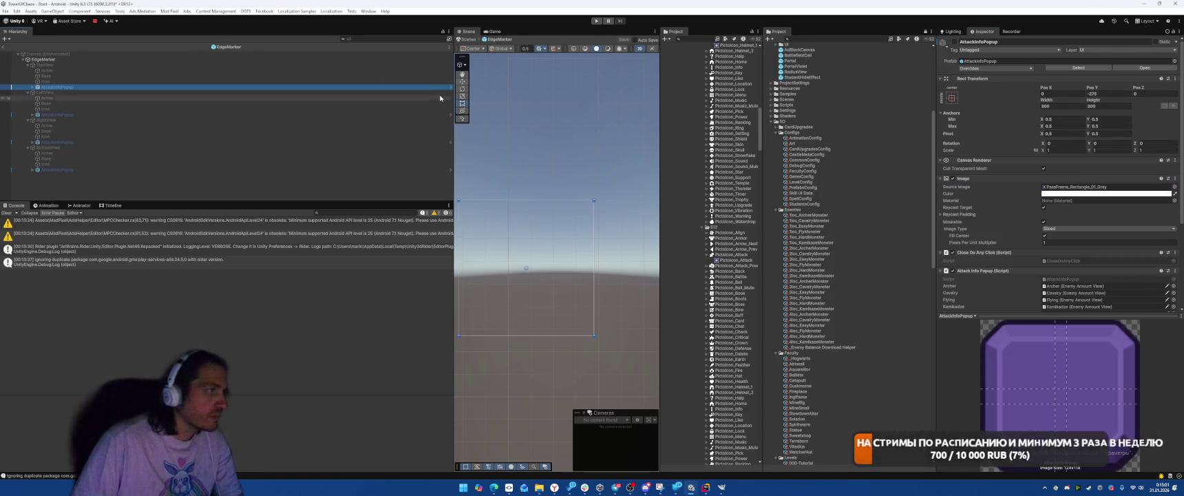
left_click(3, 47)
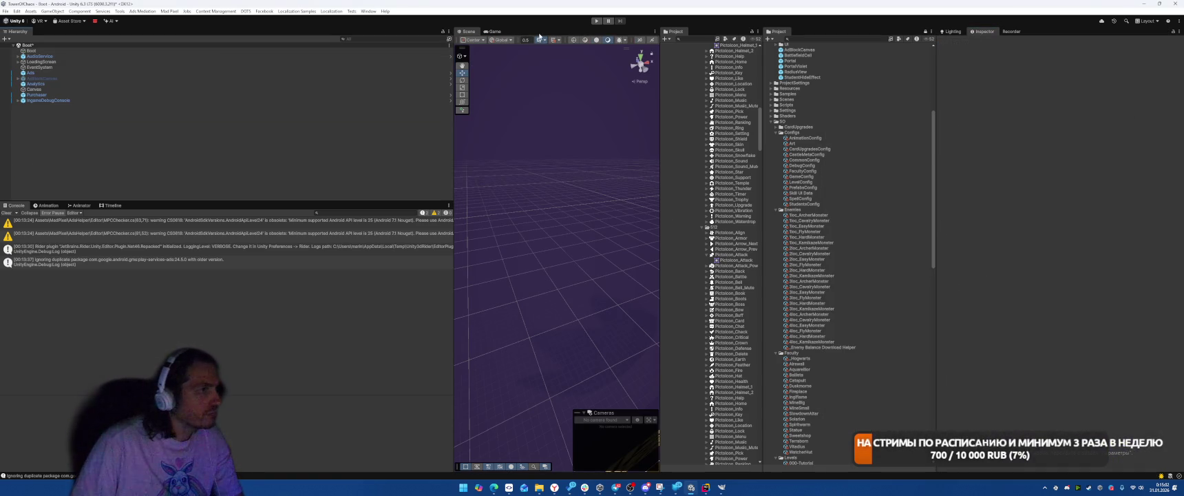
left_click(596, 22)
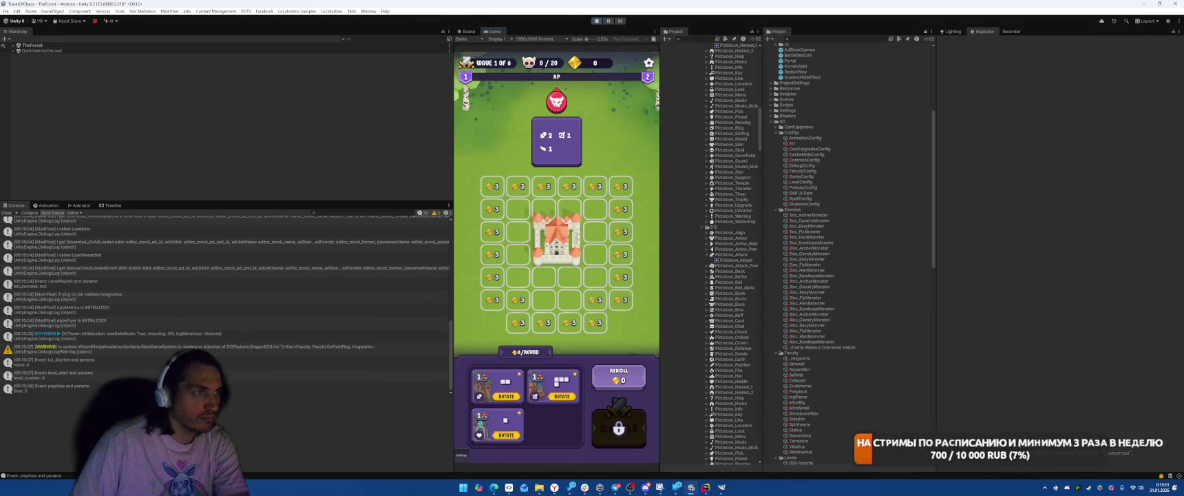
left_click(596, 24)
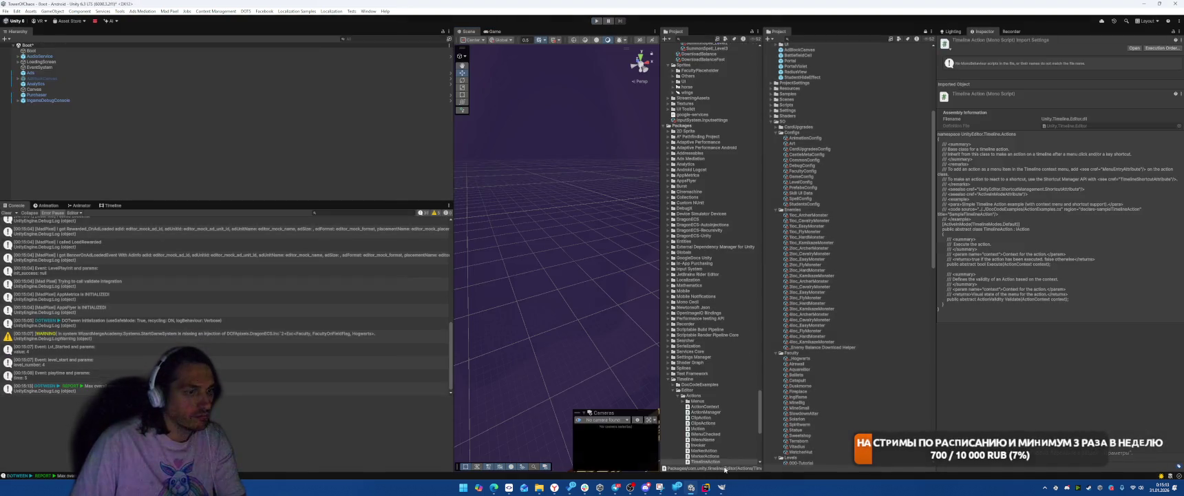
key("alt+Tab")
key("alt+Tab")
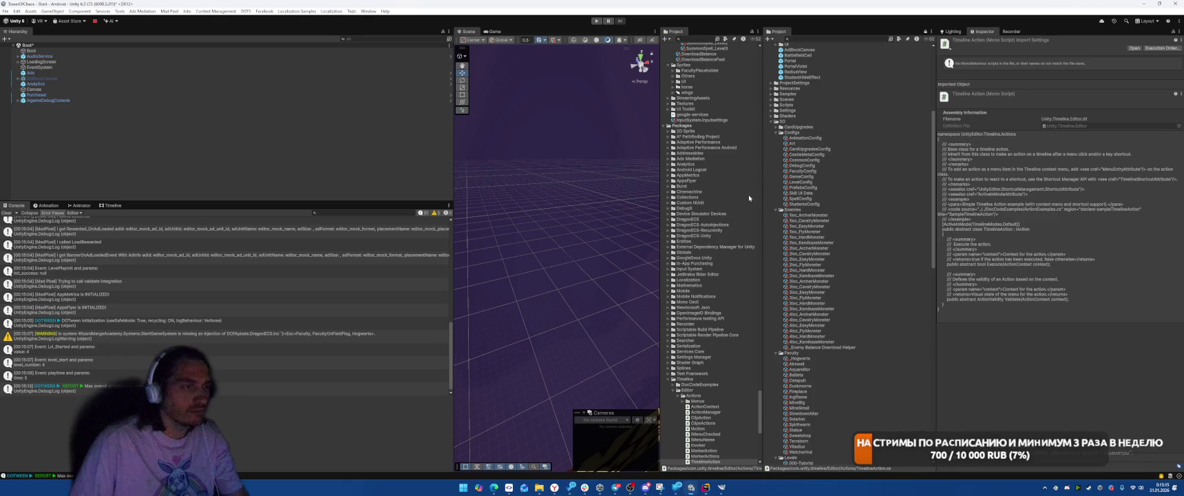
scroll(851, 168, "up", 5)
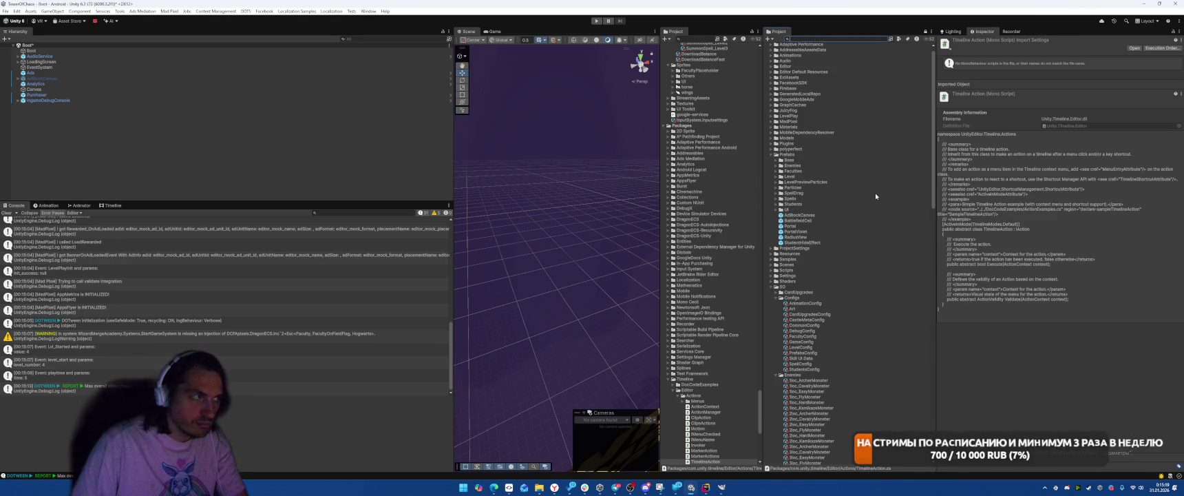
- Open the AttackInfoPopup prefab and remove the Panel's Image and Canvas Renderer components
type("Attack")
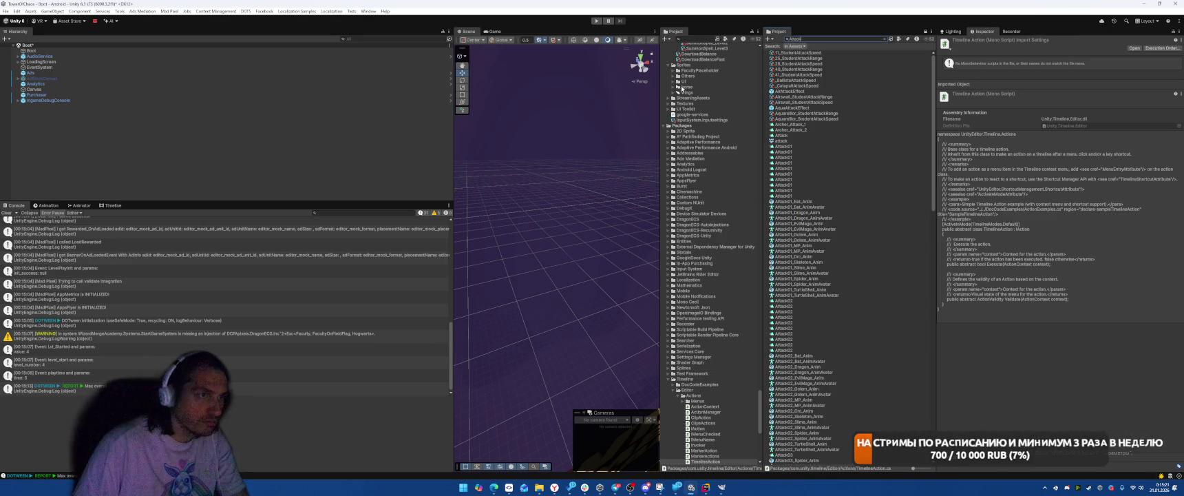
type("In")
double_click(791, 52)
right_click(978, 164)
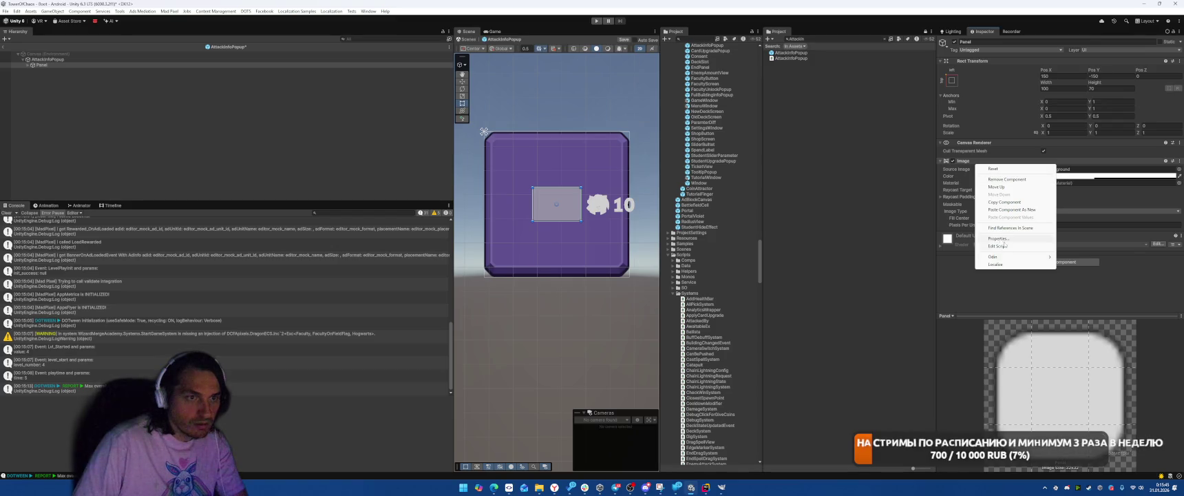
left_click(1009, 210)
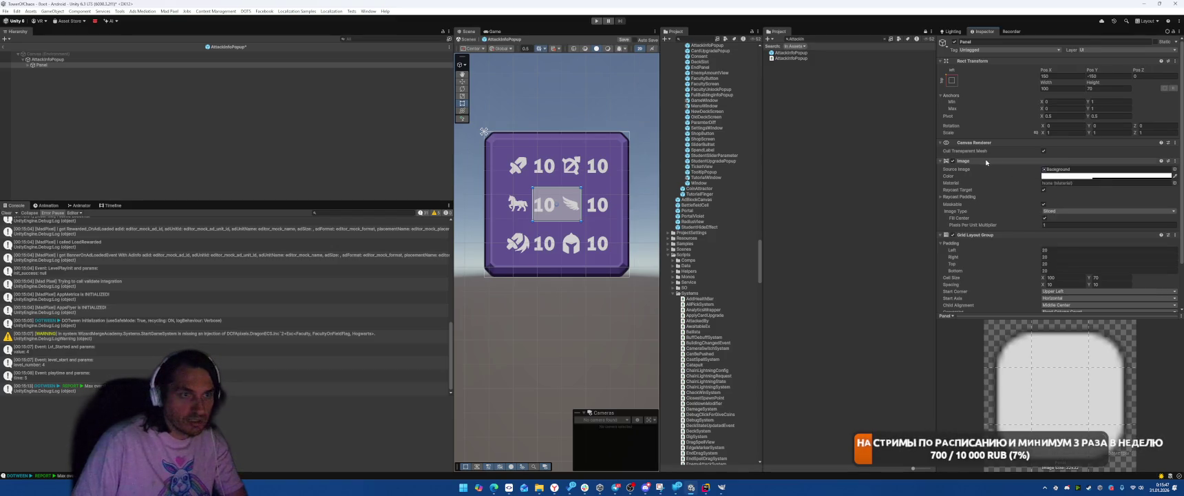
right_click(984, 160)
left_click(1007, 175)
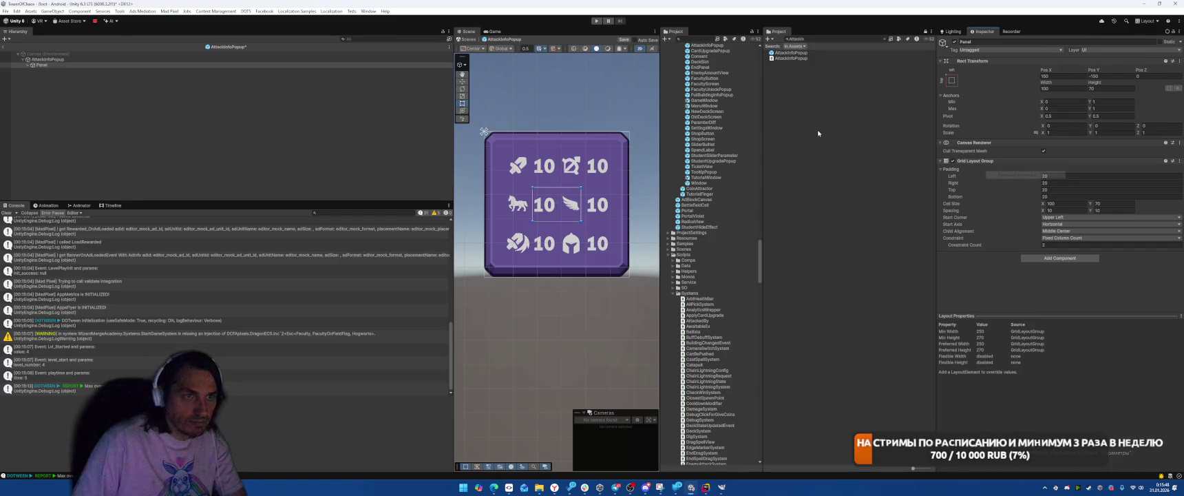
right_click(984, 143)
left_click(1012, 158)
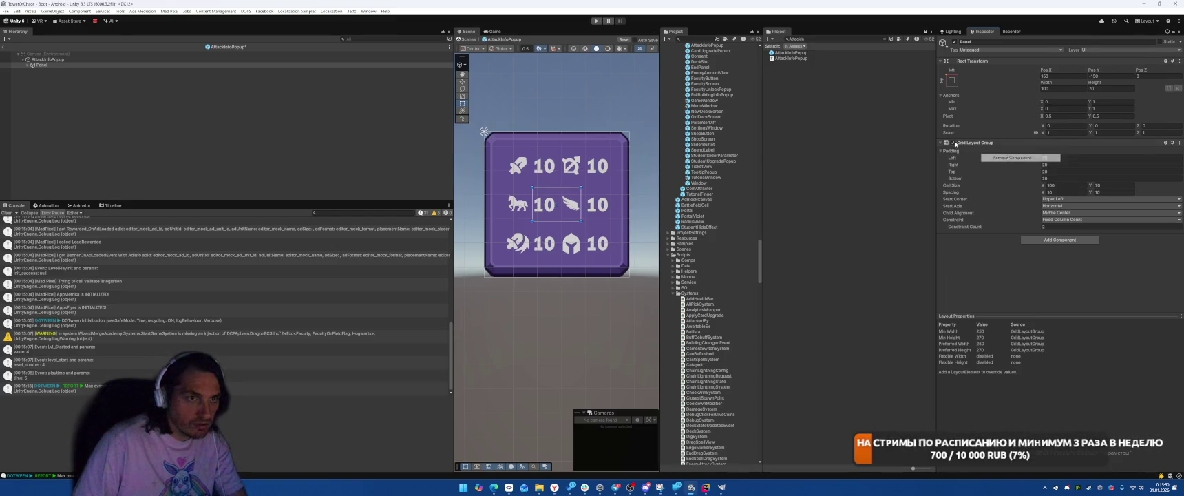
- Set the Panel's anchors to stretch-stretch so it fills its parent
left_click(951, 80)
left_click(1026, 184, "alt")
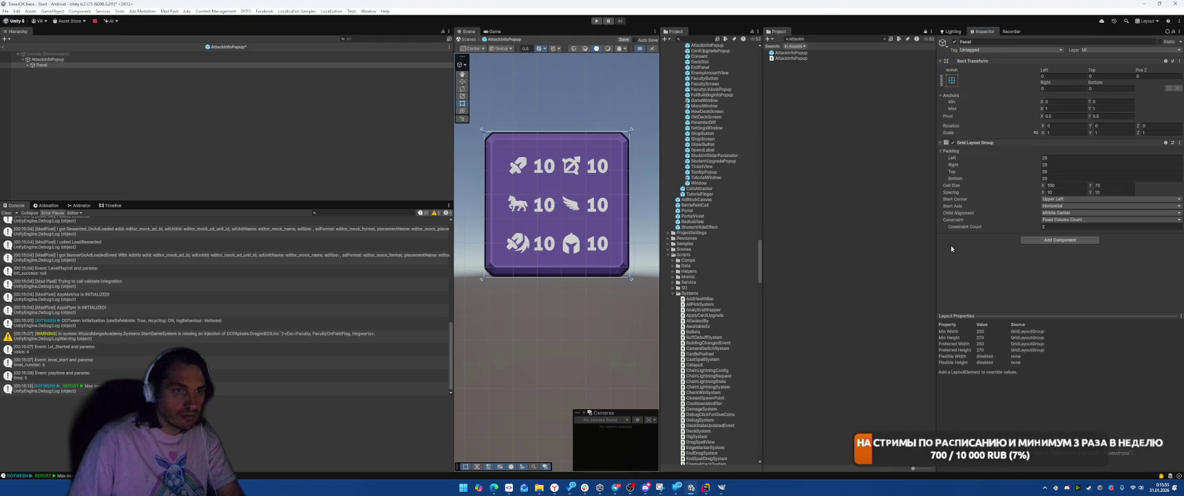
left_click(131, 60)
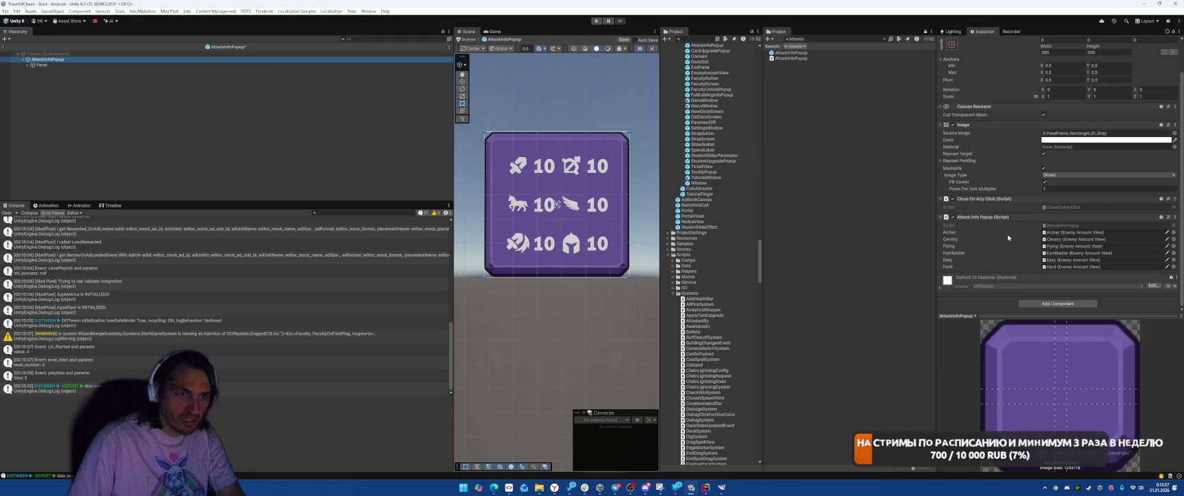
left_click(138, 64)
- Add a Content Size Fitter to Panel with Horizontal and Vertical Fit set to Preferred Size
left_click(1060, 239)
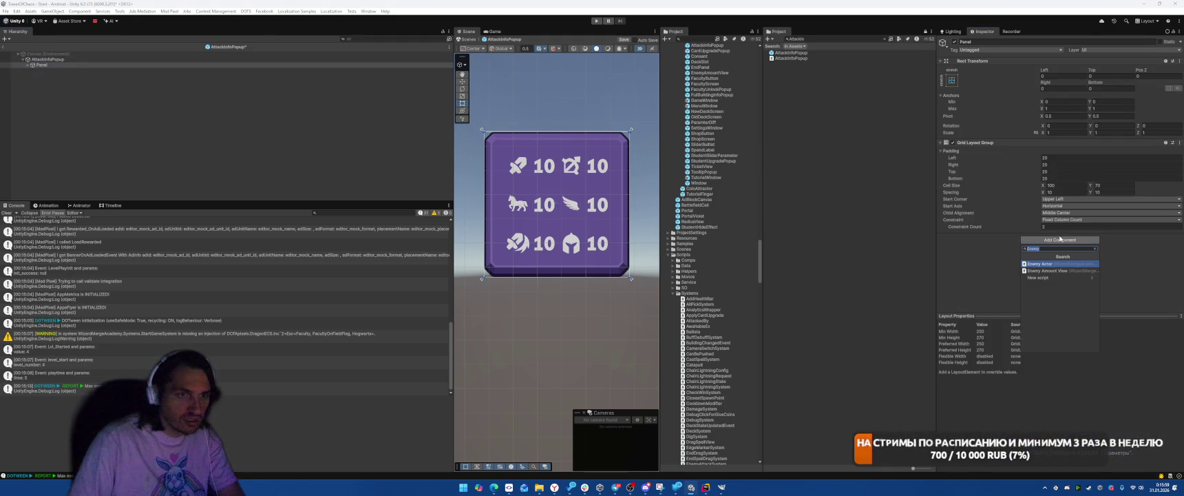
type("content")
key("Return")
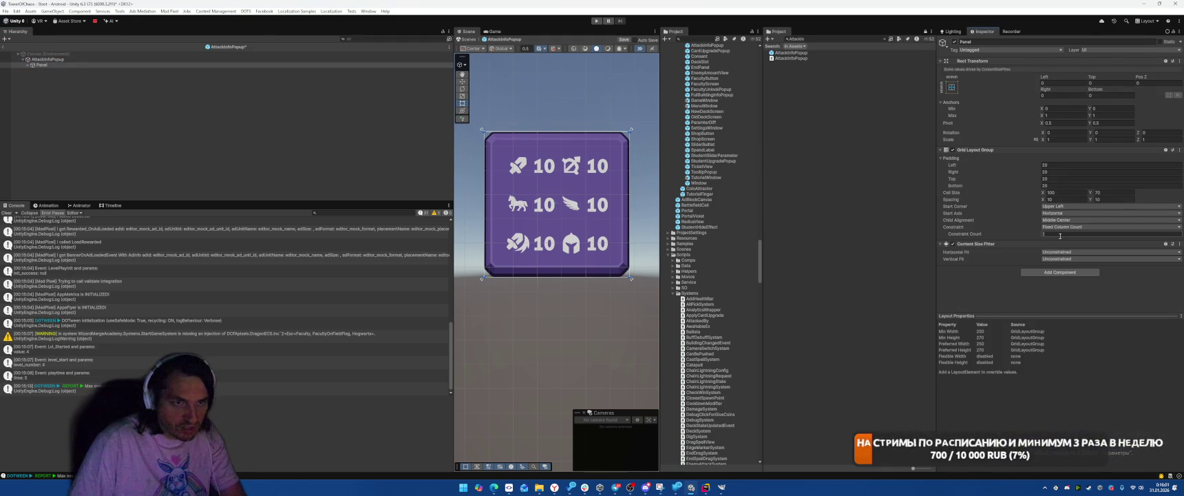
left_click(1067, 252)
left_click(1068, 274)
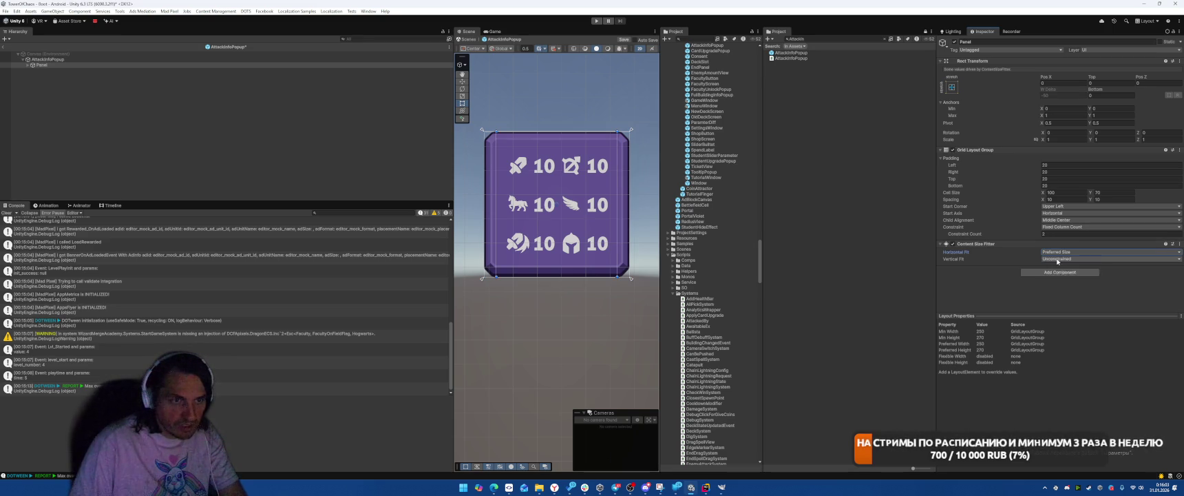
left_click(1067, 259)
left_click(1067, 282)
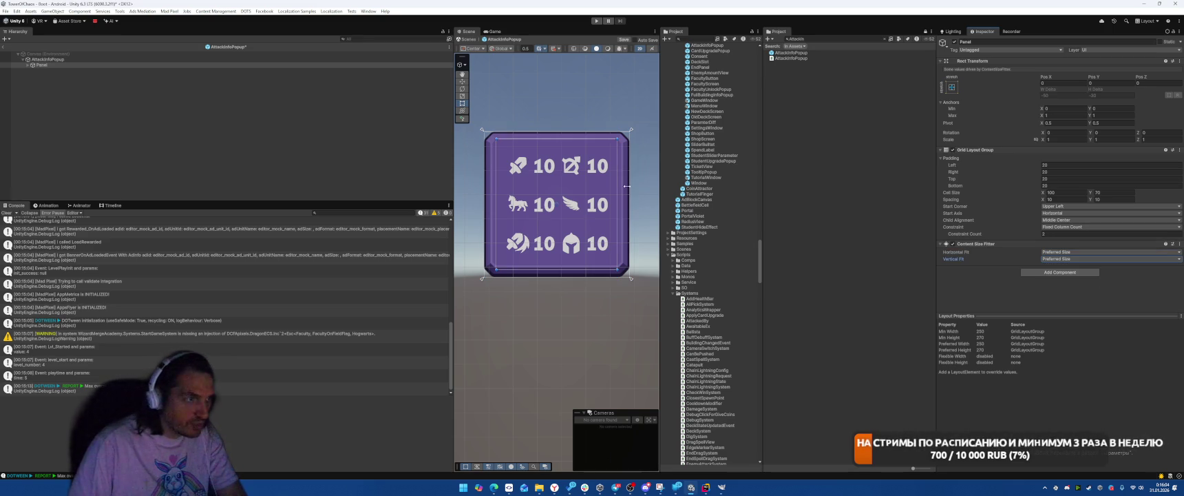
left_click(28, 65)
left_click(54, 71)
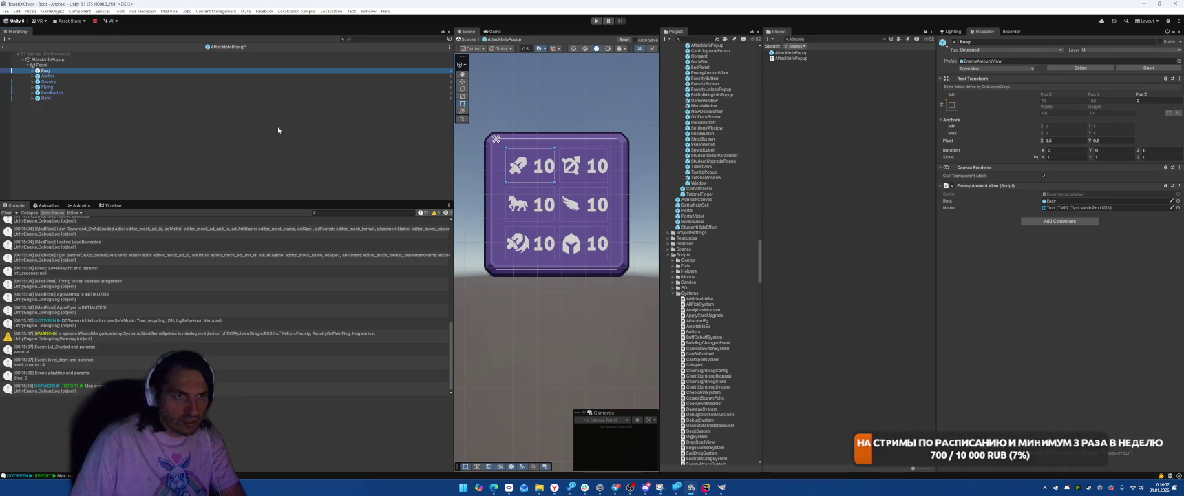
- Deactivate the Hard and Kamikadze rows and check that the Panel shrinks
key("Down")
key("Down")
key("Down")
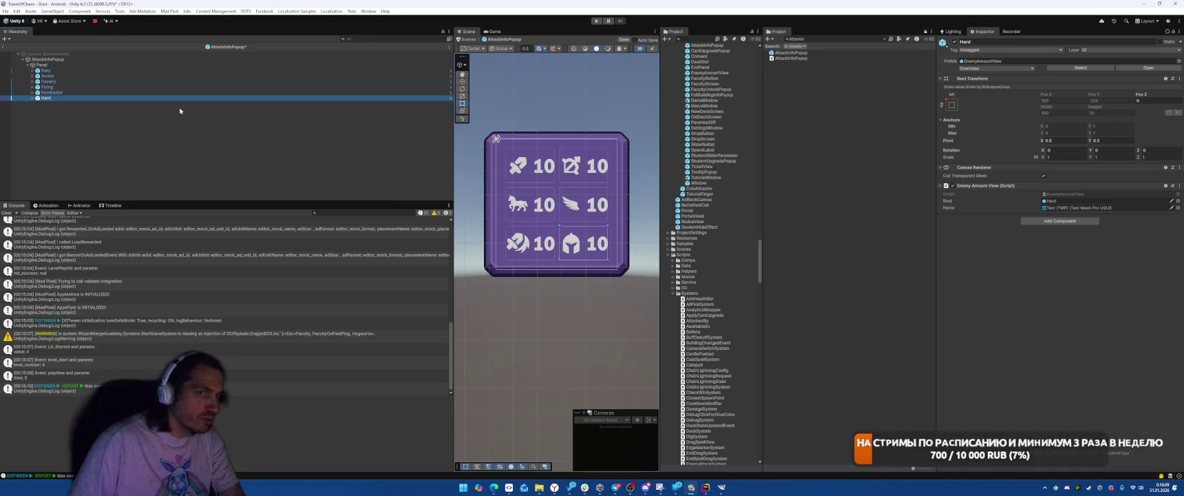
key("Up")
key("Up")
key("Up")
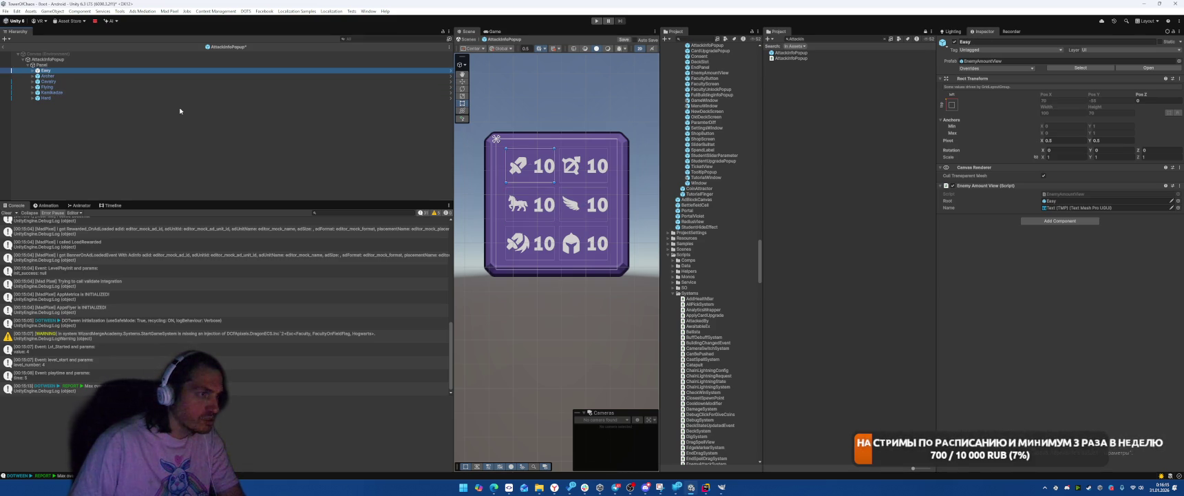
left_click(95, 98)
key("alt+shift+a")
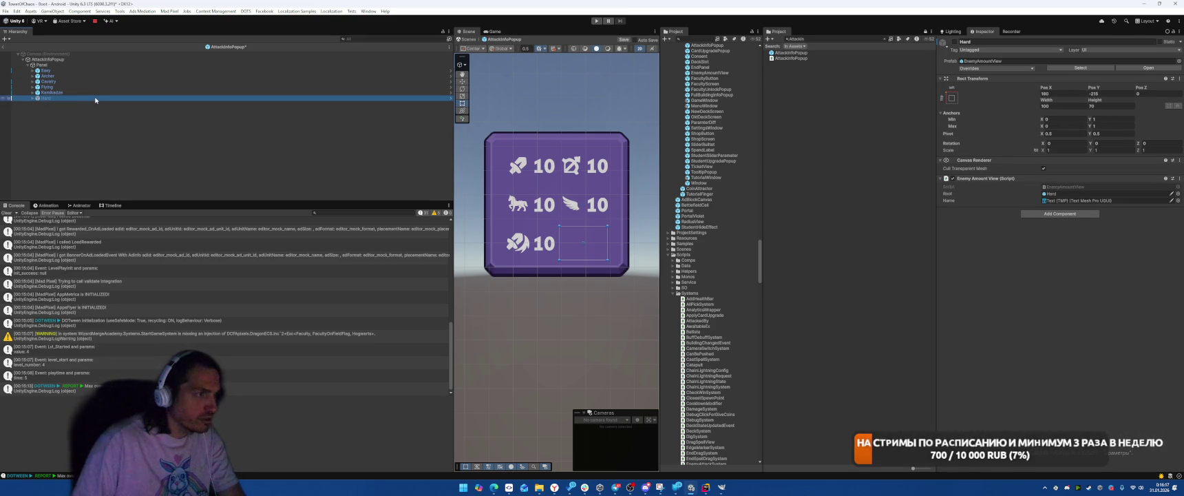
left_click(90, 92)
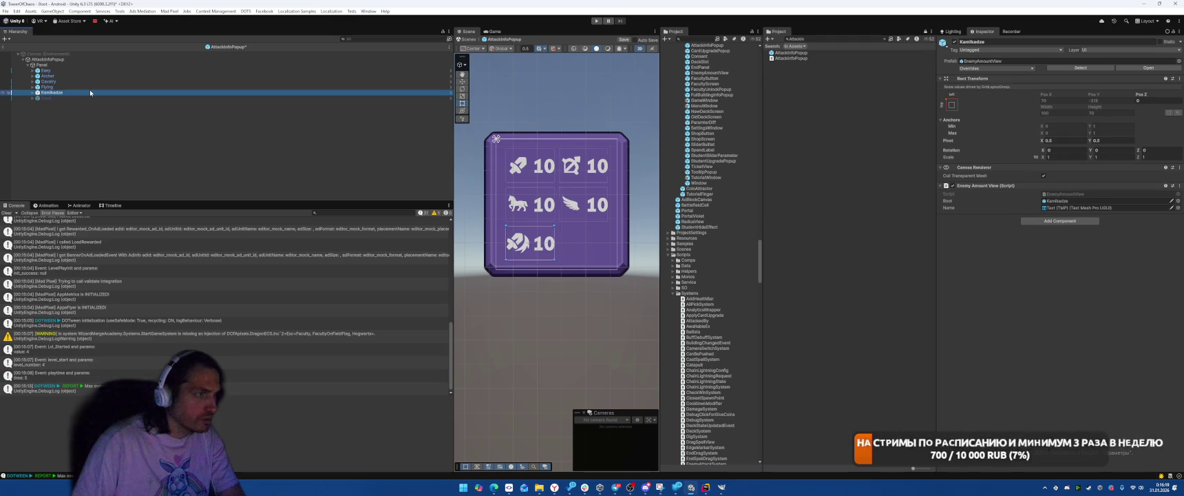
key("alt+shift+a")
left_click(67, 64)
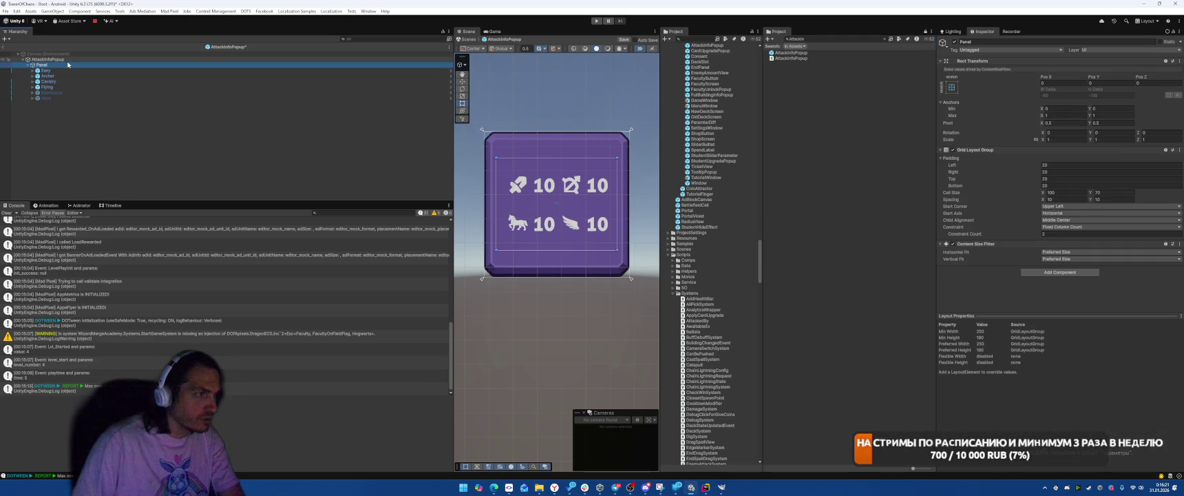
- Reactivate the Kamikadze and Hard rows
left_click(55, 93)
left_click(58, 97, "shift")
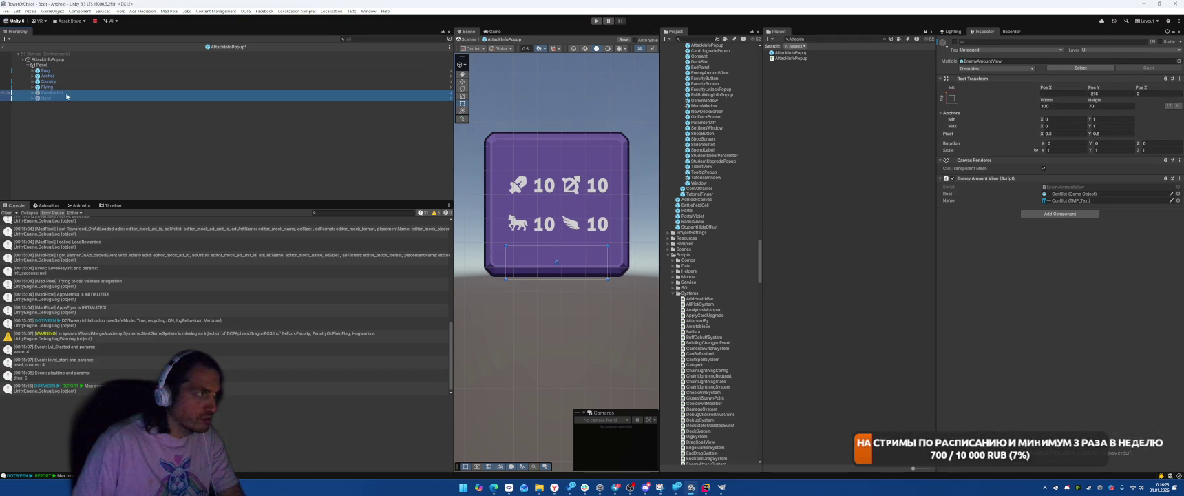
key("alt+shift+a")
- Create a new UI Image as a child of Panel
right_click(57, 63)
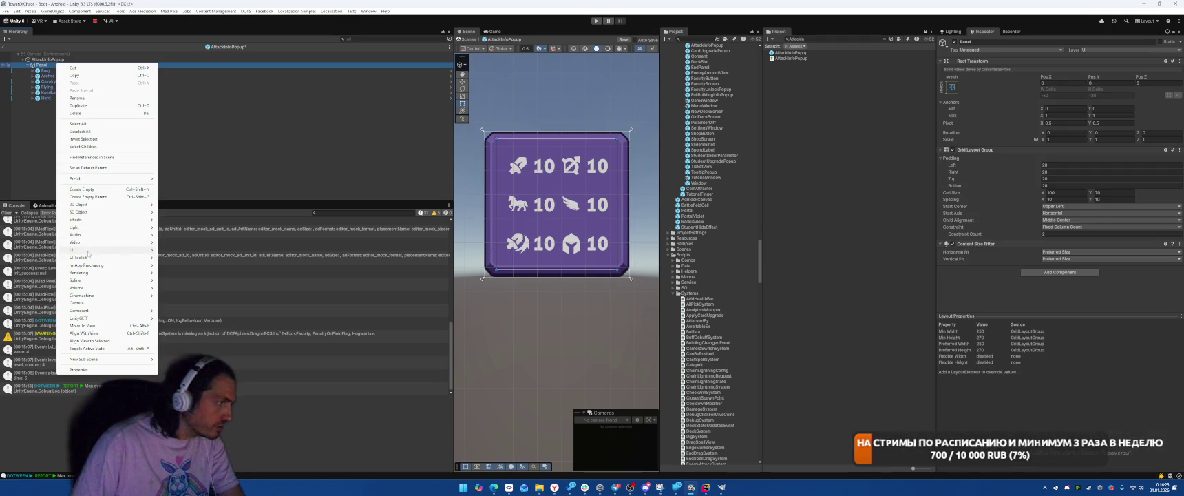
mouse_move(90, 250)
left_click(180, 272)
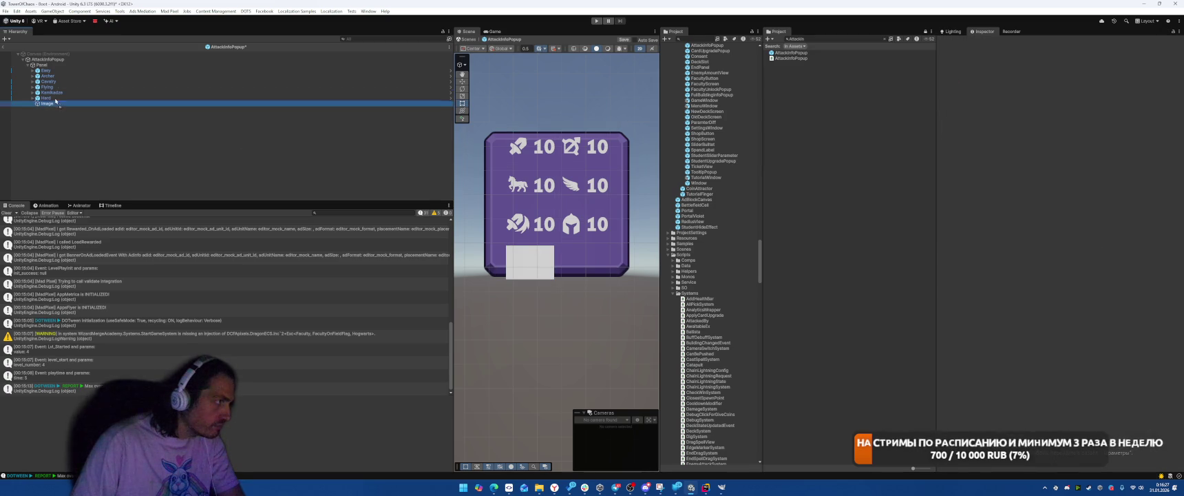
left_click(59, 69)
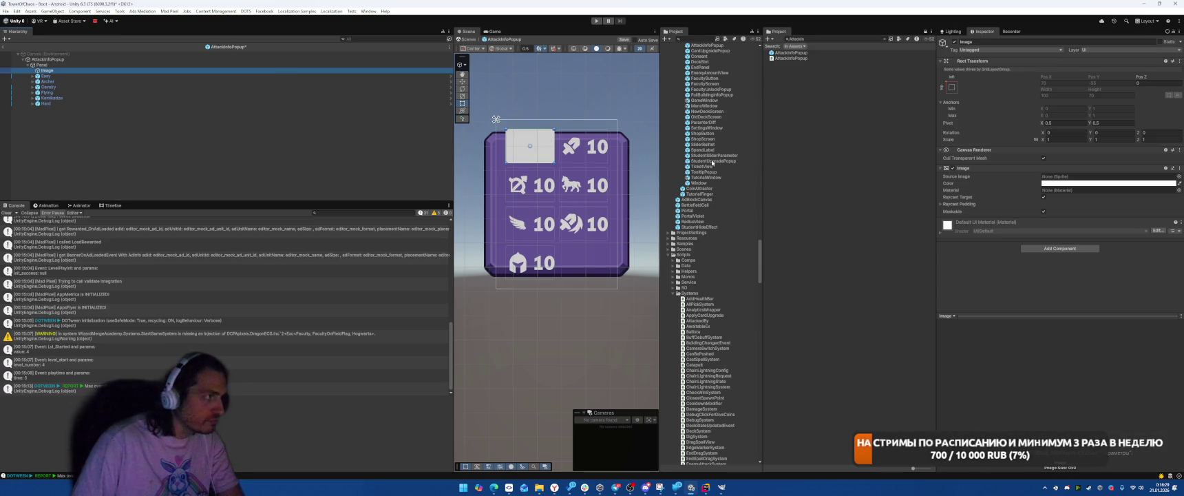
- Add a Layout Element with Ignore Layout ticked to the new Image
left_click(1041, 248)
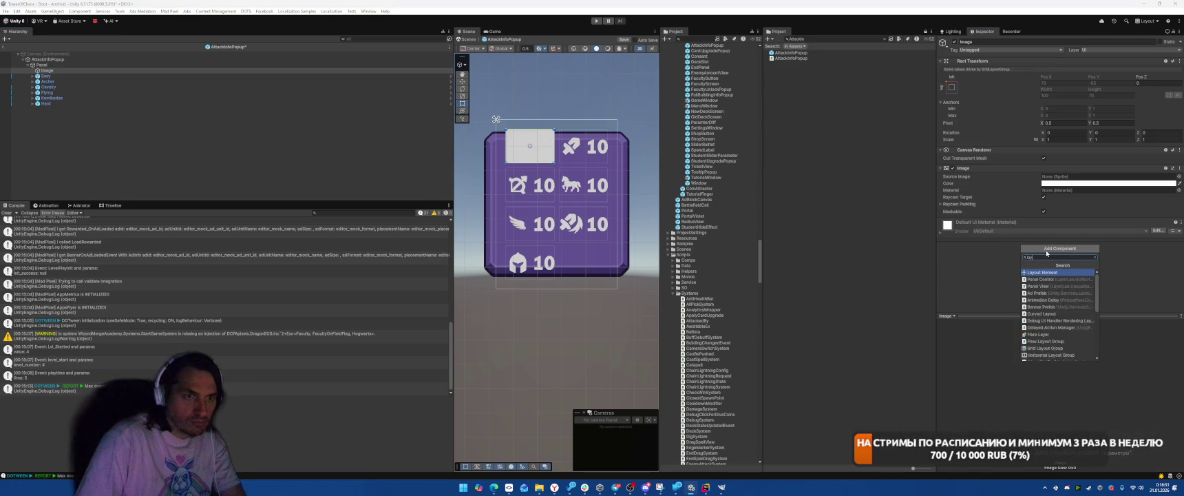
left_click(1047, 250)
left_click(1042, 229)
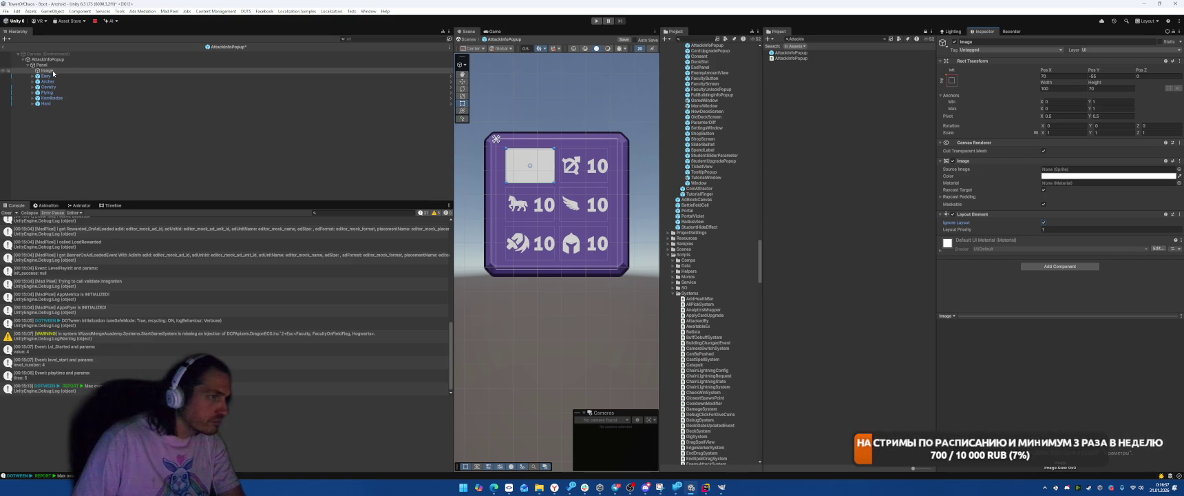
- Check the layout by selecting the Panel, the new Image and the enemy rows
left_click(133, 98)
left_click(74, 70)
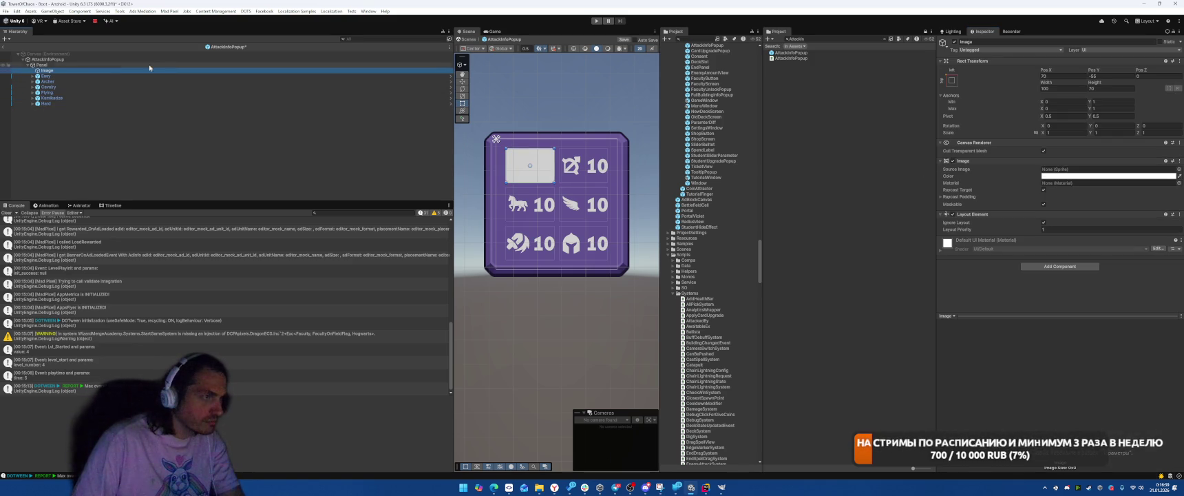
left_click(73, 65)
left_click(69, 71)
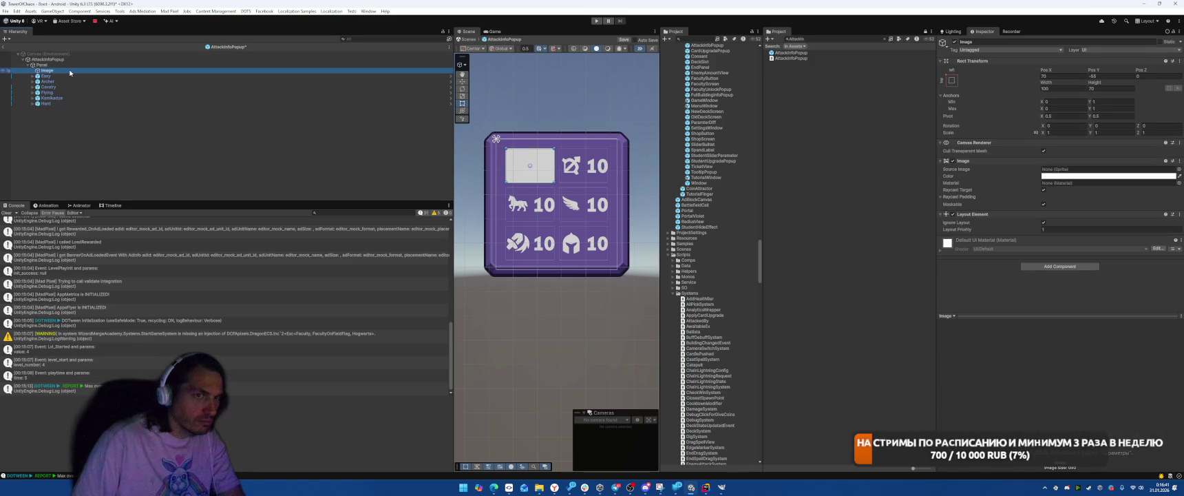
left_click(73, 76)
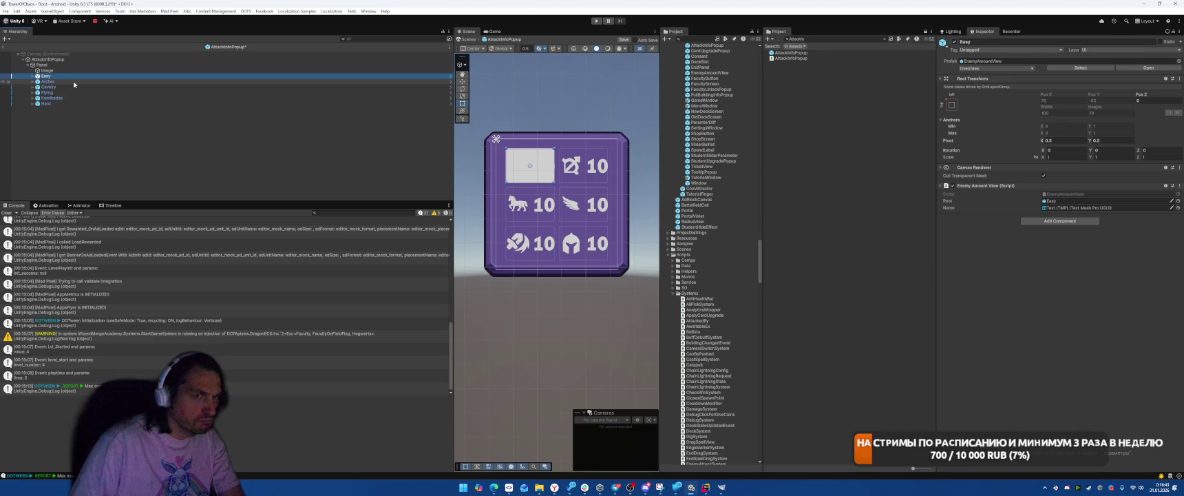
key("Down")
key("Down")
key("Down")
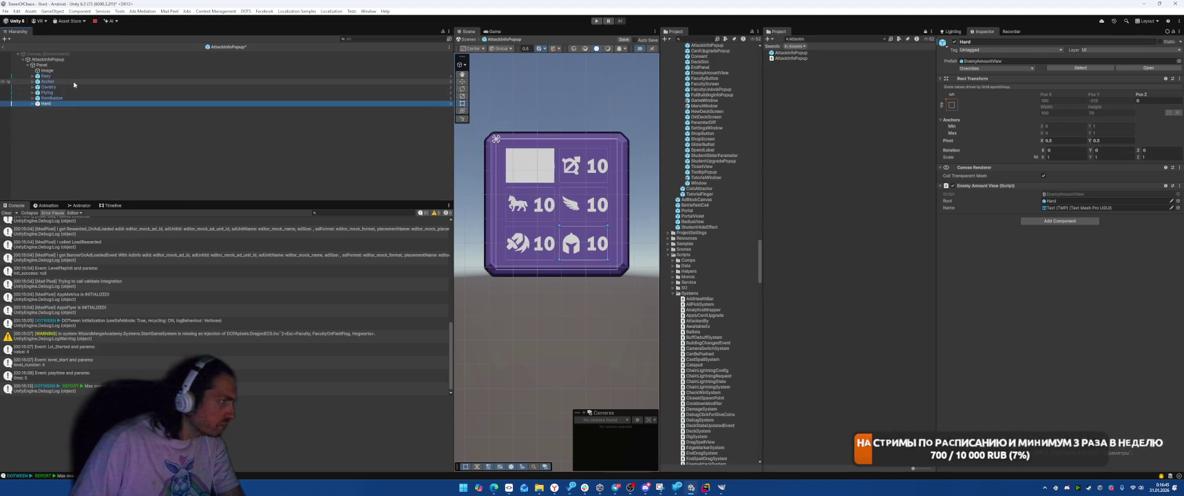
key("Up")
key("Up")
key("Up")
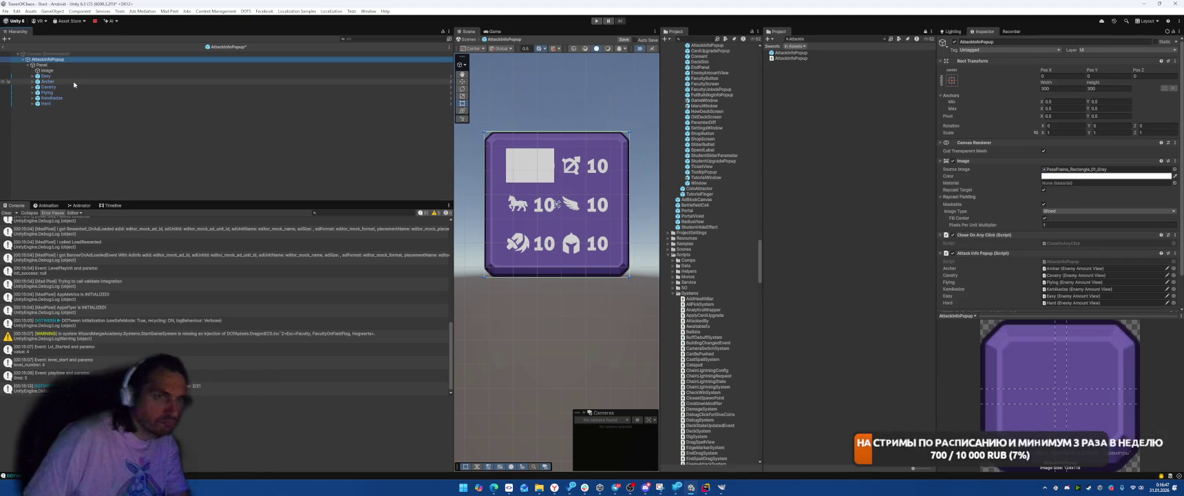
- Set the Image child's Source Image to PassFrame_Rectangle_01_Gray
left_click(1074, 169)
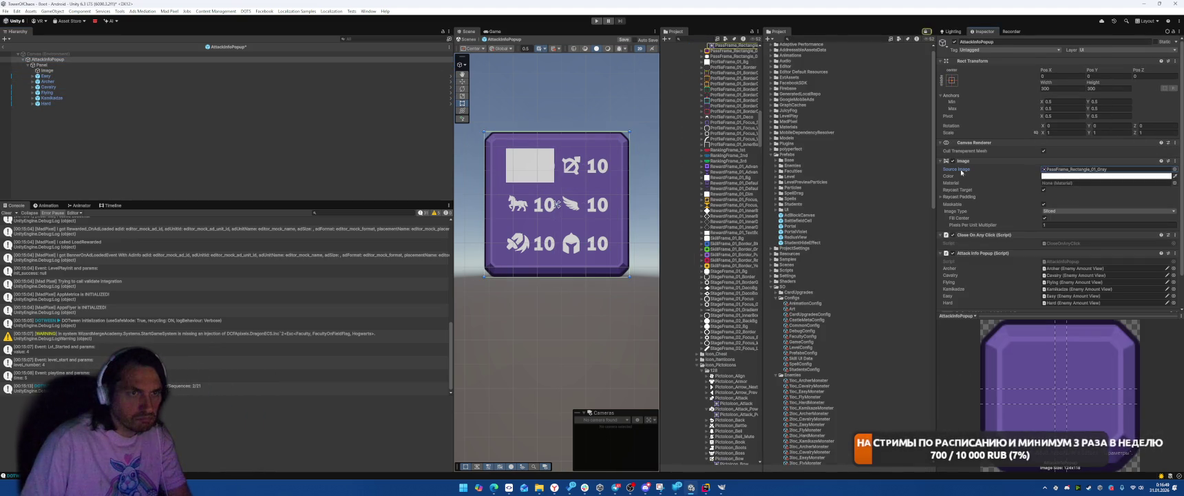
scroll(721, 111, "up", 5)
left_click(152, 71)
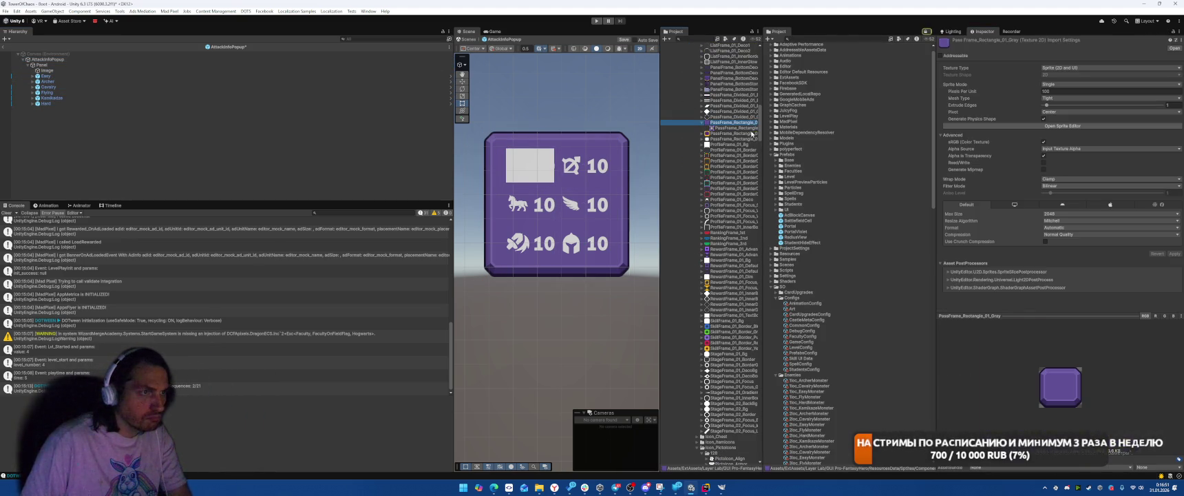
left_click_drag(712, 124, 1077, 170)
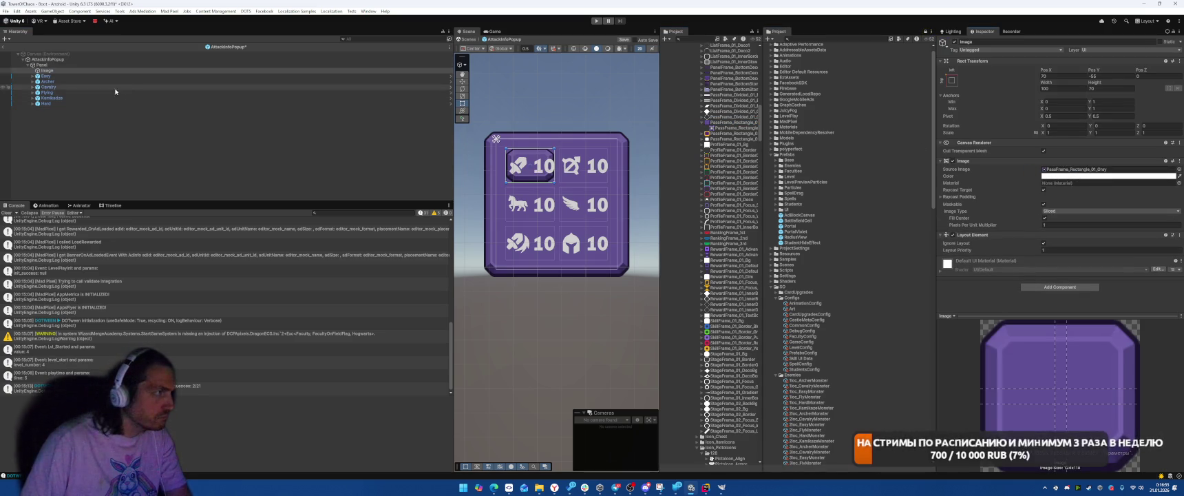
- Remove the Image and Canvas Renderer components from the AttackInfoPopup root
left_click(261, 59)
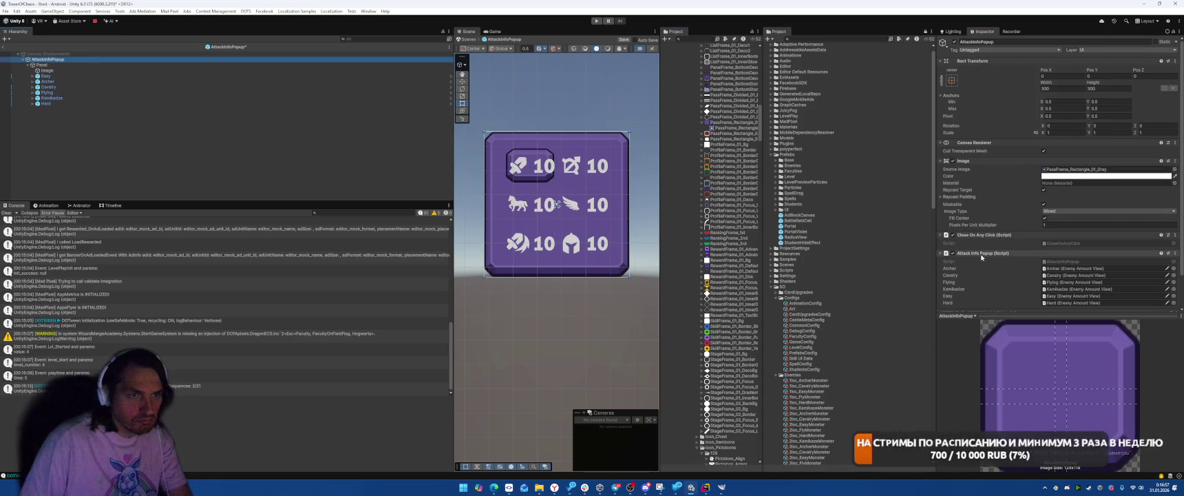
right_click(978, 161)
left_click(998, 174)
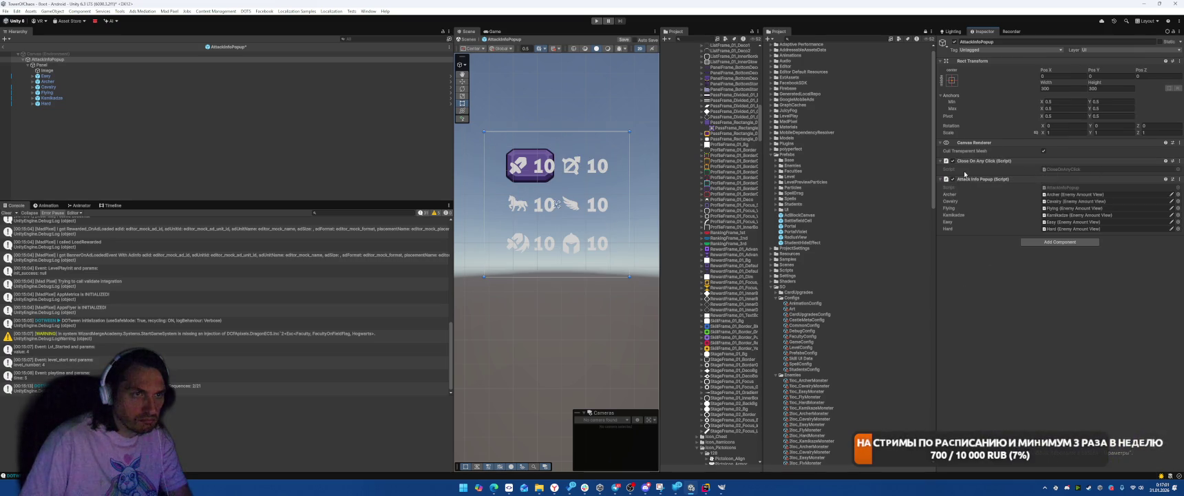
right_click(980, 142)
left_click(1002, 156)
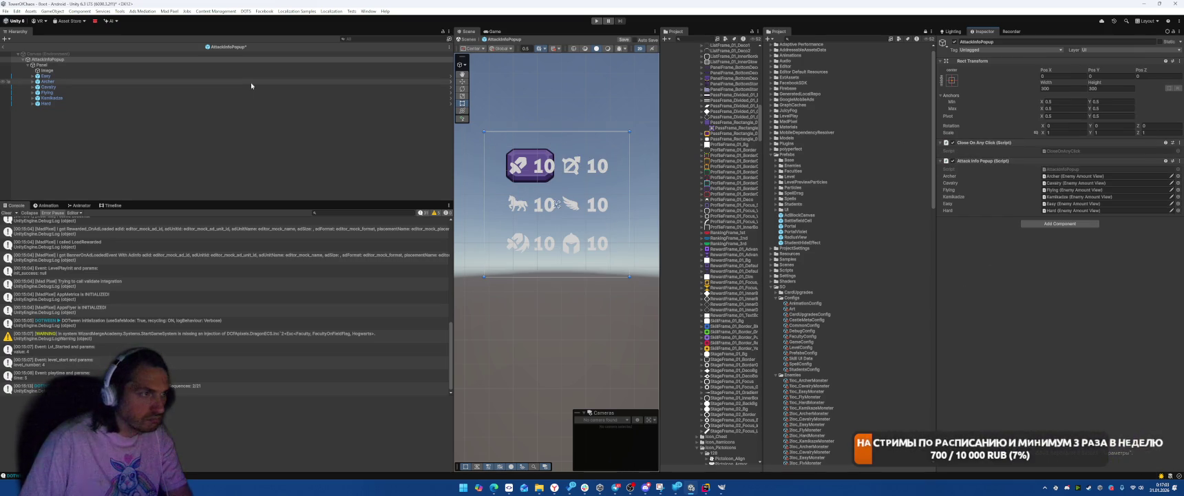
- Anchor the Image child stretch-stretch so it fills the whole popup
left_click(251, 70)
left_click(953, 80)
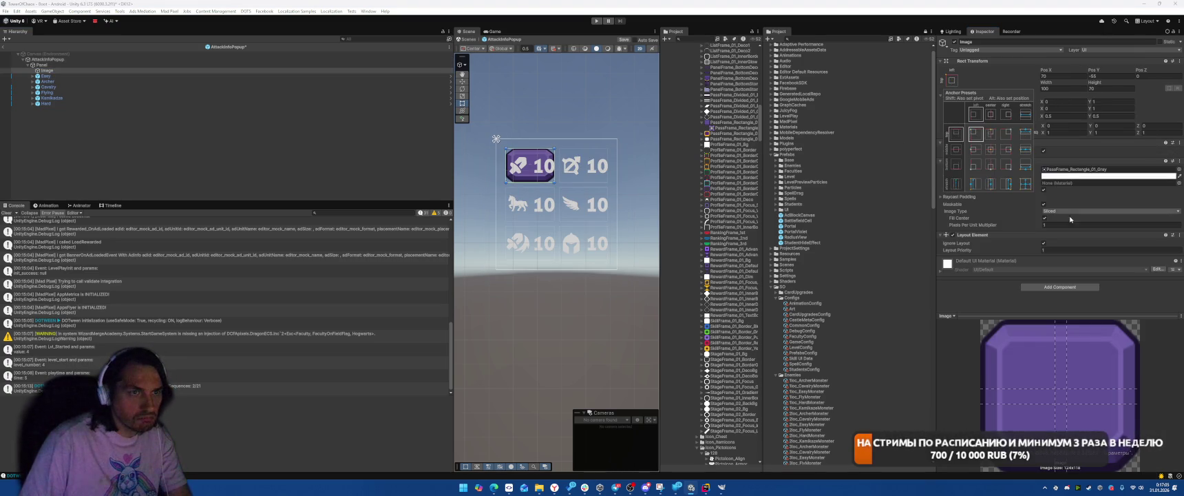
left_click(1025, 183, "alt")
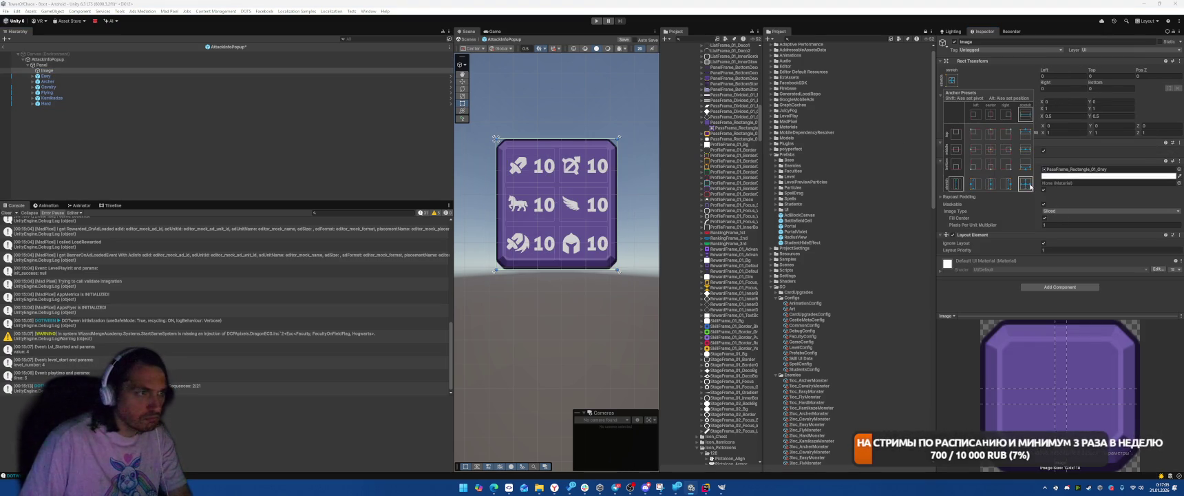
left_click(1126, 289)
scroll(588, 211, "up", 3)
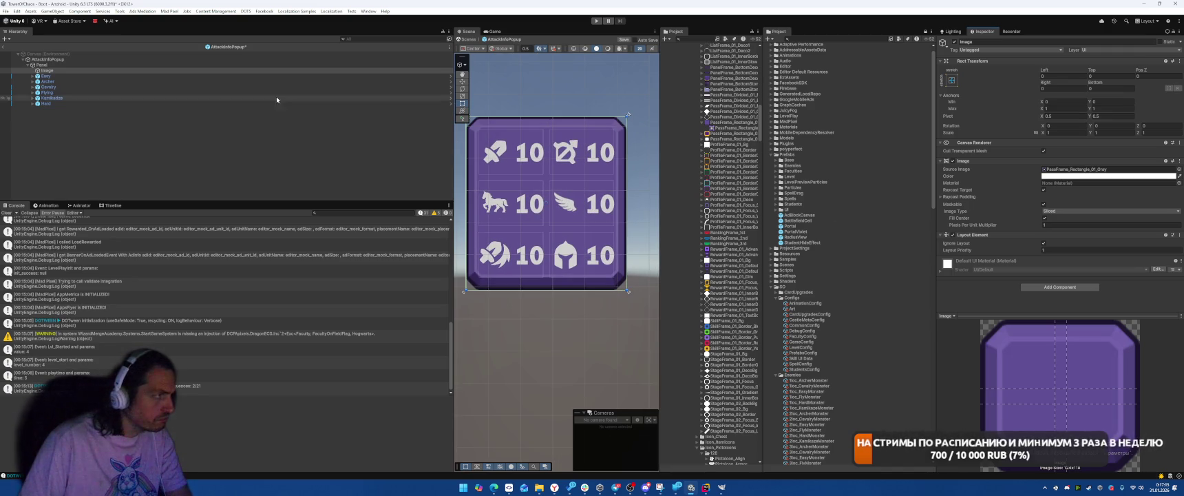
- Set the Panel grid's left and right padding to 30
left_click(122, 64)
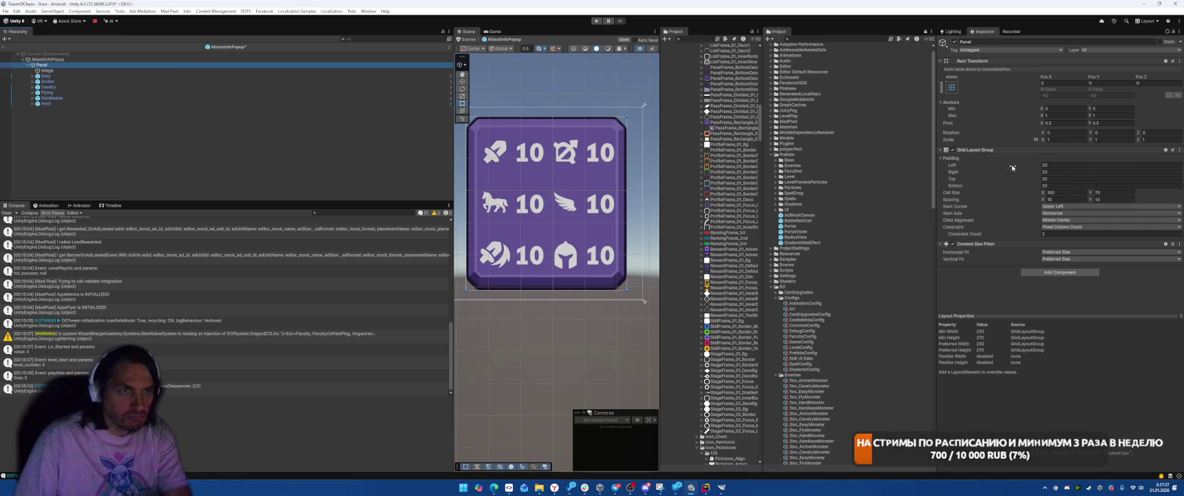
left_click(1070, 165)
type("40")
key("BackSpace")
key("BackSpace")
type("30")
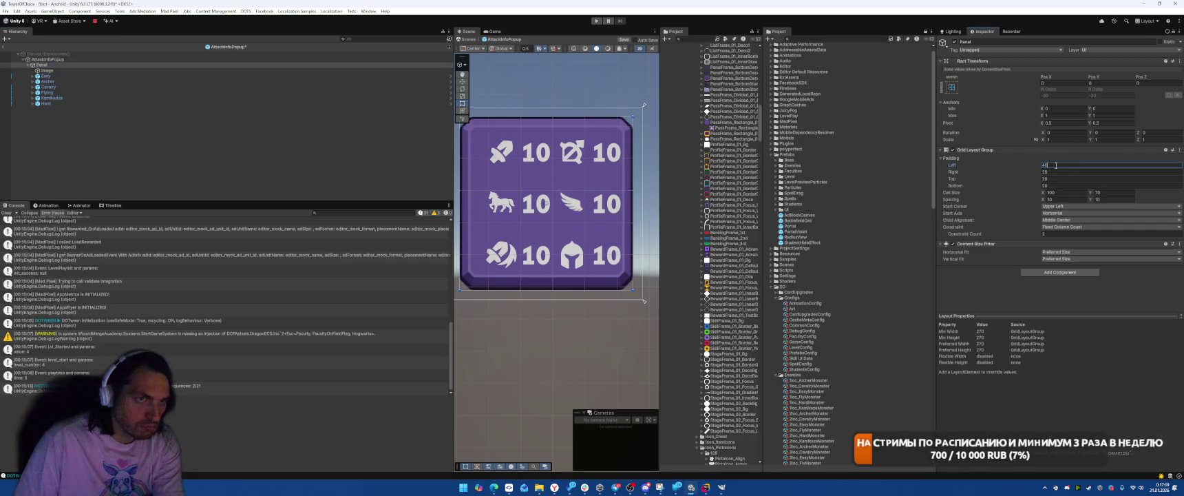
left_click(1057, 172)
type("30")
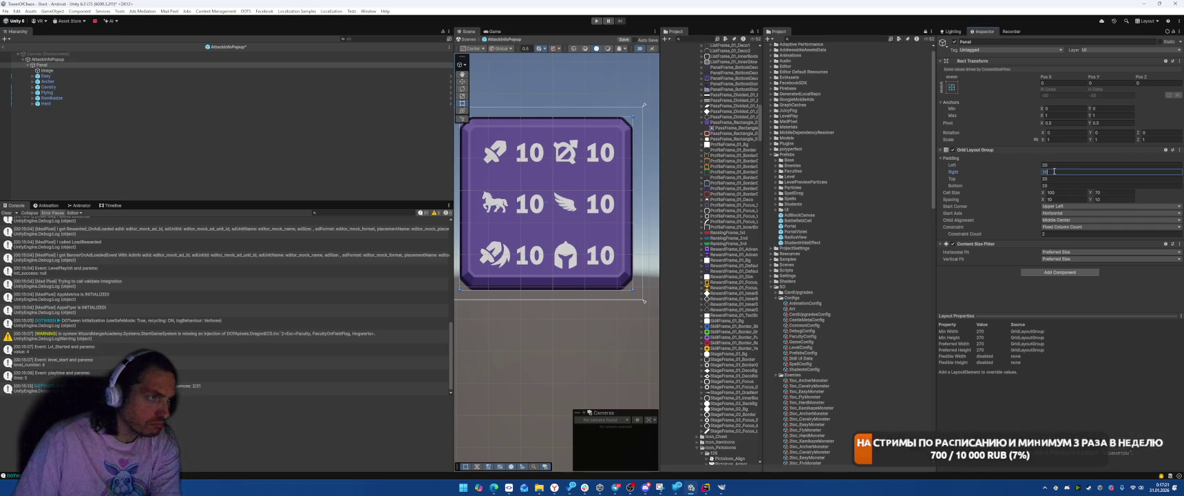
- Toggle the Flying, Kamikadze and Hard rows off and back on, then exit prefab editing
left_click(46, 93)
left_click(94, 104, "shift")
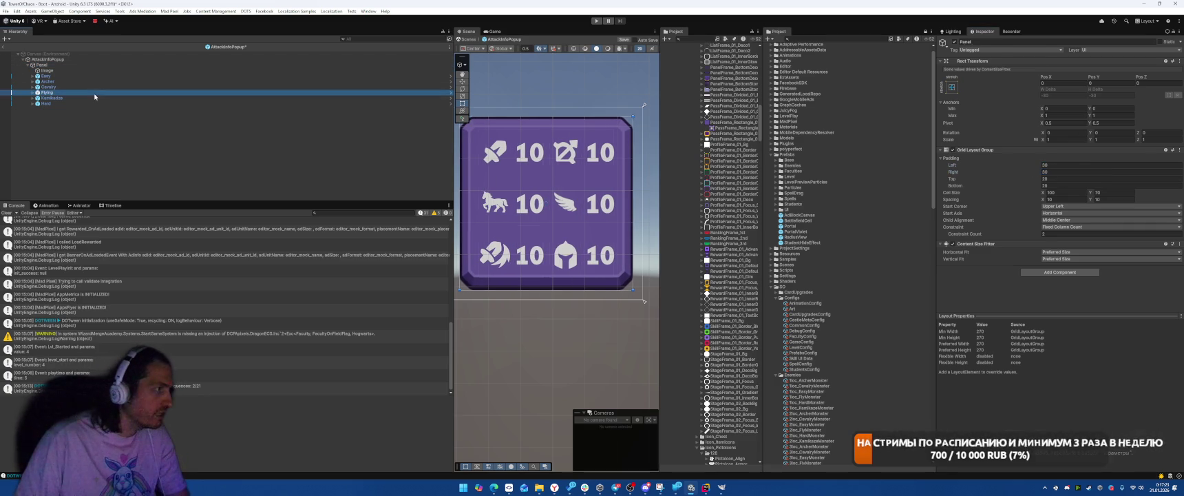
key("alt+shift+a")
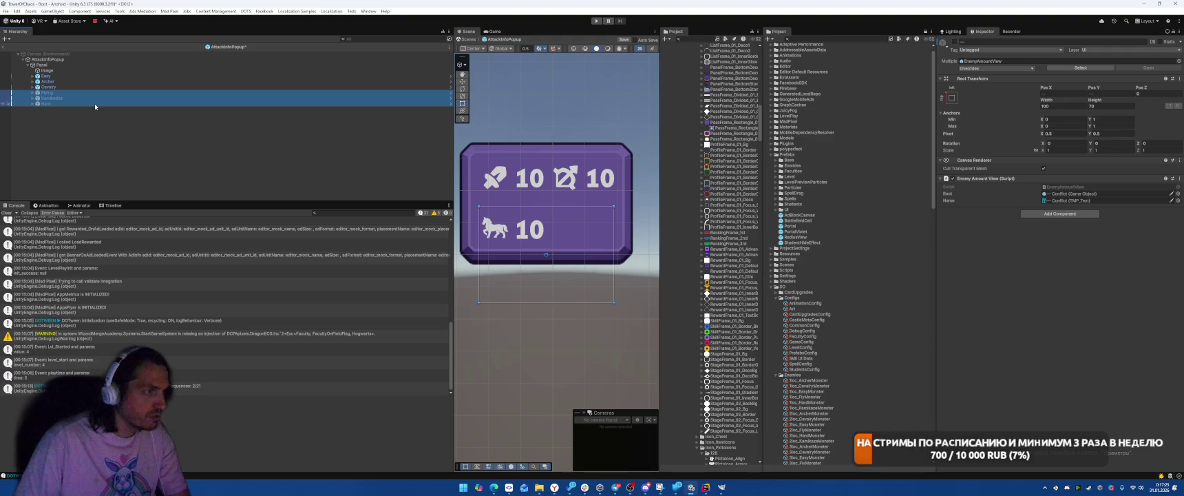
key("alt+shift+a")
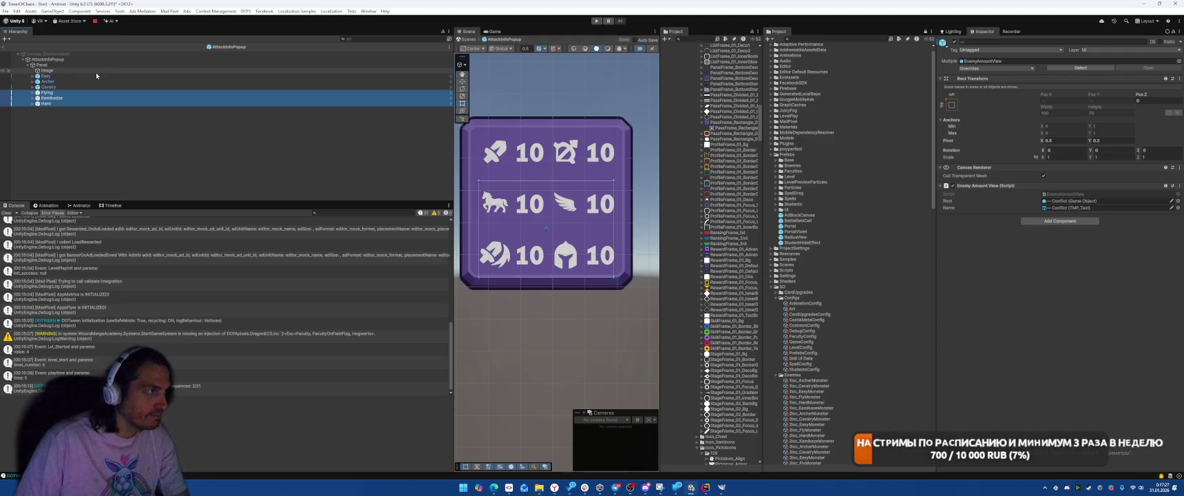
left_click(6, 46)
left_click(596, 22)
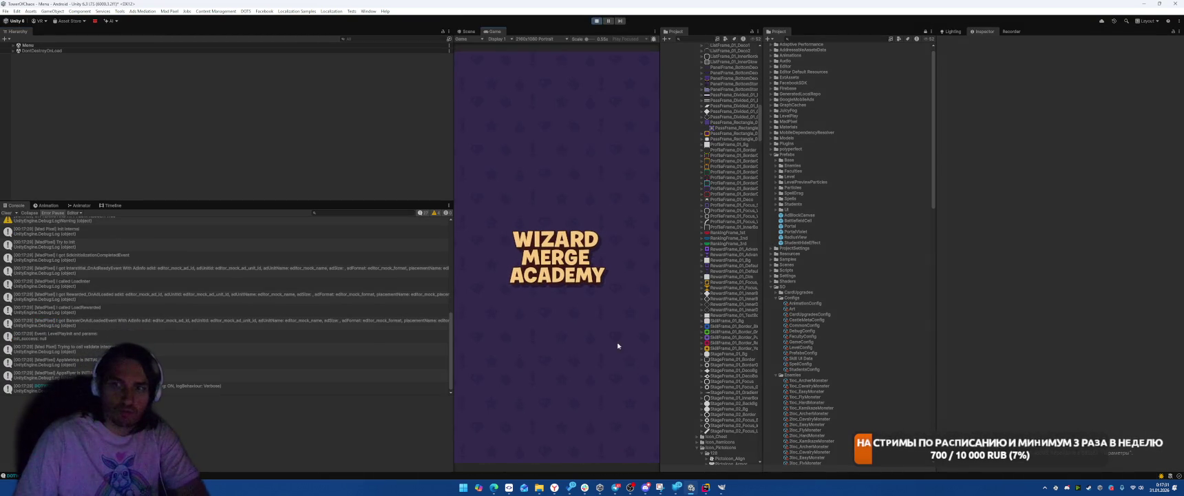
left_click(563, 105)
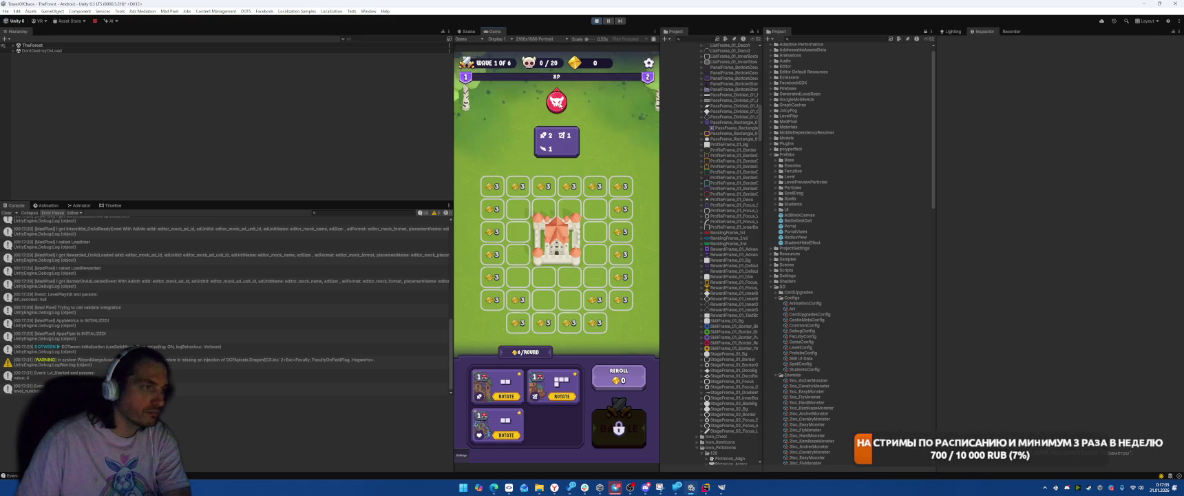
left_click(597, 22)
left_click(598, 22)
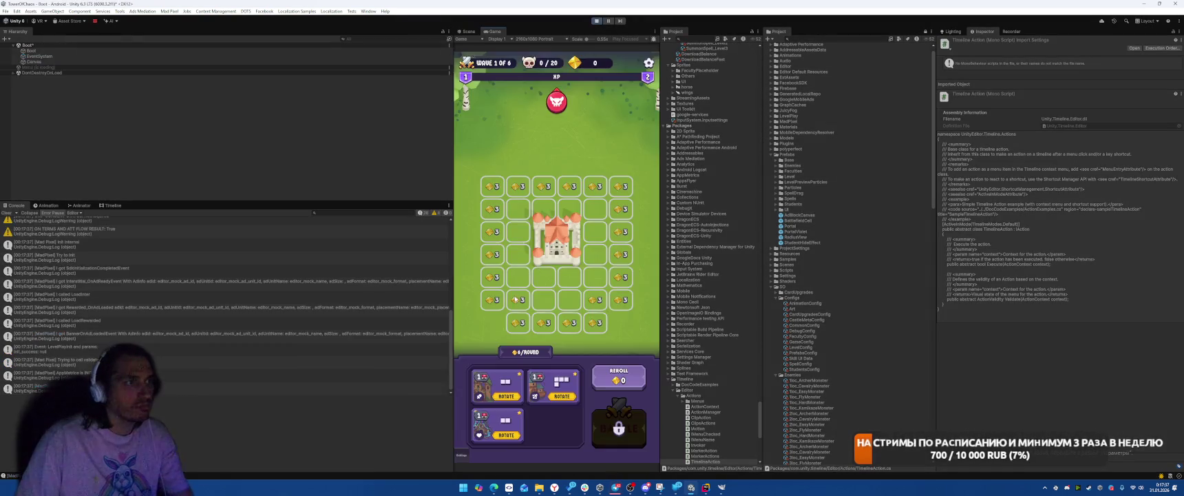
left_click(582, 353)
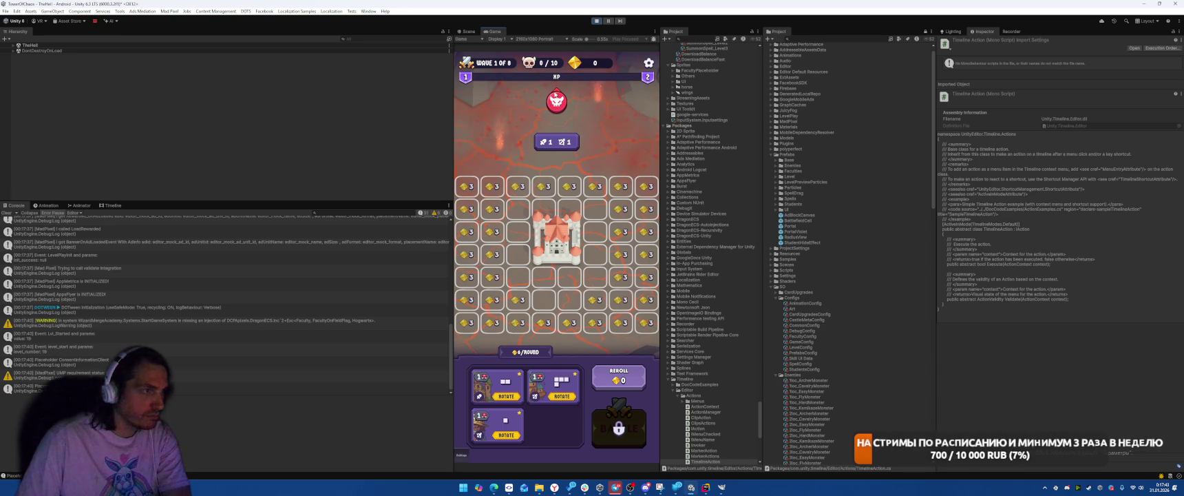
left_click(596, 22)
key("alt+Tab")
left_click(720, 228)
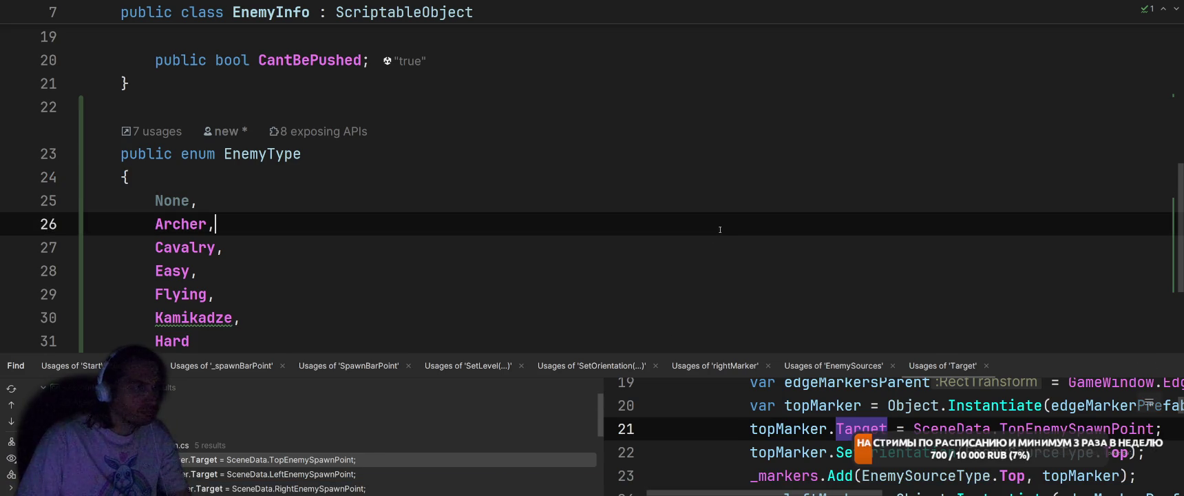
key("alt+Tab")
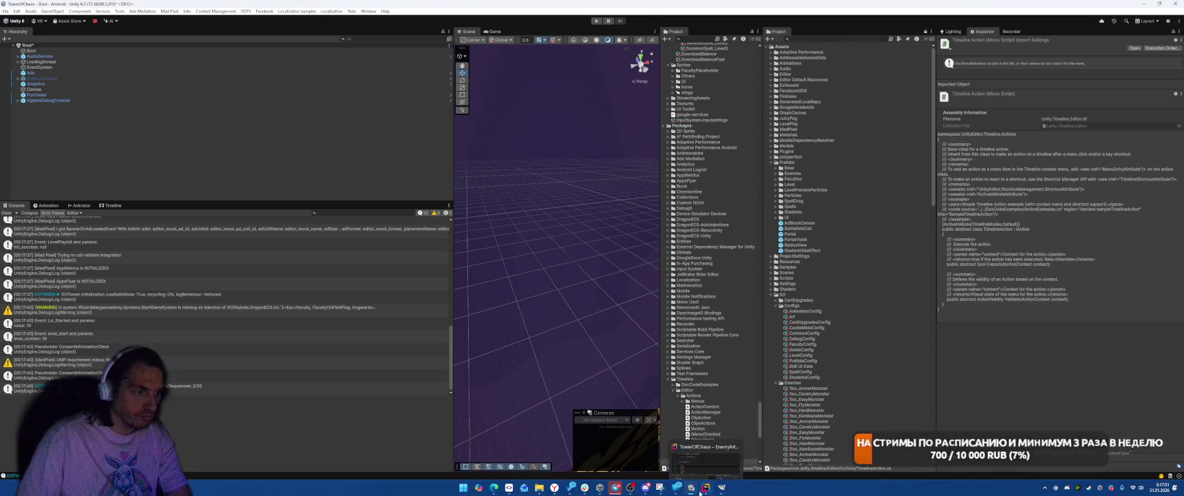
- Check the EnemyType enum in the code editor, then reopen the AttackInfoPopup prefab
left_click(703, 486)
left_click(749, 297)
key("alt+Tab")
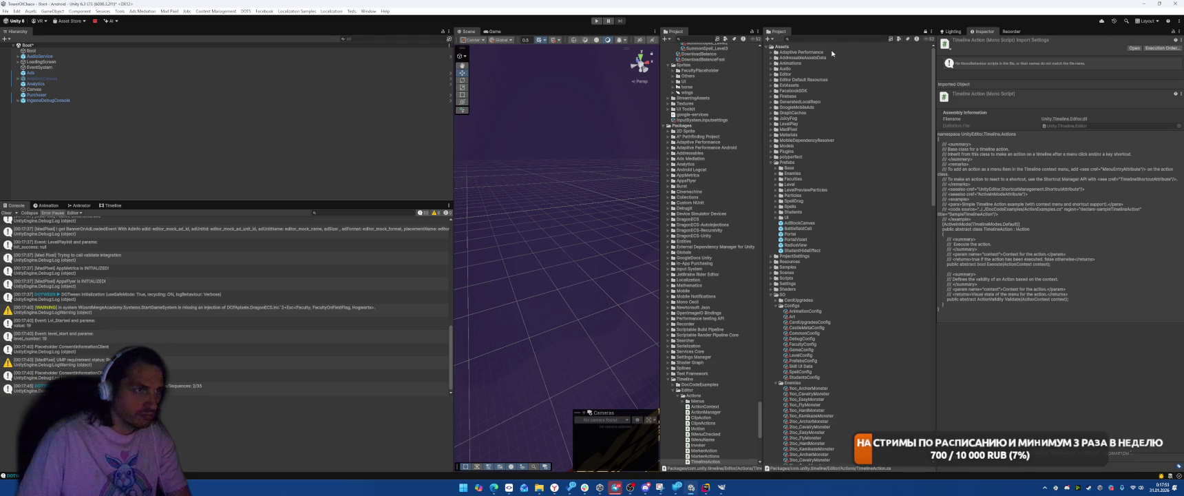
left_click(831, 39)
type("Attack")
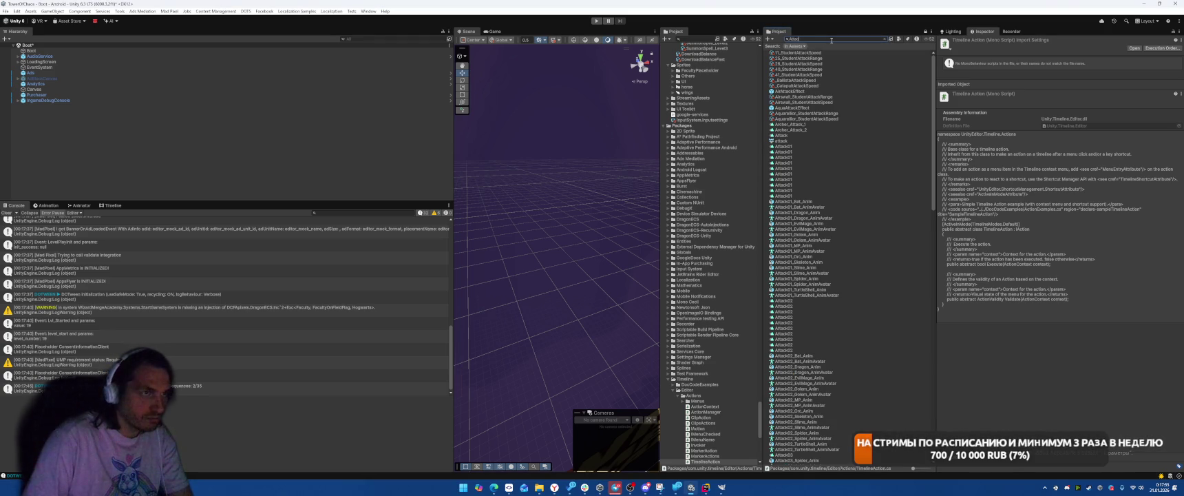
type("In")
double_click(798, 58)
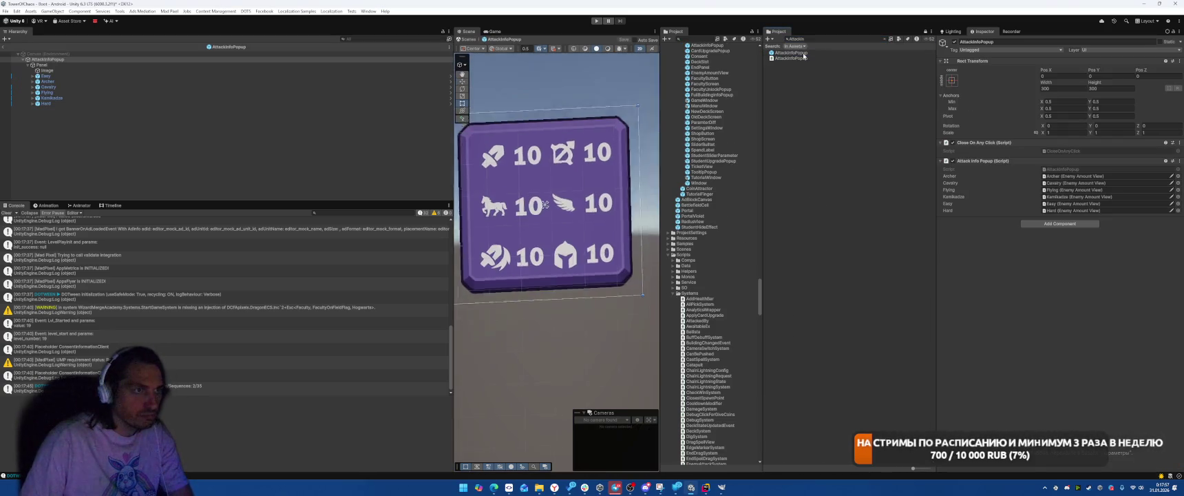
- Set the Panel grid's top padding to 120
left_click(92, 70)
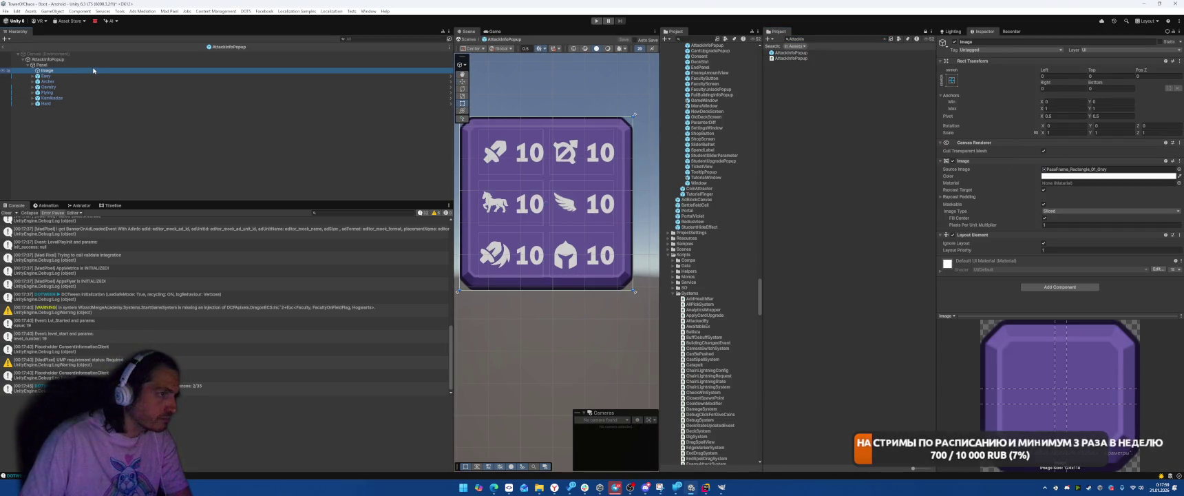
left_click(93, 65)
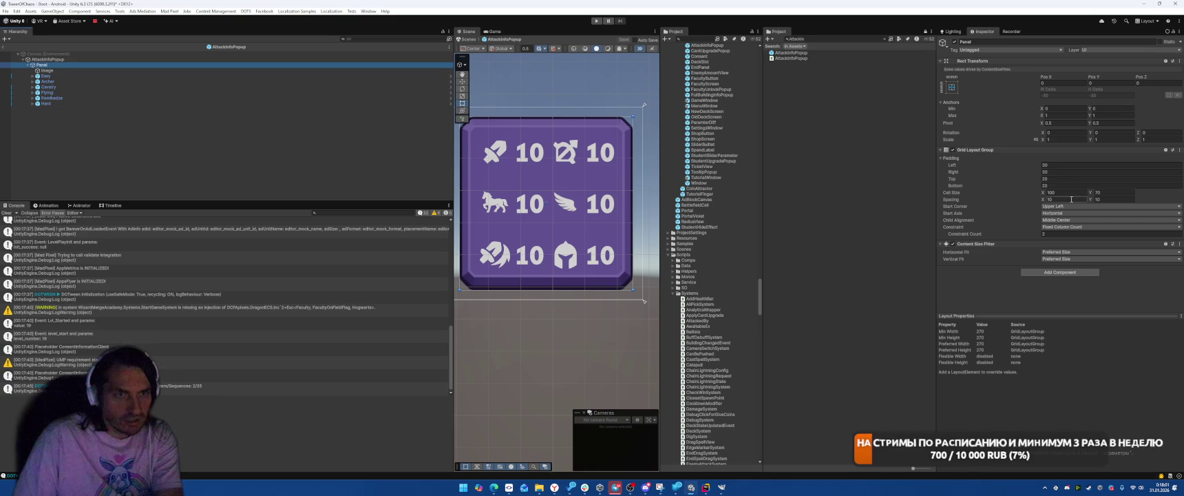
left_click(1065, 179)
type("120")
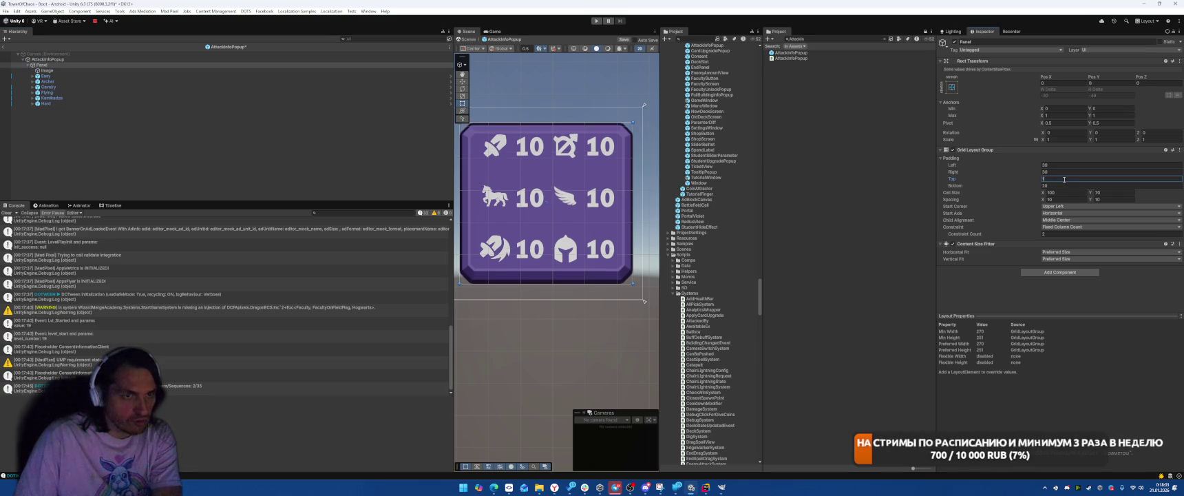
right_click(53, 64)
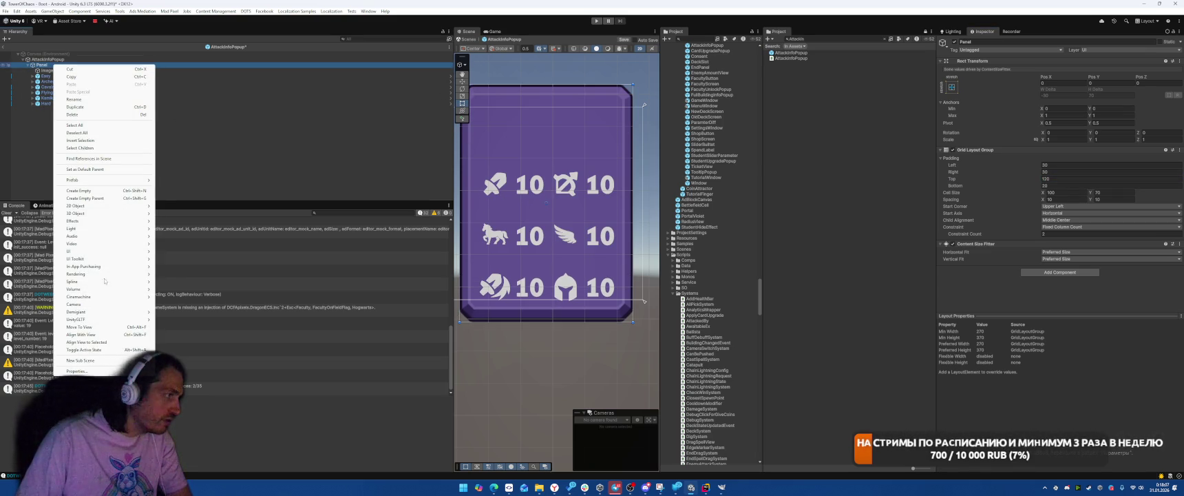
- Add a TextMeshPro text under the popup Panel and give it a Layout Element component
mouse_move(107, 252)
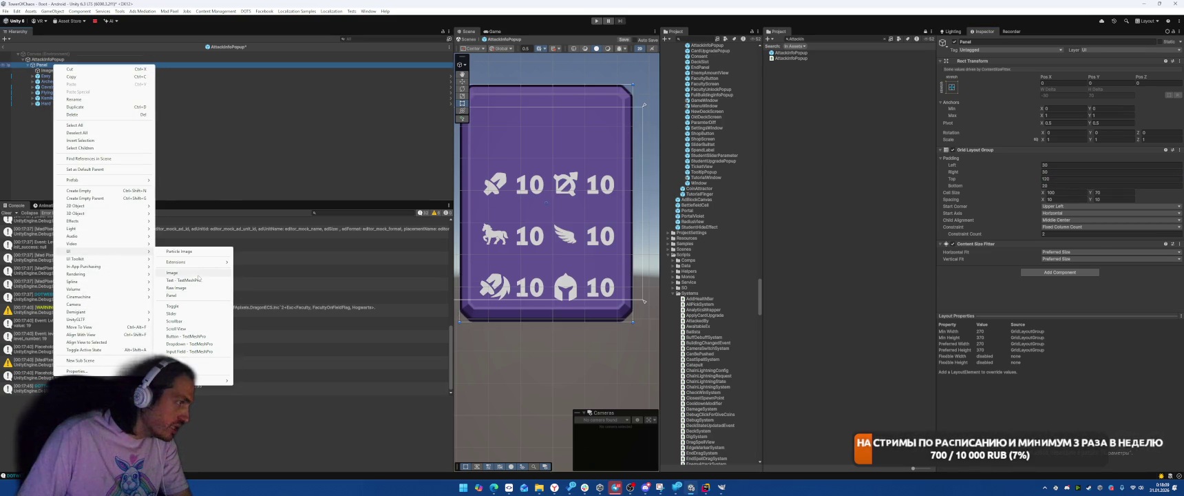
left_click(186, 280)
scroll(1064, 300, "down", 10)
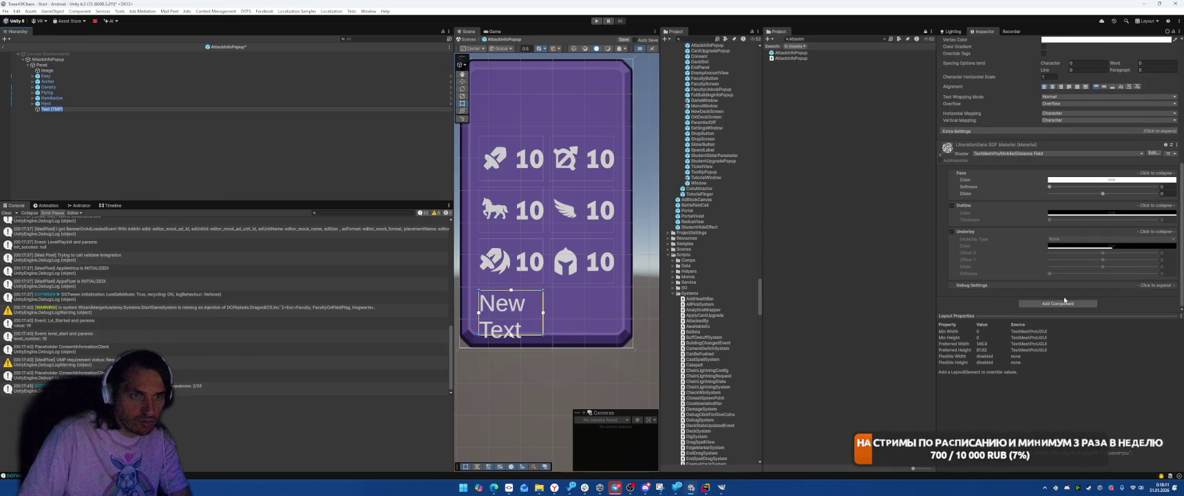
left_click(1060, 303)
left_click(1057, 305)
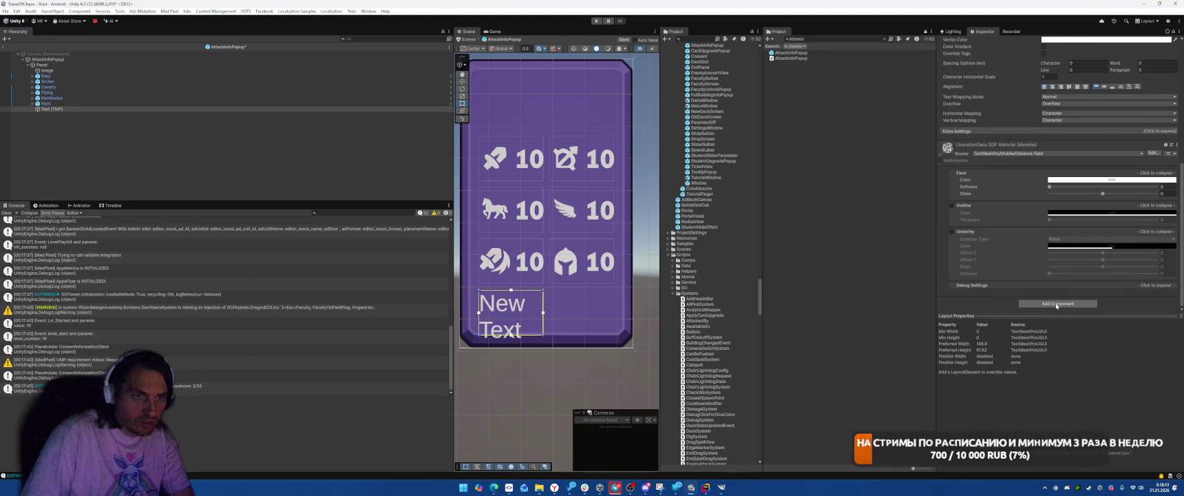
scroll(1056, 276, "up", 6)
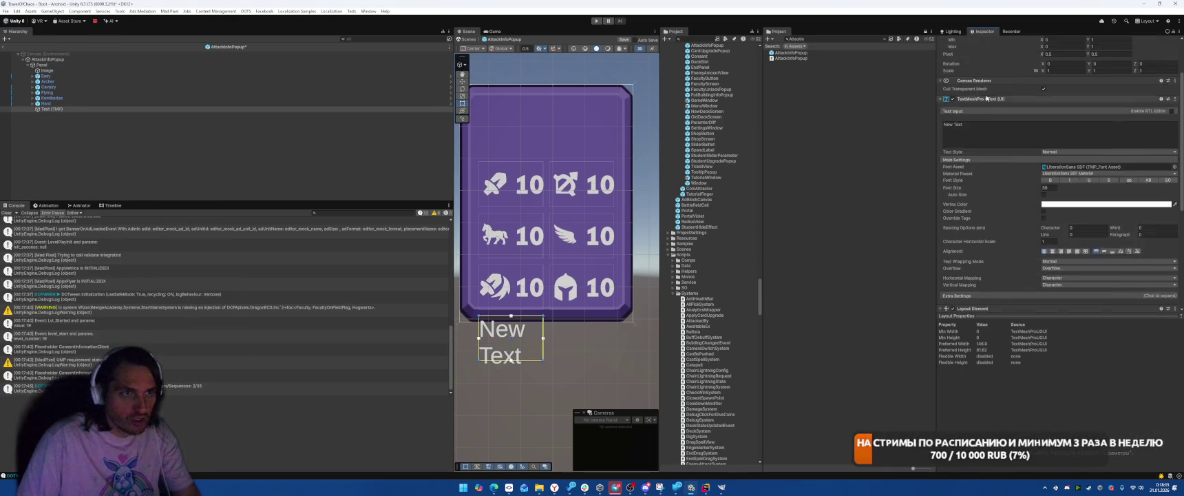
scroll(987, 99, "up", 5)
- Stretch the text across the whole card and set its font to AfacadFlux-ExtraBold SDF_OutlineDark
left_click(952, 80)
left_click(1025, 184, "alt")
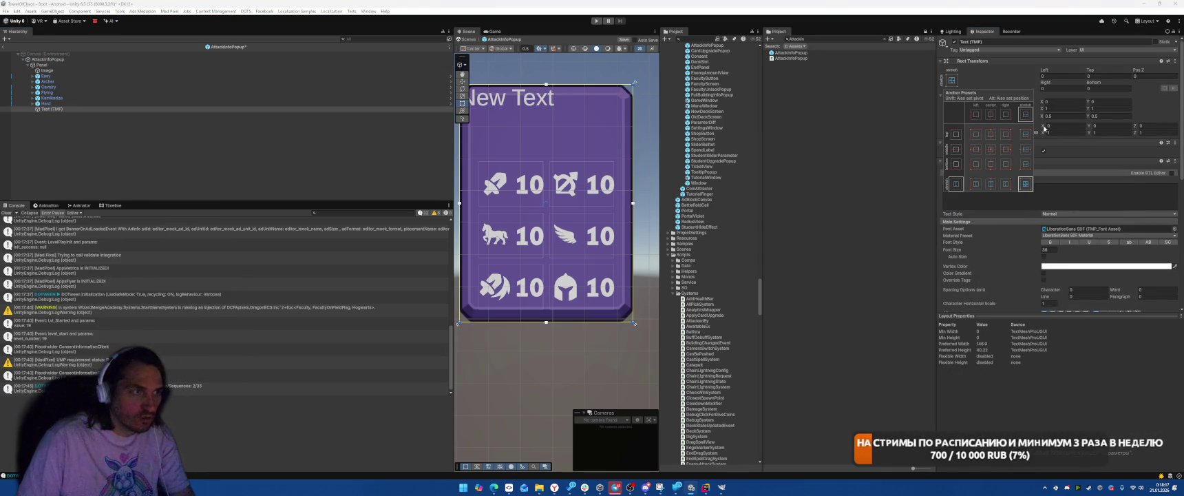
left_click(1140, 228)
left_click(1174, 229)
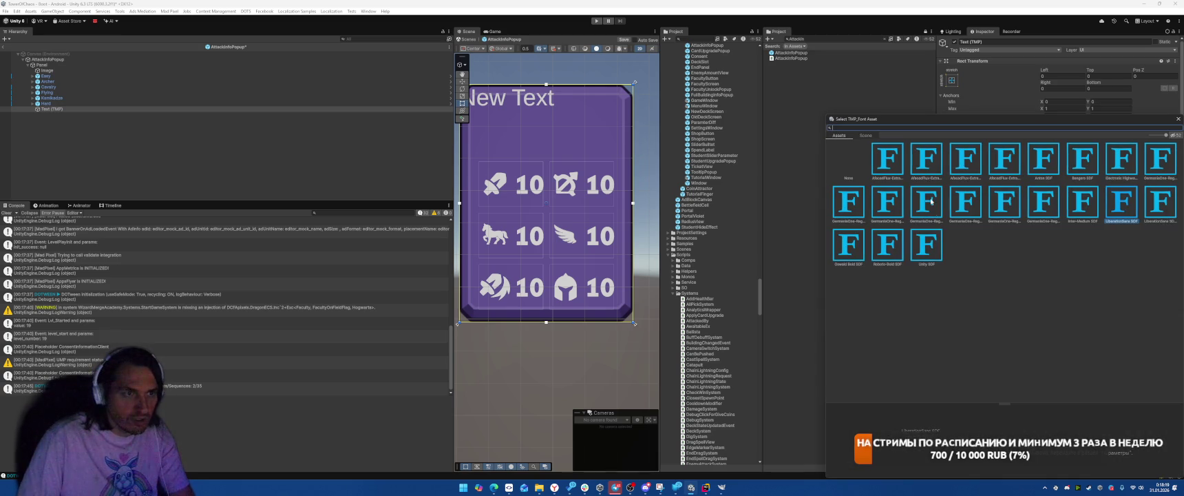
double_click(924, 163)
- Start replacing the 'New Text' placeholder with the 'Enemy will attack from this side' header
left_click(1005, 201)
key("ctrl+a")
type("Enem")
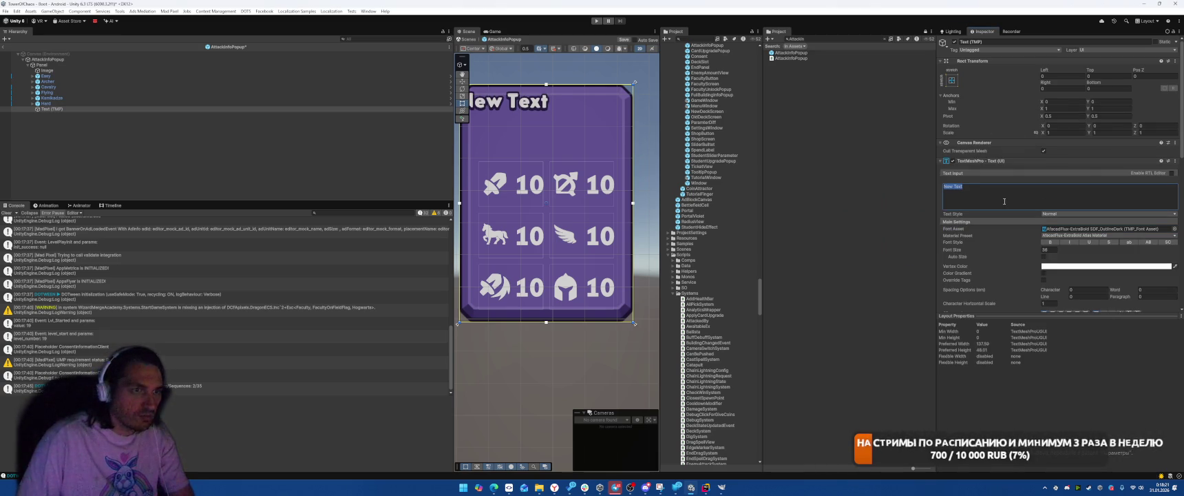
type("y will a")
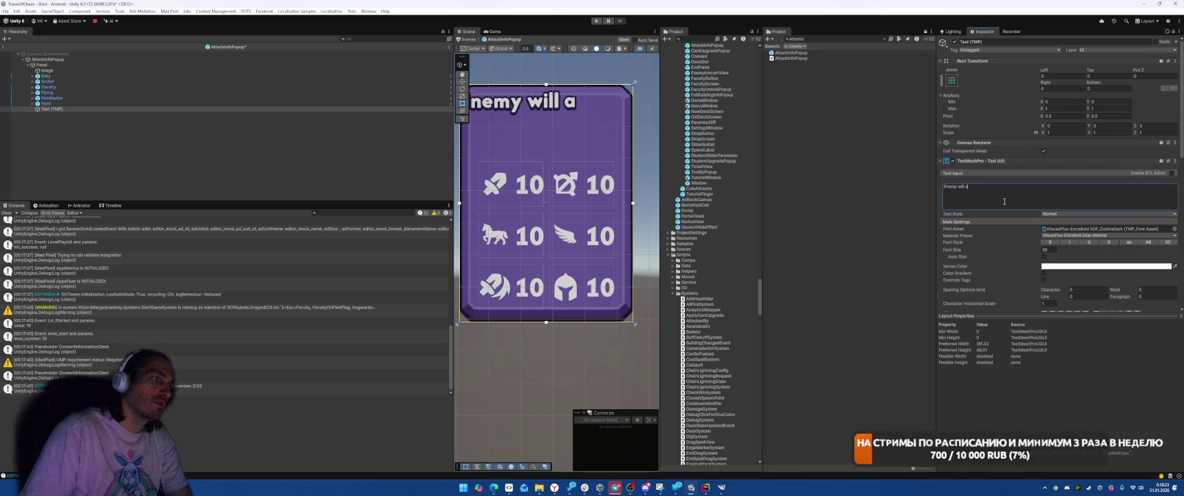
type("ttack from this s")
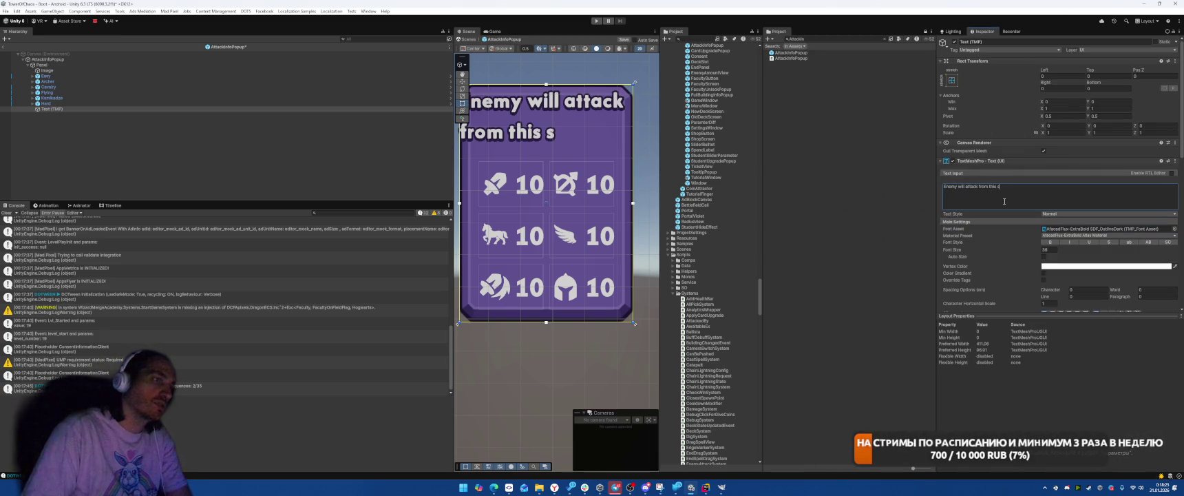
type("ide")
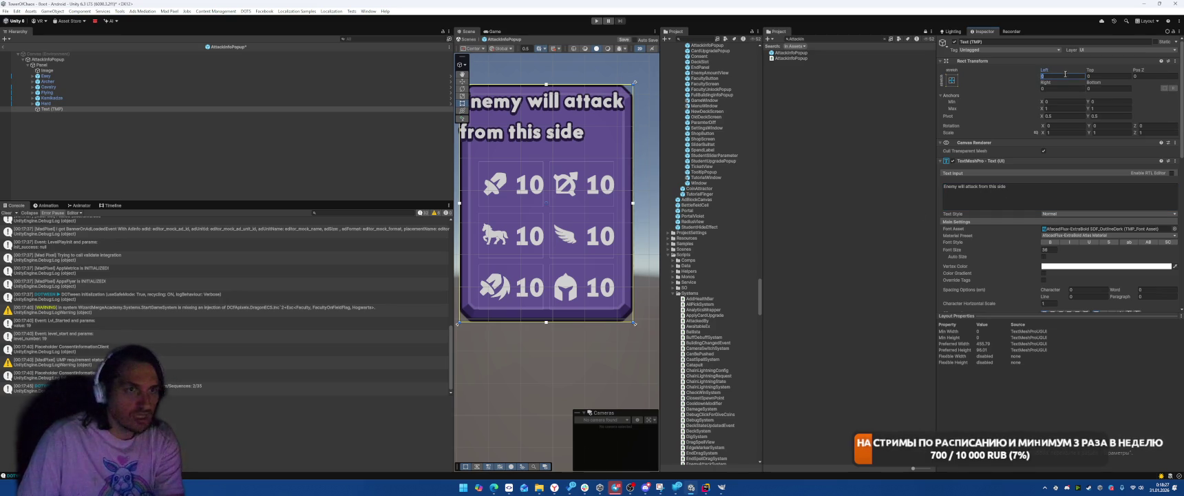
- Set the header's Left, Top and Right margins to 20, Height to 100 and Pos Y to -20
left_click(1061, 77)
type("20")
left_click(1103, 76)
type("20")
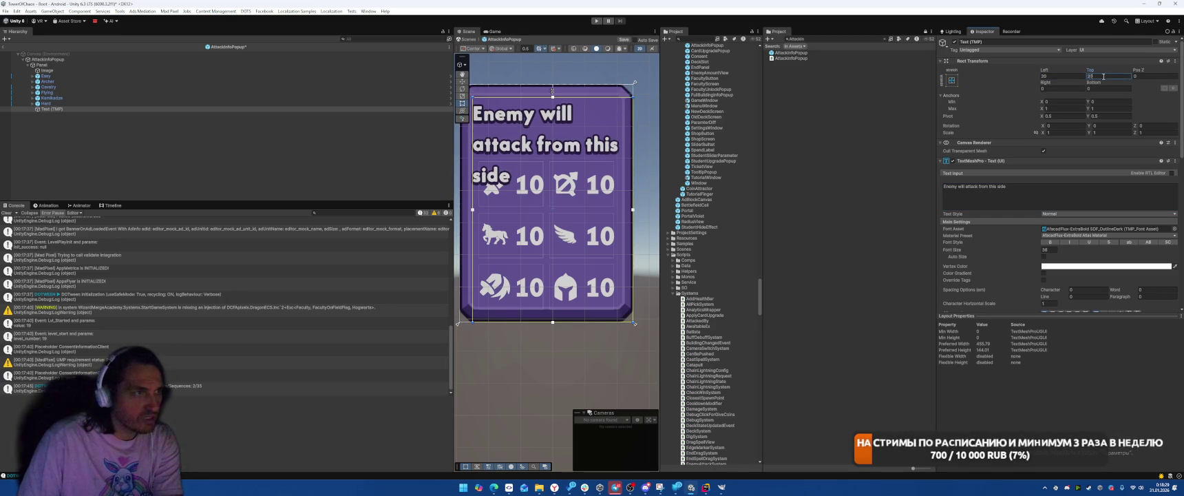
left_click(1101, 88)
type("20")
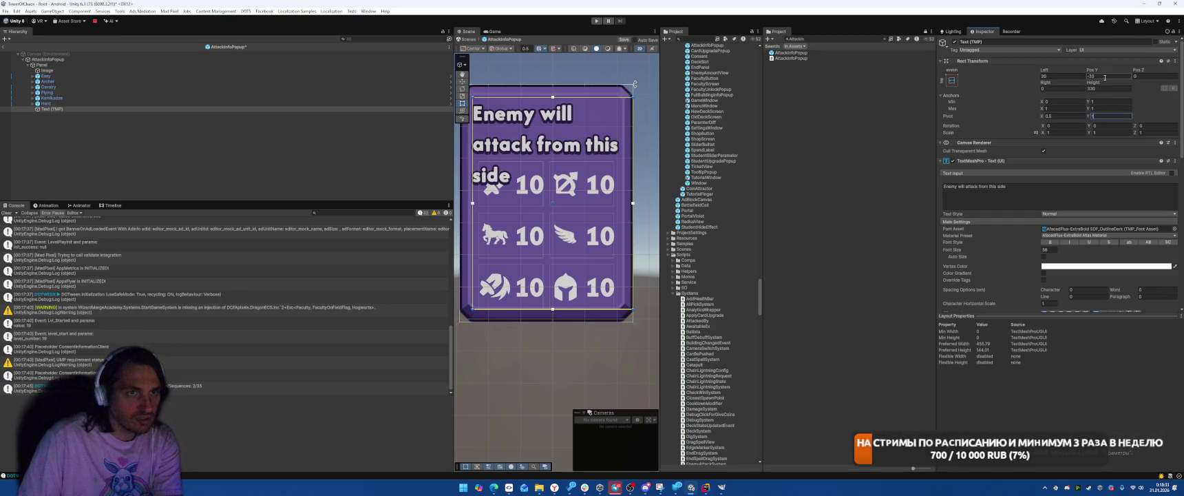
left_click(1100, 89)
type("100")
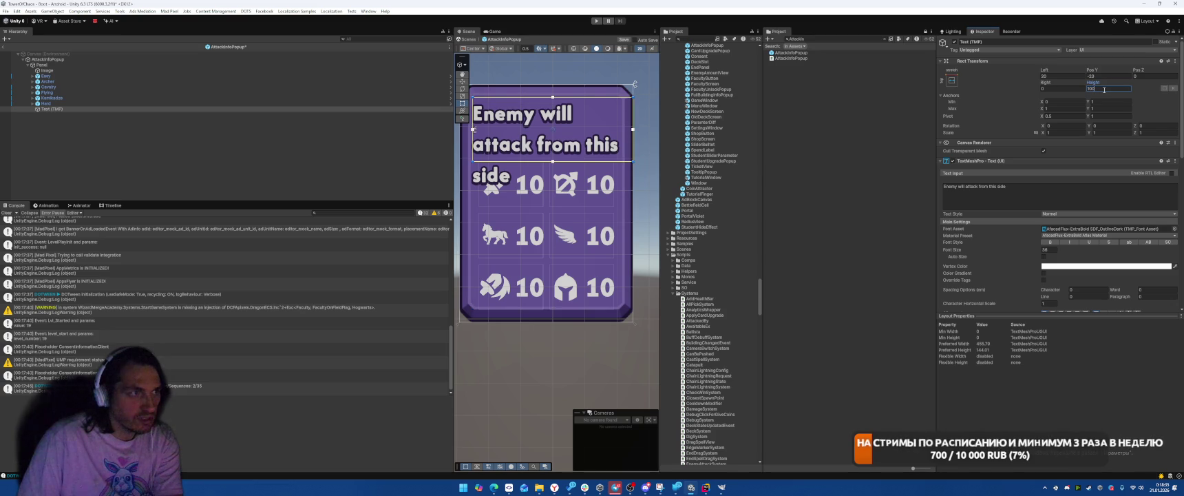
left_click(1106, 77)
type("0")
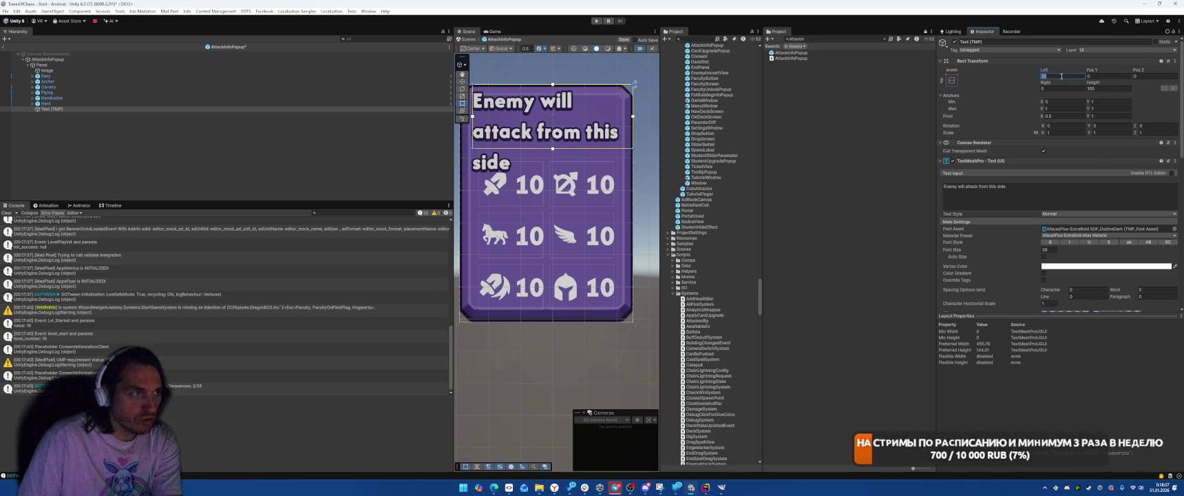
key("BackSpace")
type("20")
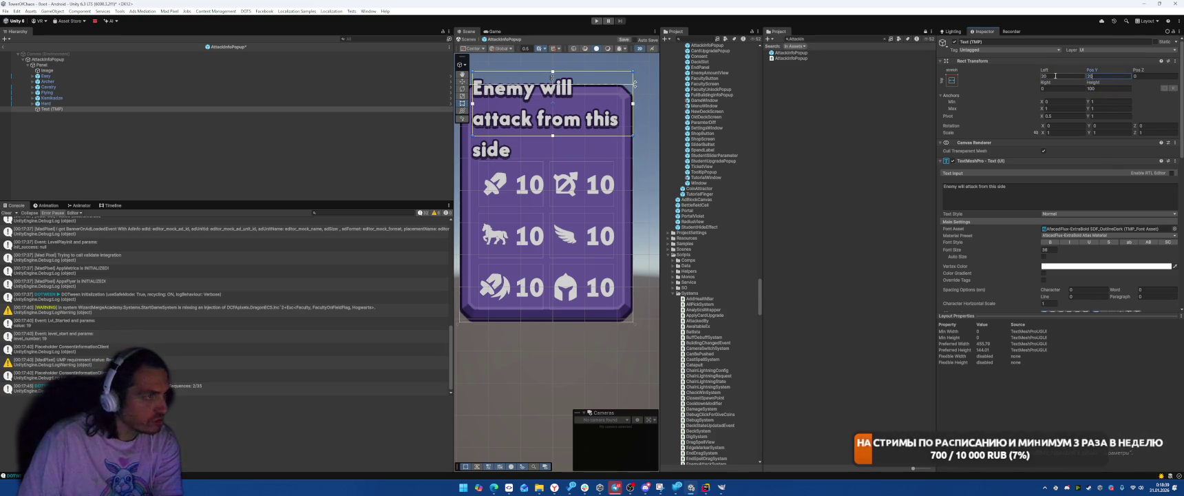
type("-500")
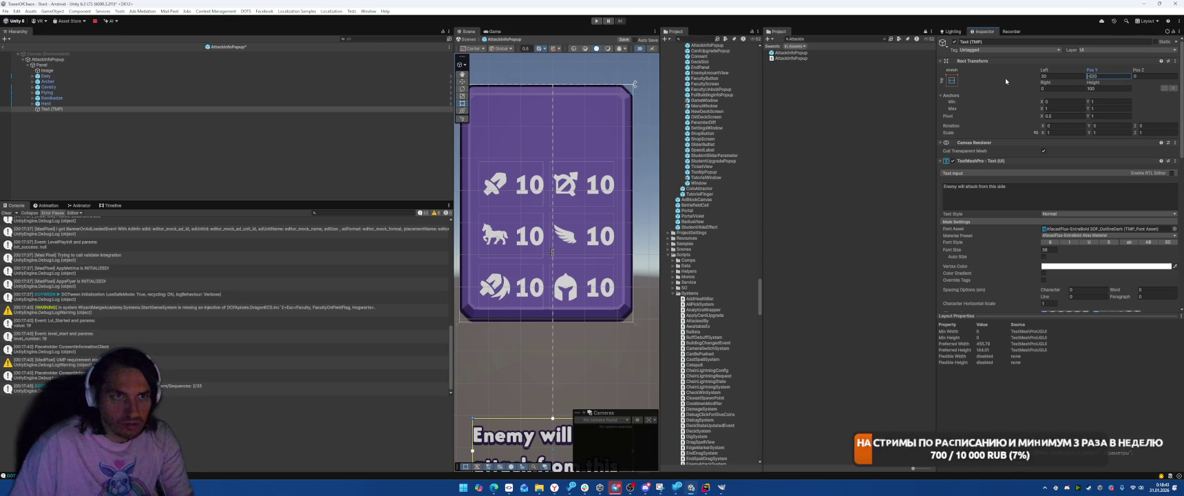
key("BackSpace")
left_click(1061, 88)
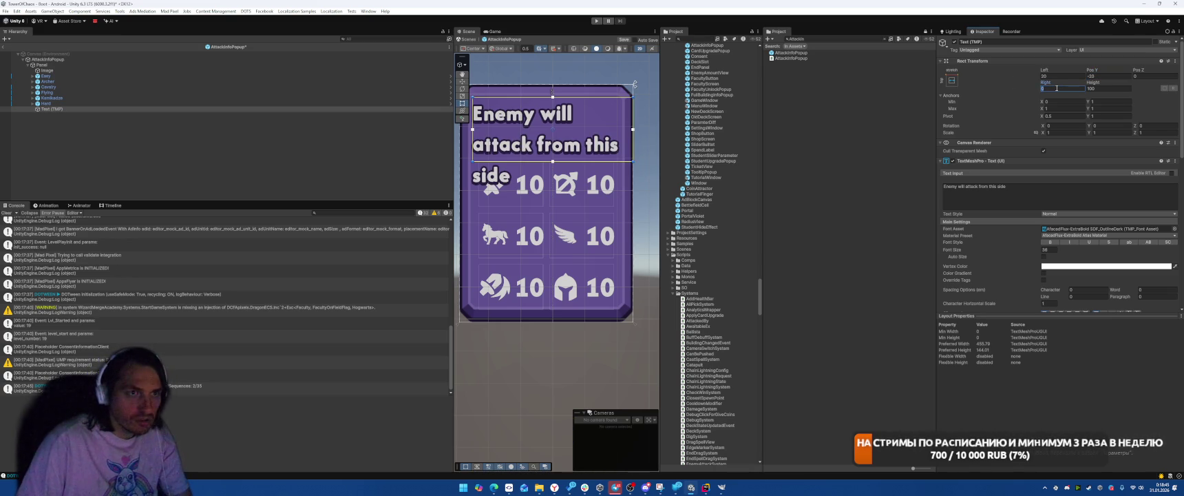
type("20")
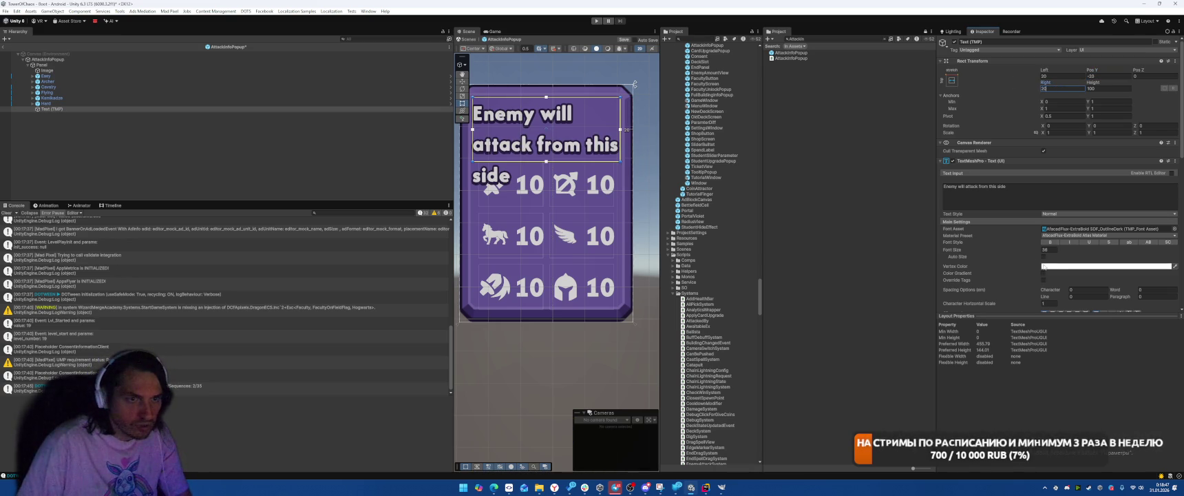
- Enable Auto Size and centre the header text horizontally and vertically
left_click(1044, 256)
scroll(1065, 250, "down", 1)
left_click(1054, 283)
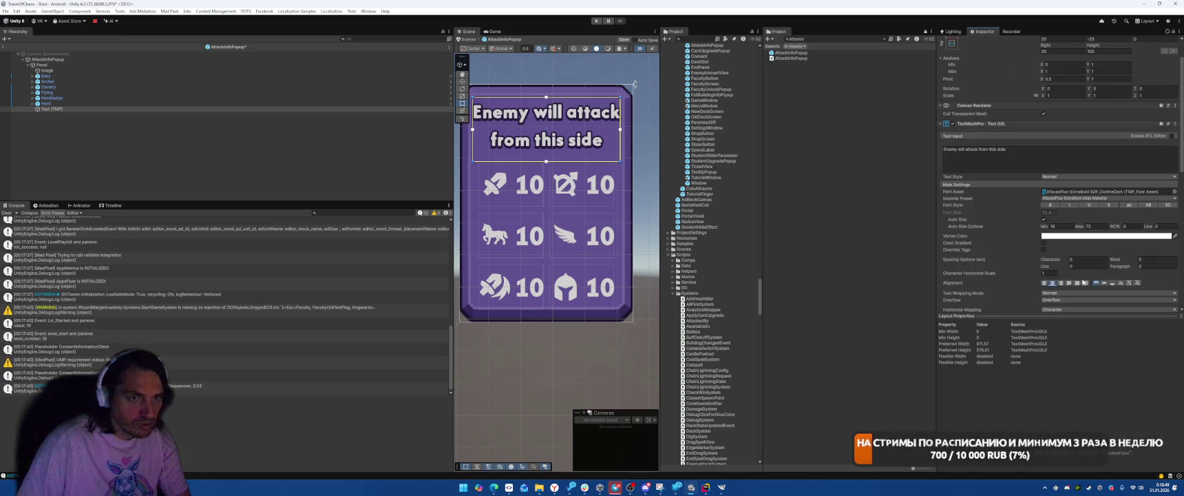
left_click(1104, 283)
scroll(591, 138, "down", 3)
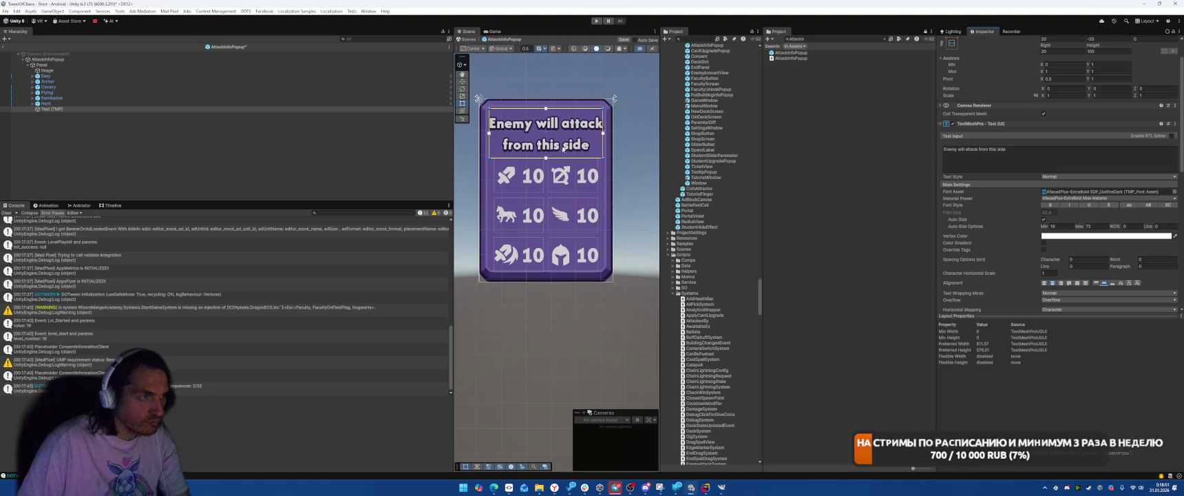
left_click(624, 190)
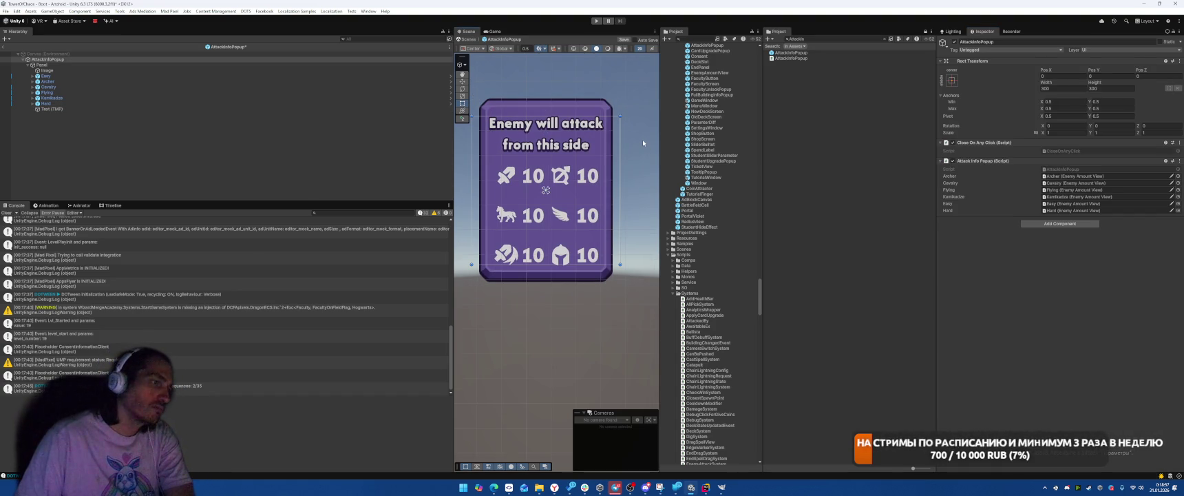
- Hide the Cavalry through Hard rows to test the popup's resizing
left_click(157, 86)
left_click(163, 103, "shift")
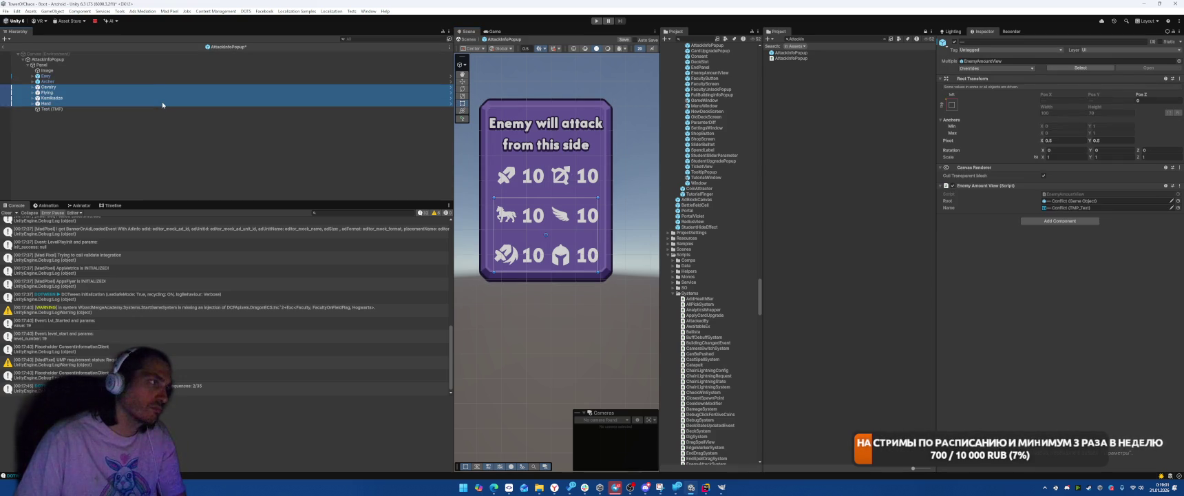
key("alt+shift+a")
key("alt+shift+a")
- Move the header directly under Image, set its side margins to 30, and exit prefab mode
left_click(65, 76)
left_click_drag(63, 112, 55, 73)
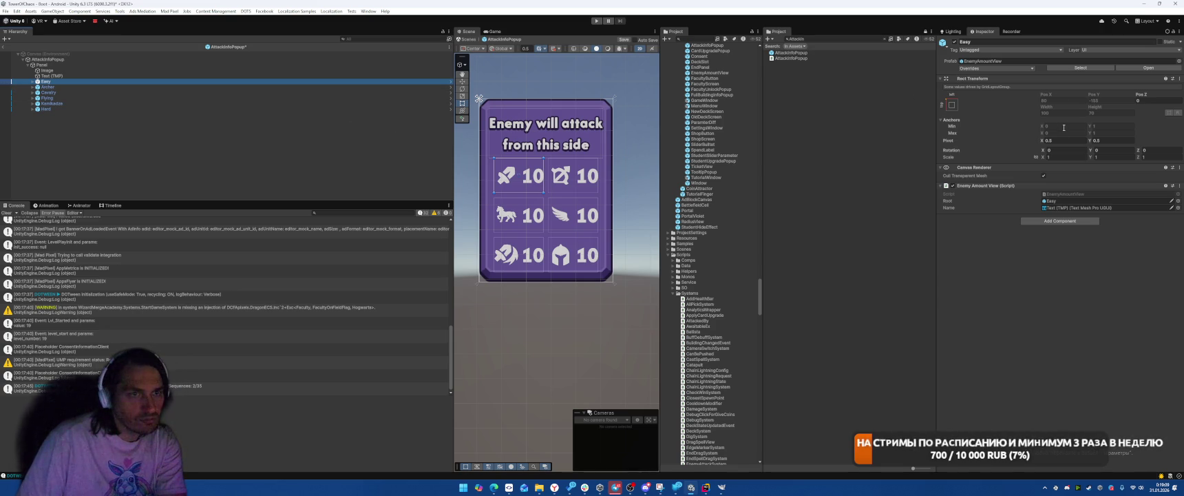
left_click(209, 76)
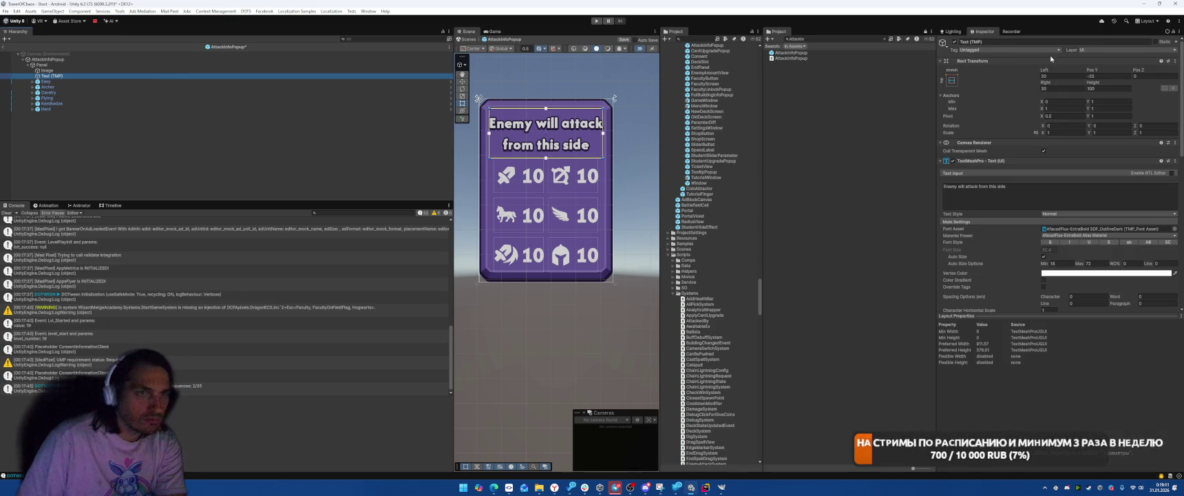
type("3")
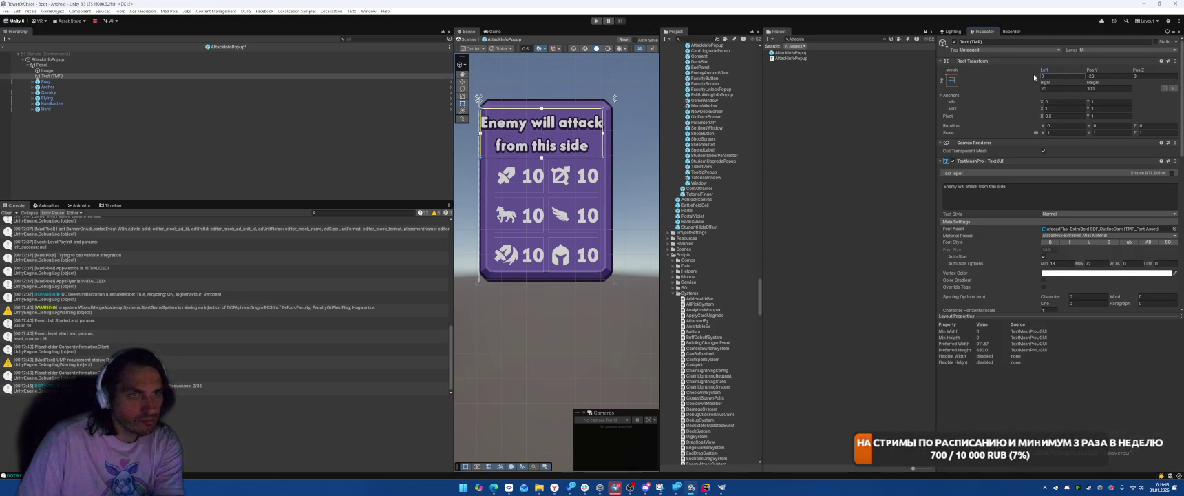
type("0")
left_click(1055, 88)
type("30")
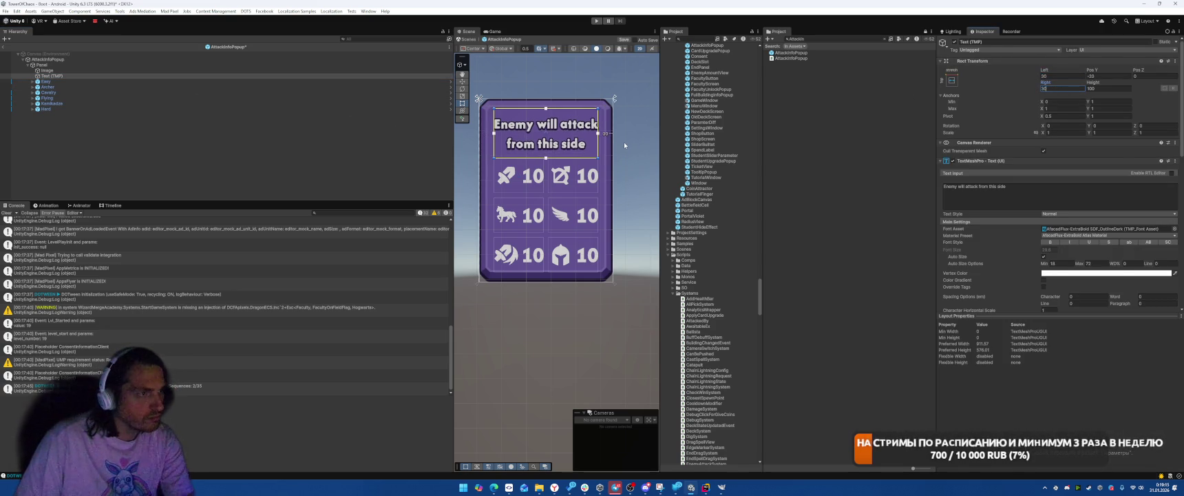
left_click(623, 142)
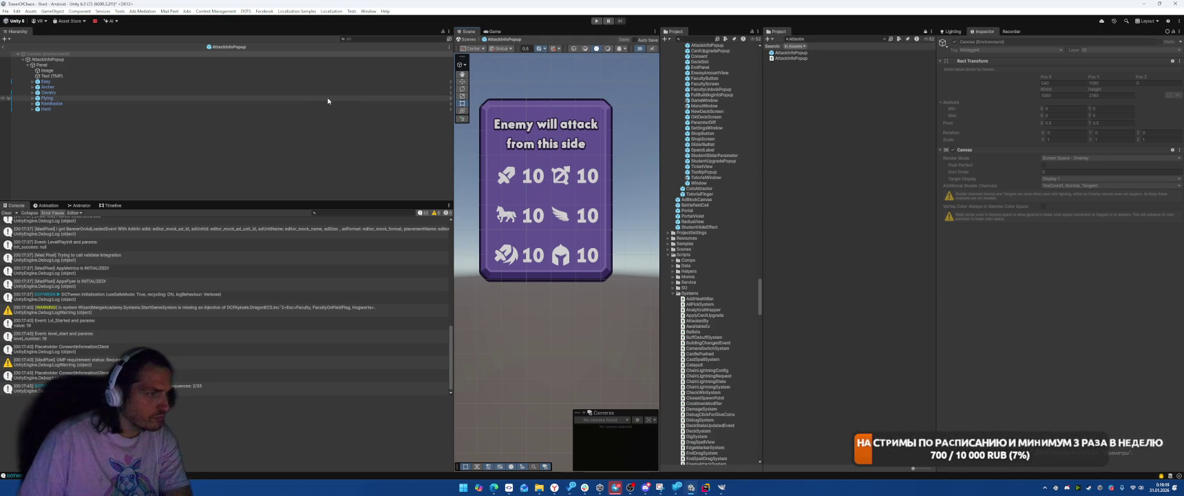
left_click(597, 21)
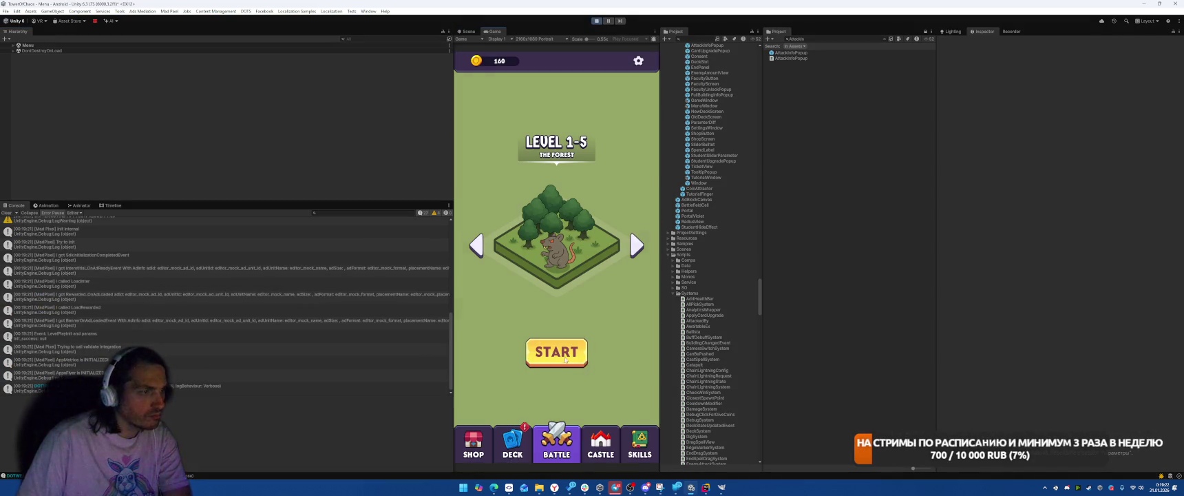
- Play the game to check the popup, place three buildings including a Catapult, and deploy the last unit
left_click(565, 359)
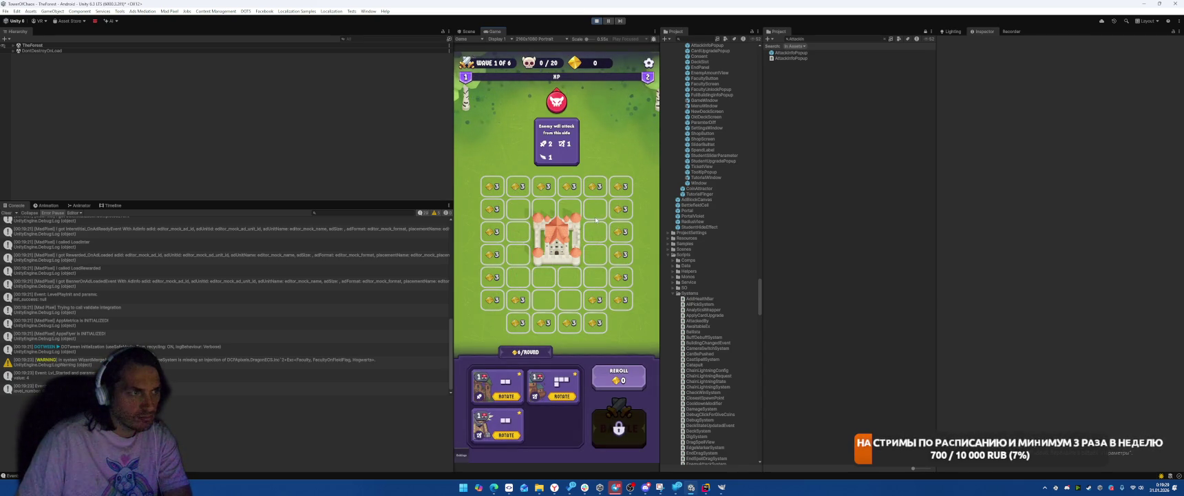
left_click(565, 388)
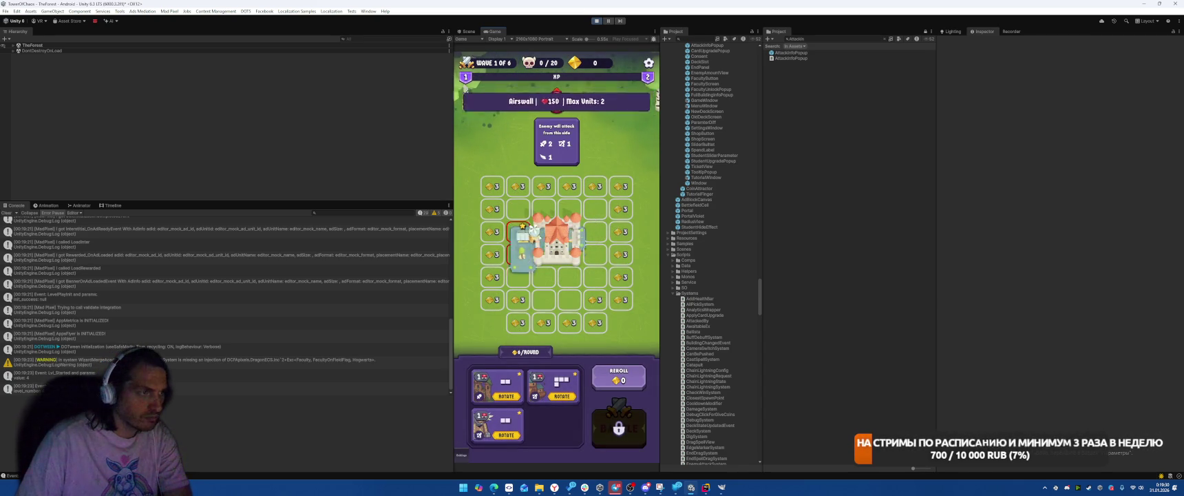
left_click(559, 382)
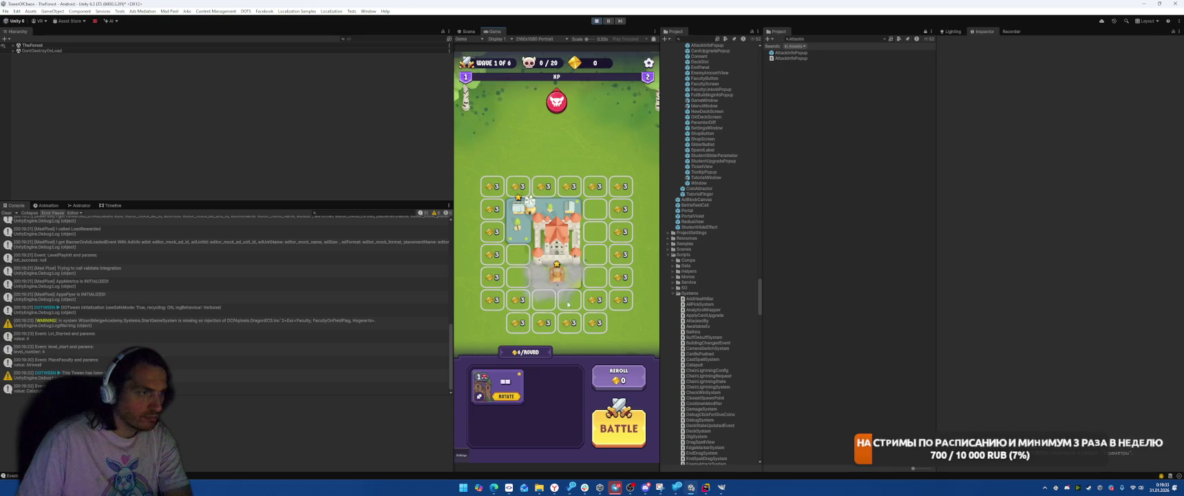
left_click(512, 388)
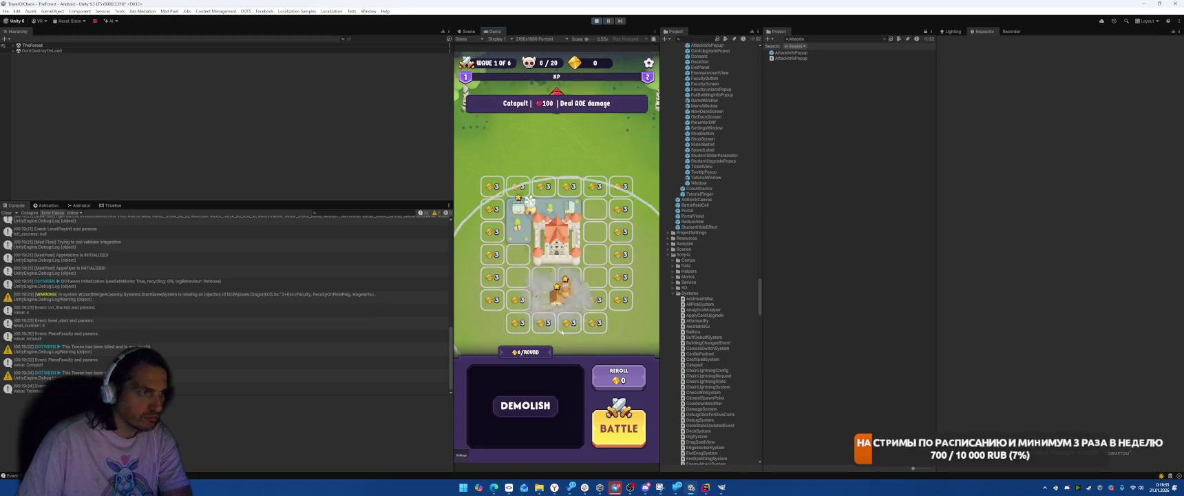
left_click_drag(500, 385, 591, 251)
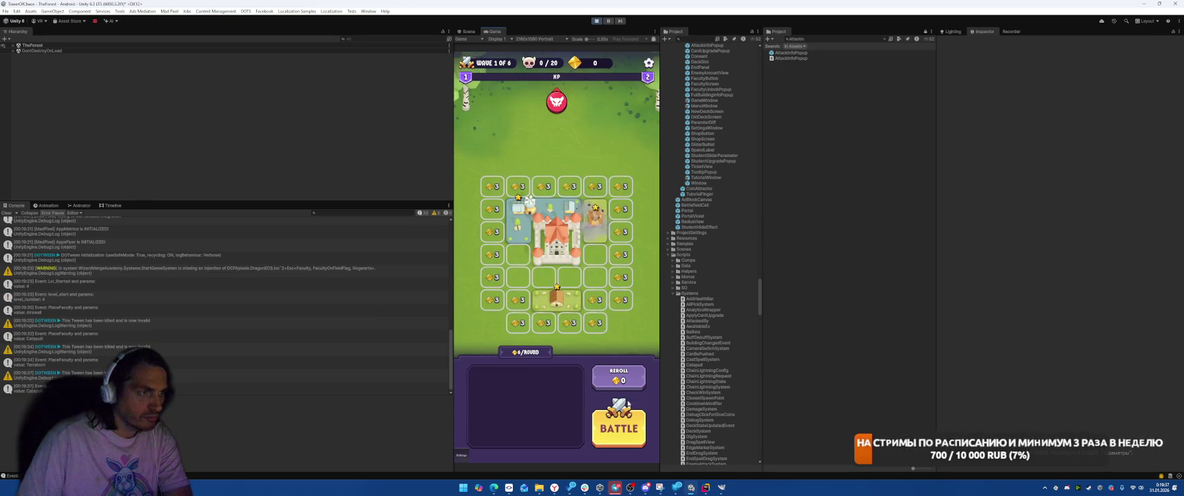
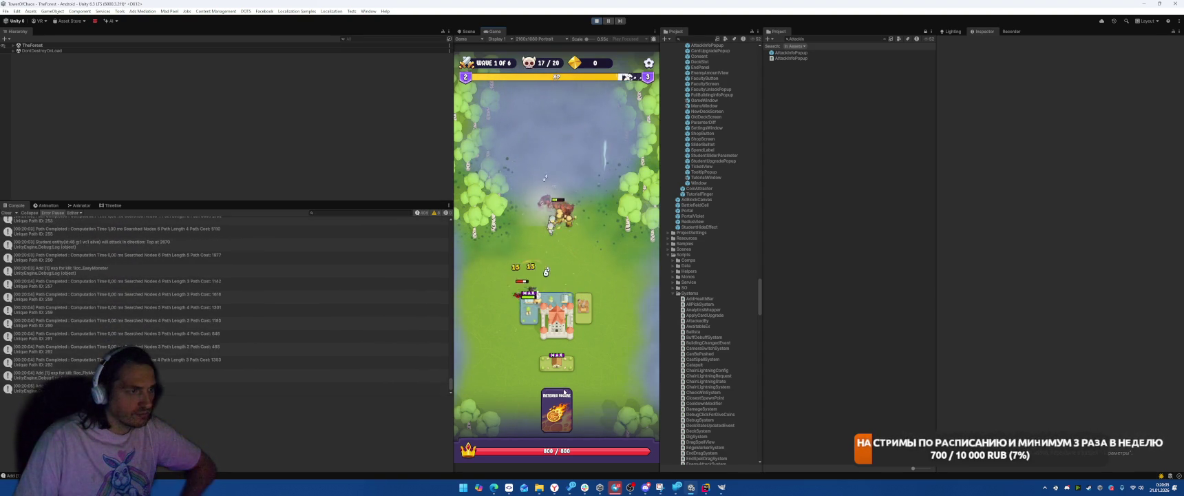
- Cast the meteor, pick Cyclo Motus, check the enemy attack-side tooltips, start the battle, then stop play mode
mouse_move(556, 412)
left_mouse_down()
mouse_move(546, 365)
mouse_move(559, 203)
left_mouse_up()
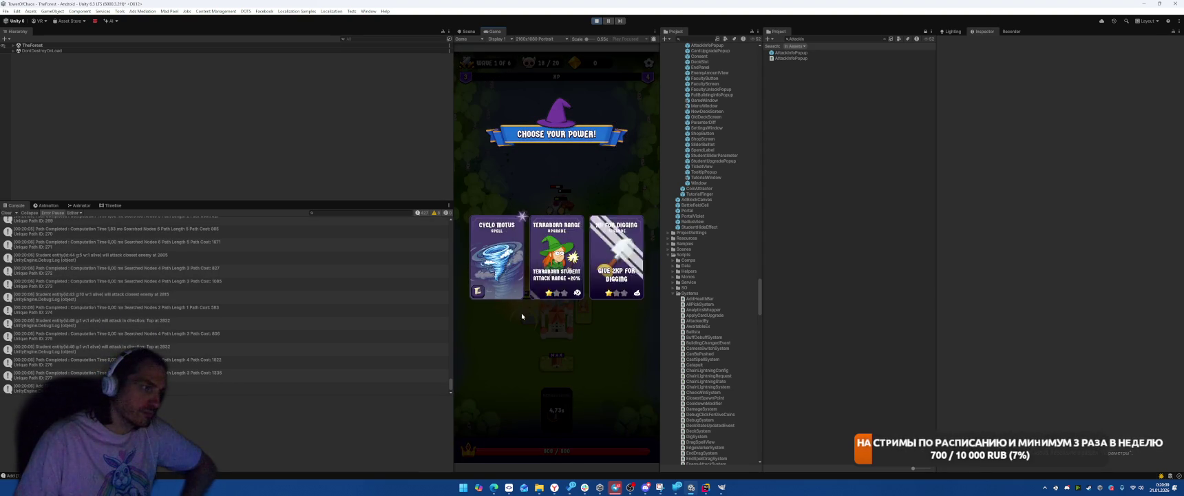
left_click(616, 285)
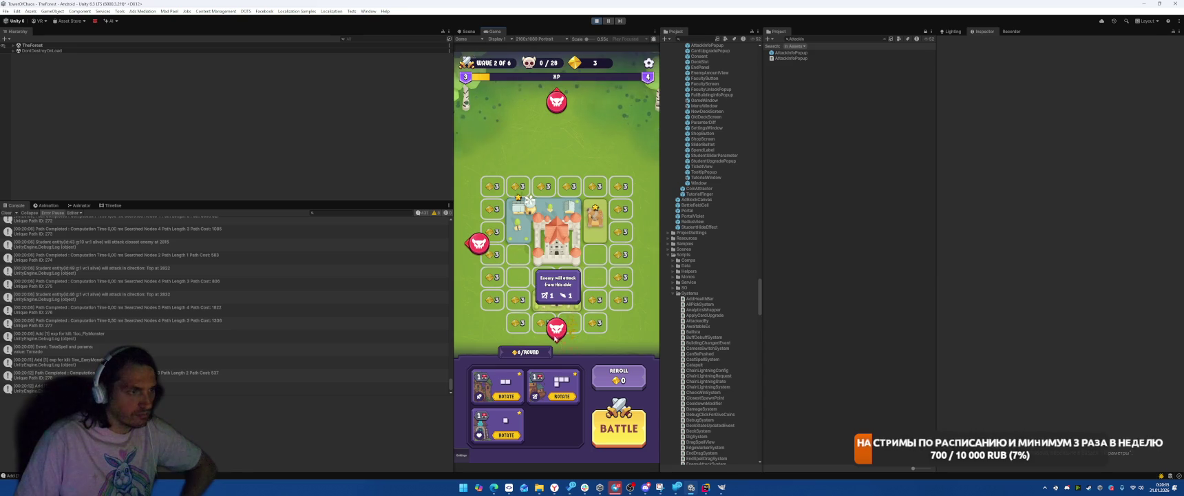
left_click(480, 248)
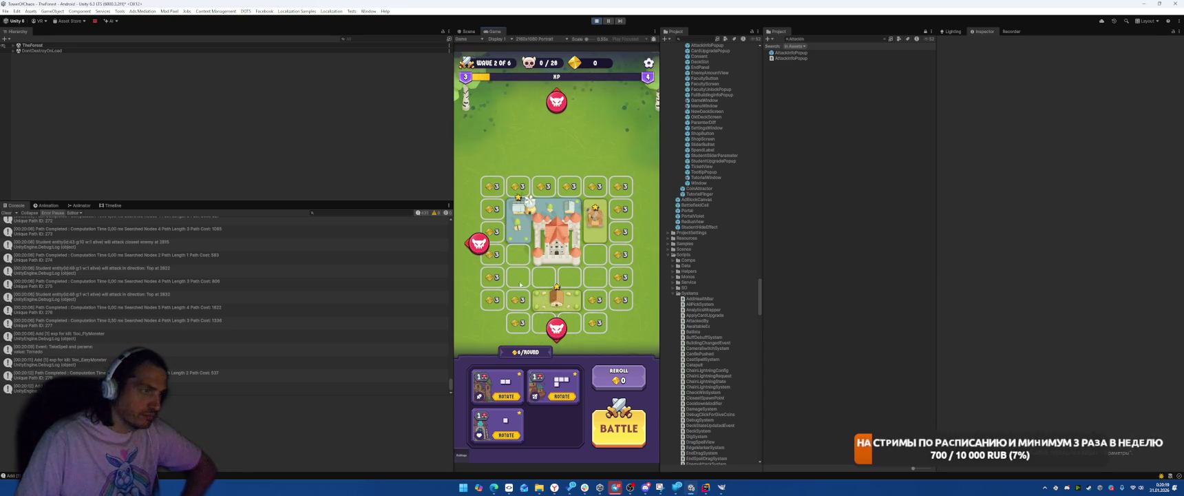
mouse_move(558, 335)
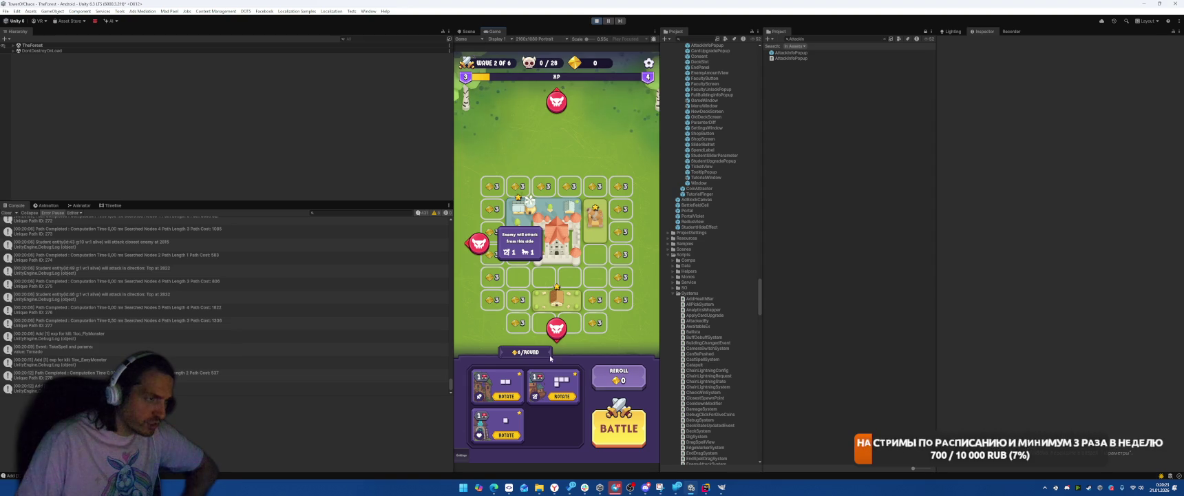
key("space")
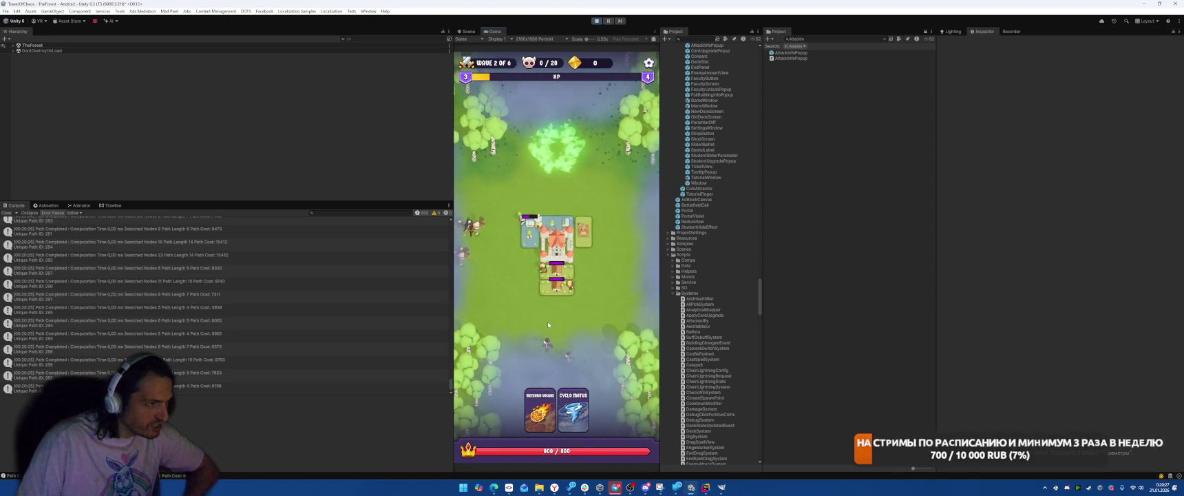
left_click(597, 21)
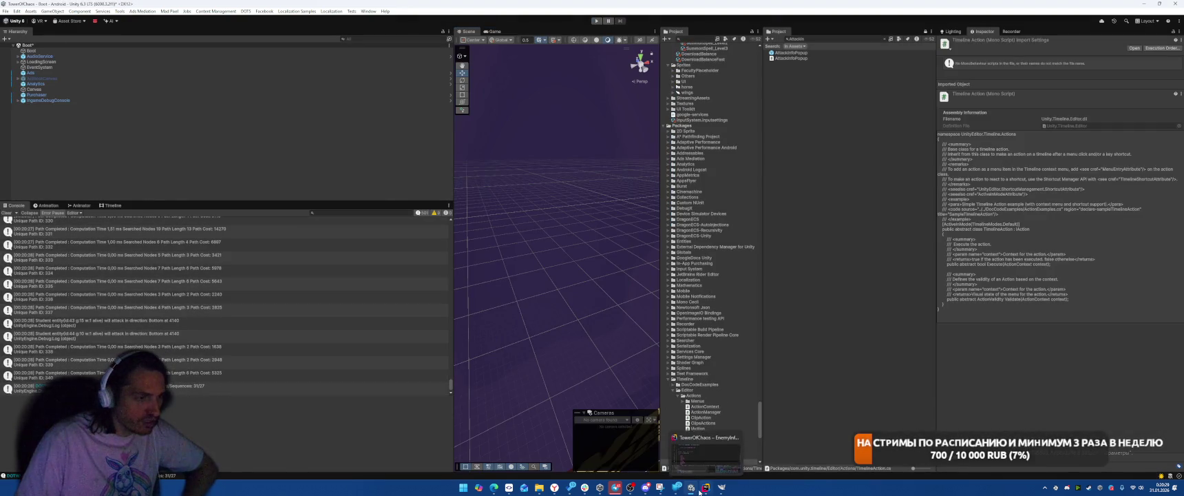
- In EdgeMarkerView.SetInfo, replace Count with Where on the kamikadze line
key("alt+Tab")
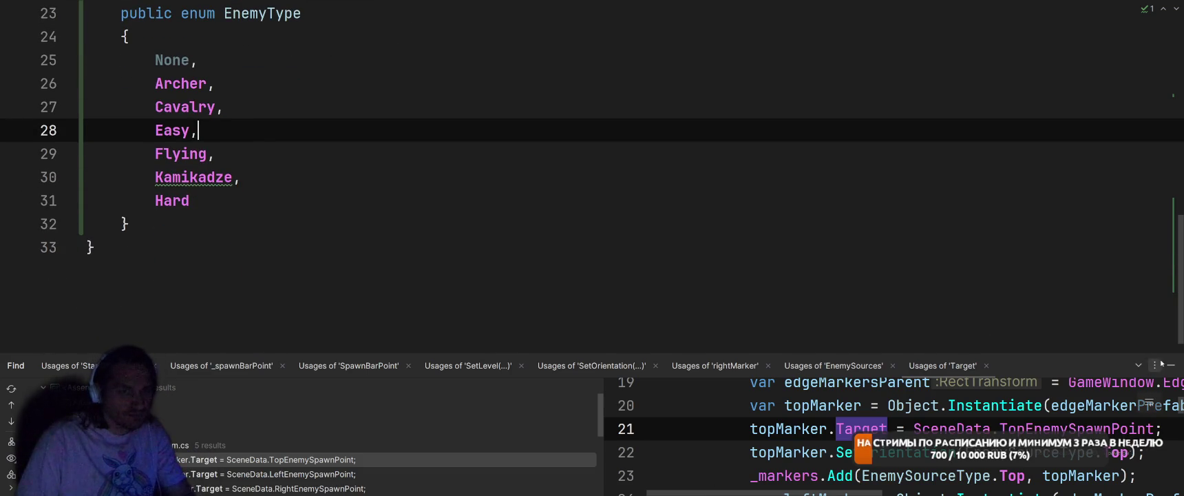
key("shift+Escape")
key("ctrl+Tab")
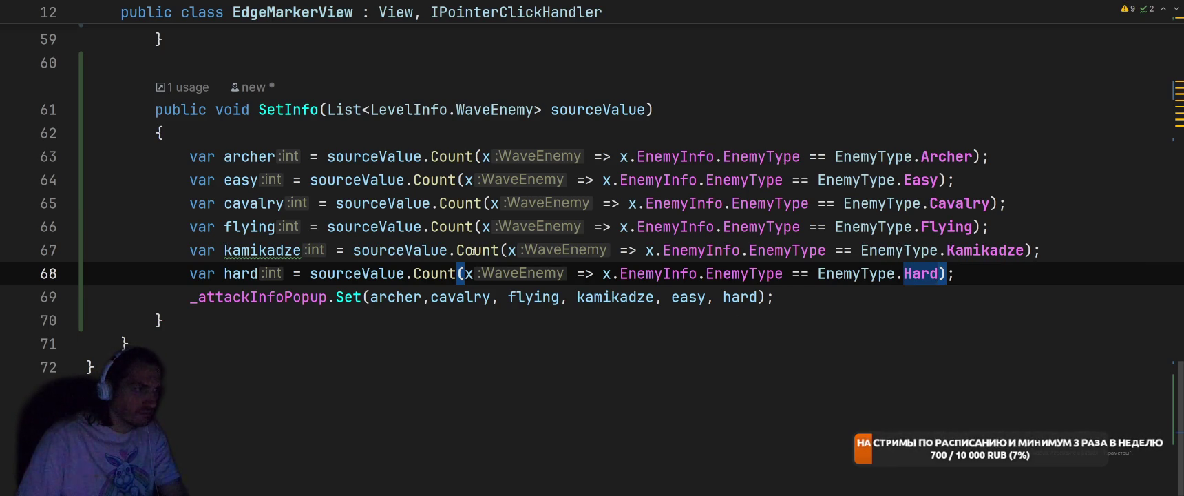
left_click(499, 250)
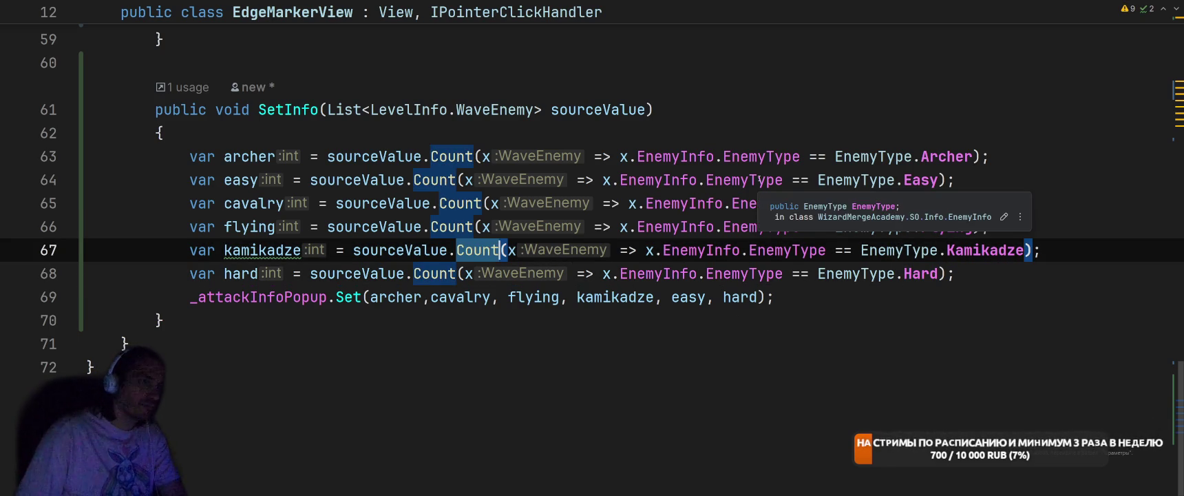
key("ctrl+BackSpace")
type("Wh")
key("Return")
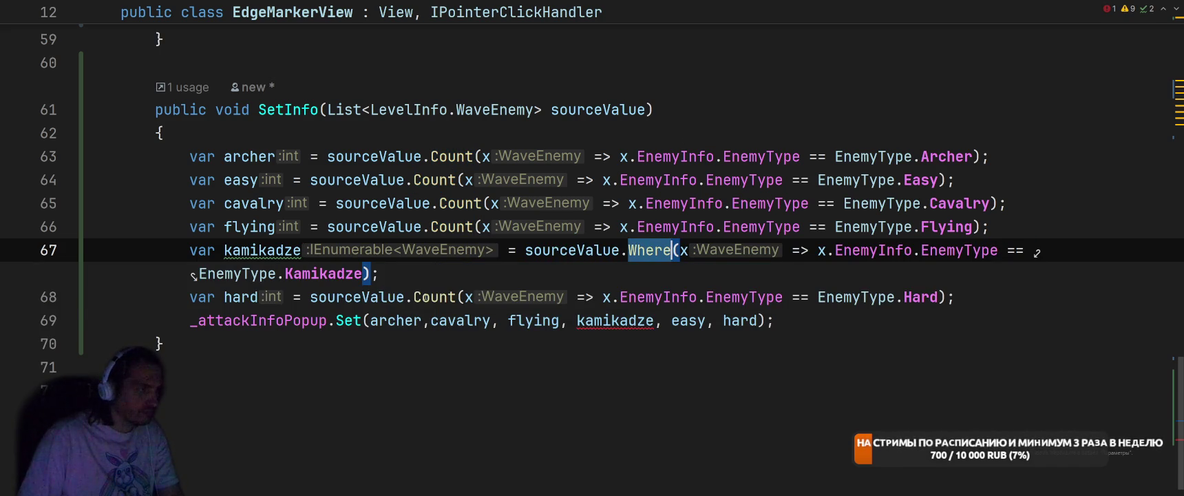
- Replace Count with Where on the hard, flying, cavalry, easy and archer lines
double_click(425, 296)
type("Where")
double_click(447, 226)
type("Where")
double_click(456, 203)
type("Where")
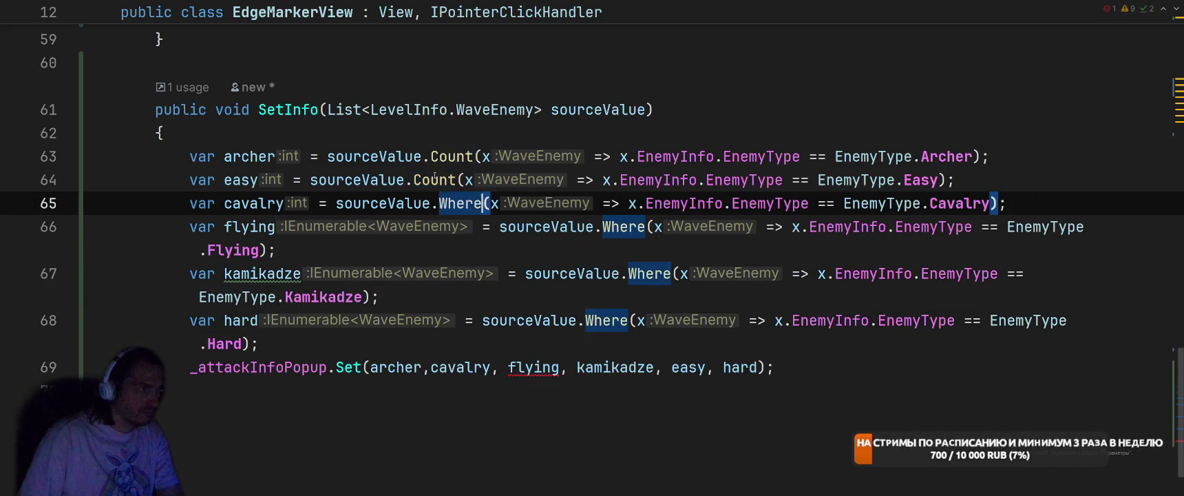
double_click(434, 179)
type("Where")
double_click(451, 156)
type("Where")
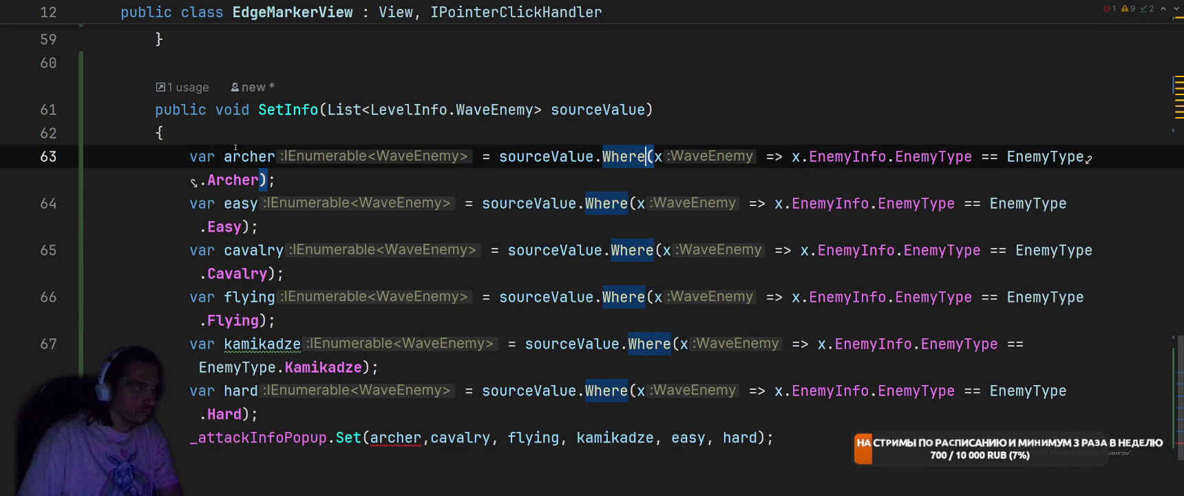
- Append .Sum(x => x.SpawnCount) after the Archer filter
left_click(267, 179)
type(".")
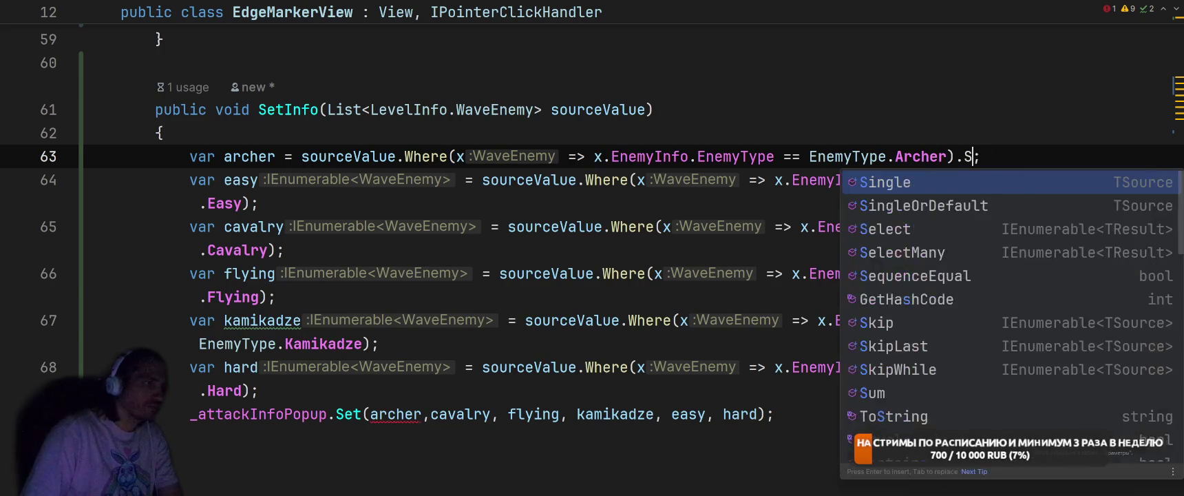
type("Su")
key("Return")
type("x.En")
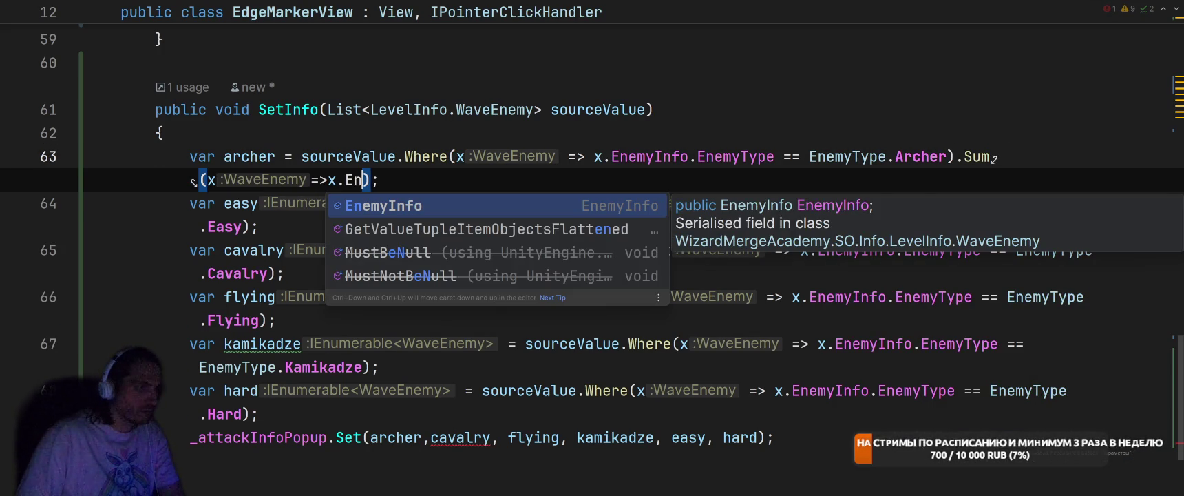
key("BackSpace")
key("BackSpace")
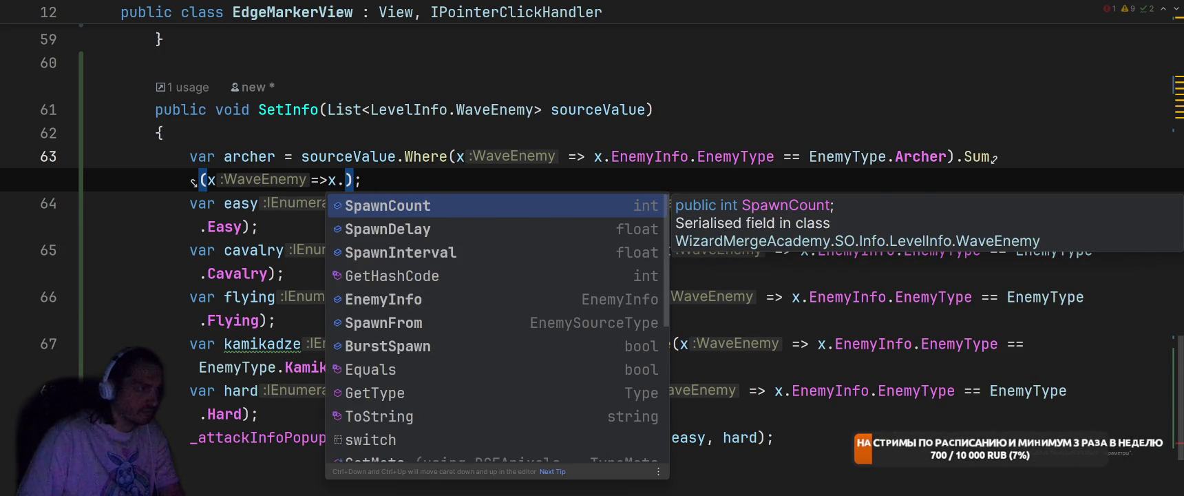
key("Return")
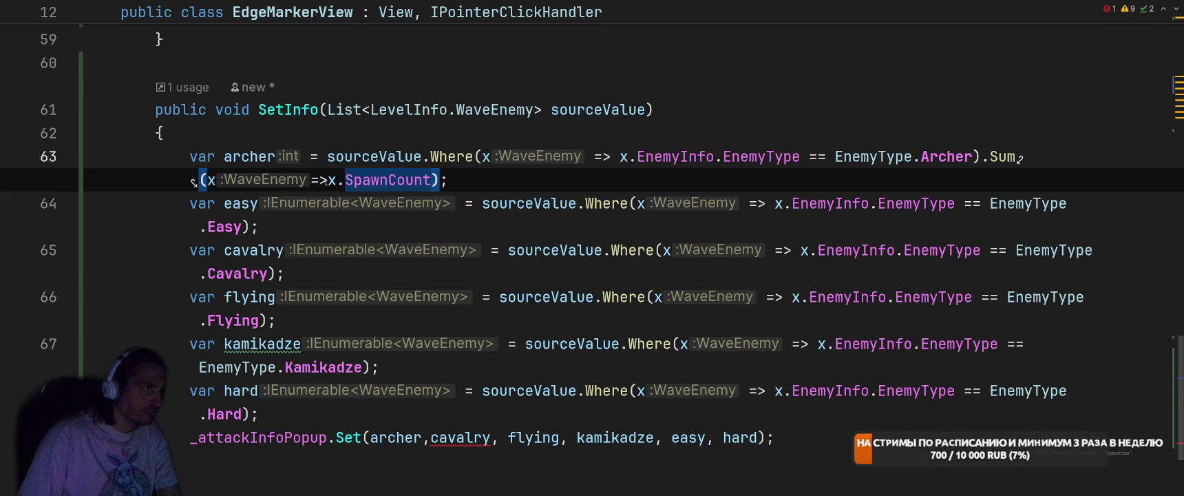
- Copy the SpawnCount sum onto the easy, cavalry, flying, kamikadze and hard lines, then return to Unity
left_click_drag(480, 157, 484, 173)
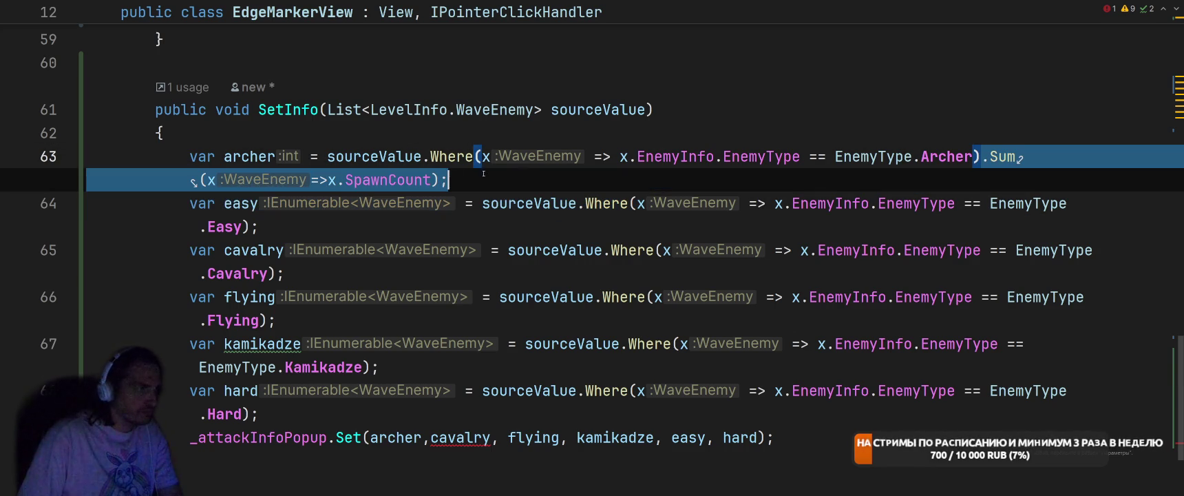
key("ctrl+c")
left_click(250, 226)
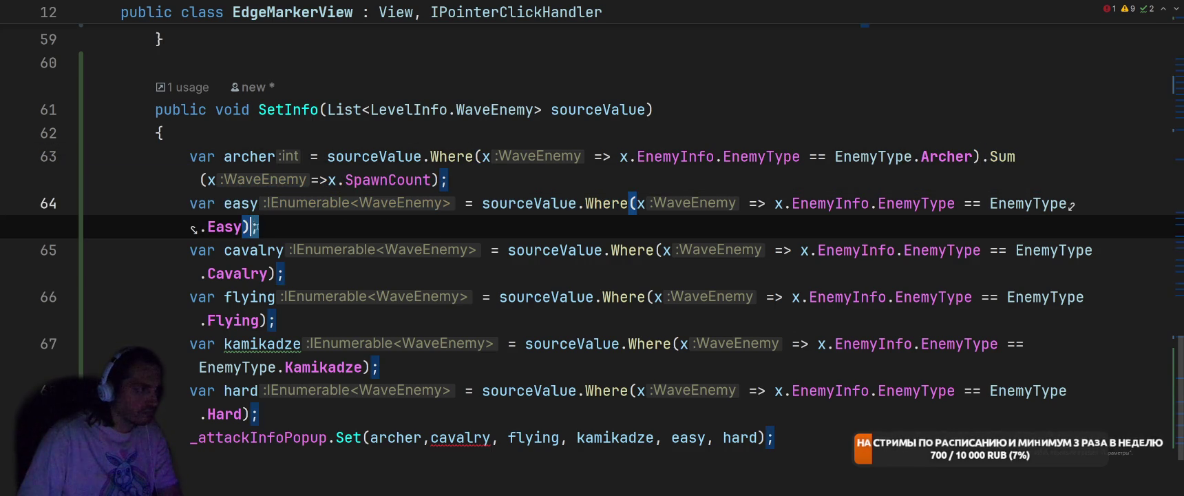
key("ctrl+v")
left_click(272, 274)
key("ctrl+v")
left_click(267, 320)
key("ctrl+v")
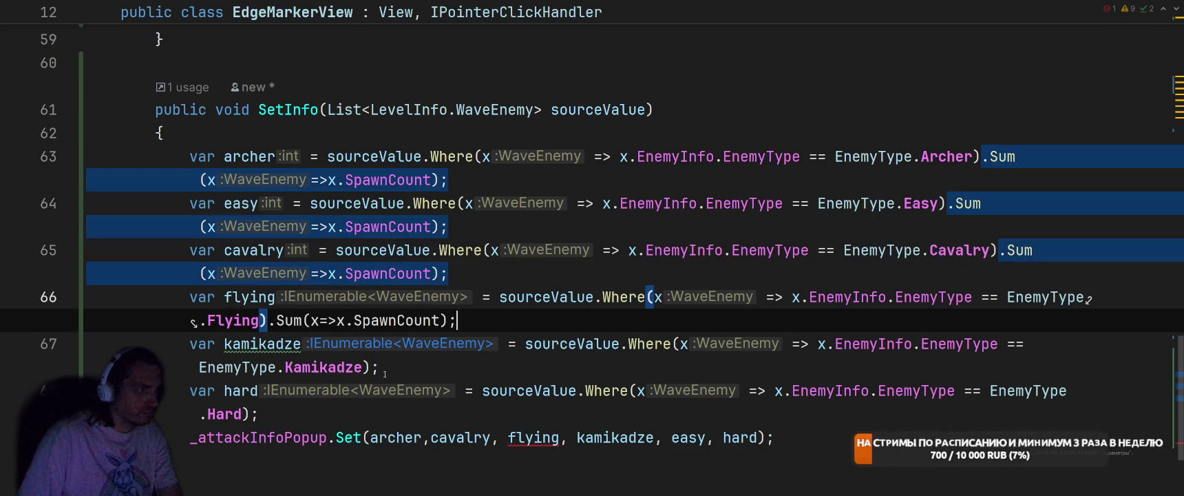
left_click(369, 367)
key("ctrl+v")
left_click(250, 414)
key("ctrl+v")
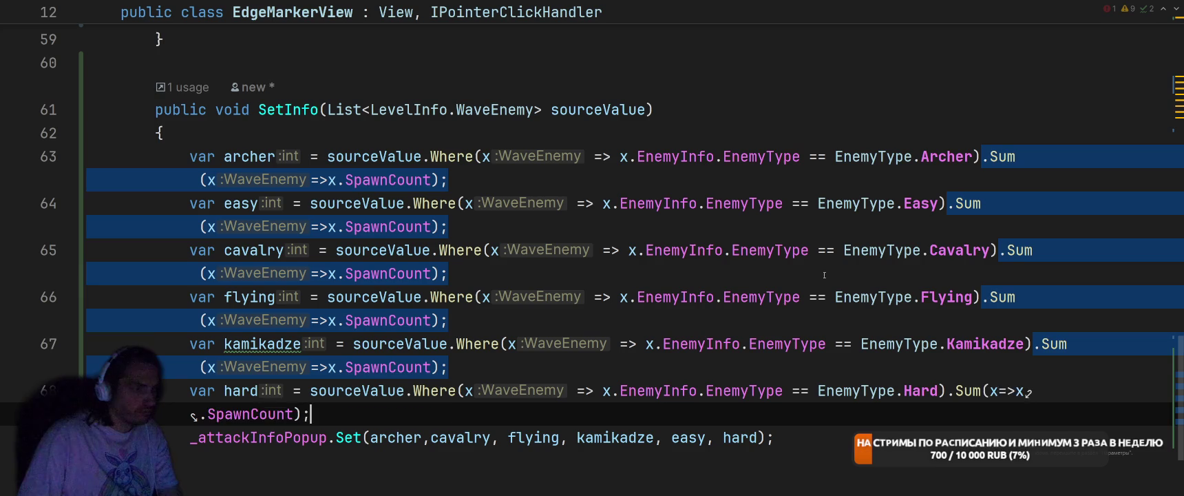
key("alt+Tab")
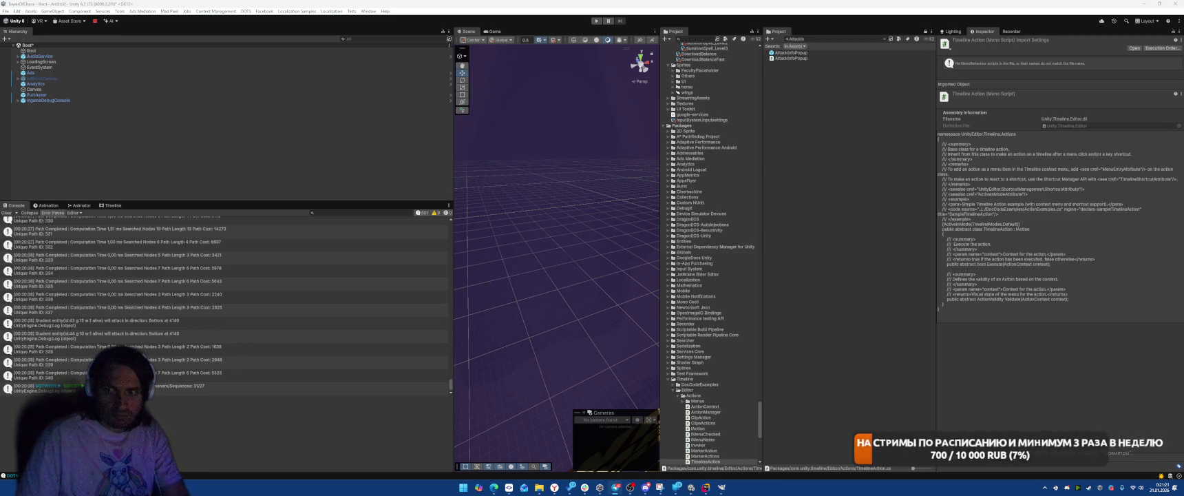
- Enter play mode, start the forest level, place Terraborn and Catapult units, and start the battle
left_click(597, 20)
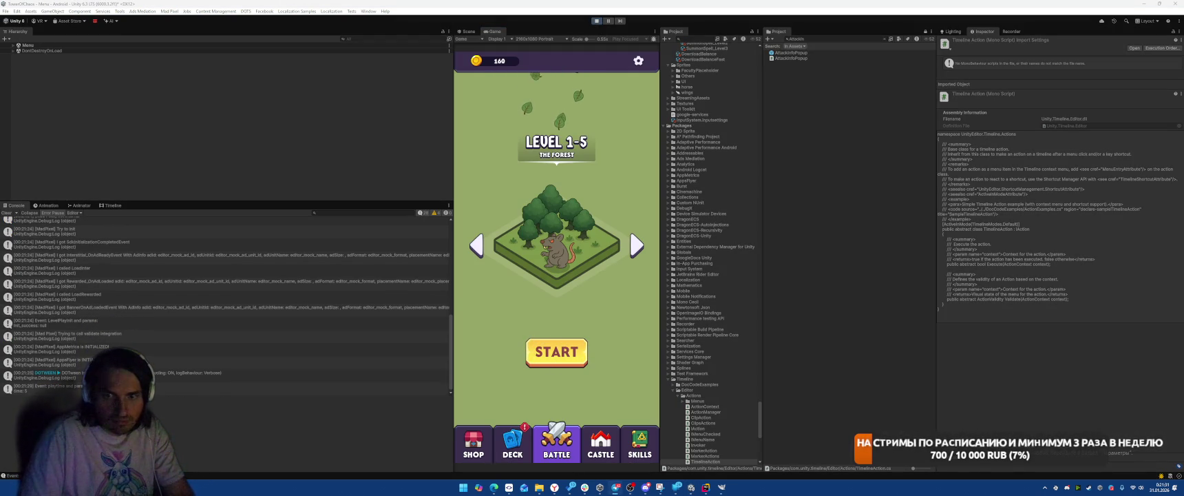
left_click(568, 356)
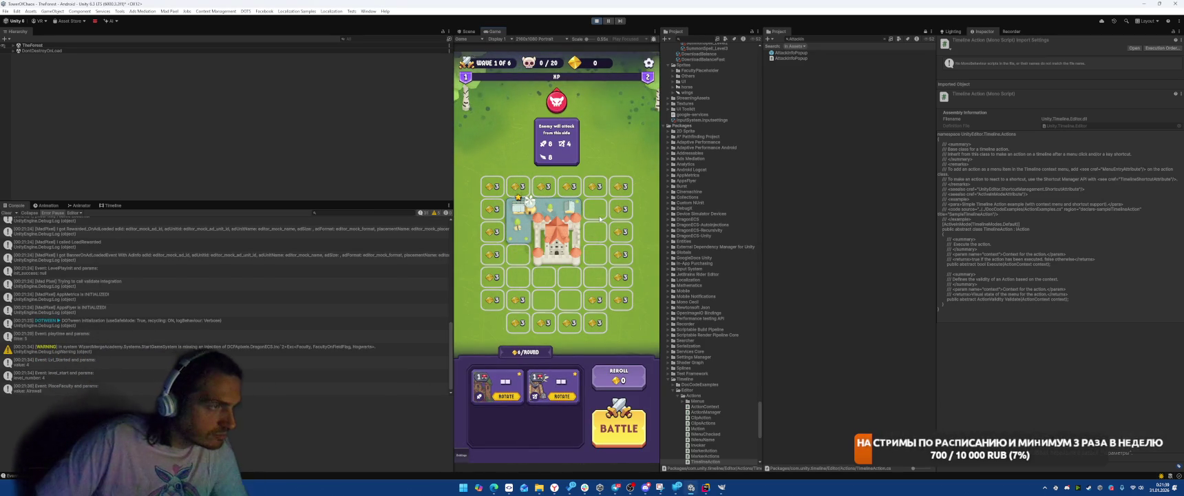
mouse_move(506, 383)
left_mouse_down()
mouse_move(612, 224)
mouse_move(558, 289)
left_mouse_up()
left_click_drag(495, 384, 557, 289)
left_click(619, 427)
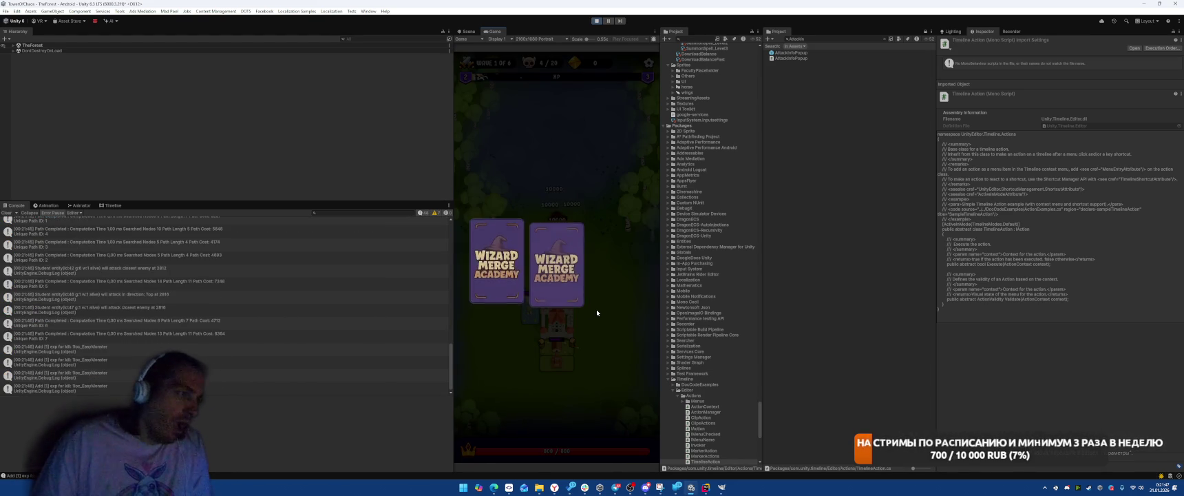
- Cast Meteoris Vocare, choose Fulmen Saltare, buy two tiles, start the next battle, then exit play mode
left_click(502, 271)
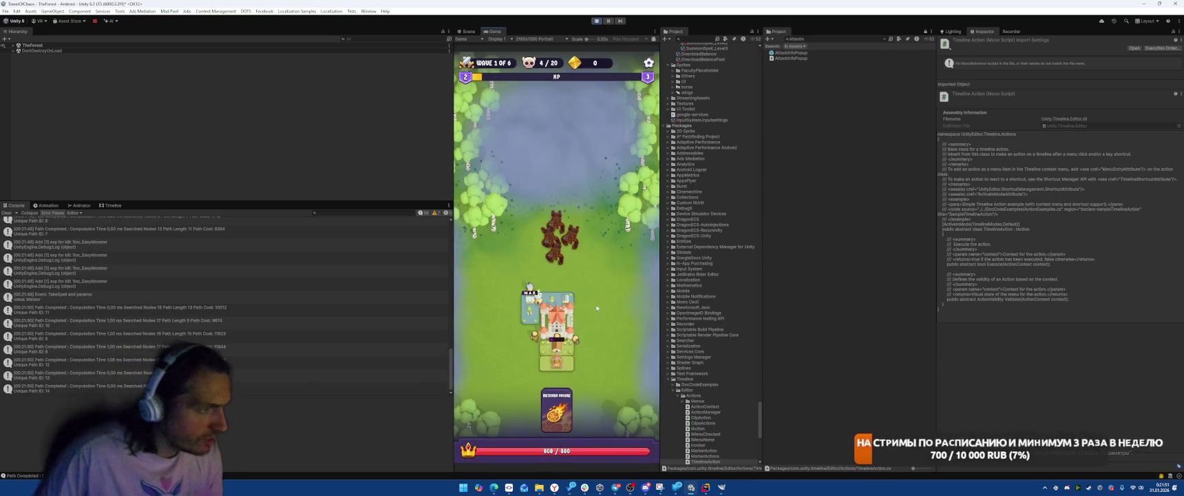
left_click_drag(557, 409, 586, 264)
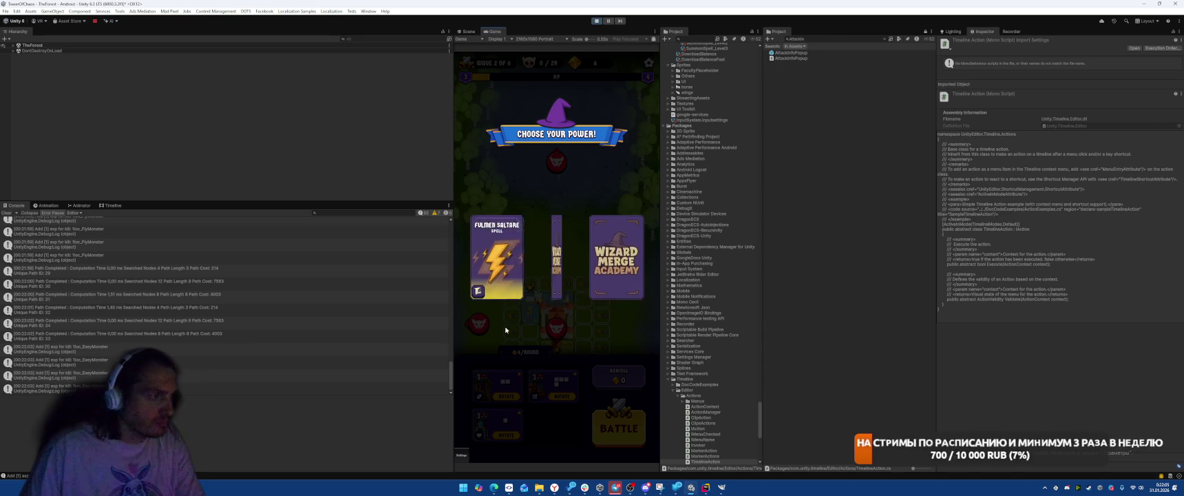
left_click(515, 275)
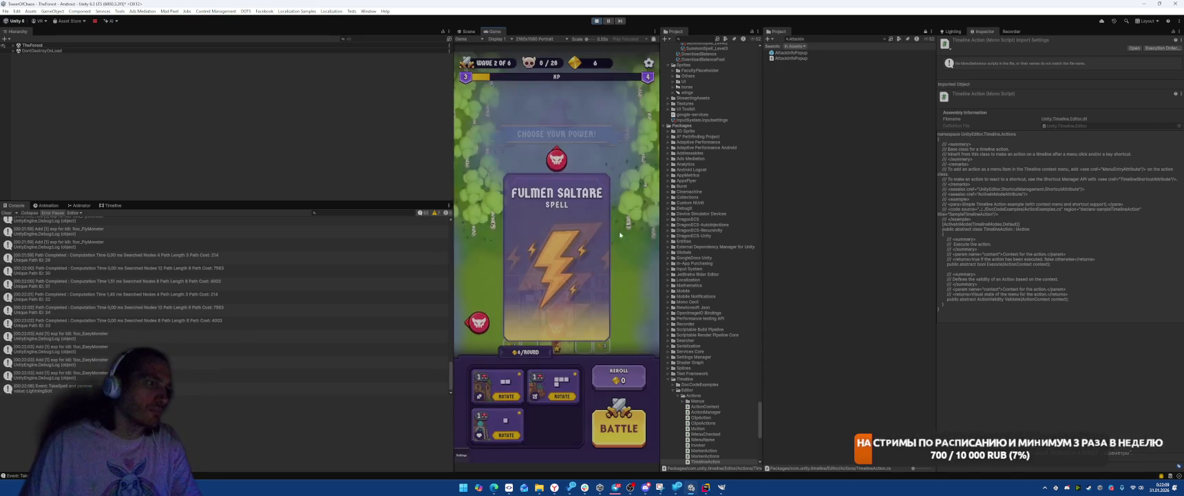
left_click(558, 334)
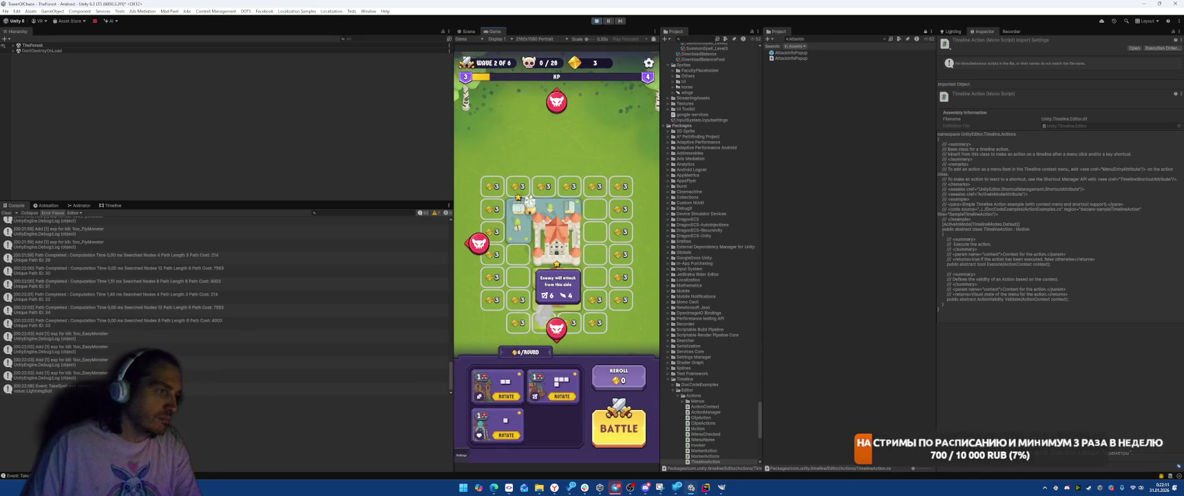
left_click(493, 232)
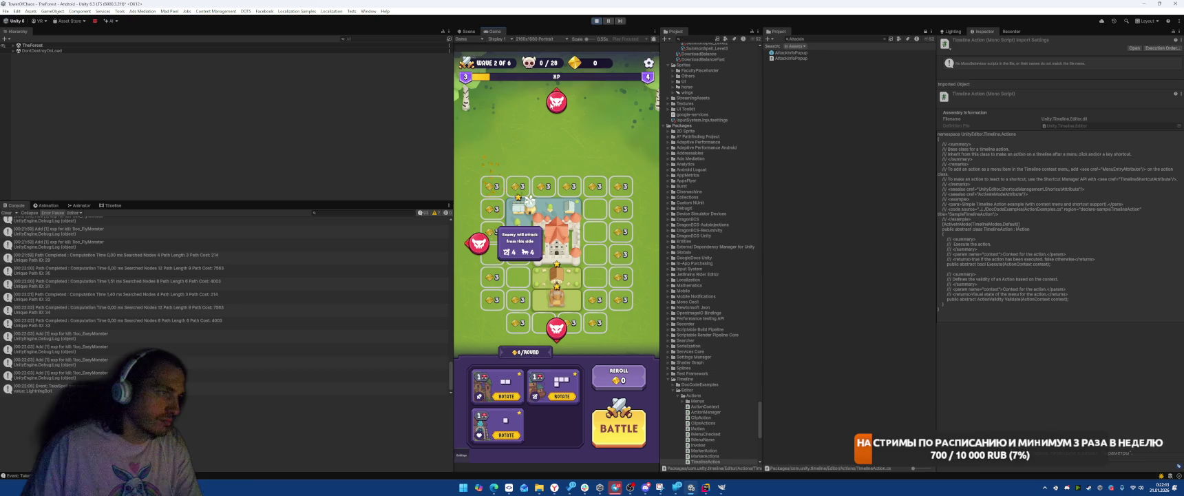
left_click(563, 108)
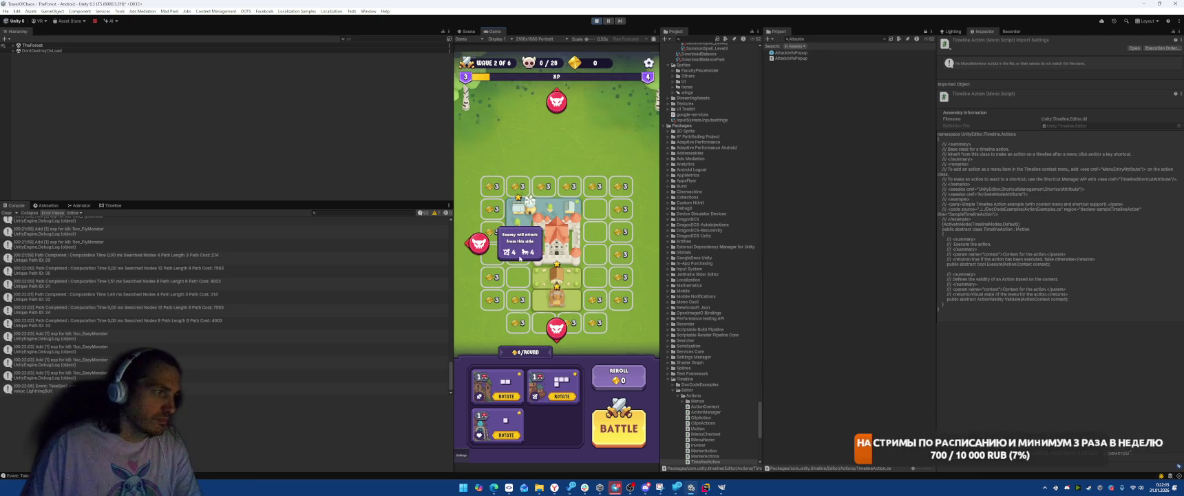
left_click(627, 436)
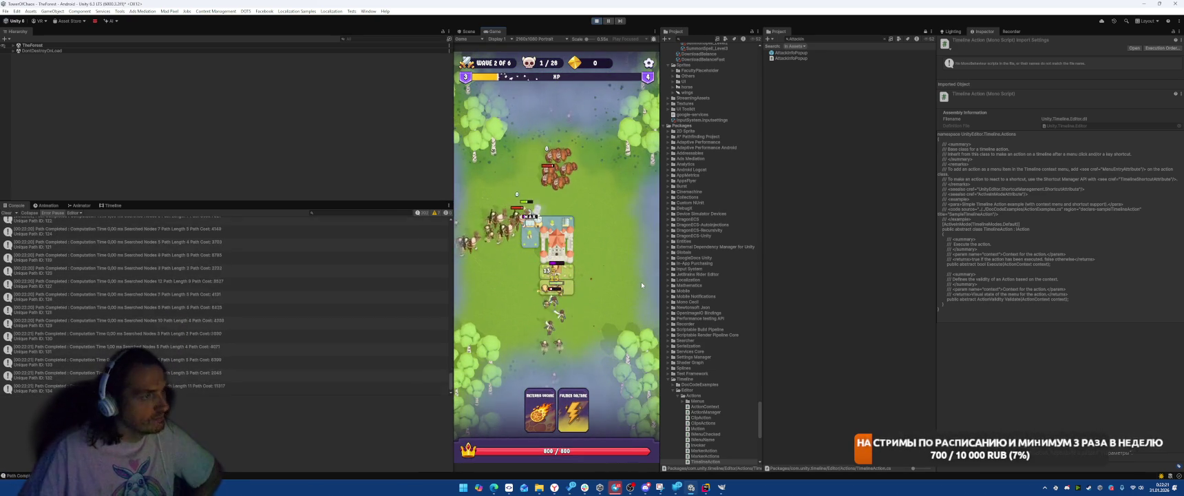
key("ctrl+p")
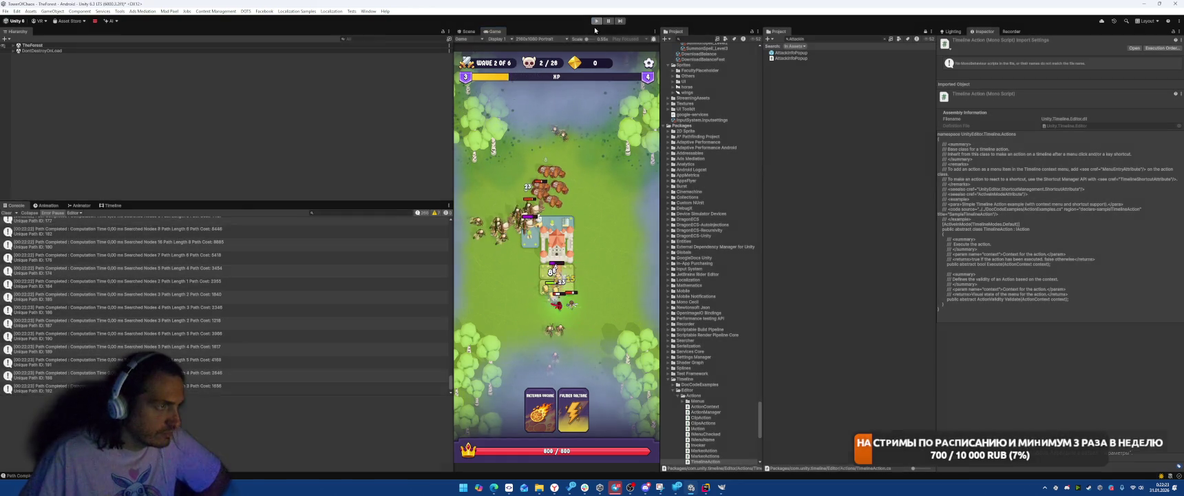
- In SmartGit, dismiss the command output and start a commit of all changed files
mouse_move(509, 487)
left_click(489, 473)
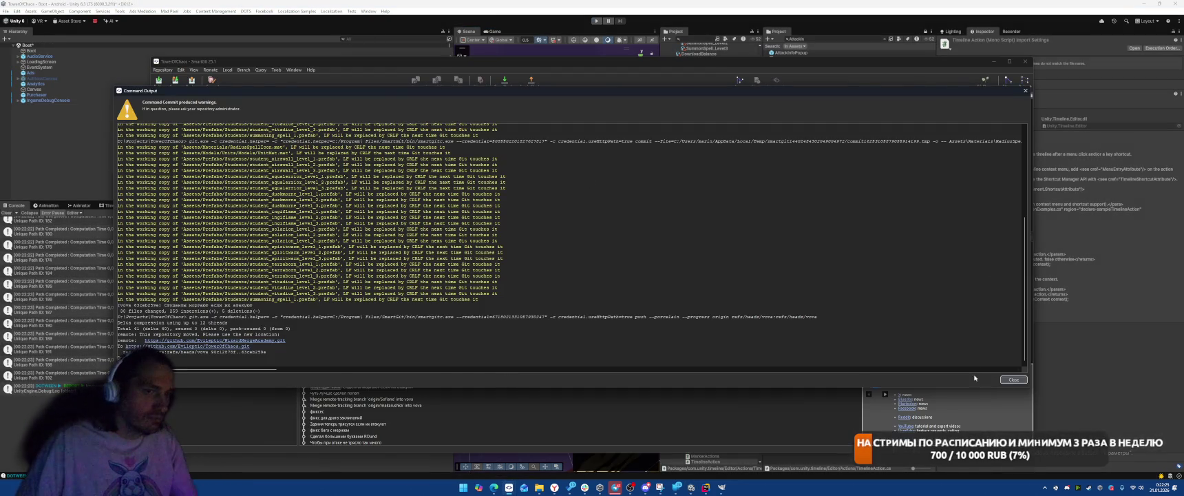
left_click(1014, 379)
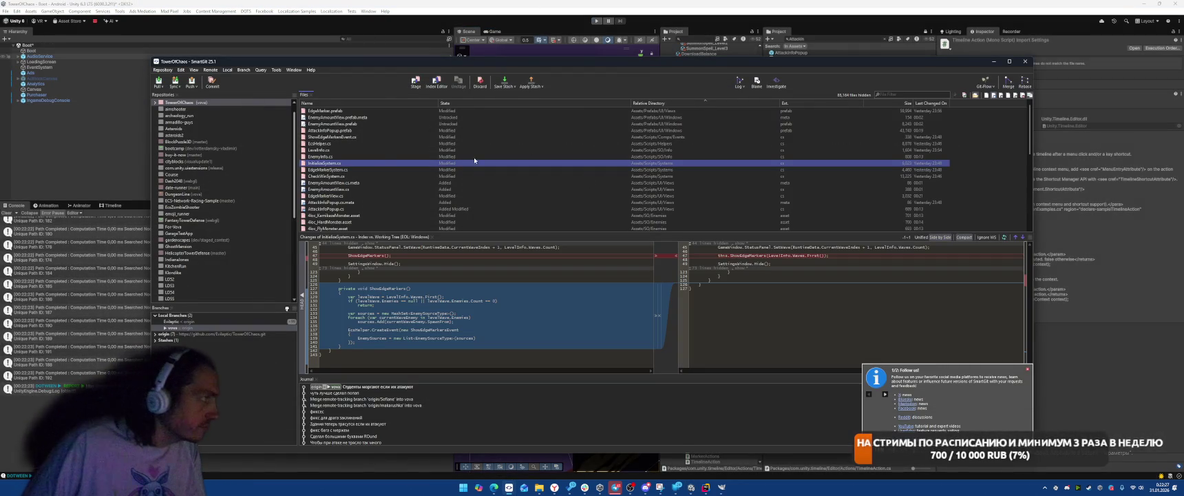
left_click(420, 170)
key("ctrl+a")
right_click(421, 167)
left_click(475, 210)
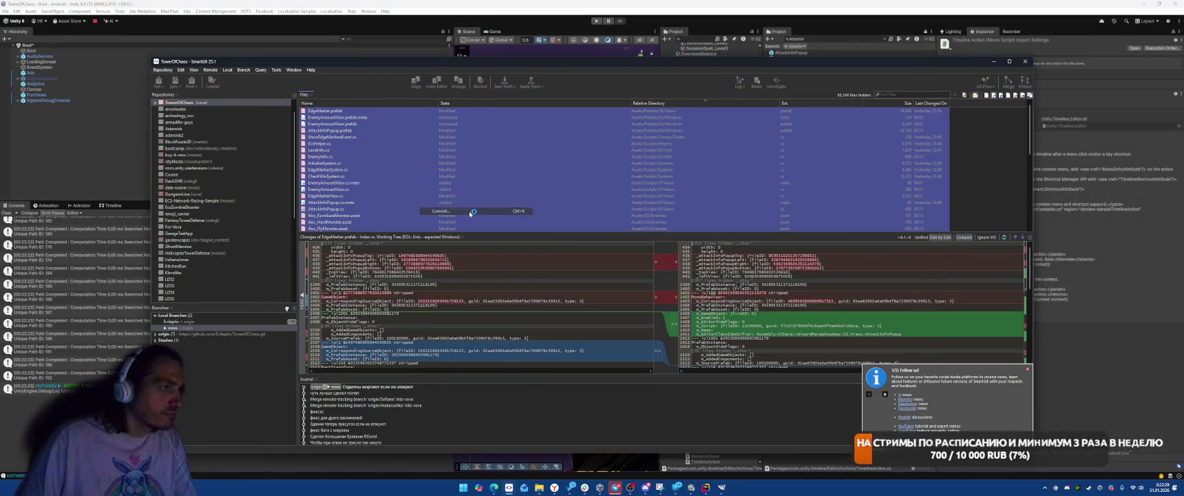
- Write the commit message about a more informative popup and Commit & Push
type("спех")
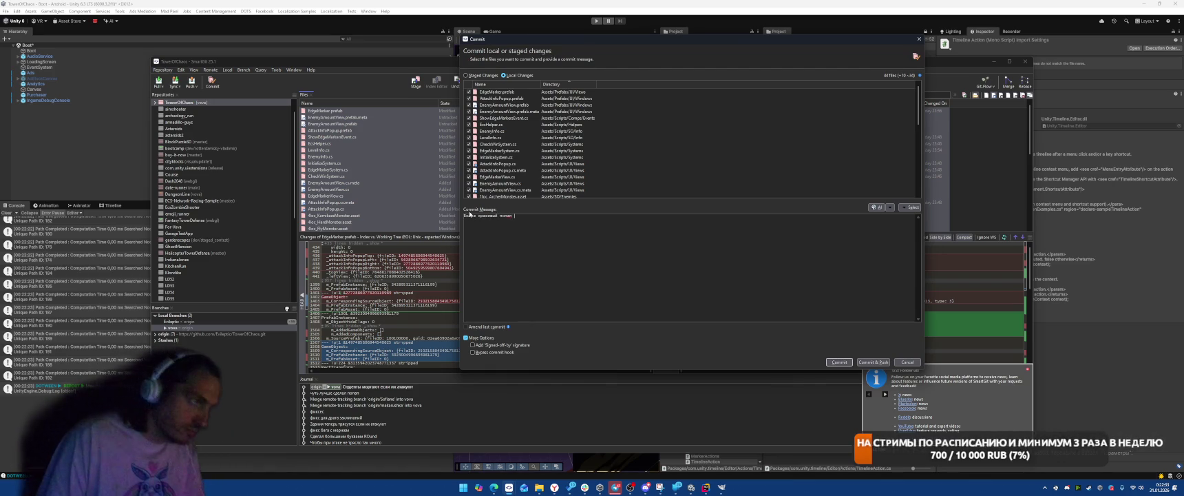
key("BackSpace")
key("BackSpace")
key("BackSpace")
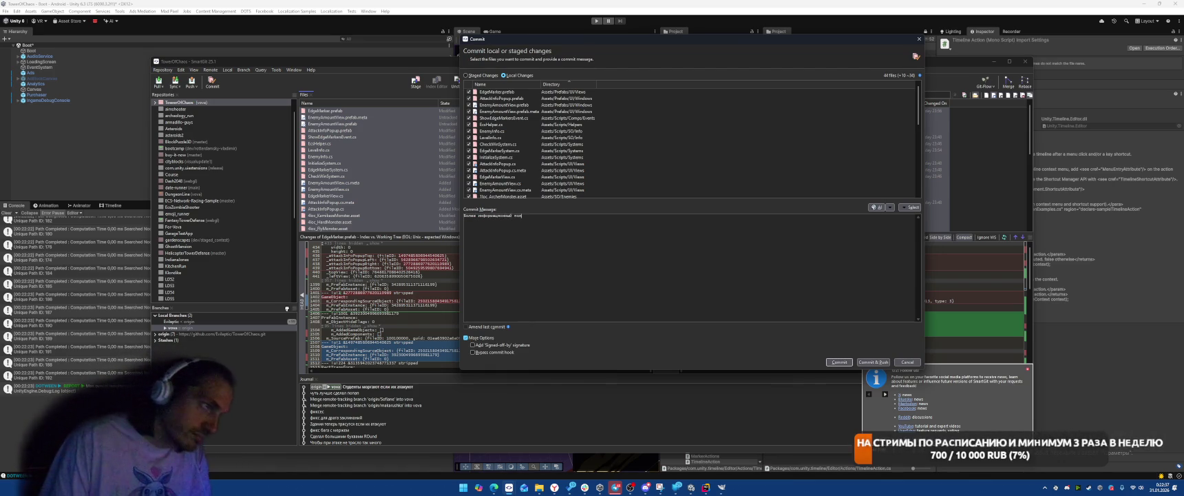
type("ап на маркеры")
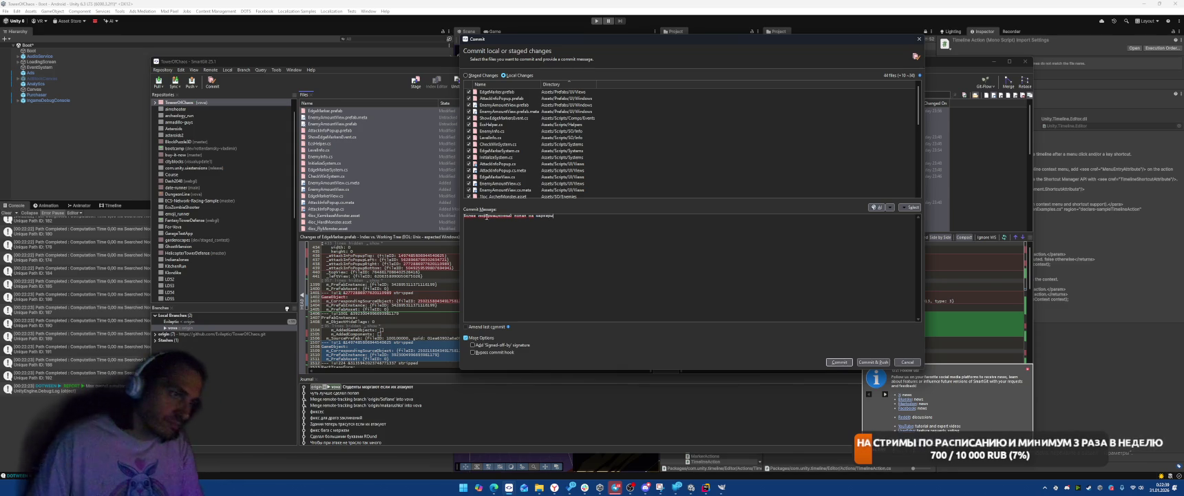
left_click(873, 362)
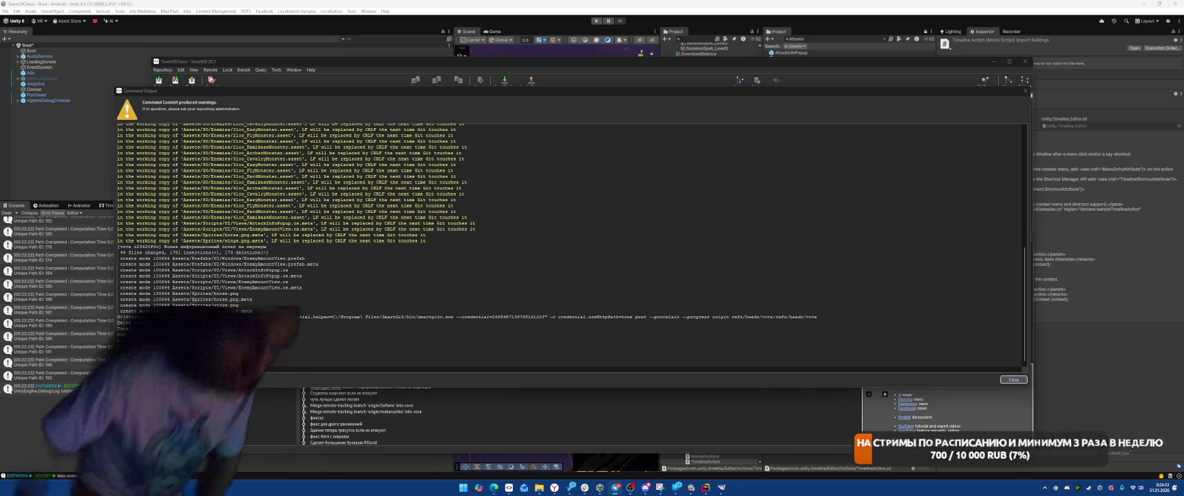
- Close the push output report and switch to the YouGile task board in the browser
left_click(1012, 379)
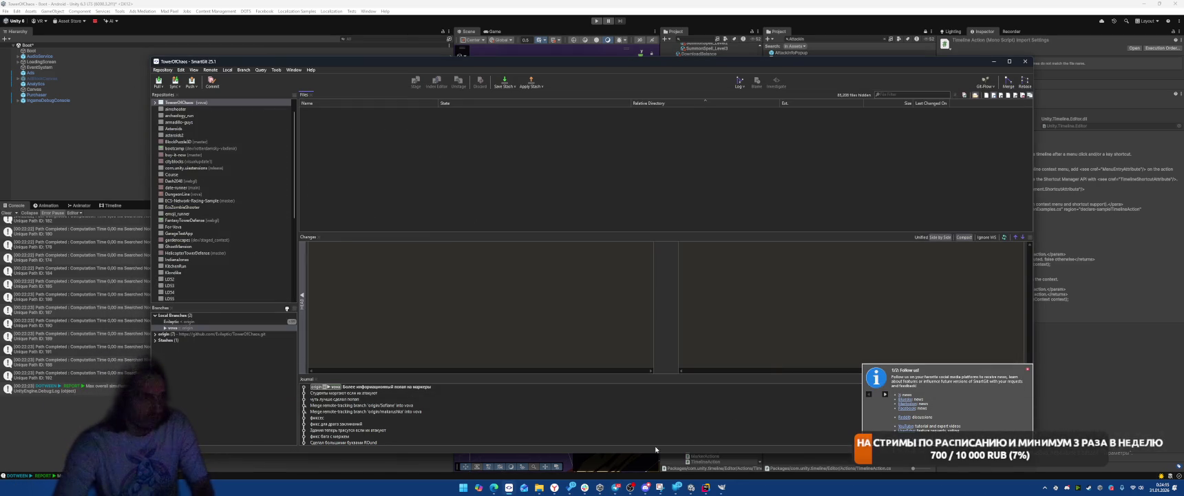
mouse_move(569, 487)
left_click(593, 456)
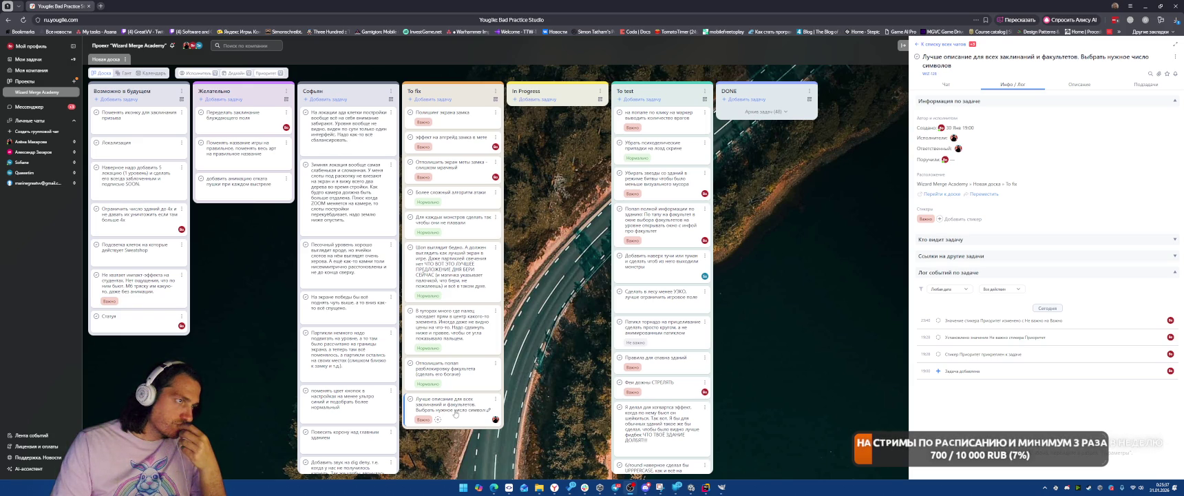
- Move the castle screen polish and castle upgrade effect cards into In Progress, then return to Unity
left_click(447, 145)
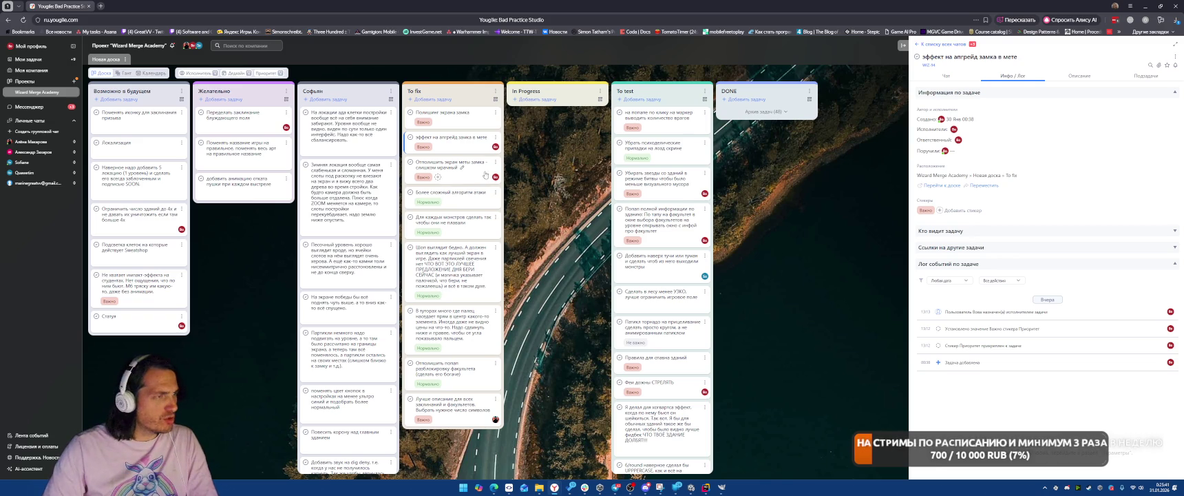
left_click_drag(447, 164, 551, 118)
mouse_move(447, 114)
left_mouse_down()
mouse_move(531, 168)
mouse_move(495, 165)
mouse_move(551, 171)
left_mouse_up()
left_click(544, 143)
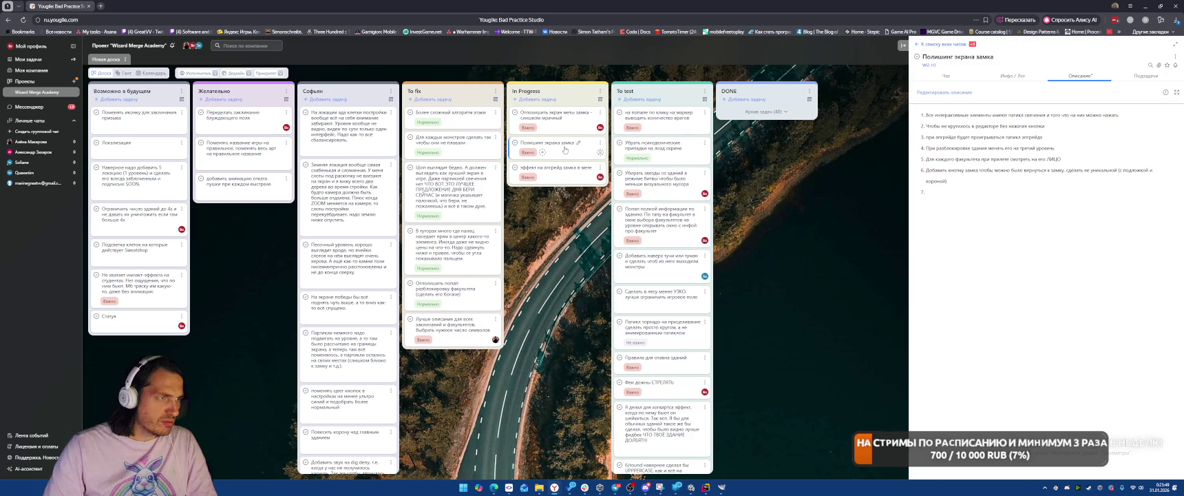
left_click(559, 178)
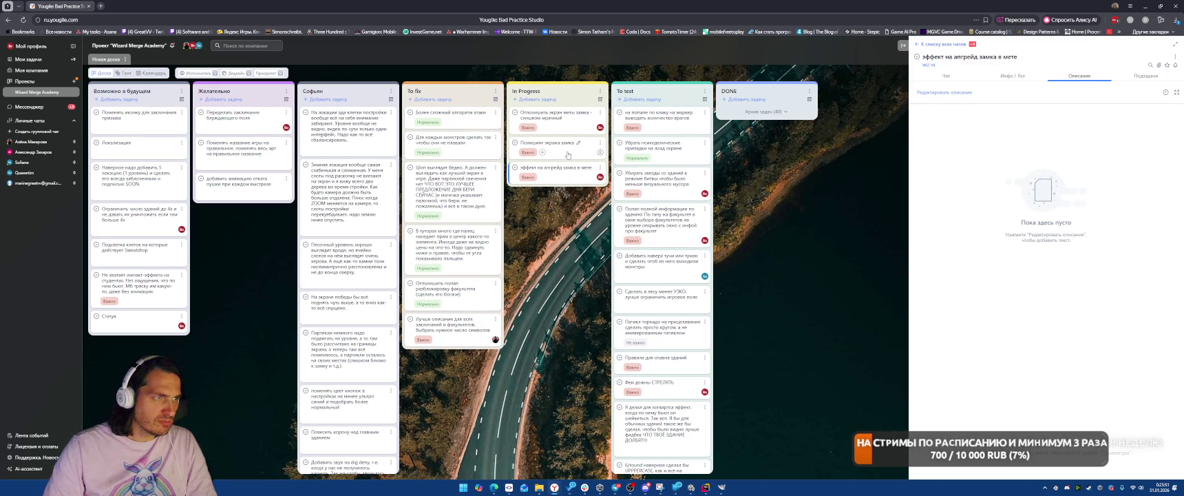
left_click(691, 487)
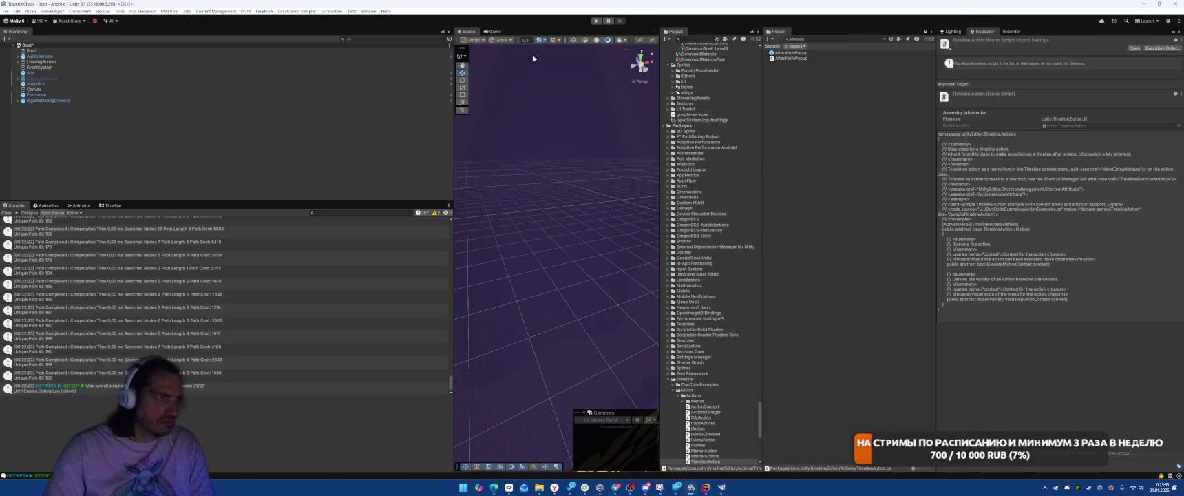
- Search the Project window for 'etaVi' and open the CastleMetaView prefab in Prefab Mode
left_click(219, 179)
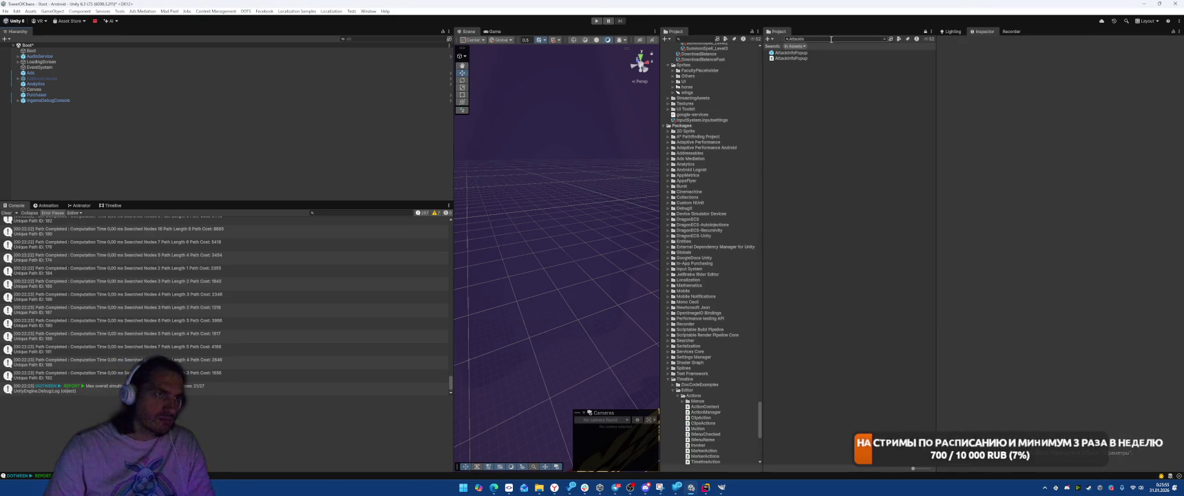
key("BackSpace")
key("BackSpace")
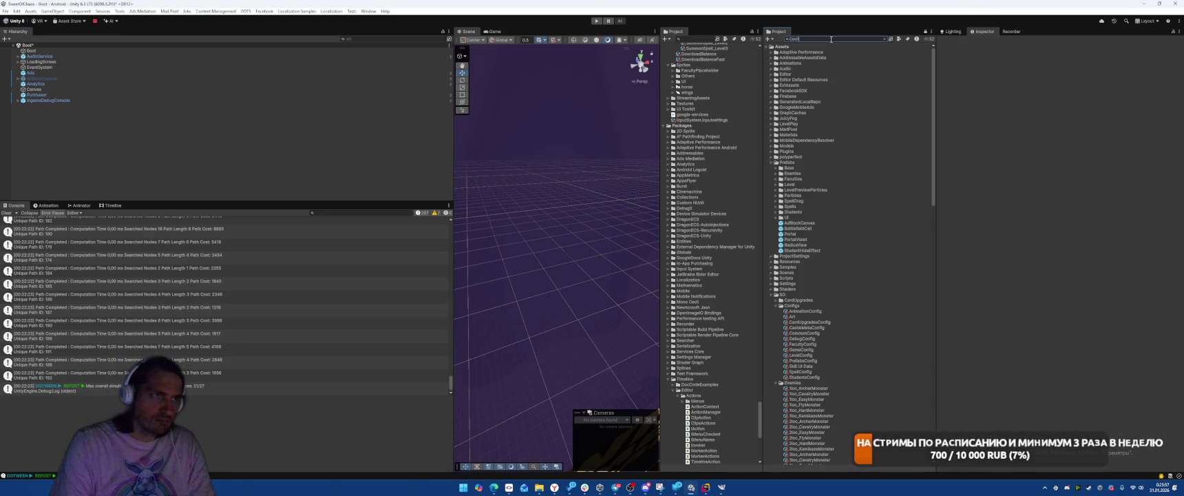
type("etaVi")
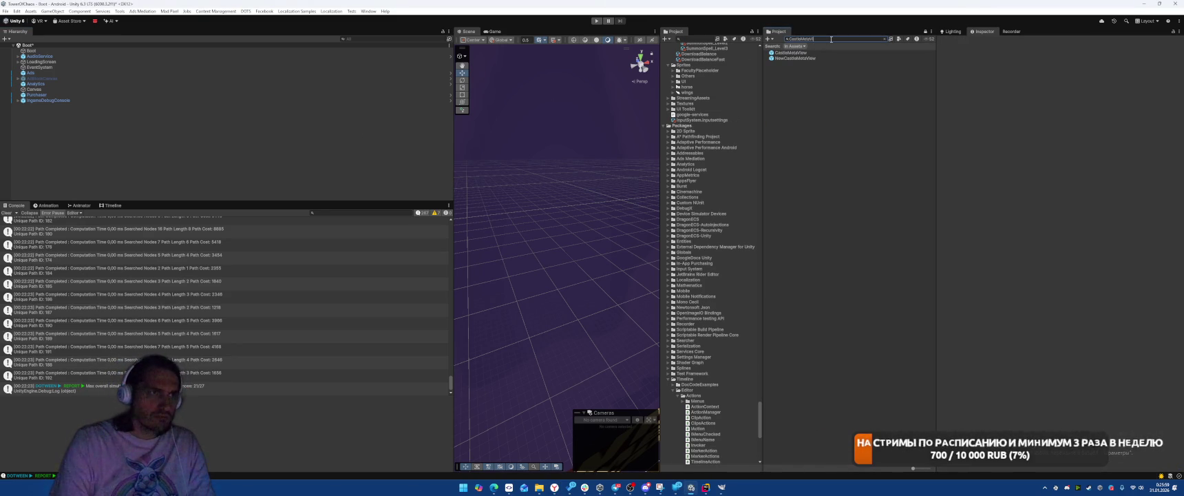
left_click(800, 54)
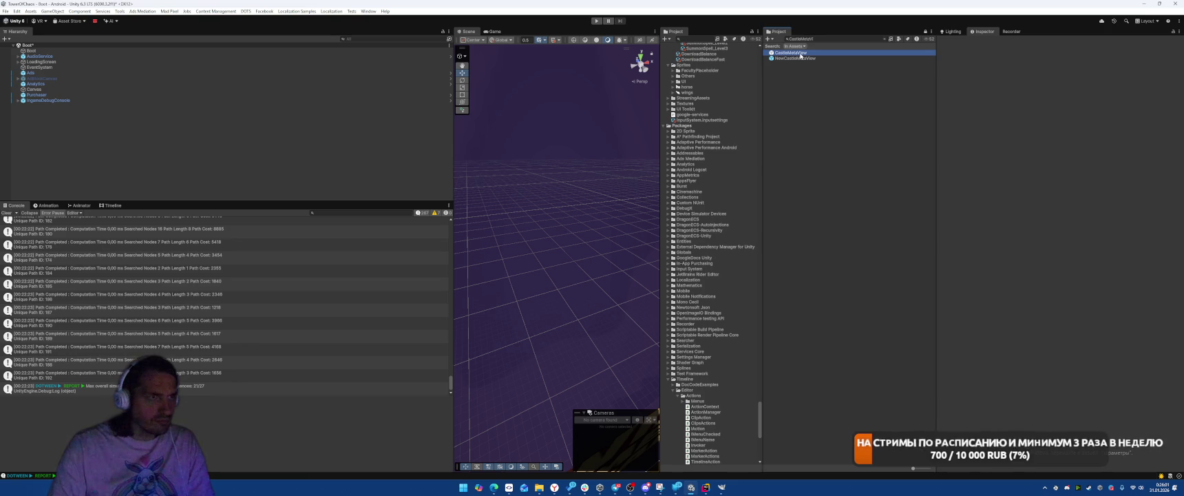
double_click(800, 54)
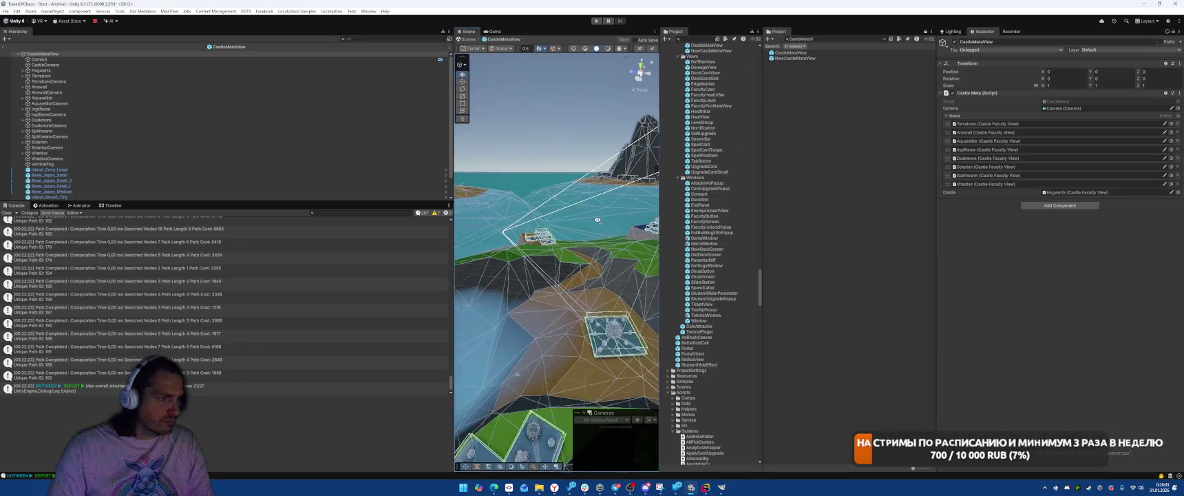
- Select the Hogwarts castle and frame it from the right side in the Scene view
left_click_drag(532, 266, 659, 177)
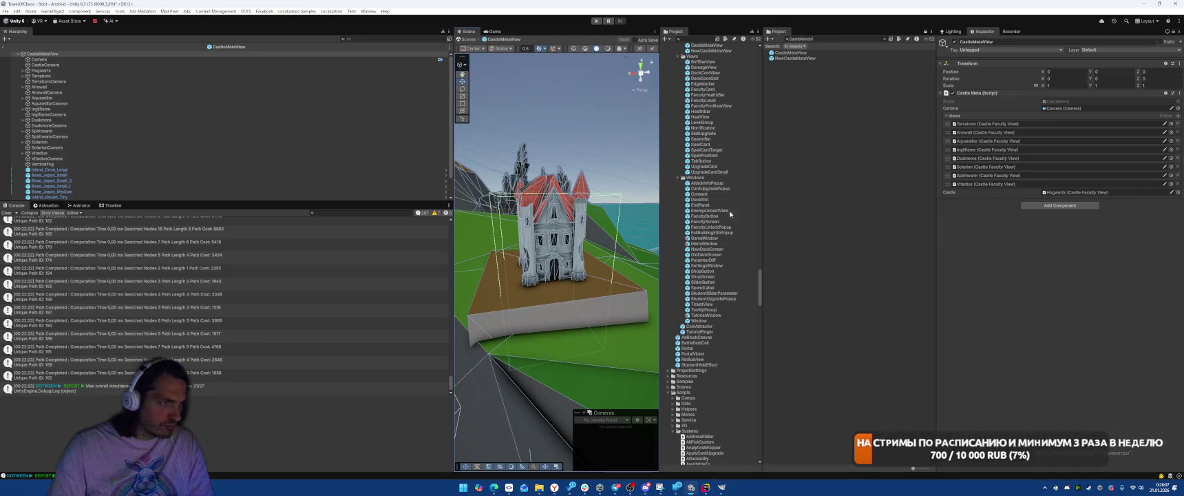
left_click(567, 238)
left_click(567, 238)
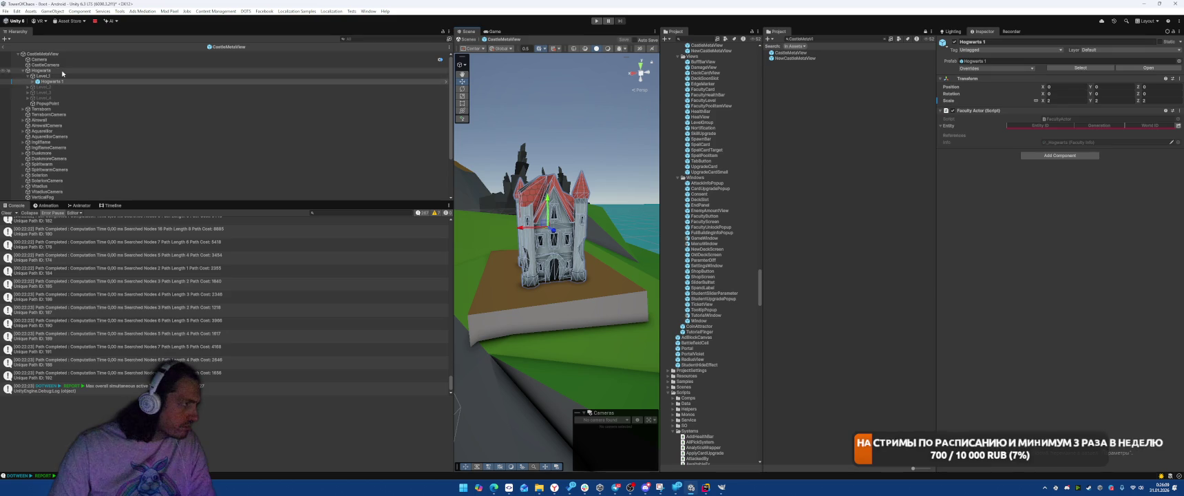
left_click(633, 72)
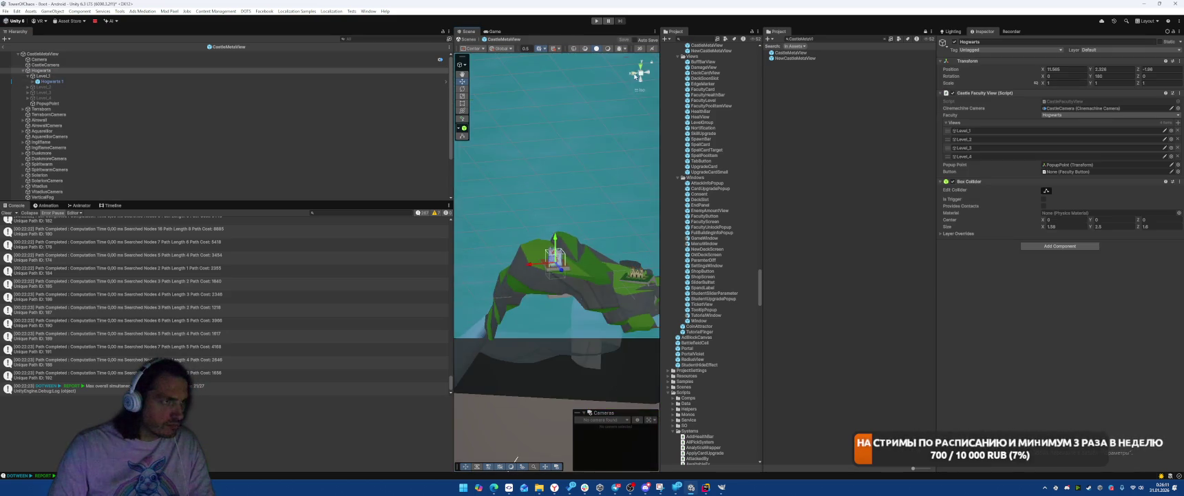
left_click(641, 73)
left_click(635, 73)
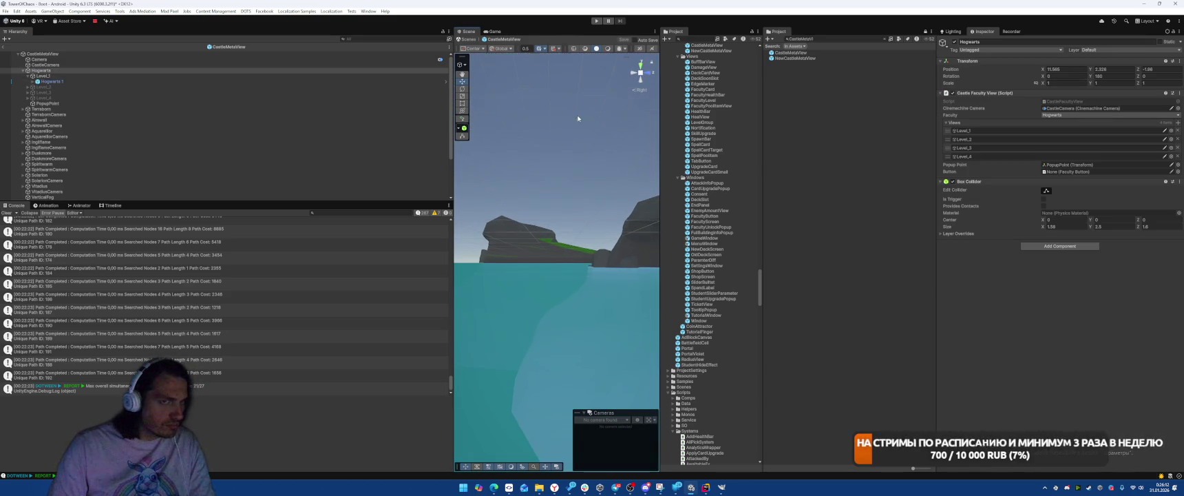
double_click(110, 71)
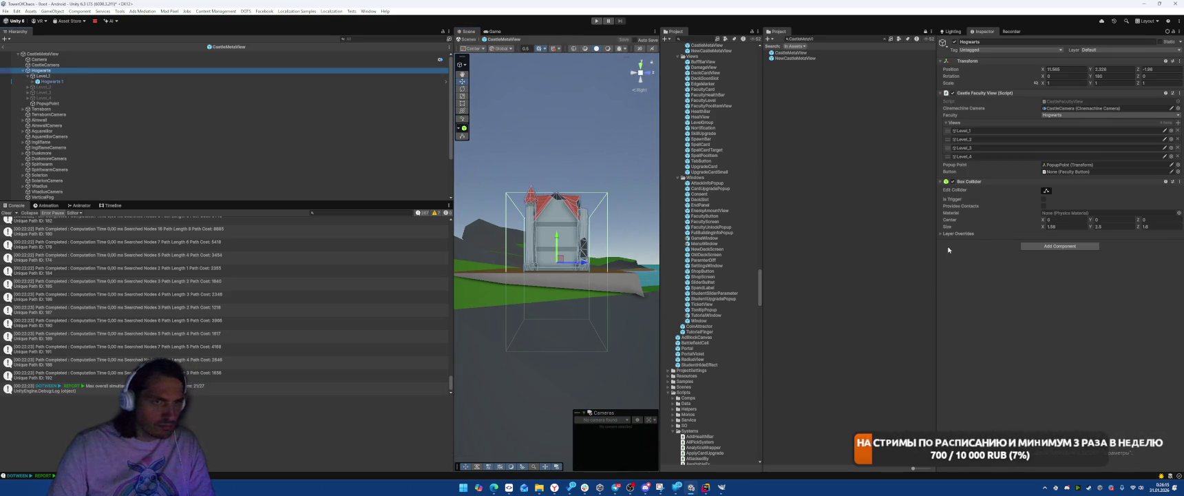
- Raise the Hogwarts box collider's bottom face to the castle base and inspect it orthographically
left_click(740, 221)
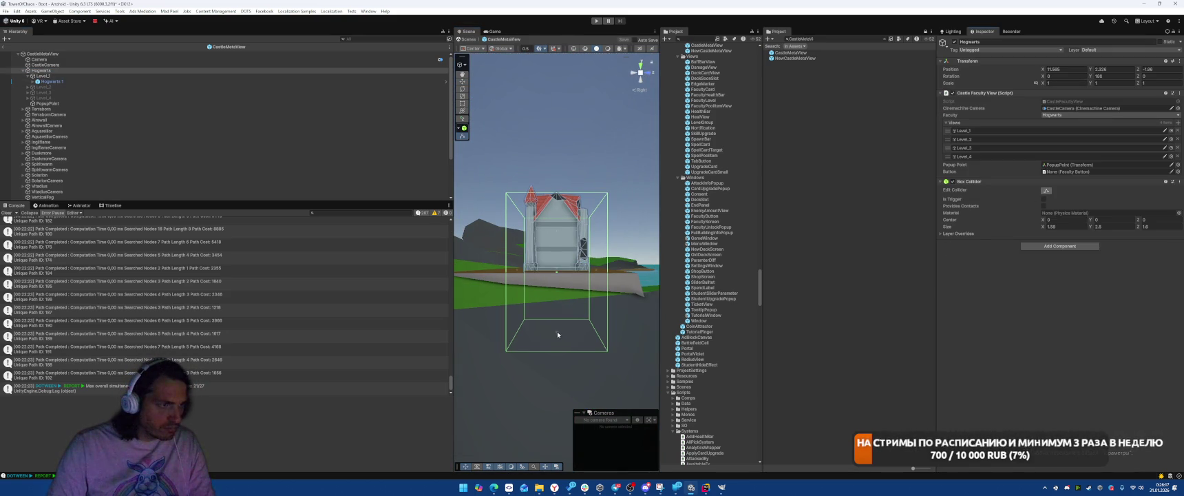
left_click_drag(557, 334, 557, 274)
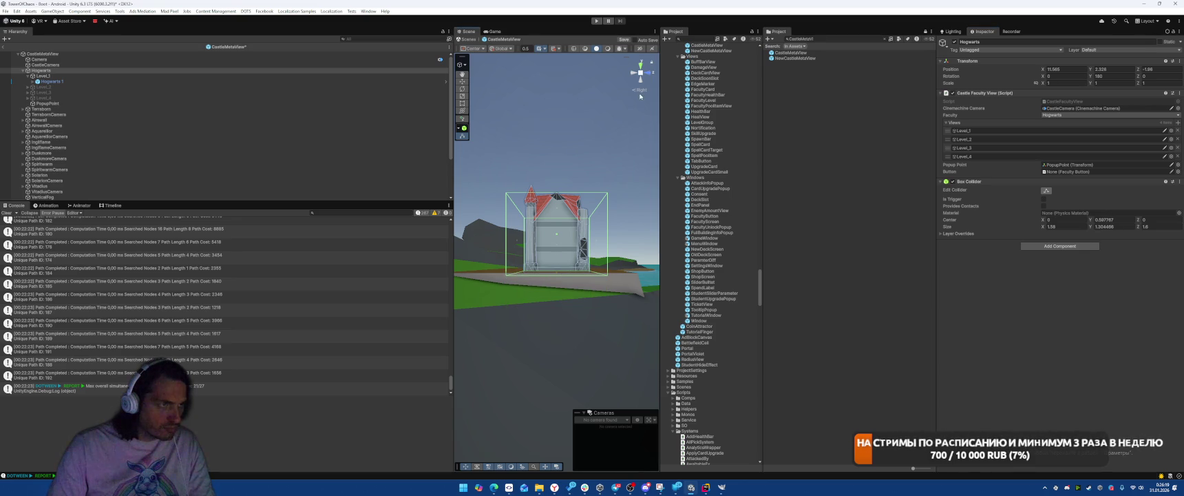
left_click(640, 96)
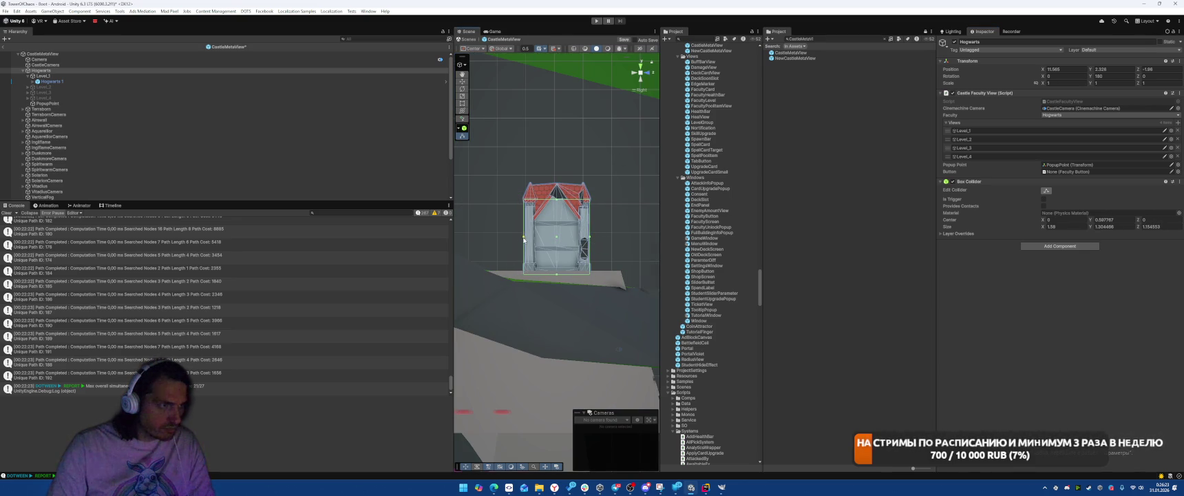
left_click(650, 73)
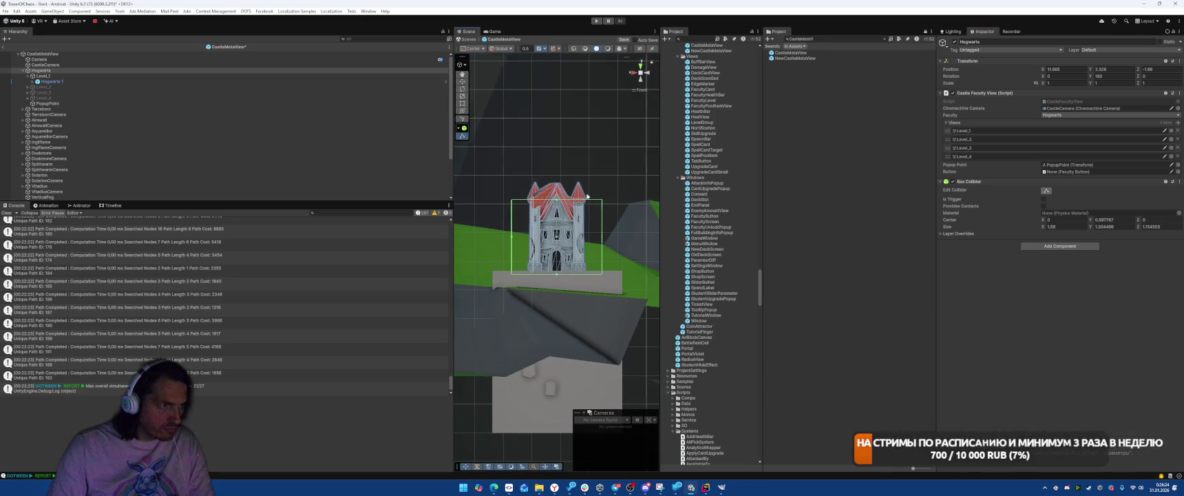
left_click(516, 240)
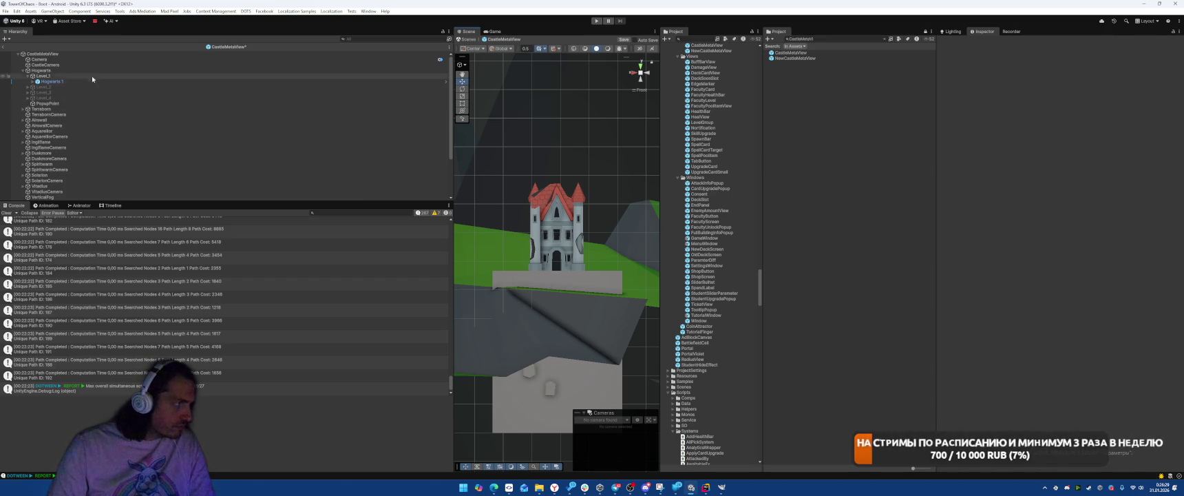
left_click(81, 81)
left_click(87, 71)
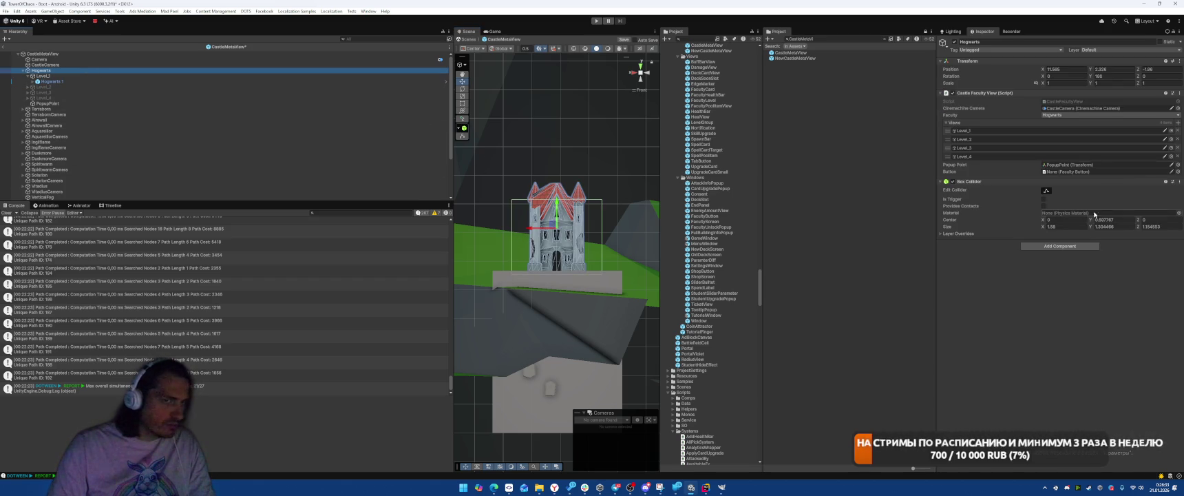
left_click(646, 76)
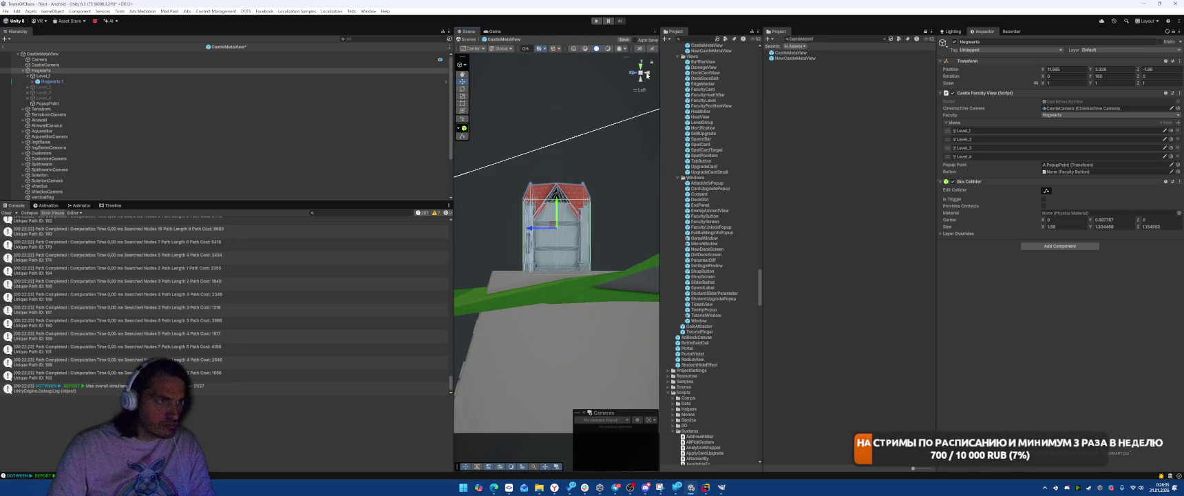
left_click(640, 73)
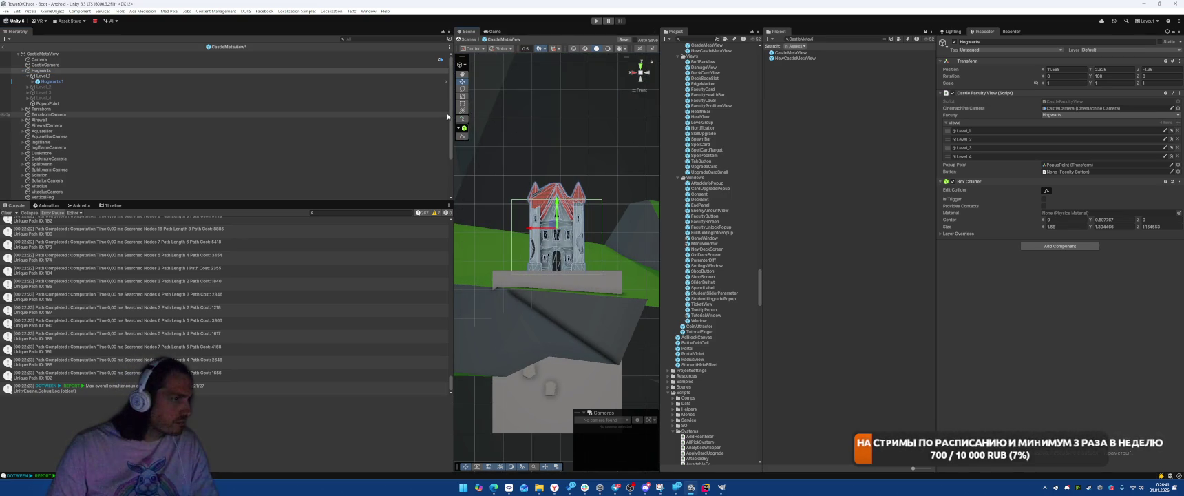
mouse_move(584, 172)
left_mouse_down()
mouse_move(594, 268)
mouse_move(490, 177)
mouse_move(509, 200)
left_mouse_up()
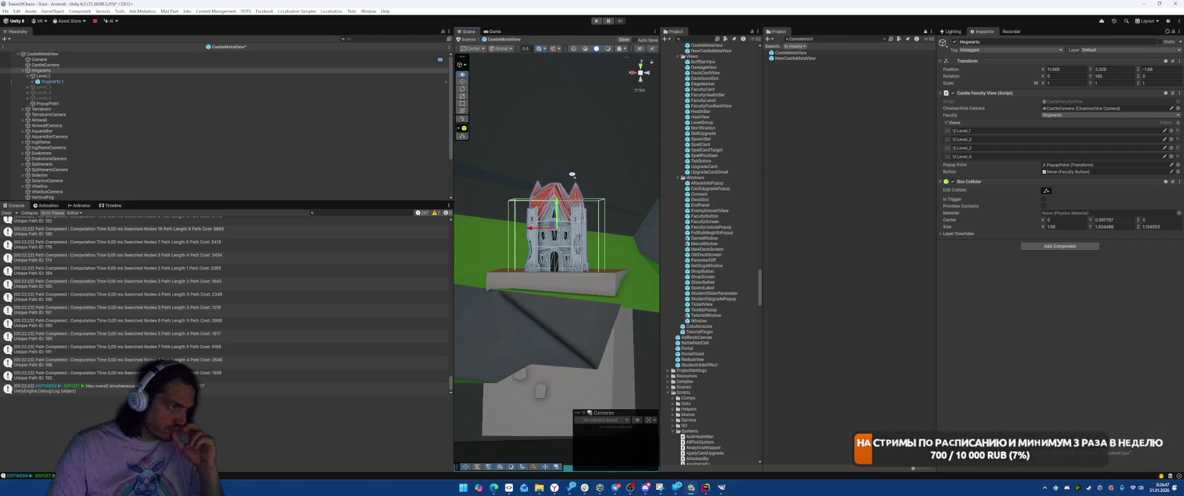
- Focus the Terraborn castle and raise its box collider's bottom to the castle base
left_click(79, 114)
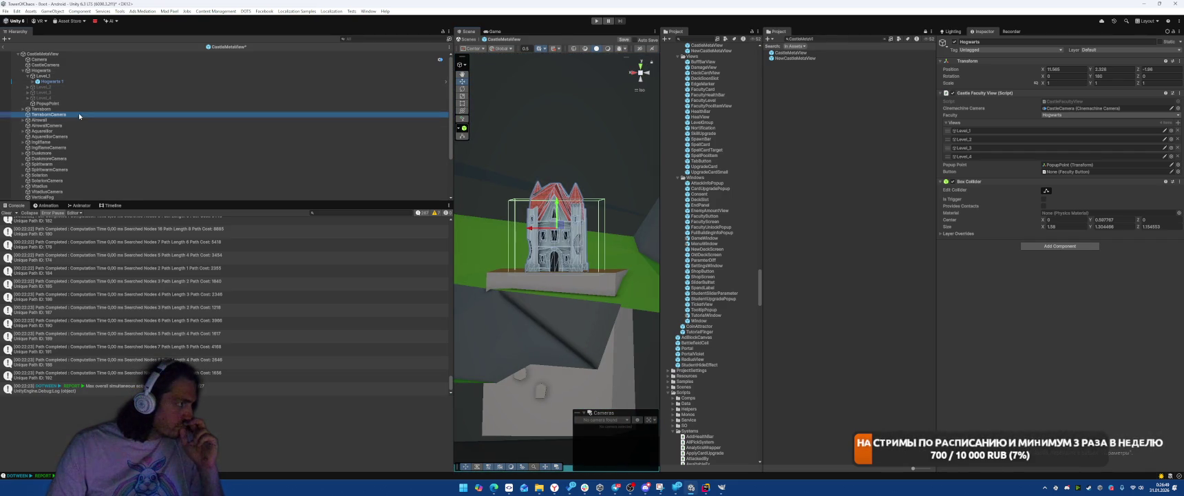
double_click(80, 109)
mouse_move(523, 241)
left_mouse_down()
mouse_move(505, 221)
mouse_move(568, 195)
left_mouse_up()
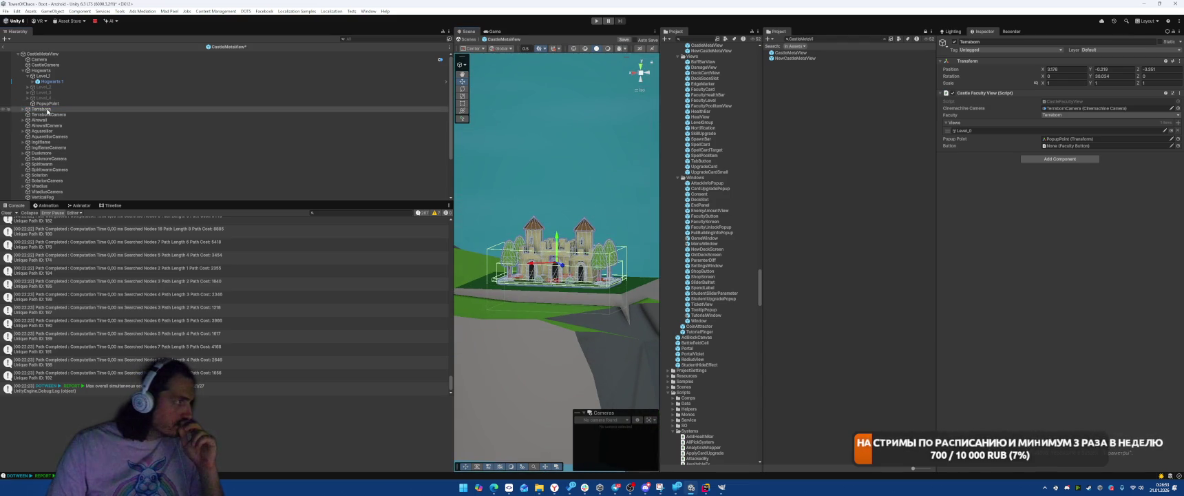
left_click(23, 109)
left_click(241, 115)
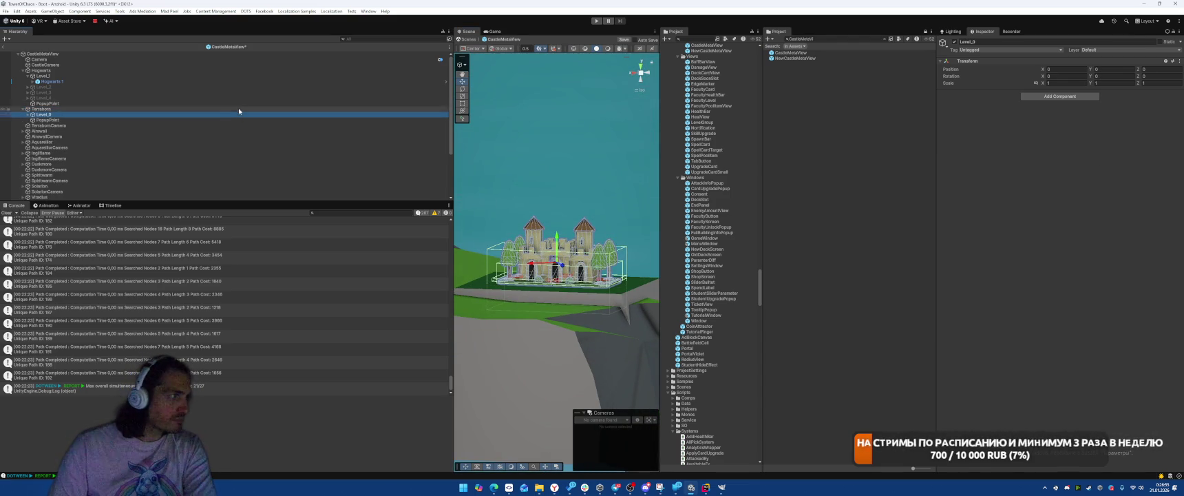
key("Right")
key("Down")
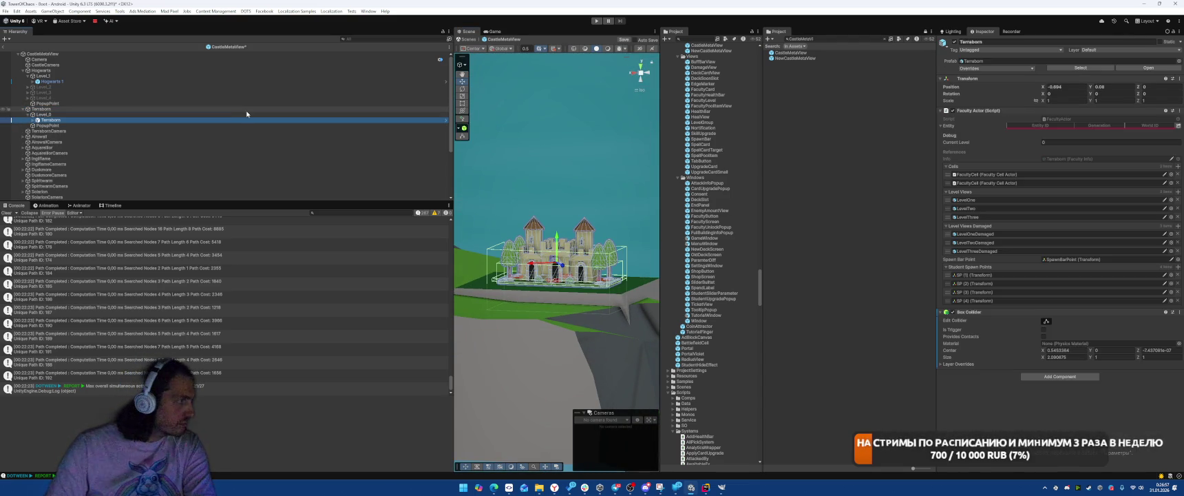
key("Right")
key("Down")
key("Up")
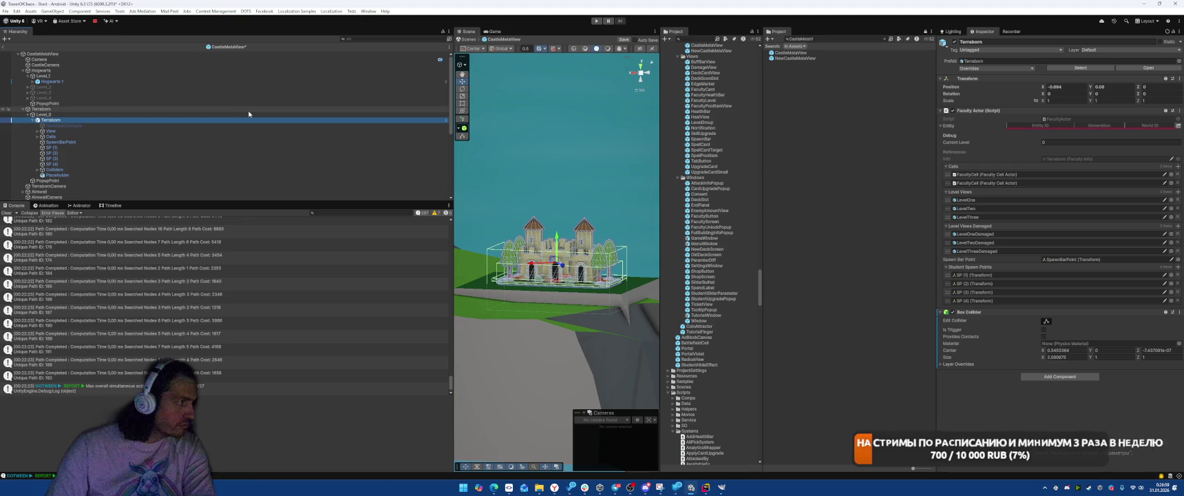
left_click(1046, 321)
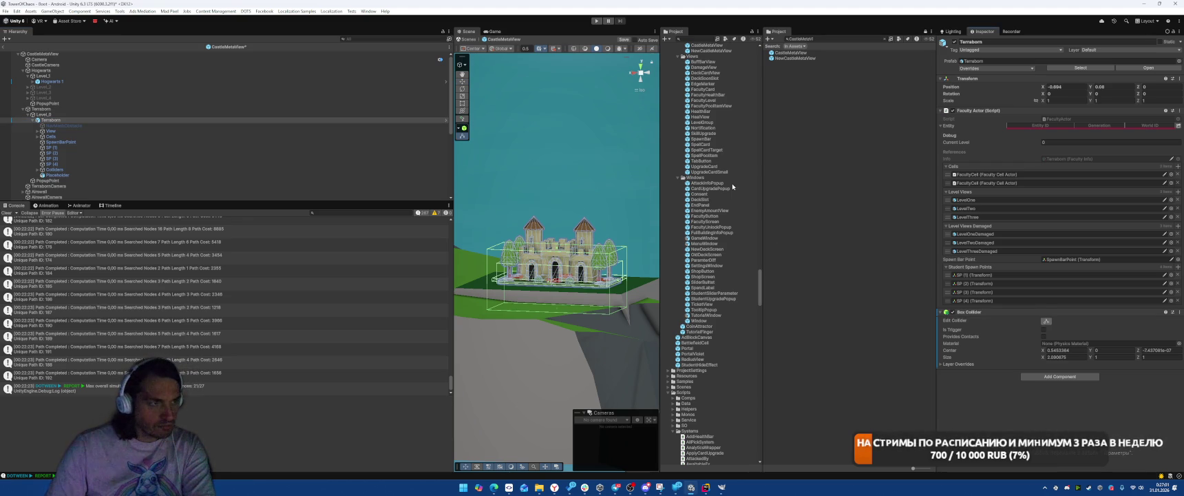
left_click_drag(557, 310, 551, 288)
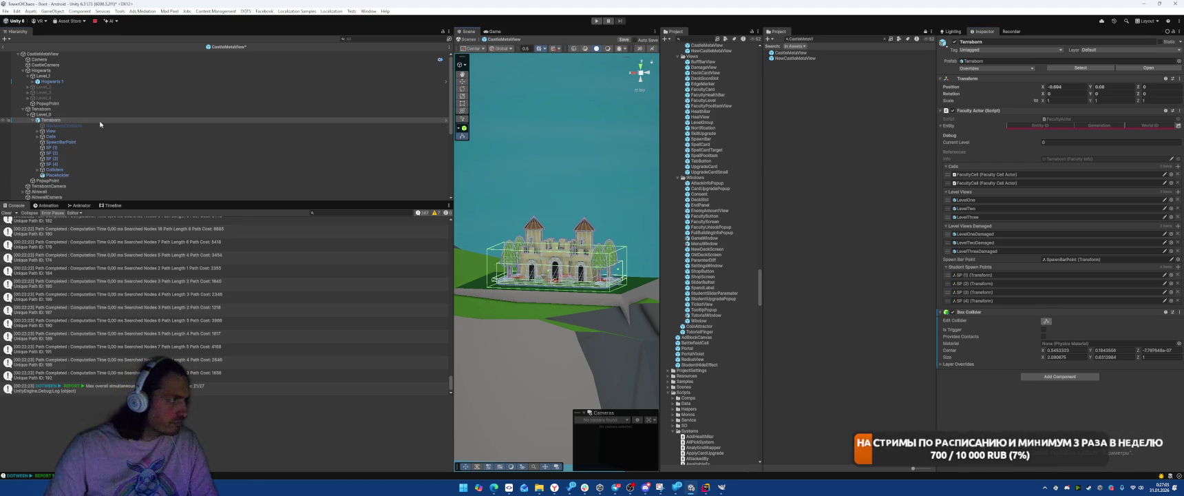
- Frame the Airswall castle and browse its Level_0 child in the Hierarchy
scroll(173, 158, "down", 3)
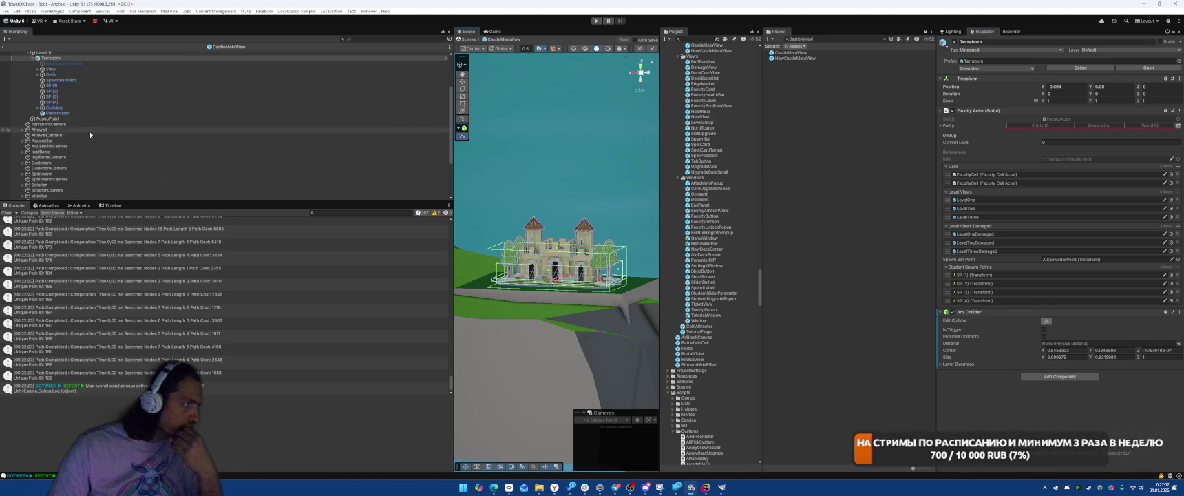
double_click(275, 129)
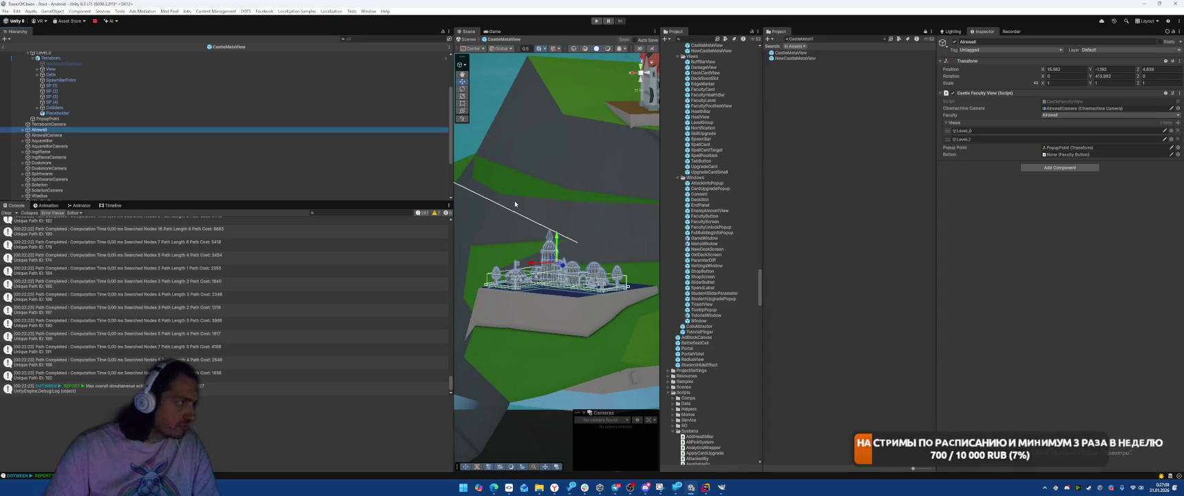
key("Right")
key("Down")
key("Down")
key("Up")
key("Up")
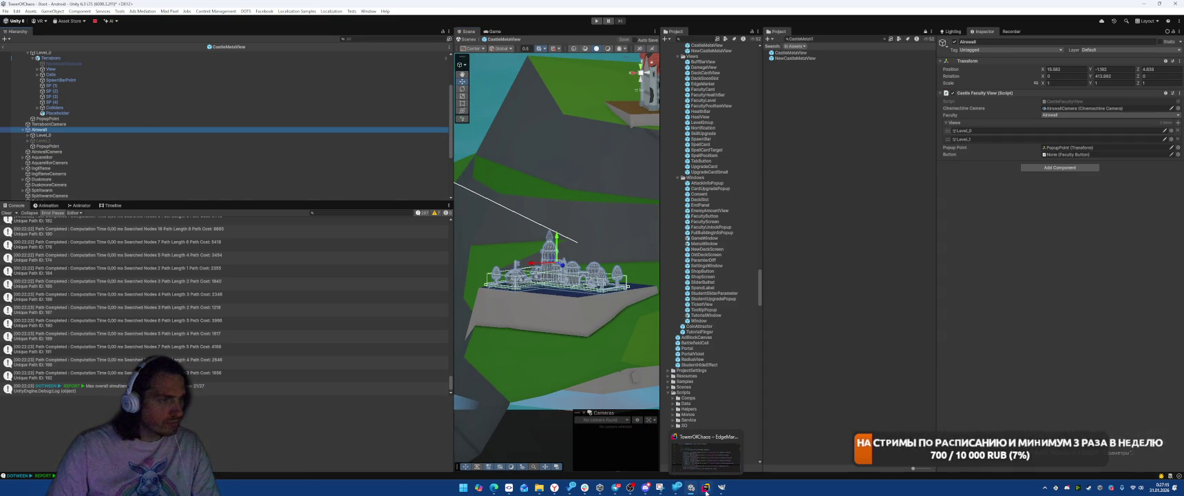
- In Rider, open the CastleMeta class via Search Everywhere ('castlM')
left_click(706, 489)
scroll(758, 193, "up", 15)
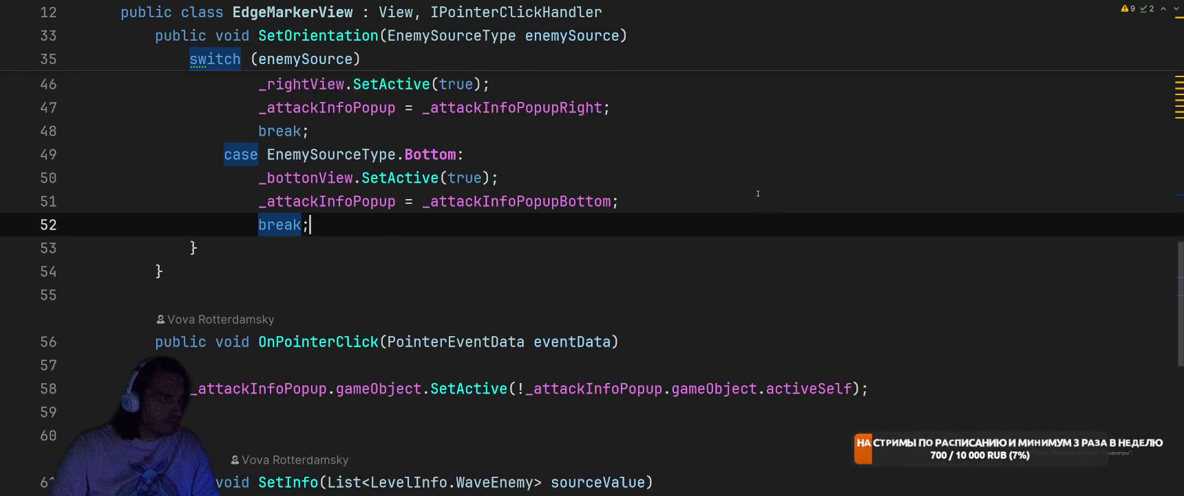
scroll(758, 194, "up", 5)
left_click(782, 167)
key("shift")
key("shift")
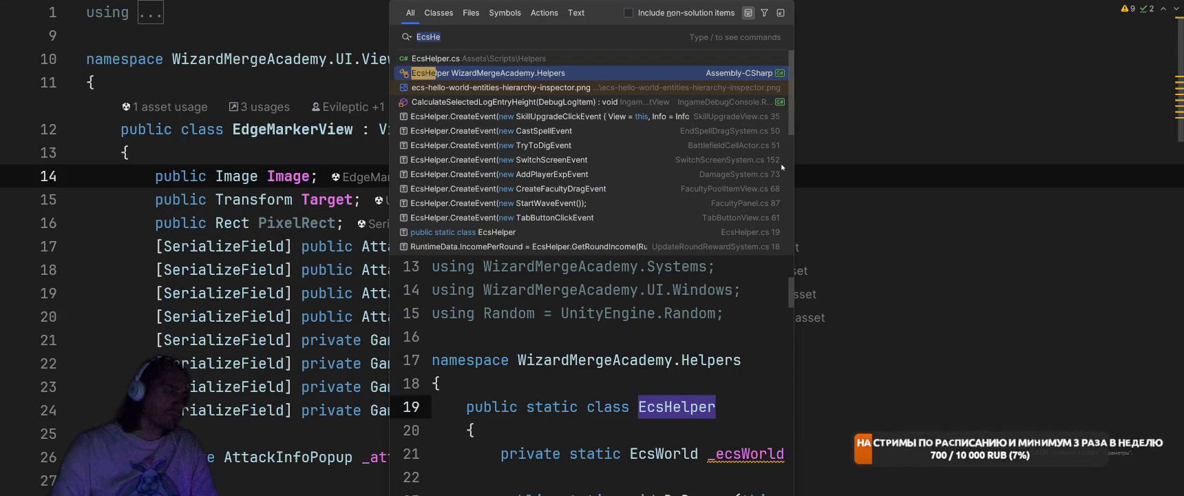
type("castl")
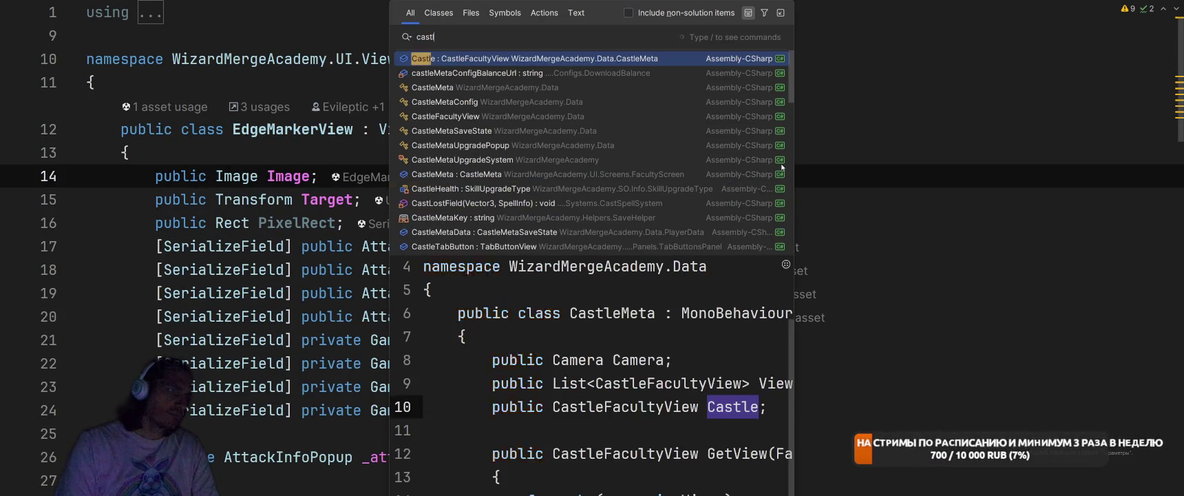
type("M")
key("Return")
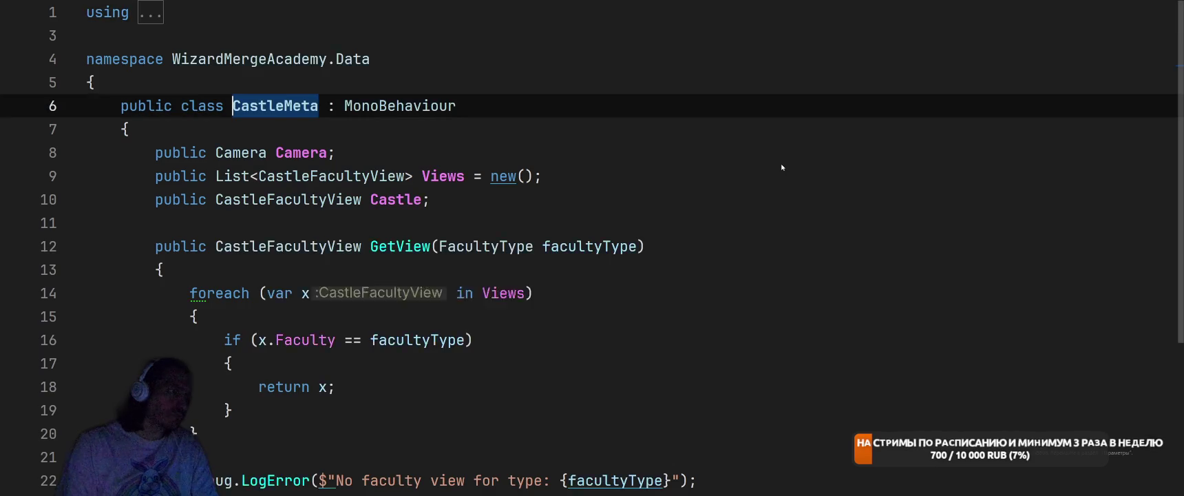
- Find usages of the Views field and jump to the GetView call in CastleMetaUpgradeSystem
right_click(445, 176)
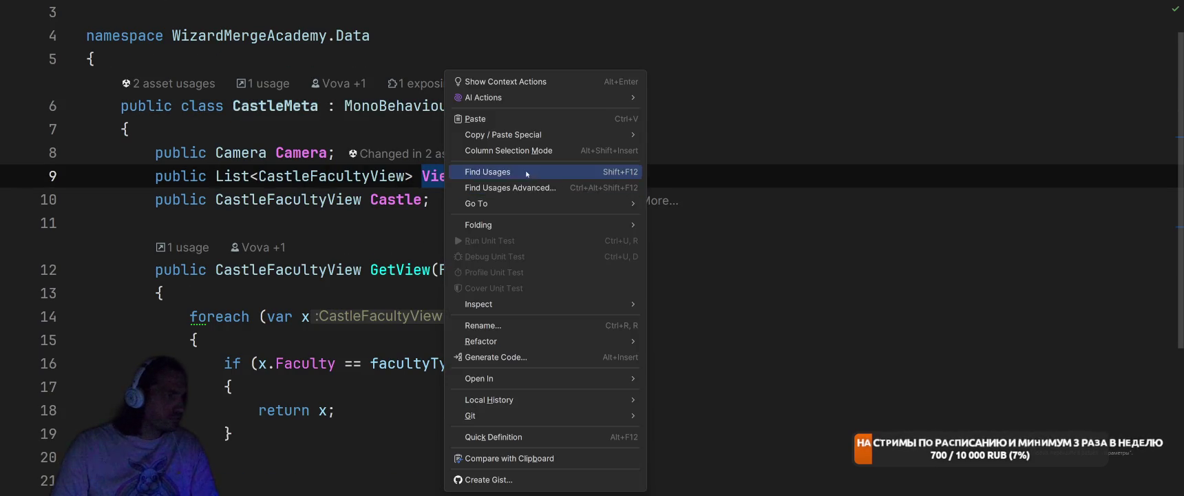
left_click(487, 171)
right_click(405, 270)
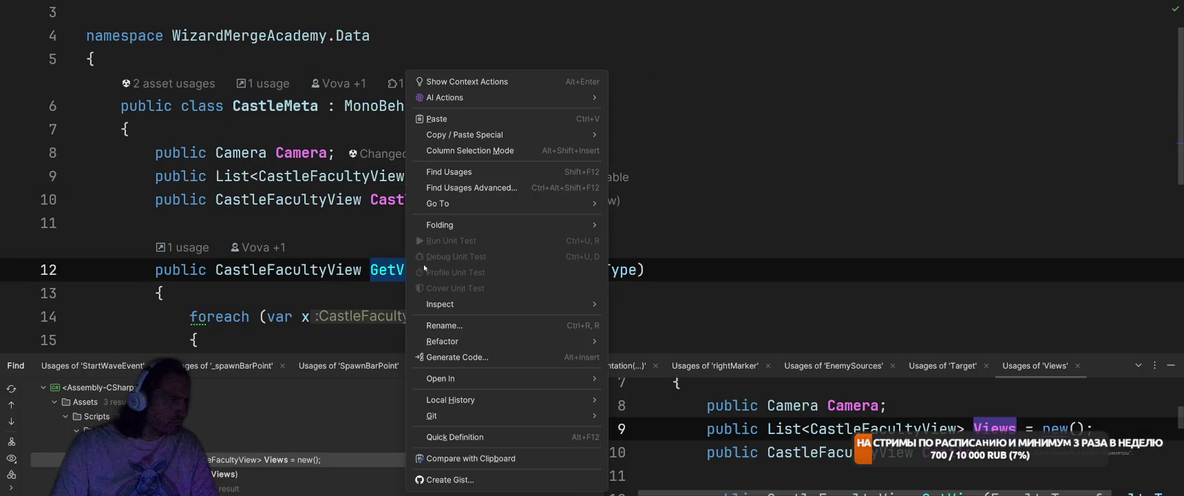
left_click(451, 172)
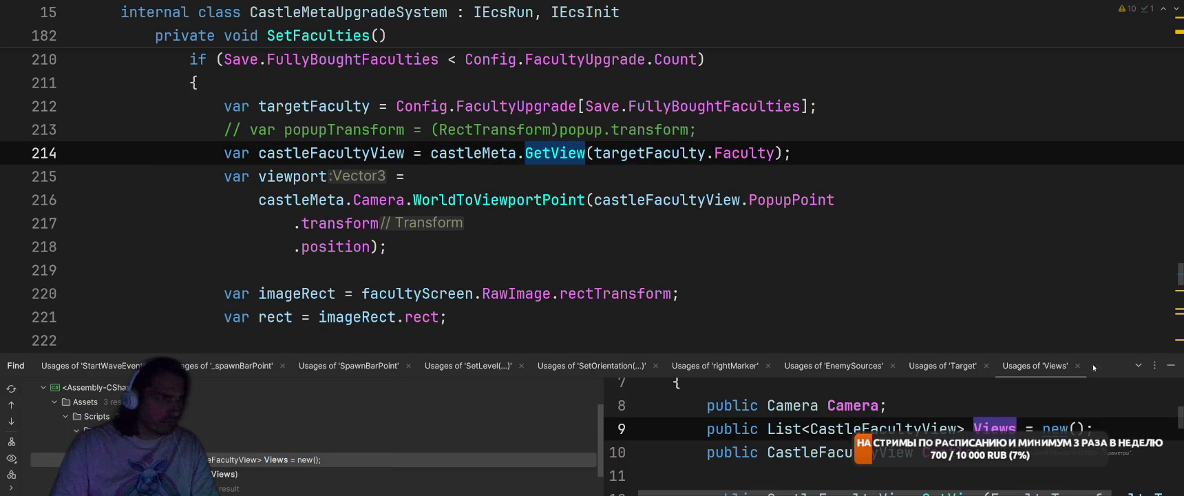
- Close the usages panel and read through the SetFaculties method
key("shift+Escape")
scroll(812, 288, "up", 5)
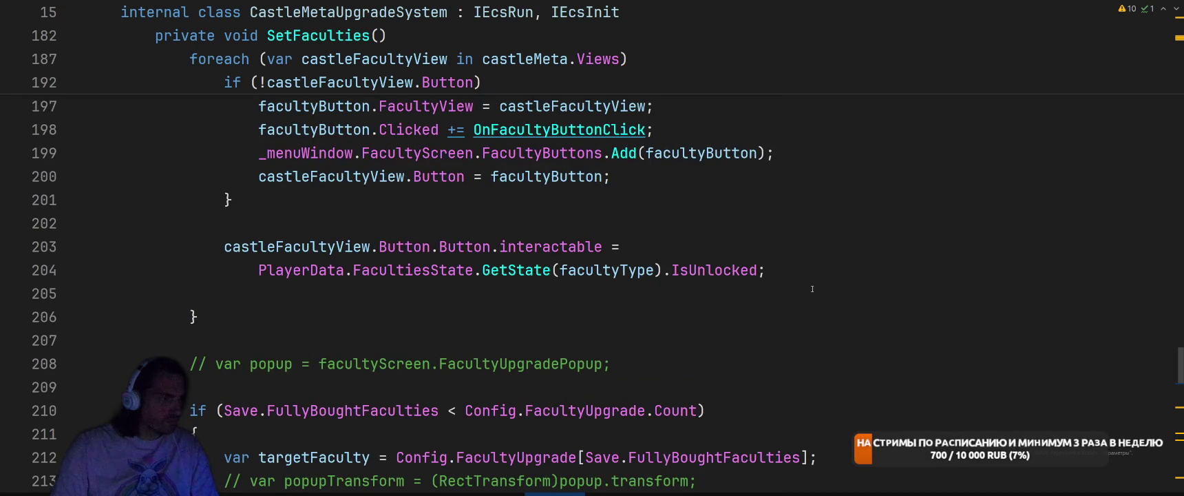
scroll(813, 288, "down", 10)
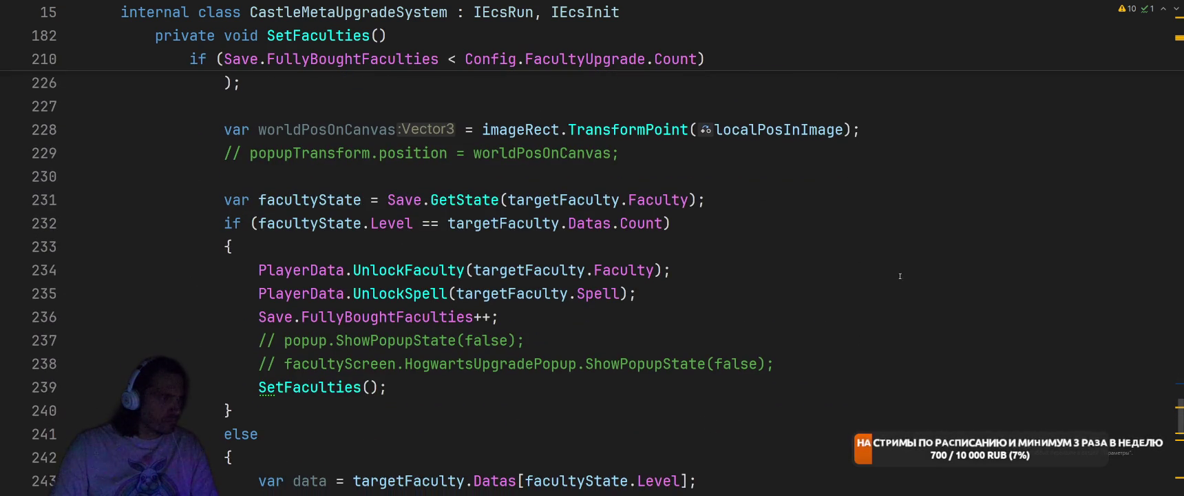
scroll(877, 275, "down", 6)
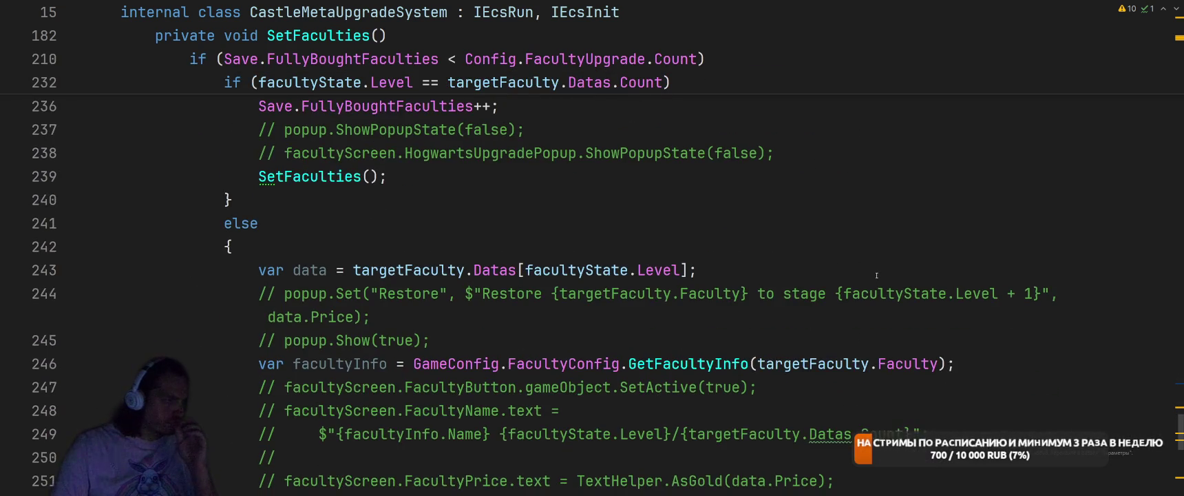
scroll(877, 275, "up", 8)
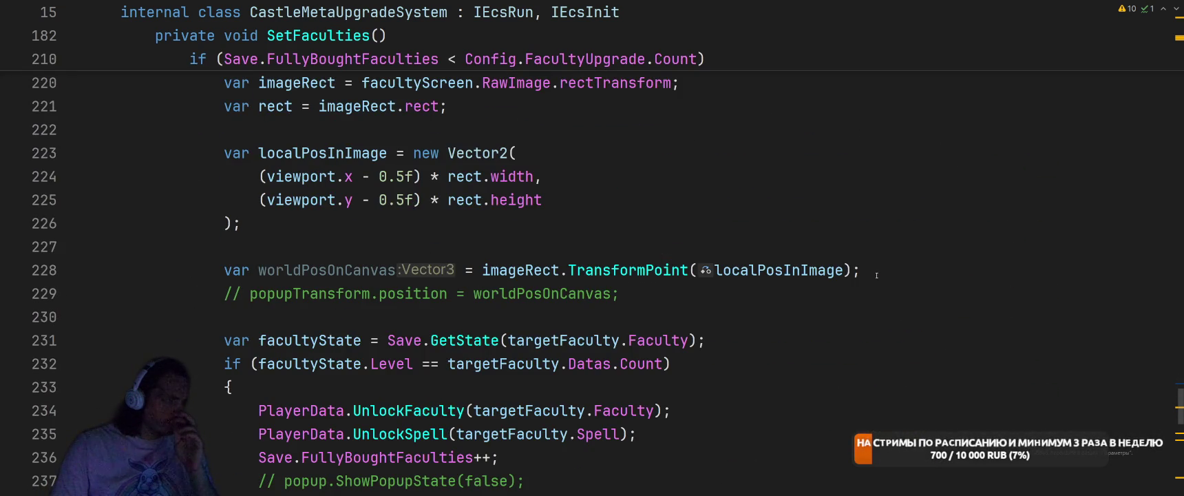
scroll(876, 275, "down", 3)
scroll(876, 275, "up", 7)
scroll(876, 275, "up", 8)
scroll(877, 278, "down", 5)
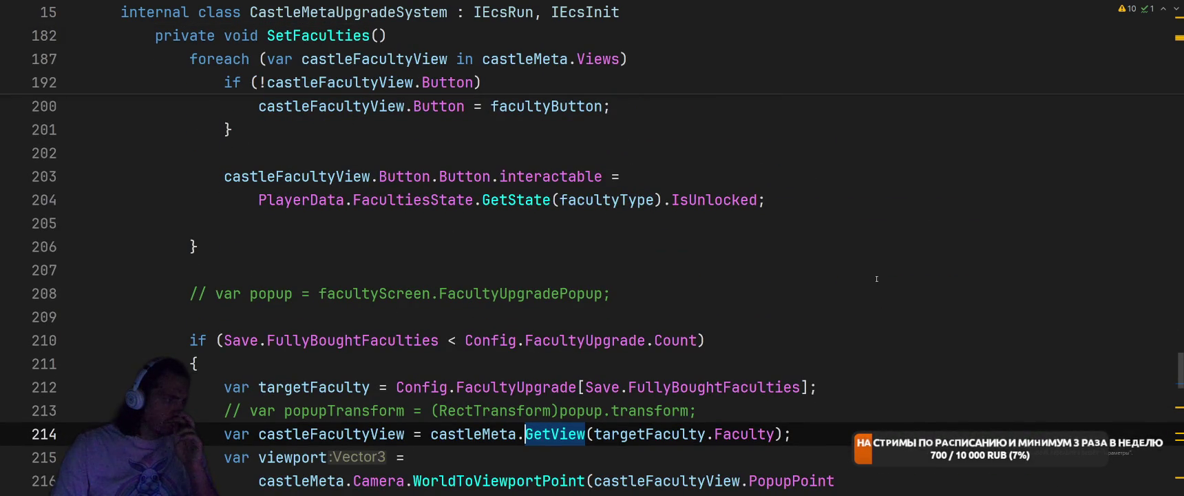
scroll(876, 278, "up", 8)
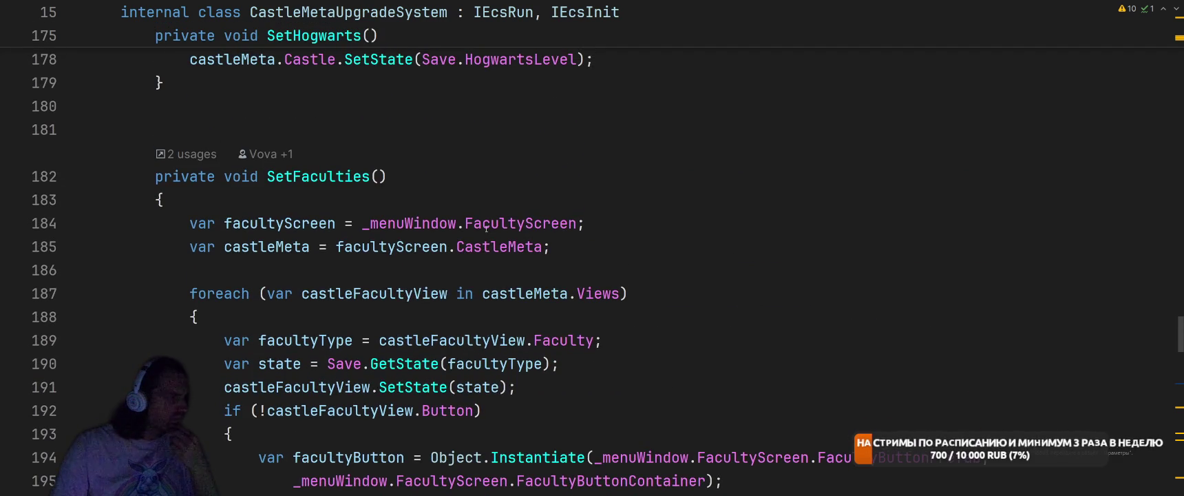
right_click(321, 177)
left_click(772, 207)
scroll(772, 210, "down", 3)
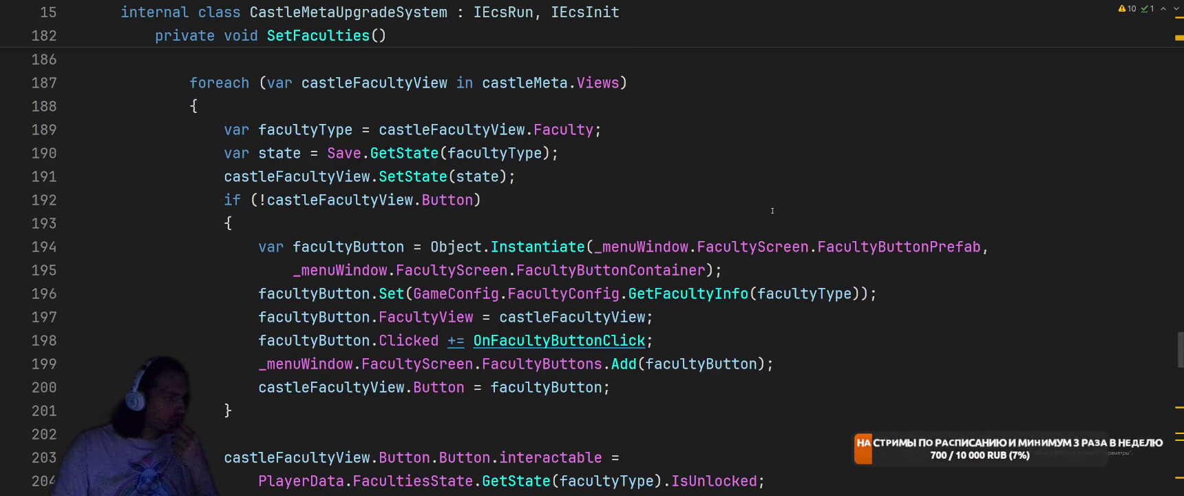
scroll(829, 184, "down", 5)
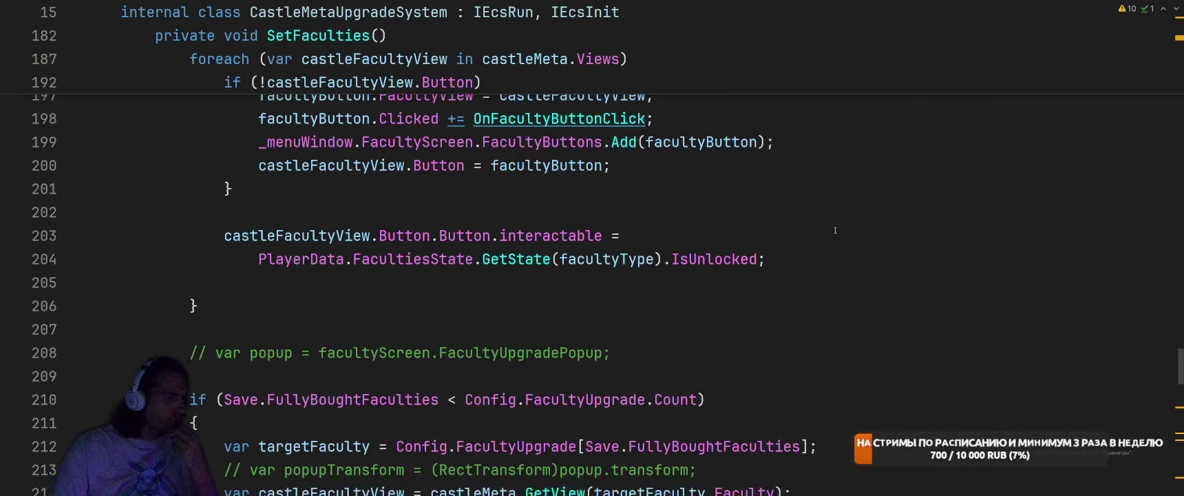
- Highlight every use of FullyBoughtFaculties and scroll through them
left_click(378, 270)
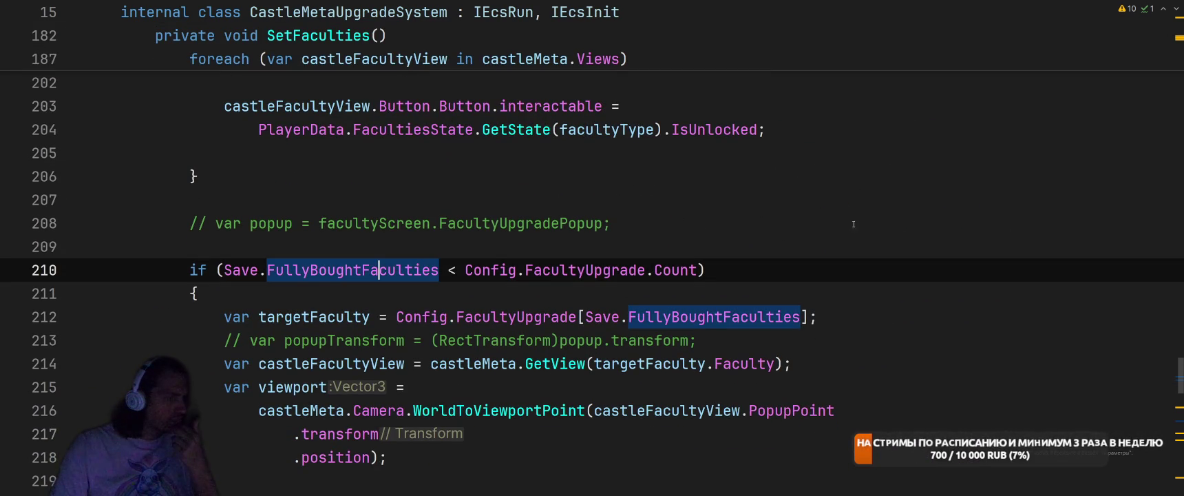
scroll(902, 227, "down", 2)
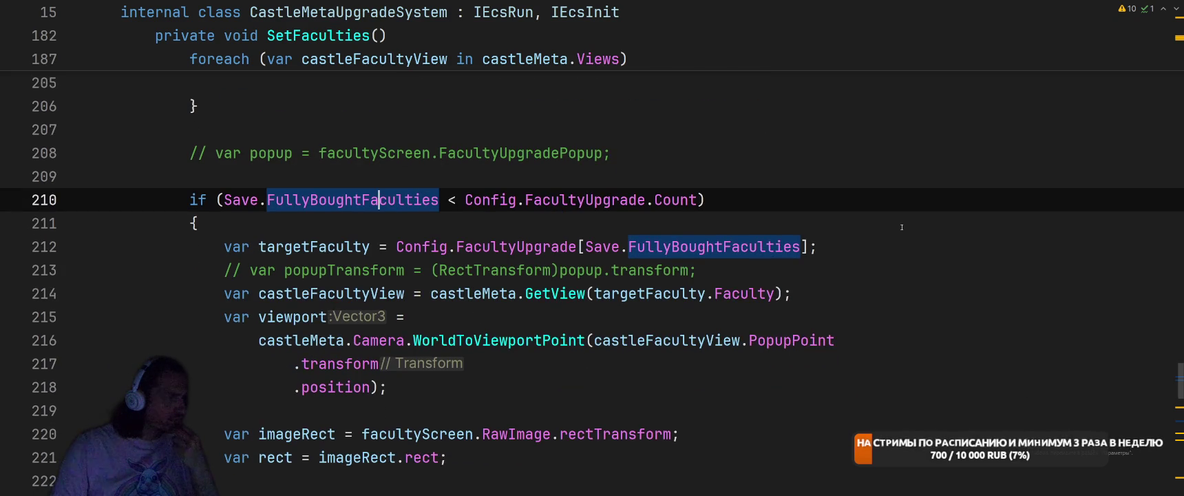
scroll(902, 226, "down", 6)
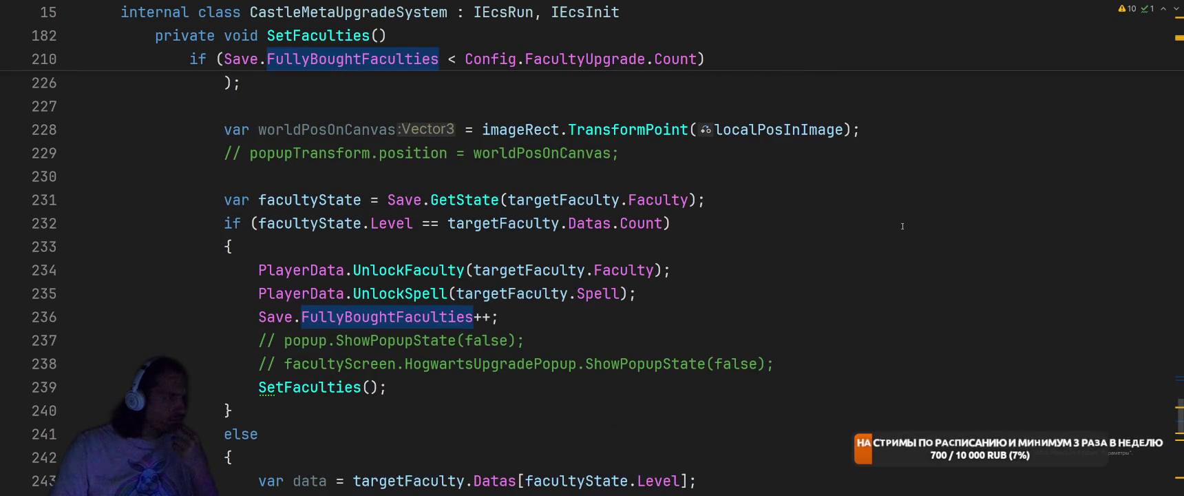
scroll(902, 226, "down", 2)
scroll(905, 223, "up", 6)
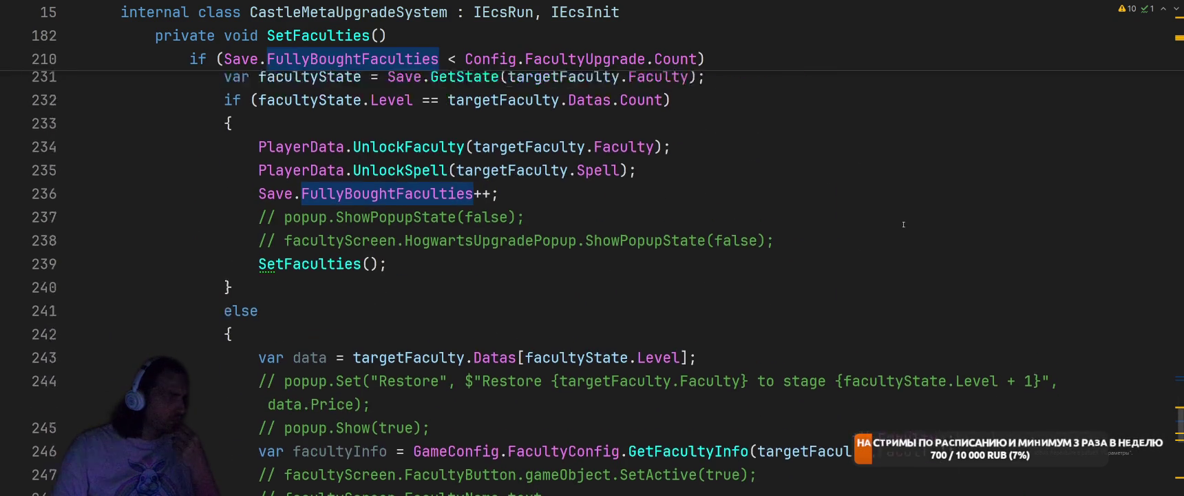
scroll(909, 221, "down", 2)
scroll(908, 221, "down", 3)
scroll(540, 289, "up", 20)
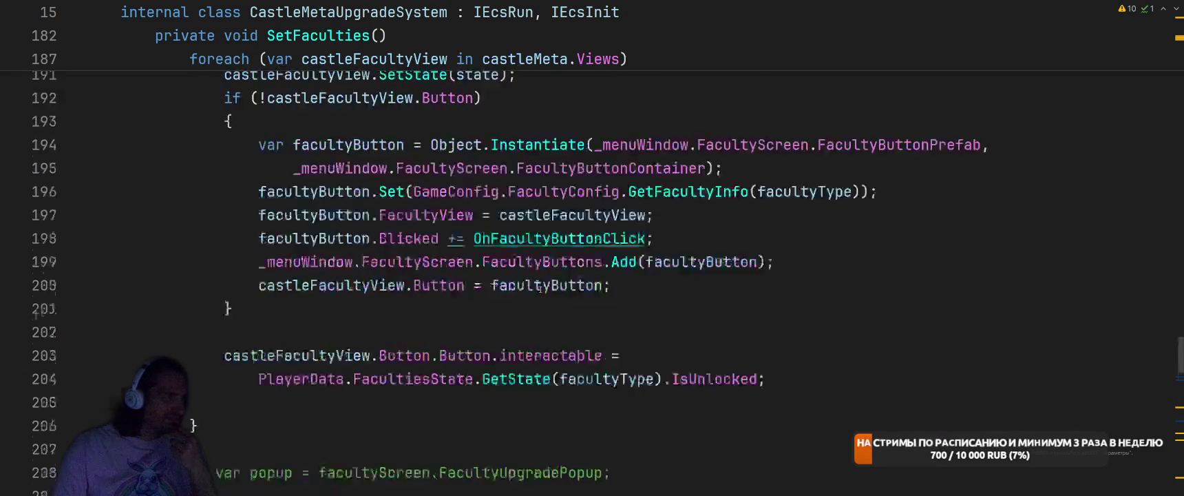
scroll(689, 272, "up", 10)
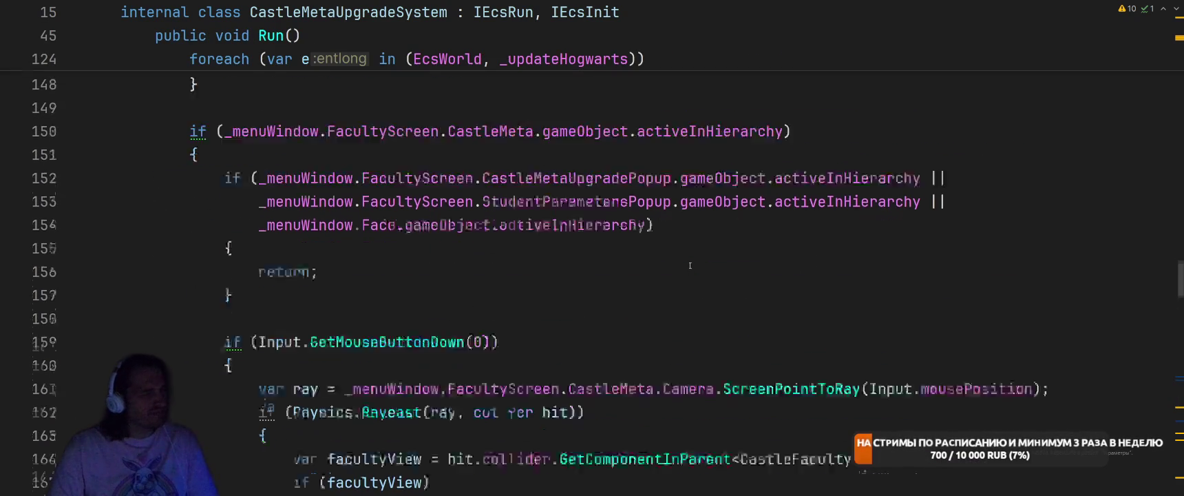
scroll(731, 256, "up", 14)
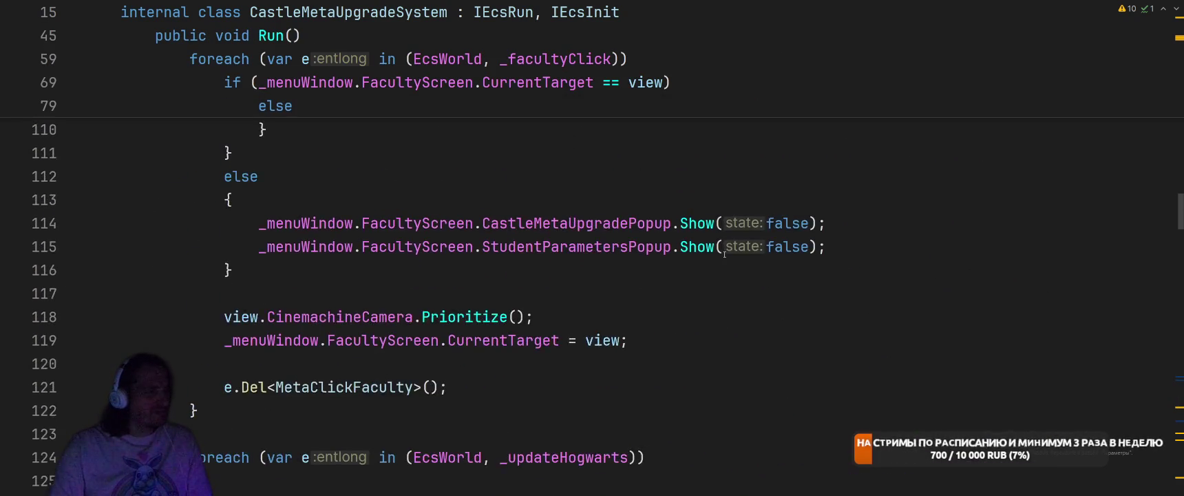
- Jump to the castleMeta.Views loop via Views usages and inspect CastleFacultyView's SetState declaration
key("ctrl+Tab")
scroll(229, 446, "down", 1)
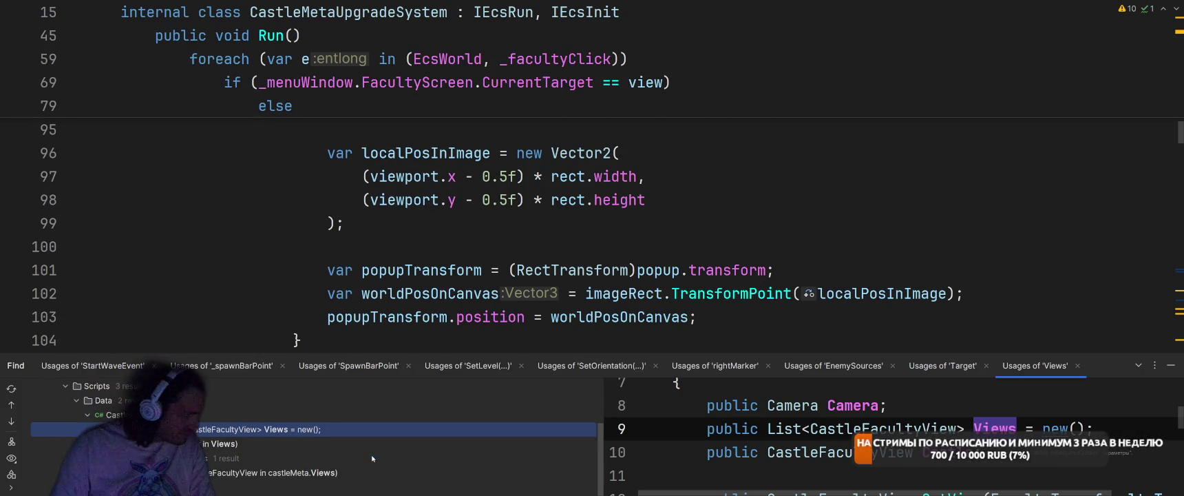
double_click(258, 474)
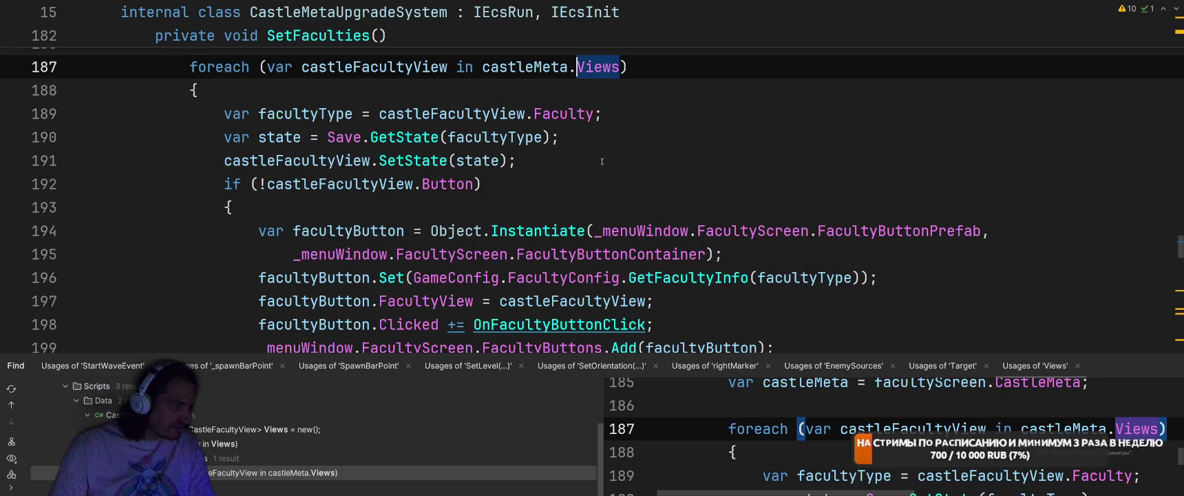
left_click(405, 160)
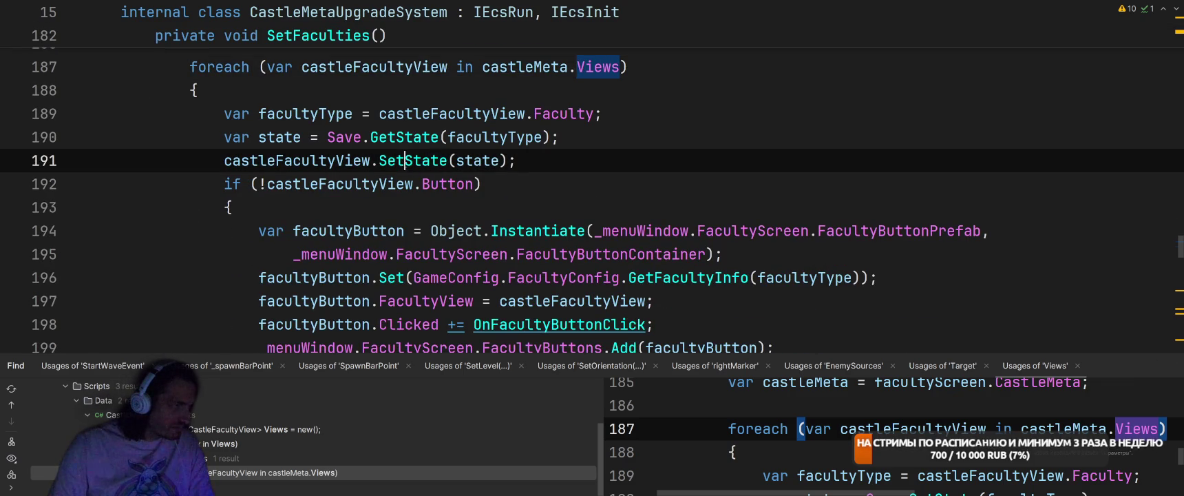
left_click(410, 164, "ctrl")
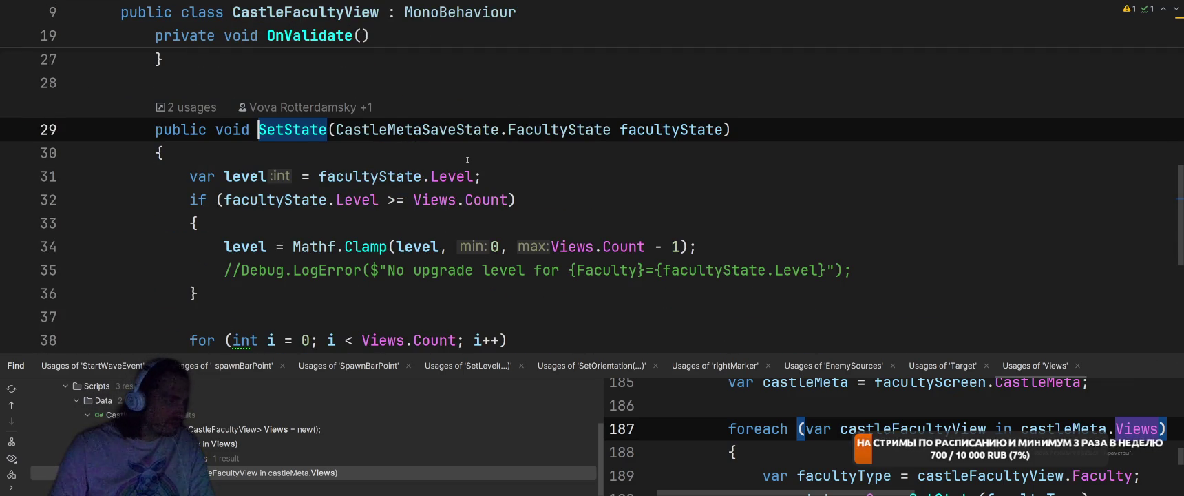
scroll(468, 160, "down", 2)
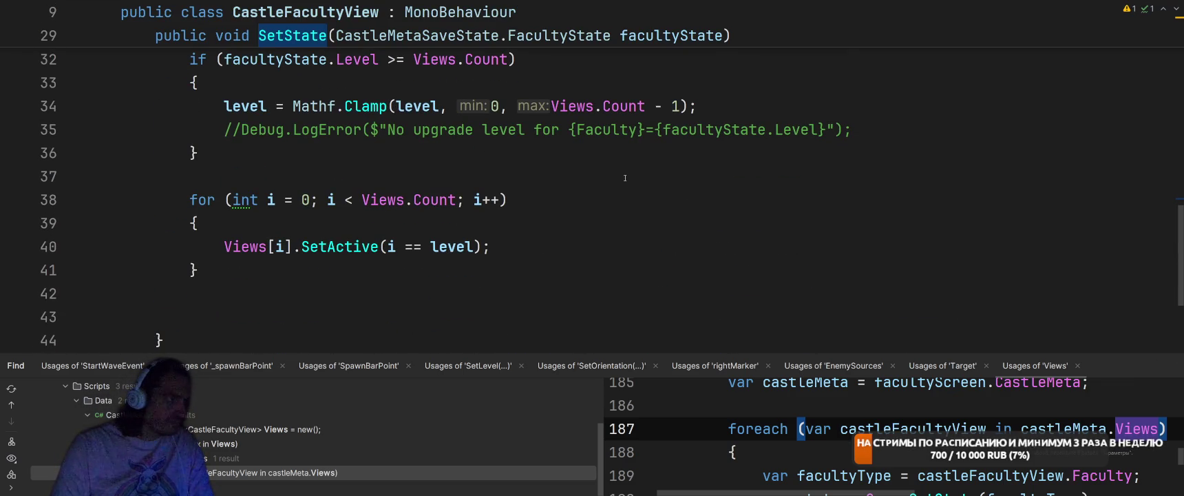
key("ctrl+alt+Left")
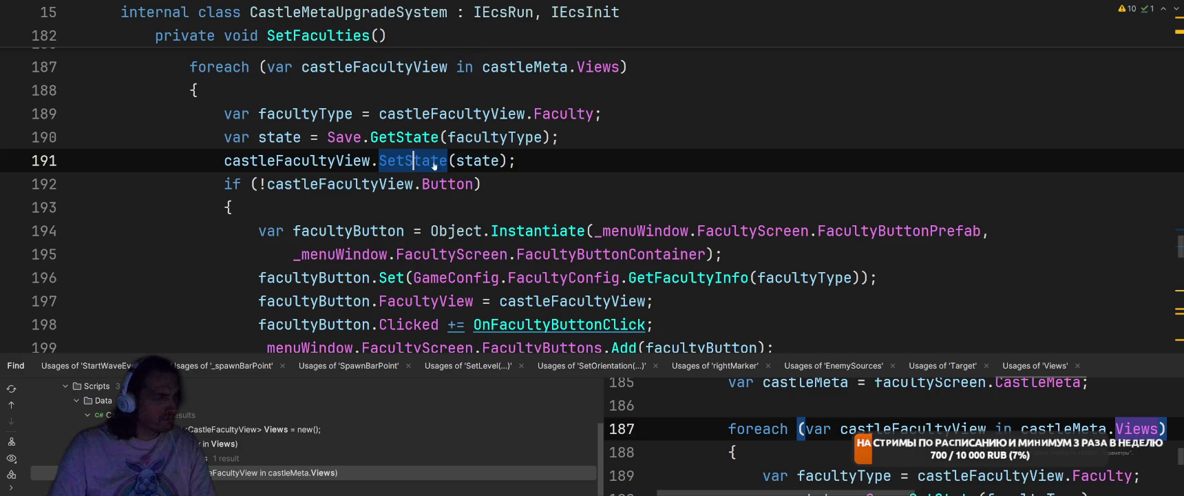
left_click(406, 162, "ctrl")
scroll(650, 217, "down", 1)
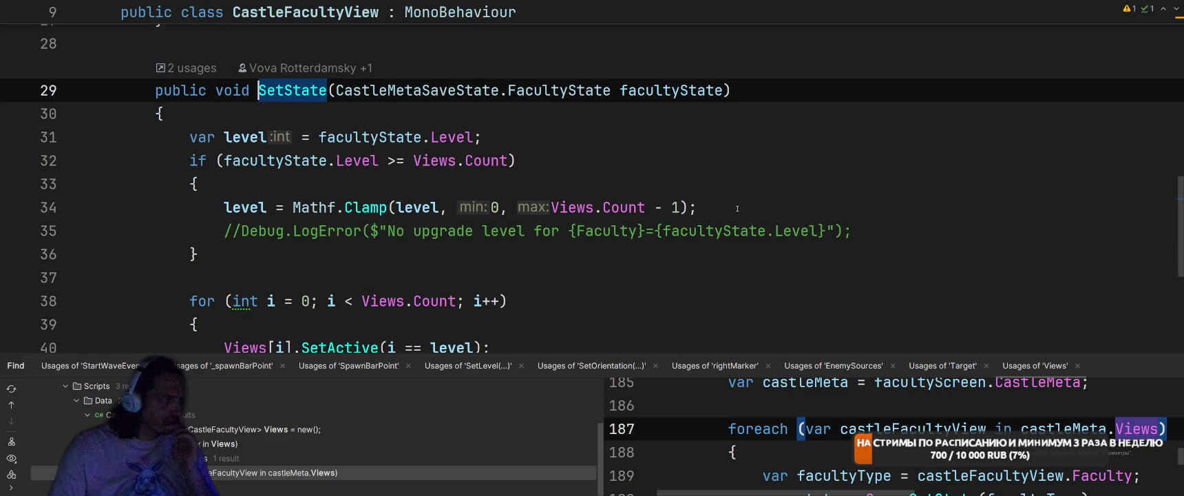
scroll(745, 209, "down", 2)
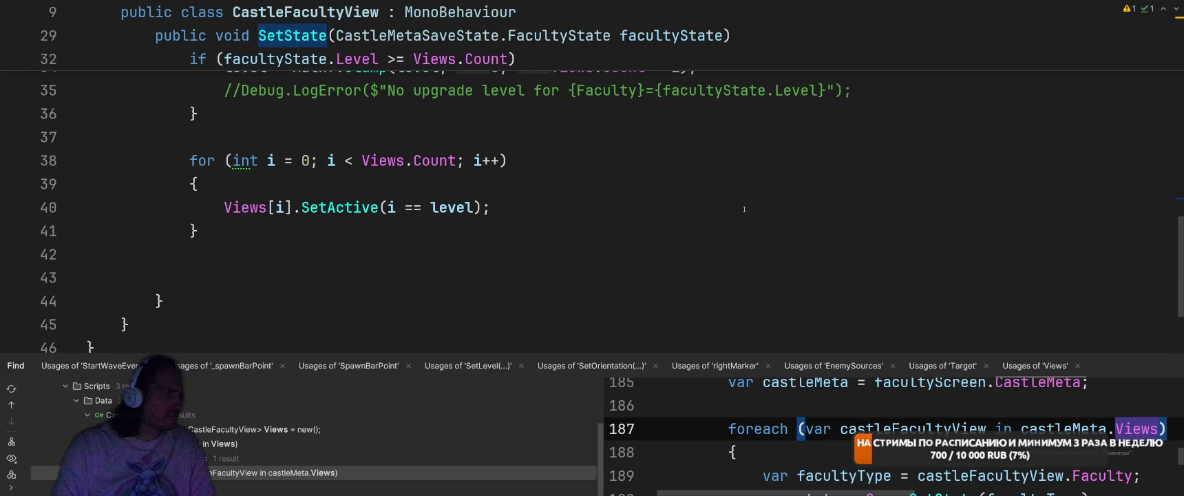
key("ctrl+minus")
- Highlight FullyBoughtFaculties again and select the faculty upgrade code up to line 236
scroll(744, 209, "down", 7)
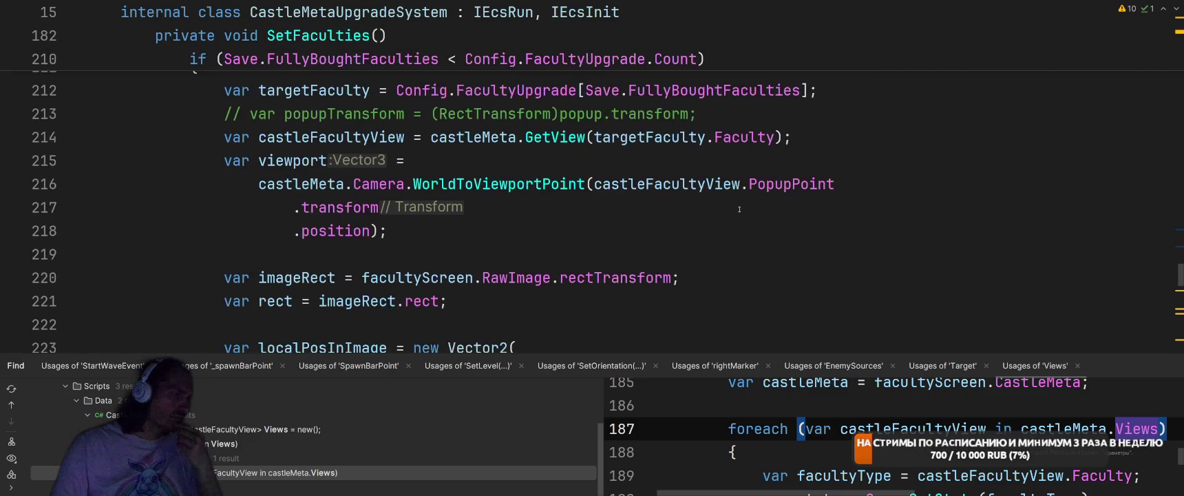
left_click(318, 114)
scroll(486, 138, "down", 10)
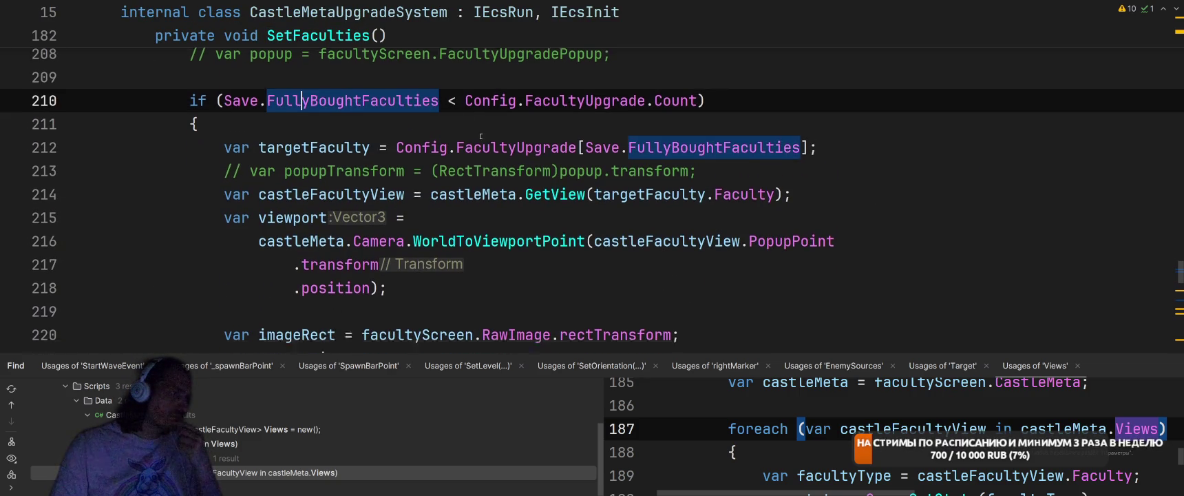
scroll(485, 137, "down", 3)
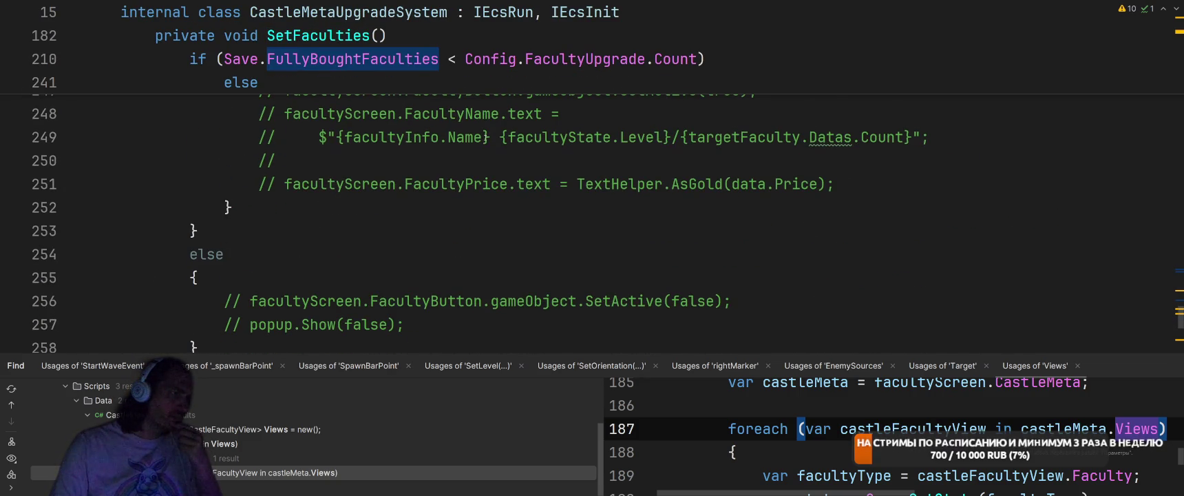
mouse_move(201, 246)
left_mouse_down()
mouse_move(164, 138)
mouse_move(163, 231)
mouse_move(73, 197)
left_mouse_up()
- Inspect UnlockFaculty's caller in SkillUpgradeSystem, then return to SetFaculties and select the popup block
left_click(475, 207)
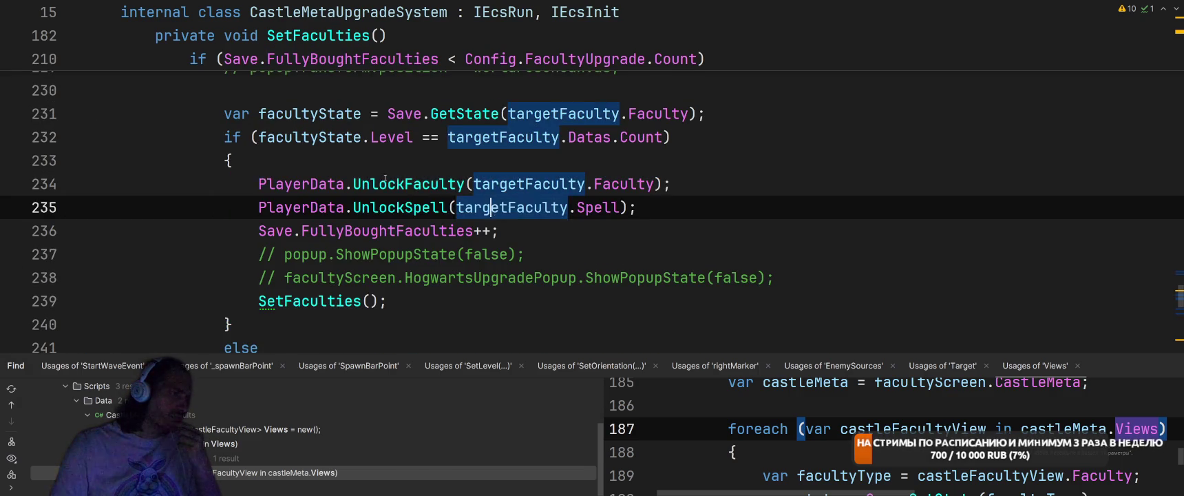
right_click(385, 183)
left_click(441, 172)
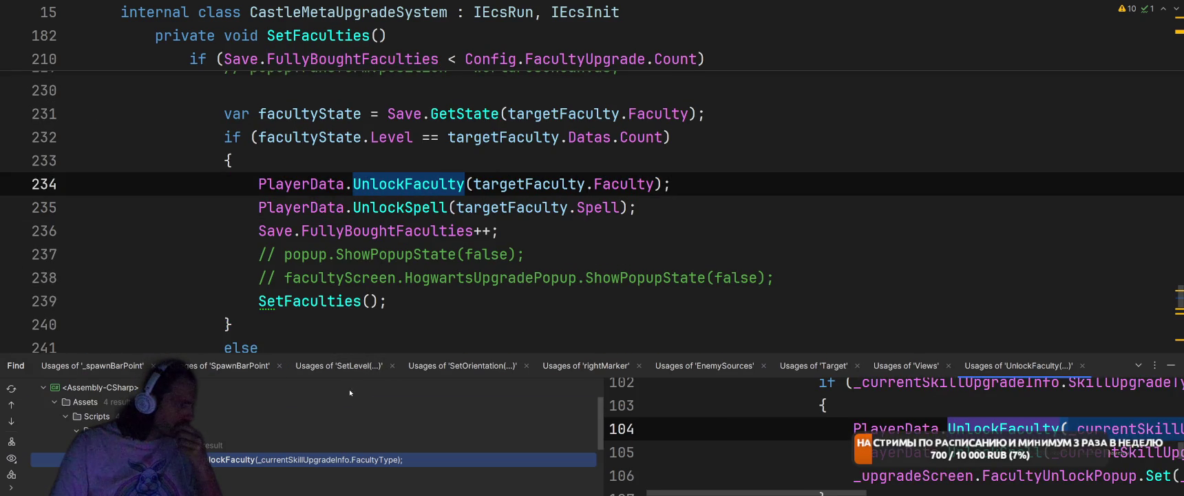
double_click(296, 464)
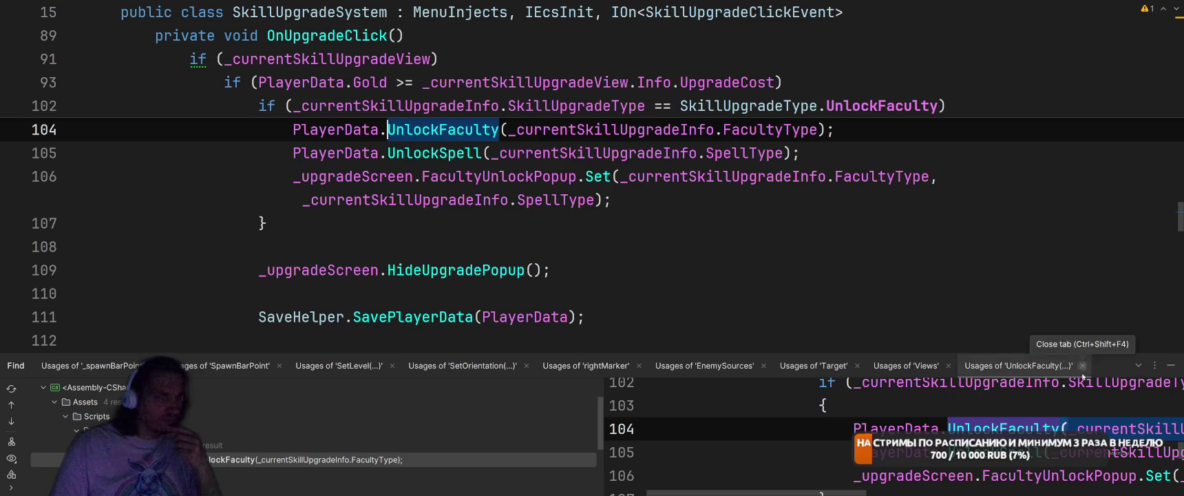
left_click(866, 266)
key("ctrl+minus")
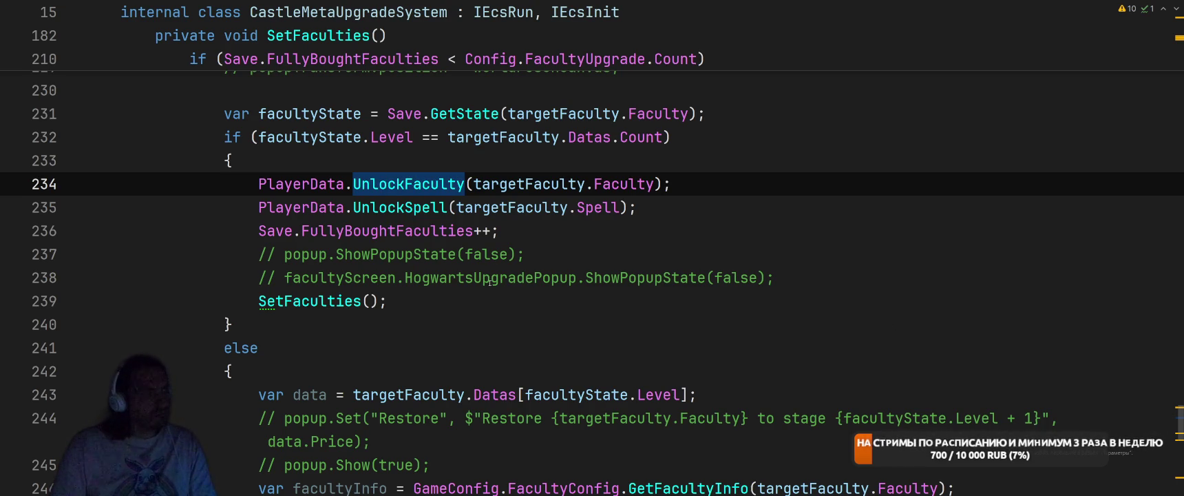
scroll(490, 281, "down", 5)
mouse_move(297, 297)
left_mouse_down()
mouse_move(193, 199)
mouse_move(223, 195)
mouse_move(243, 241)
mouse_move(162, 275)
mouse_move(162, 232)
mouse_move(207, 165)
left_mouse_up()
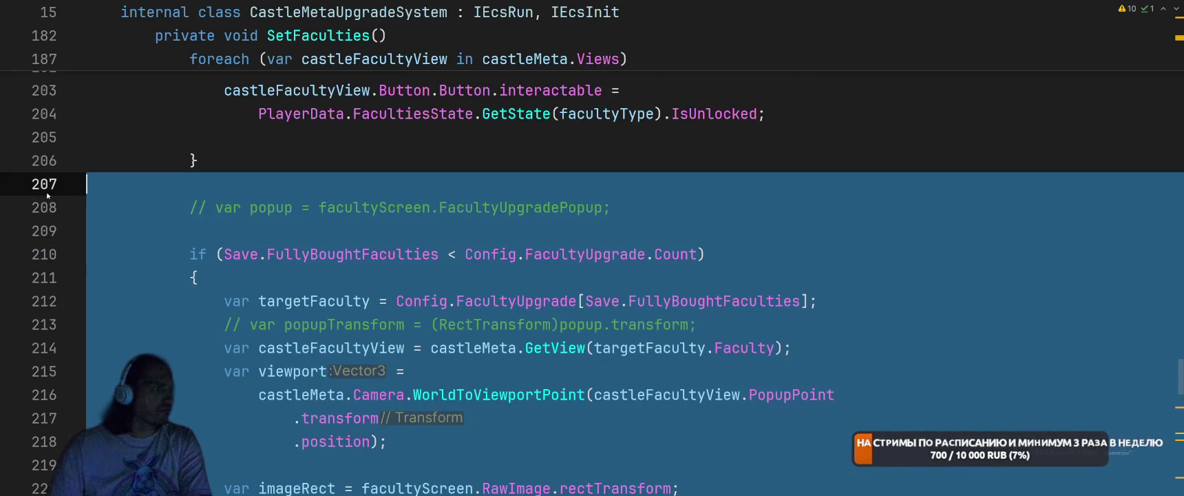
- Delete the selected popup block, then try adding a castleFacultyView line below line 204 and remove it
key("Delete")
scroll(483, 260, "up", 2)
scroll(483, 260, "up", 3)
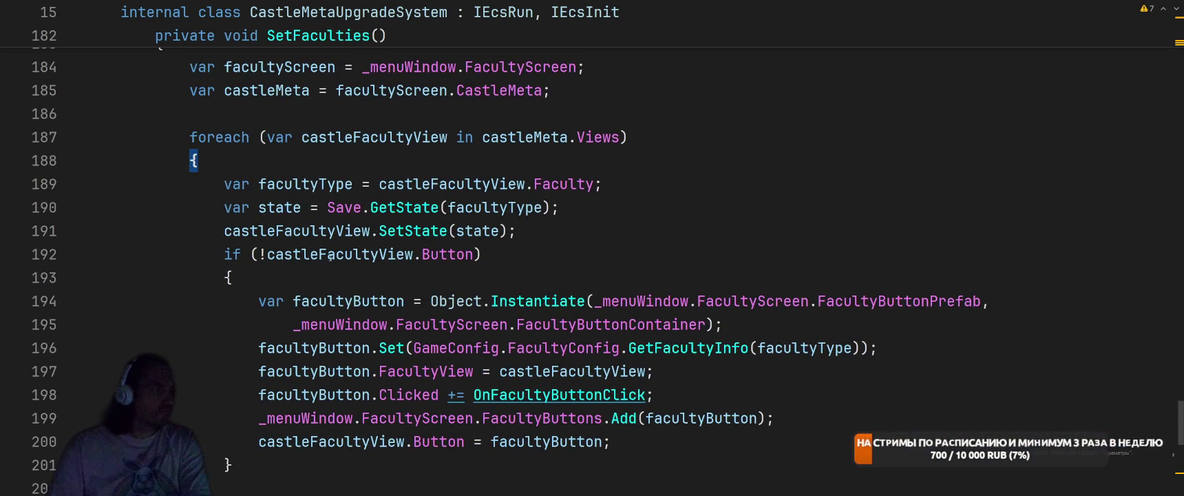
left_click(423, 254)
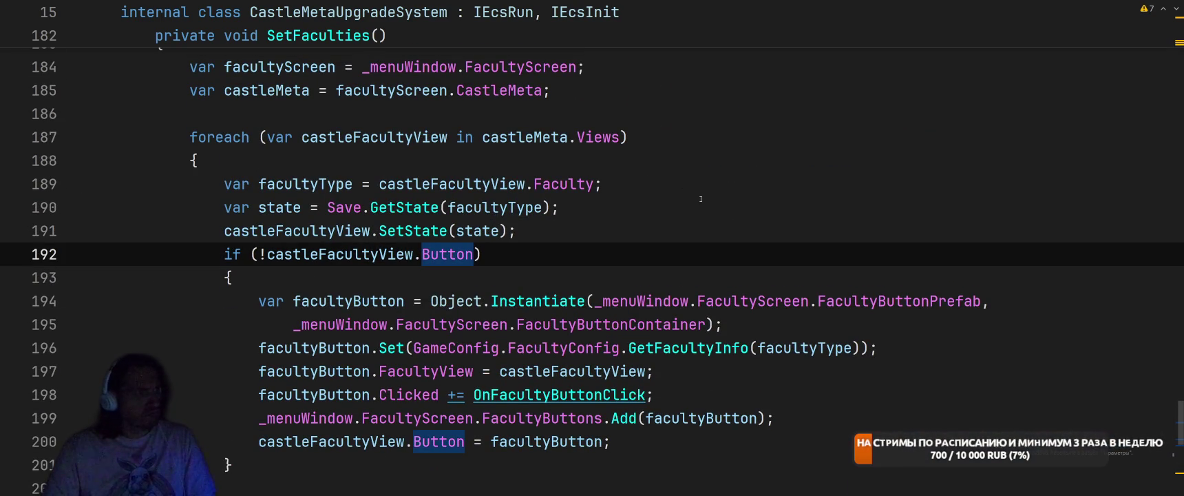
scroll(703, 199, "down", 2)
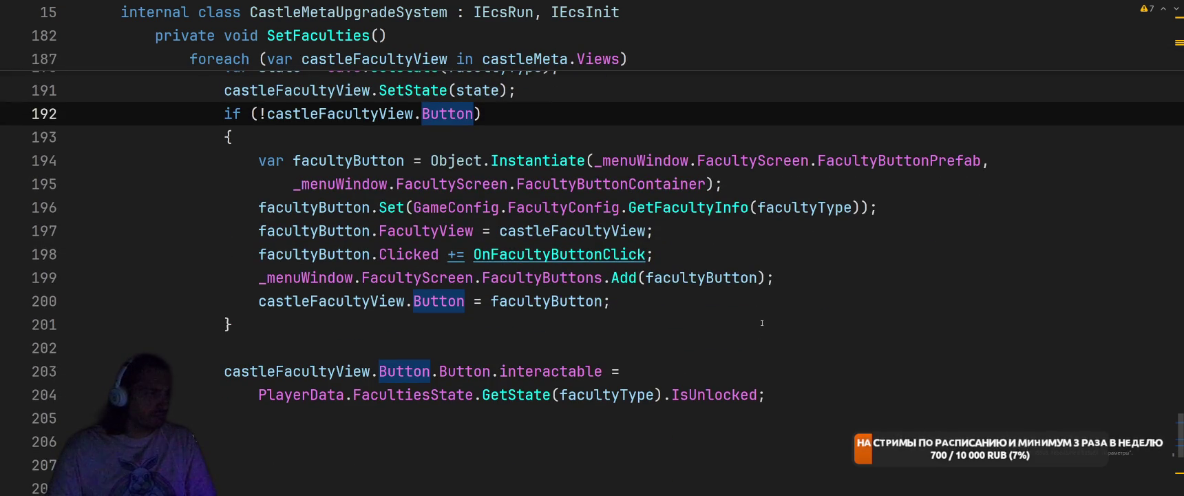
left_click(818, 390)
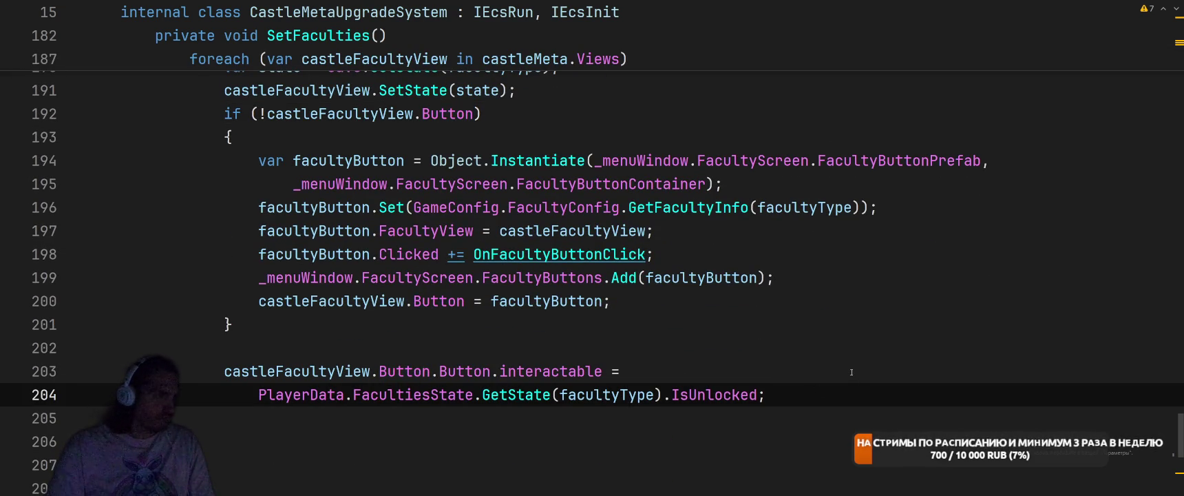
key("Return")
type("cas")
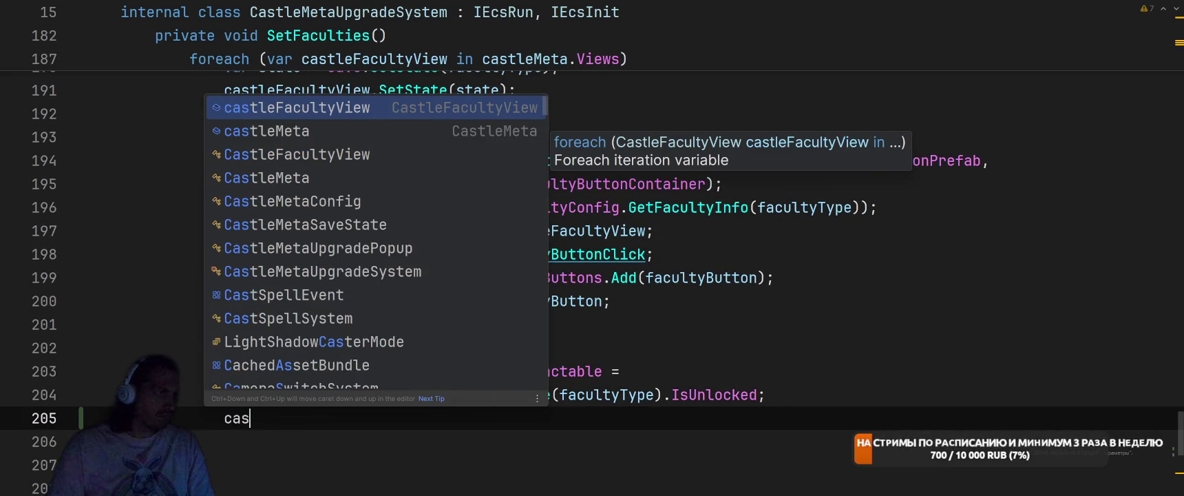
key("Return")
key("ctrl+BackSpace")
- Remove the commented-out Debug.LogError line from CastleFacultyView's SetState
scroll(820, 371, "up", 1)
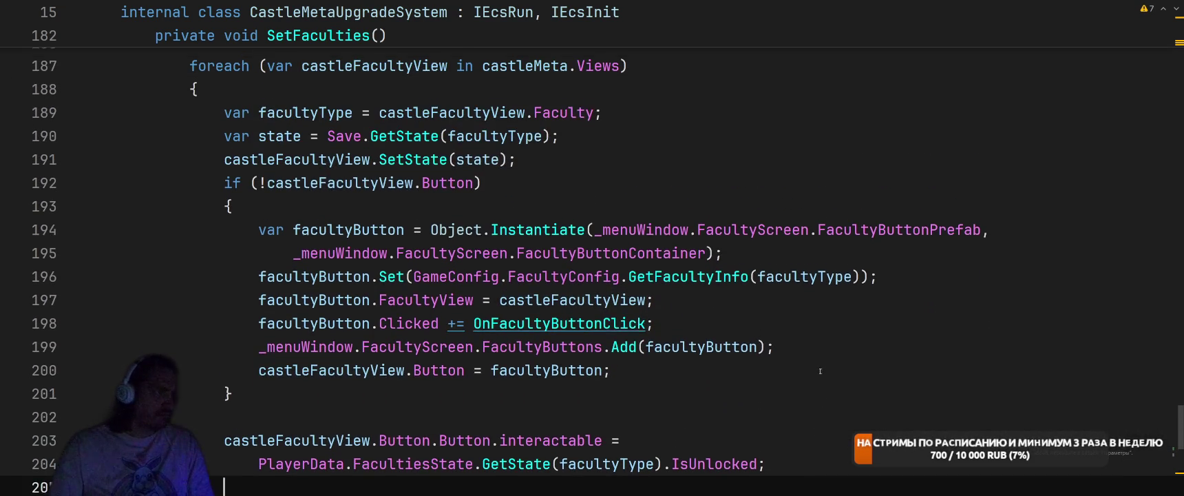
left_click(412, 162, "ctrl")
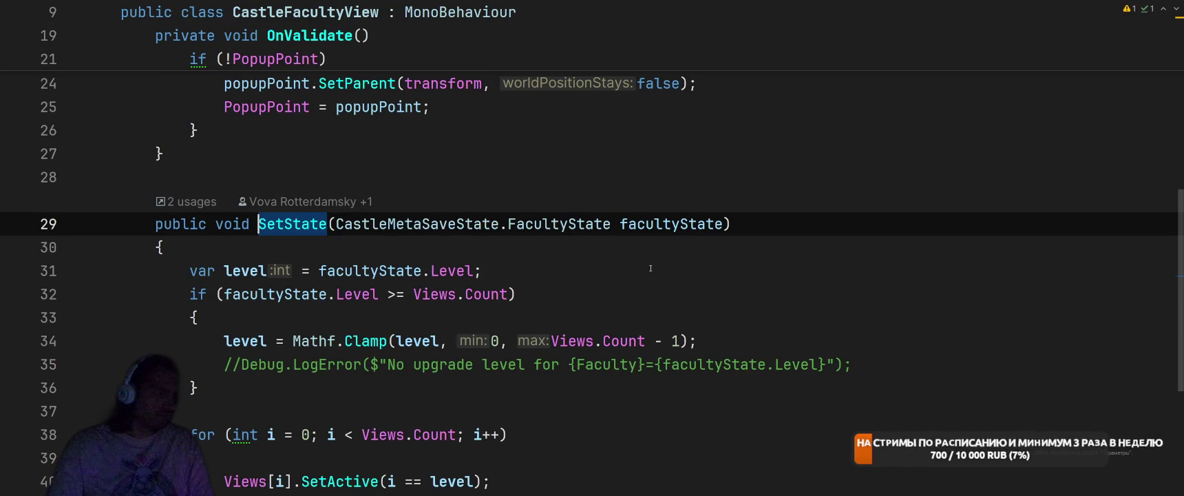
left_click(221, 367)
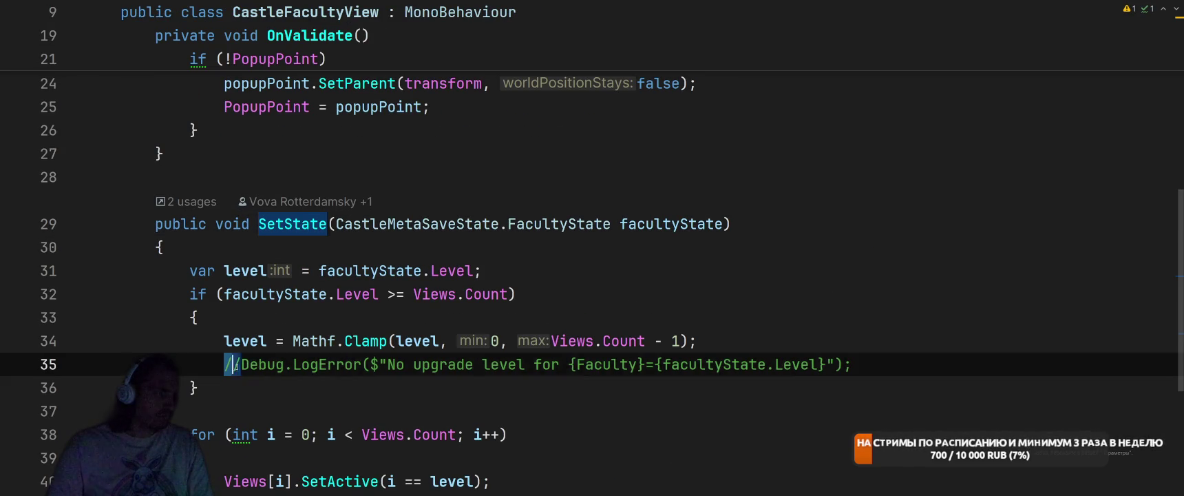
key("shift+End")
key("BackSpace")
key("BackSpace")
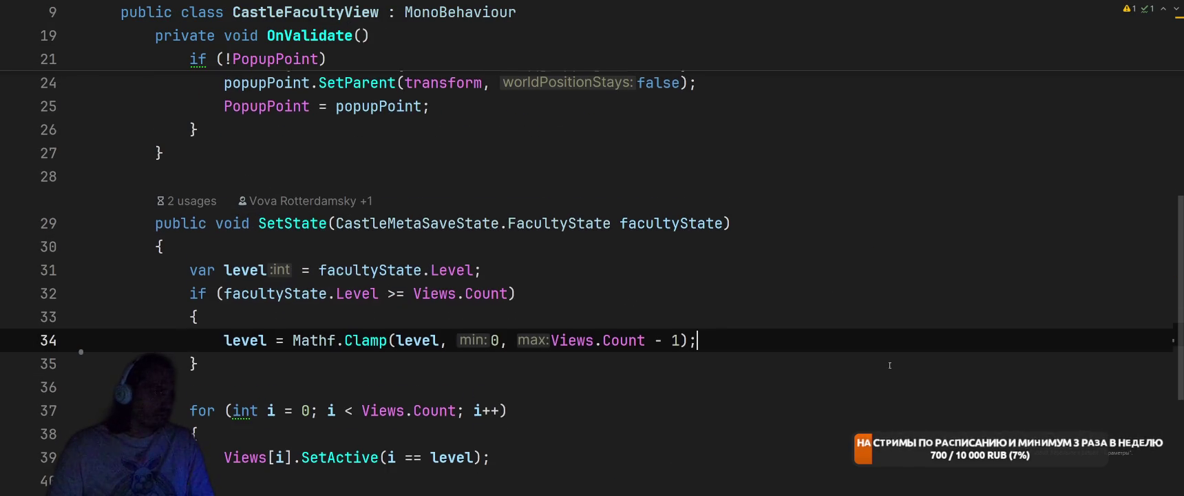
scroll(594, 319, "down", 2)
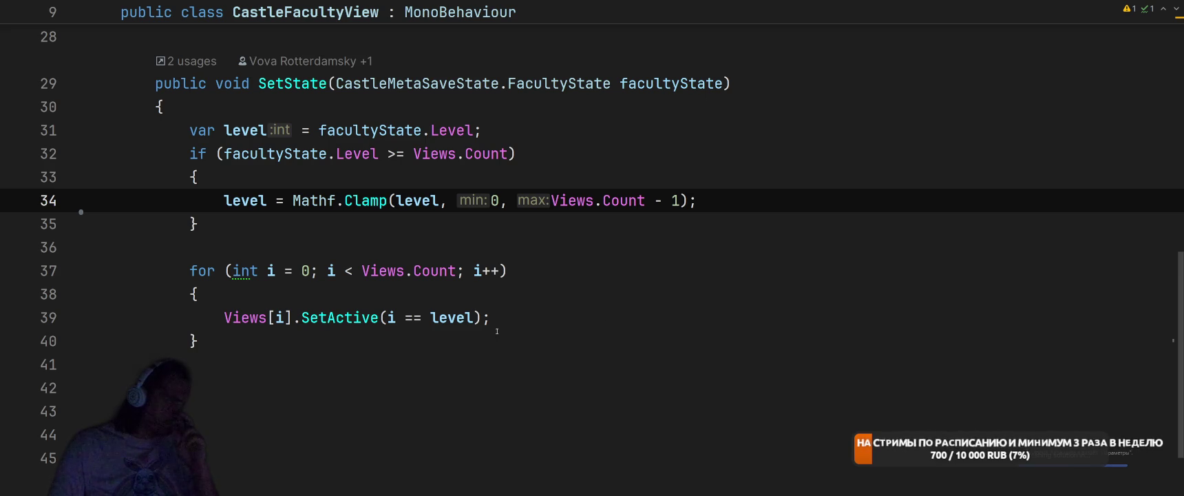
- Examine the Level >= Views.Count condition, undo the attempted edit, and return to the SetState call
left_click(470, 318)
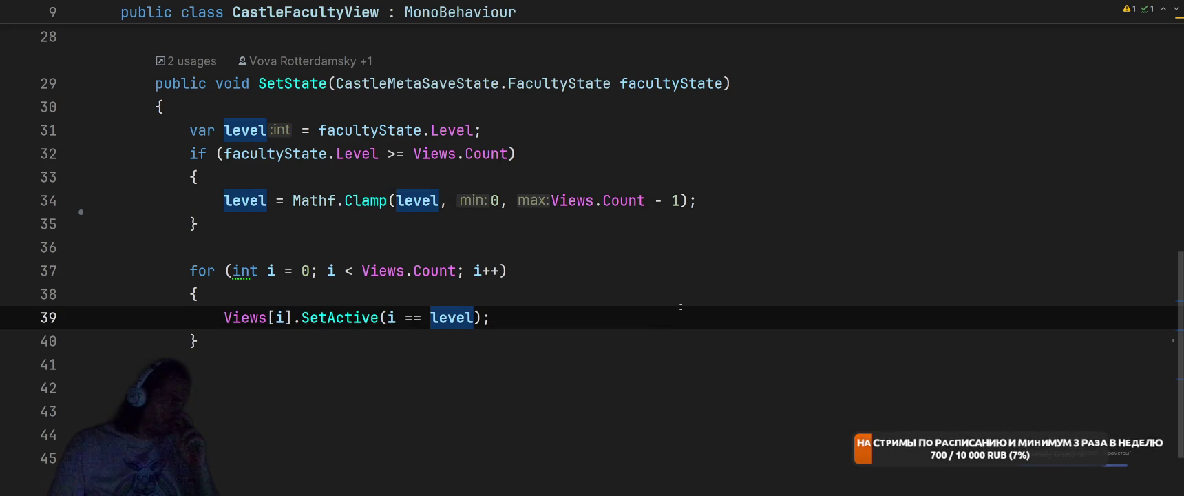
left_click(371, 154)
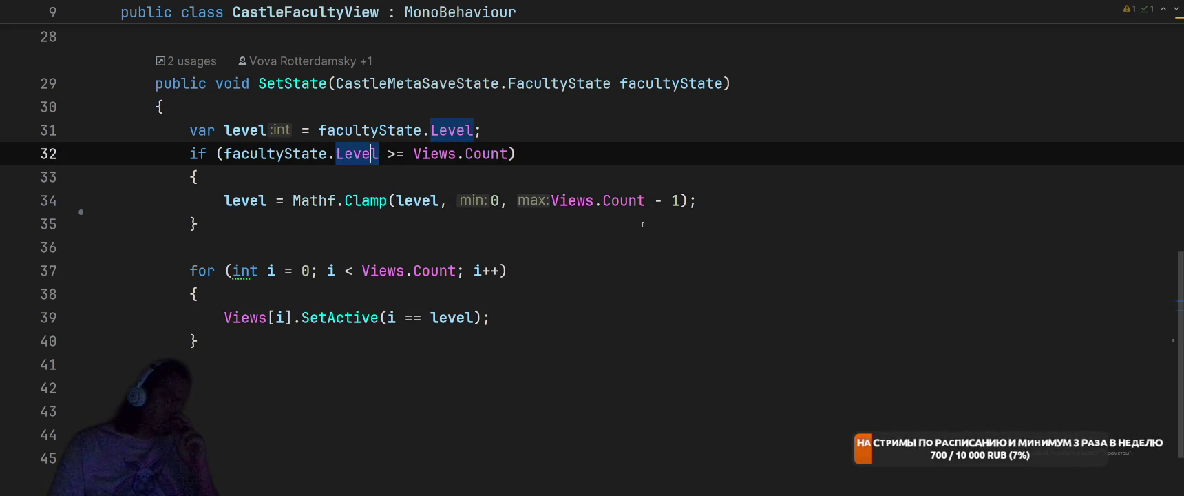
left_click(506, 226)
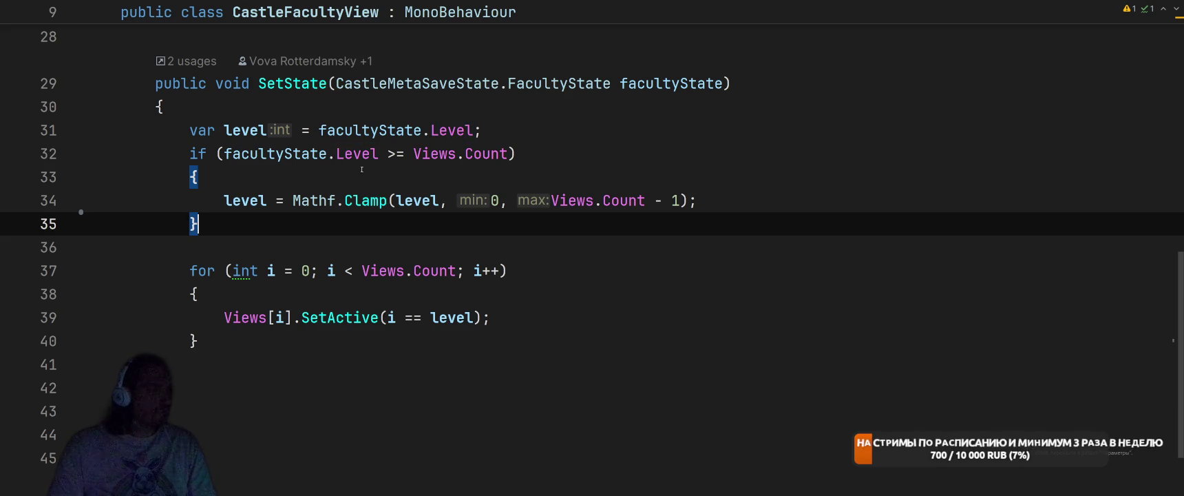
left_click_drag(337, 154, 507, 153)
type("is")
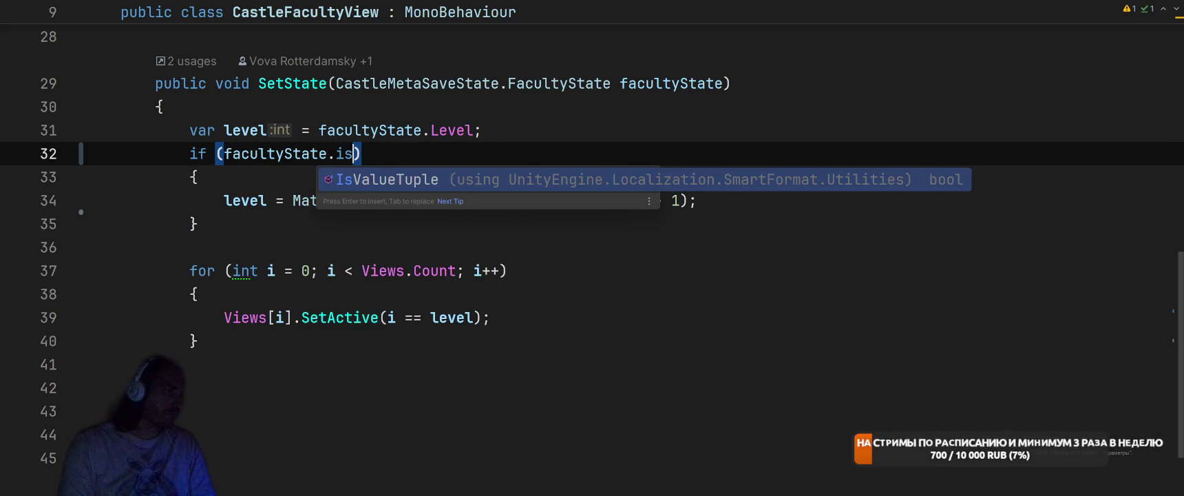
key("BackSpace")
key("BackSpace")
key("BackSpace")
type(".")
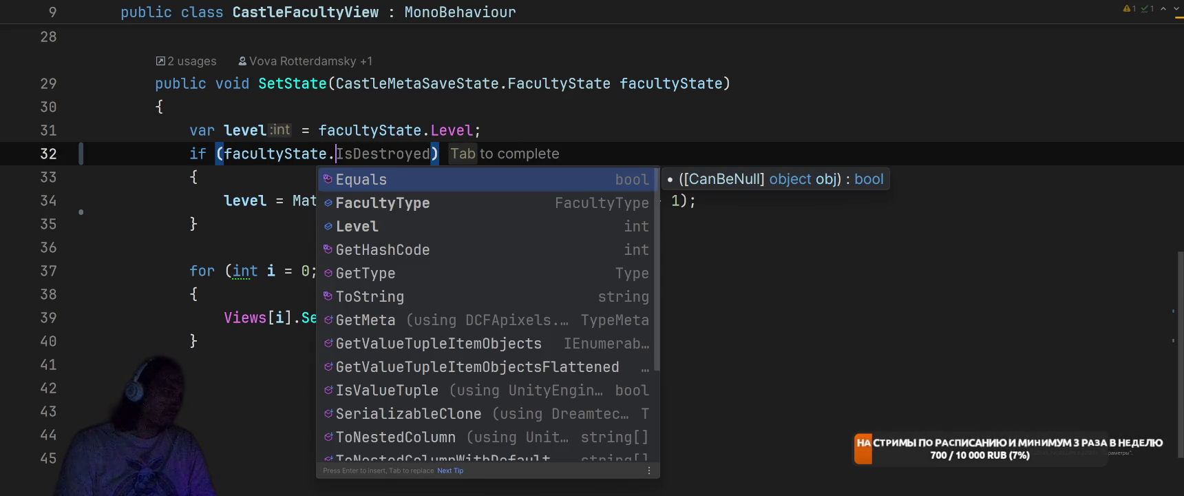
key("ctrl+z")
key("ctrl+z")
key("ctrl+z")
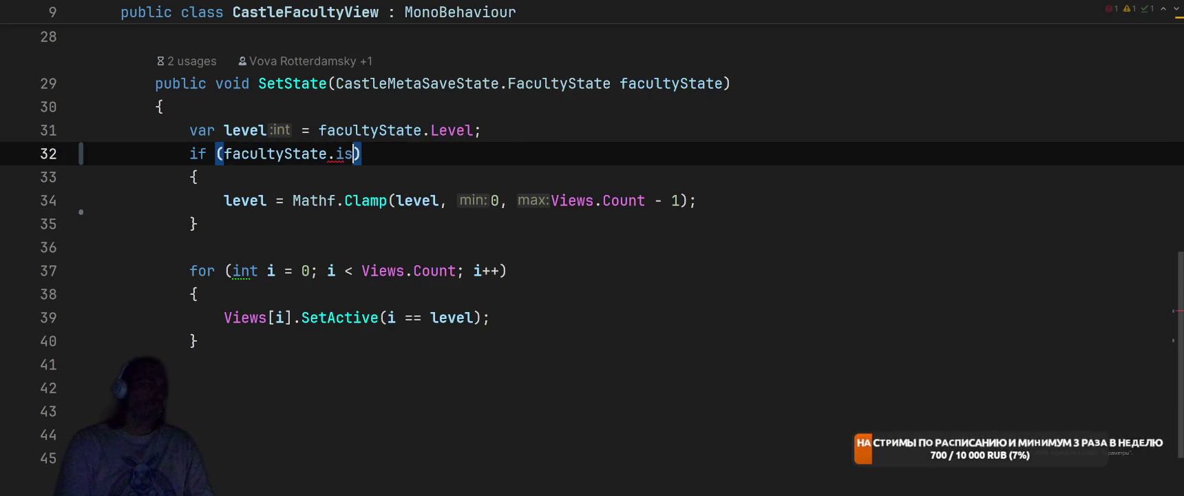
key("ctrl+alt+Left")
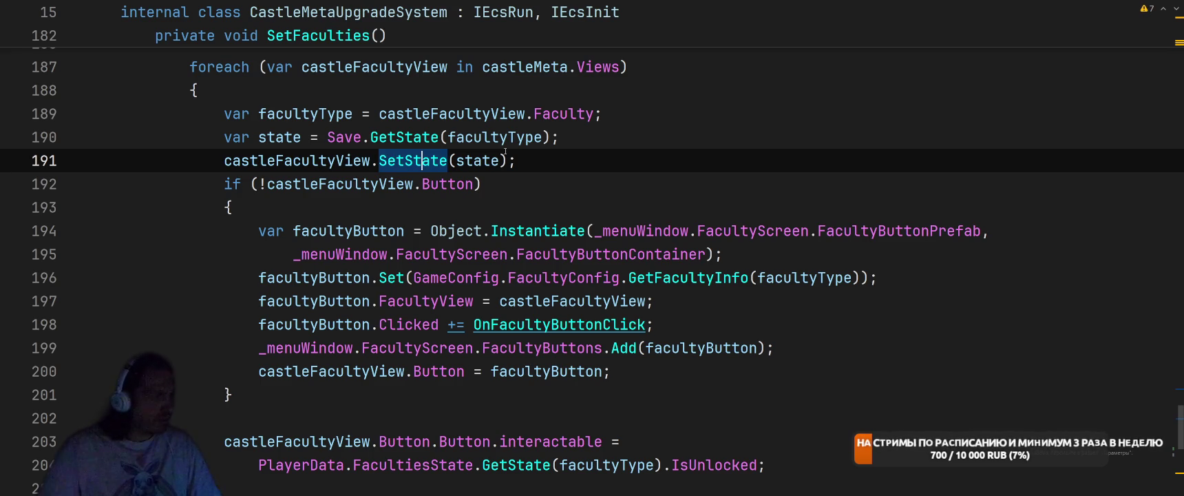
- Delete the state and SetState lines from the castleMeta.Views loop
key("Up")
key("Home")
key("shift+End")
key("shift+Down")
key("Delete")
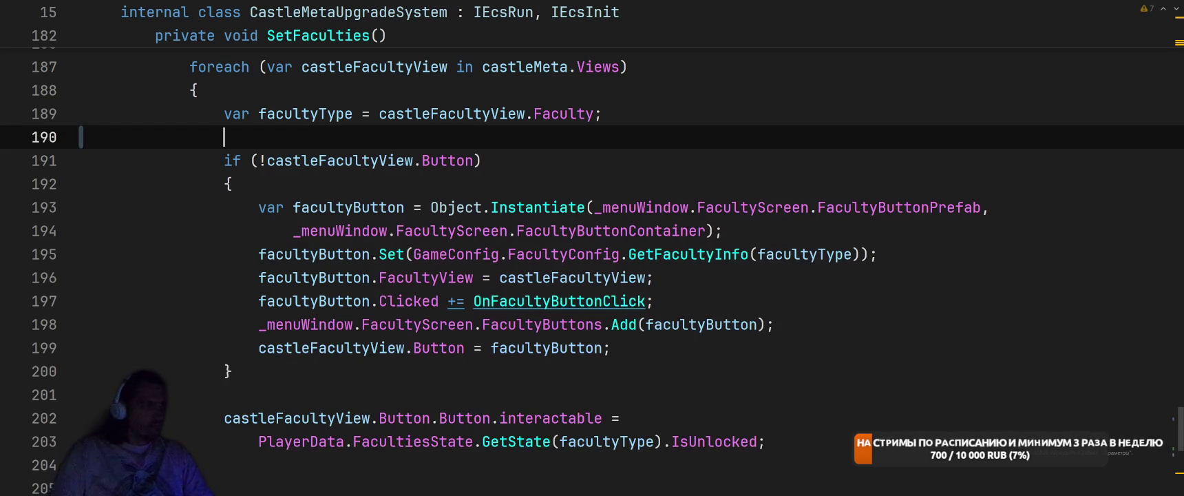
key("BackSpace")
left_click(659, 361)
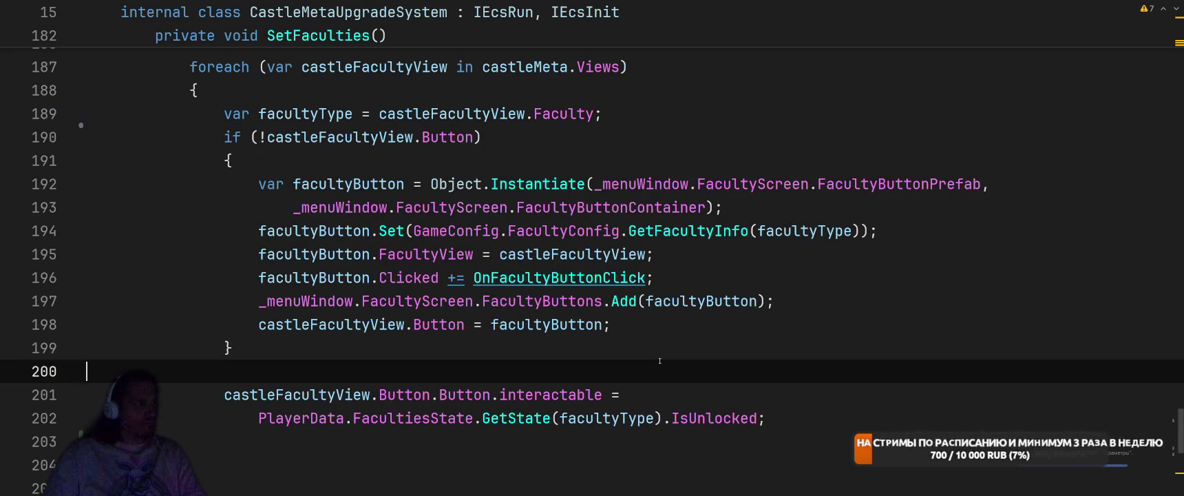
key("ctrl+z")
key("ctrl+z")
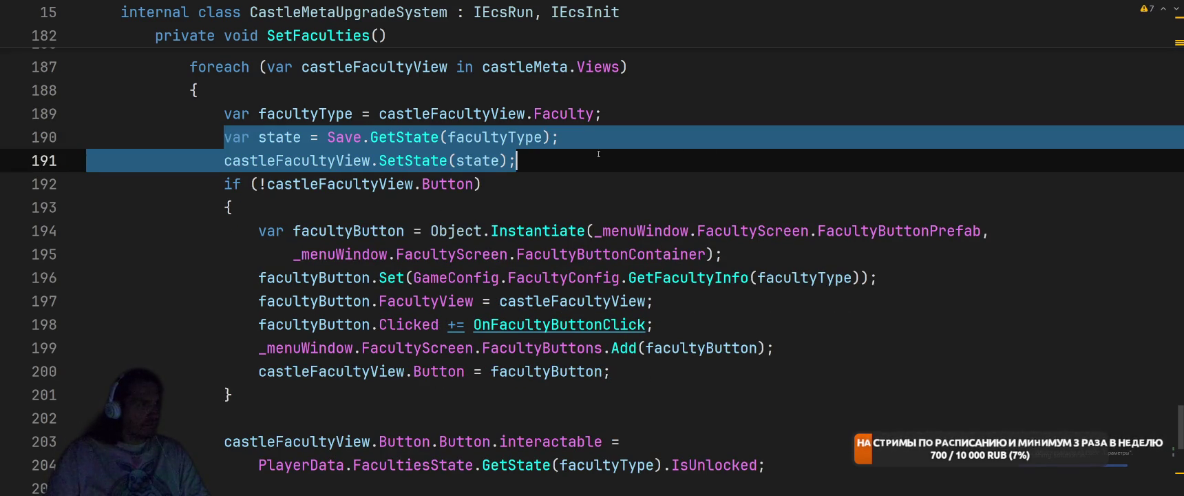
left_click(295, 160)
scroll(351, 350, "up", 3)
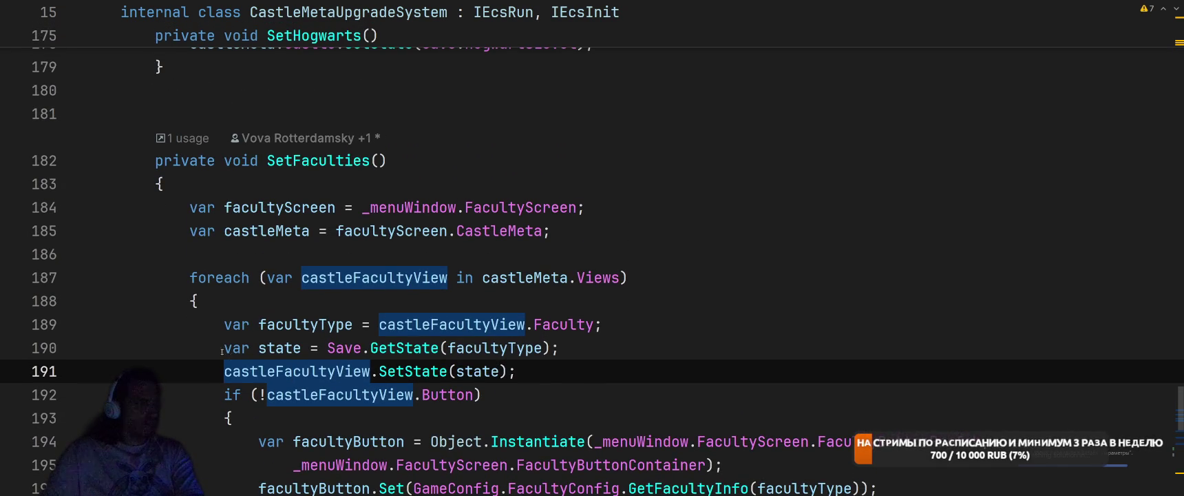
left_click_drag(222, 351, 516, 371)
key("BackSpace")
key("BackSpace")
scroll(718, 336, "down", 2)
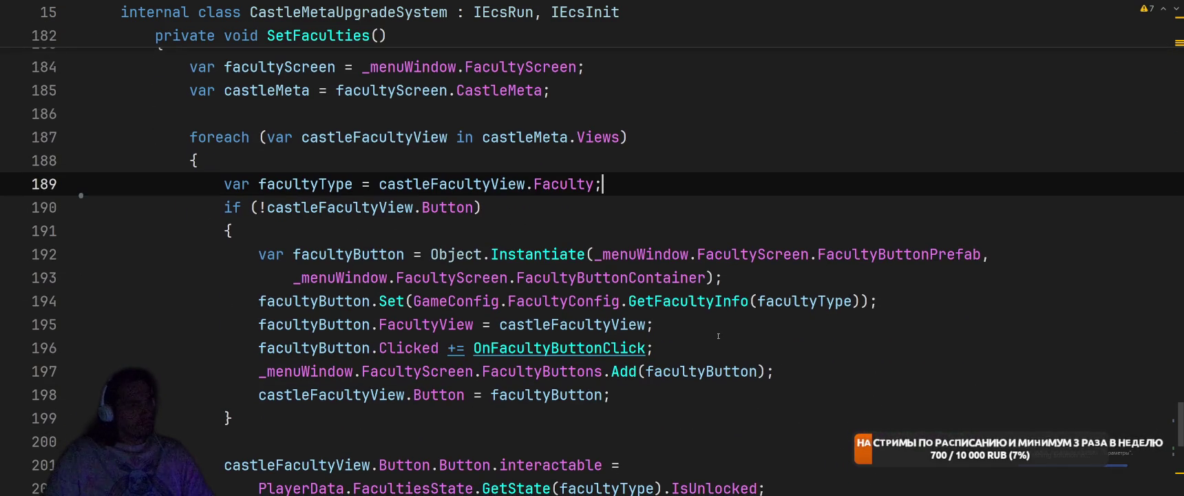
- Add a foreach loop over castleFacultyView.Views after the if block
left_click(718, 442)
key("Return")
scroll(718, 441, "down", 4)
type("cast")
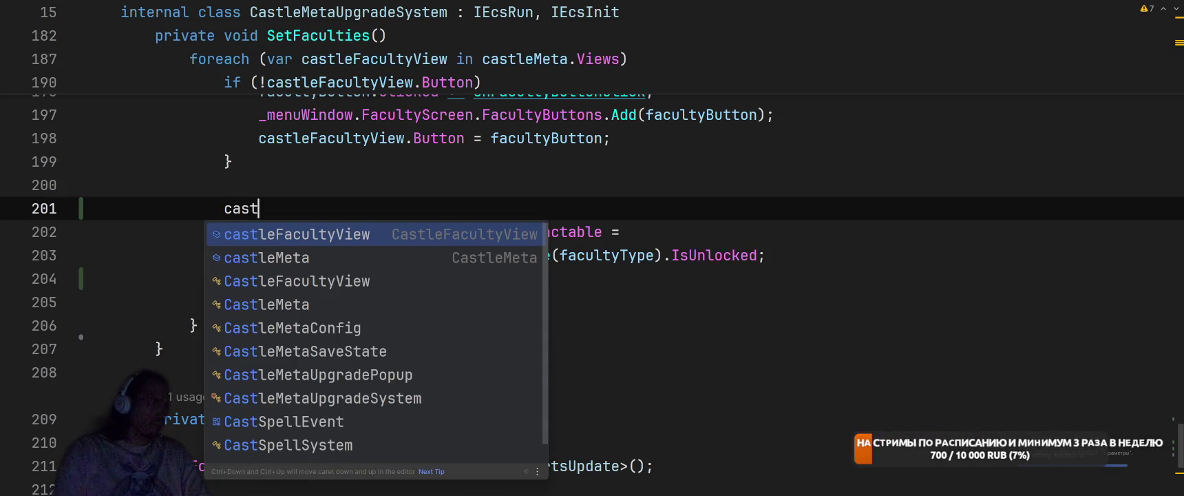
key("Return")
type(".Set")
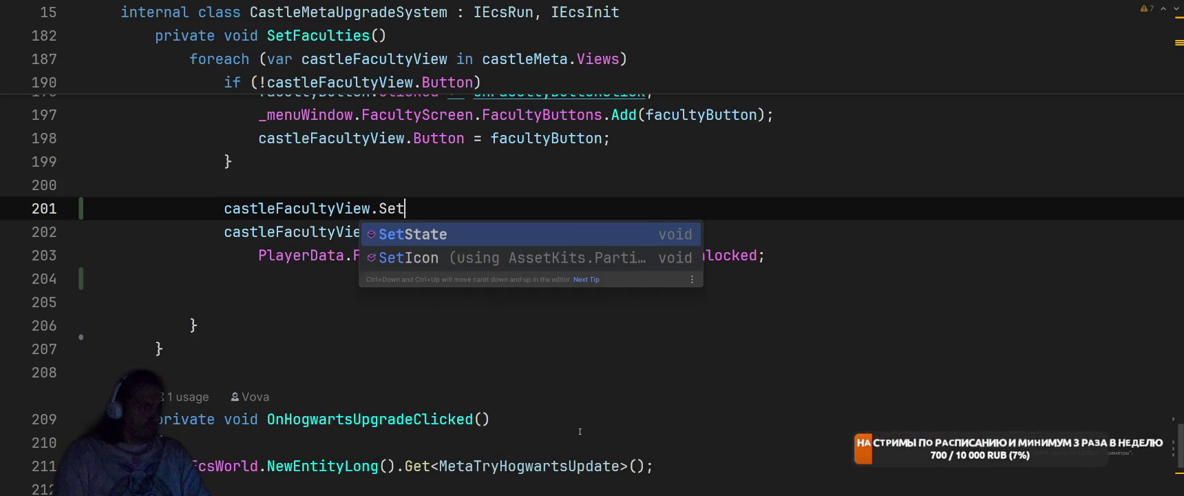
key("BackSpace")
key("BackSpace")
key("BackSpace")
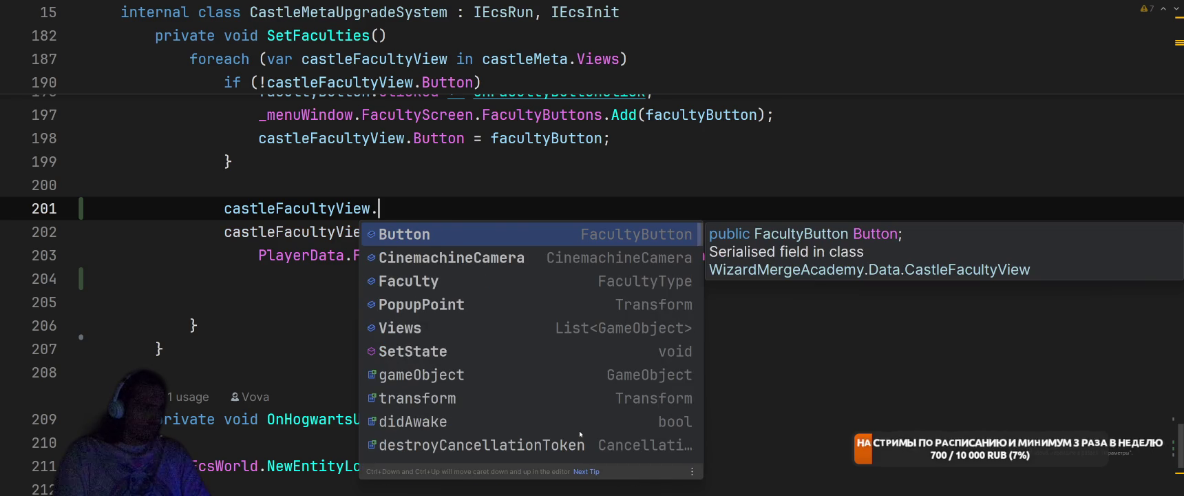
key("Down")
key("Down")
key("Down")
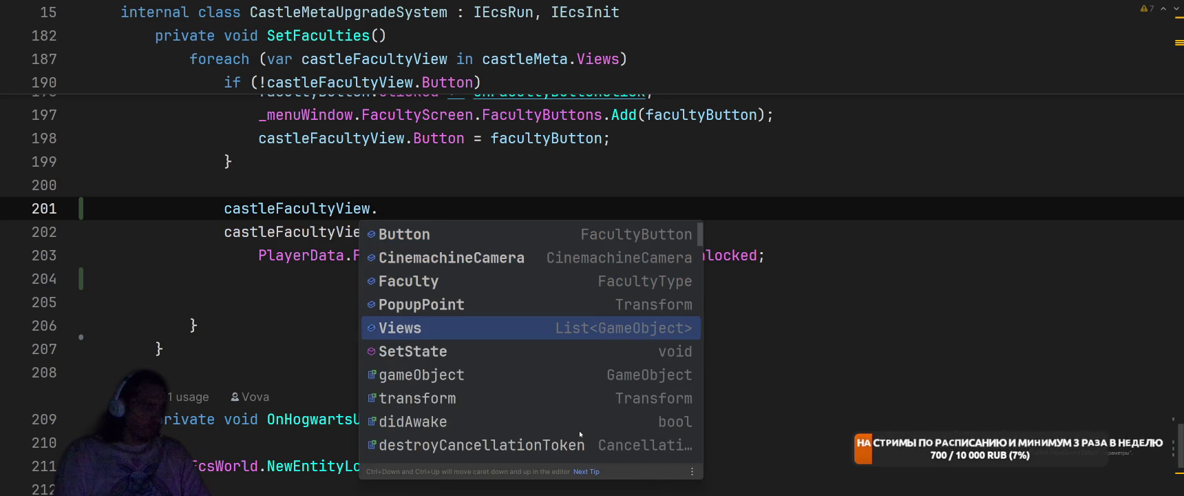
key("Return")
type(".foreac")
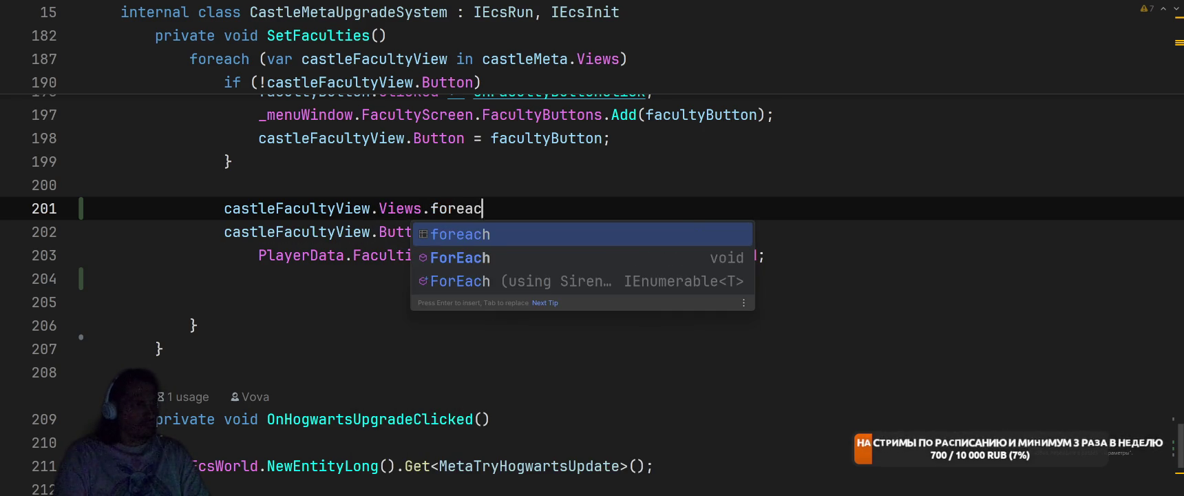
key("Return")
key("Return")
- Convert the foreach into an indexed for loop using i
type("ga")
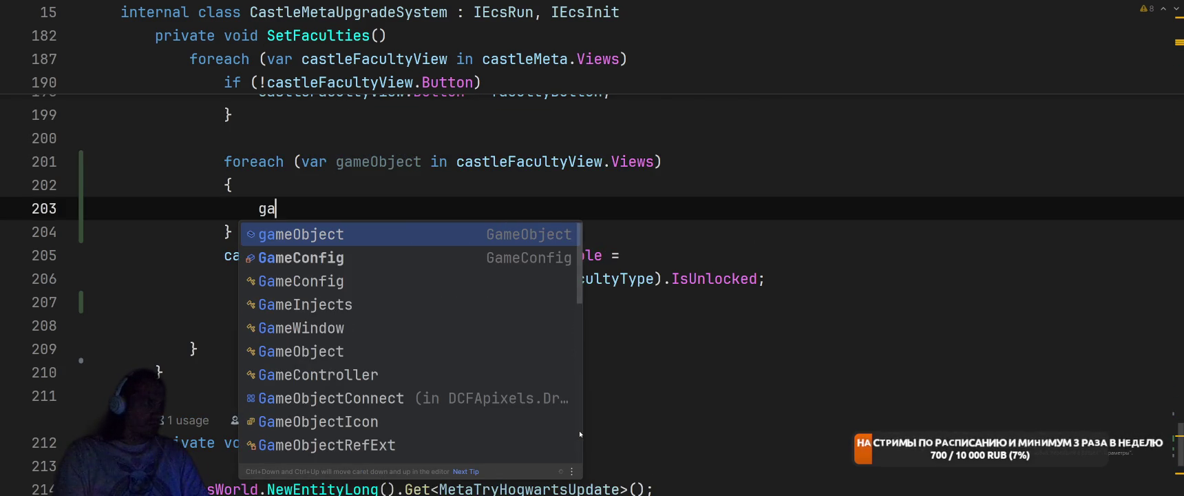
key("BackSpace")
key("BackSpace")
key("Up")
key("Up")
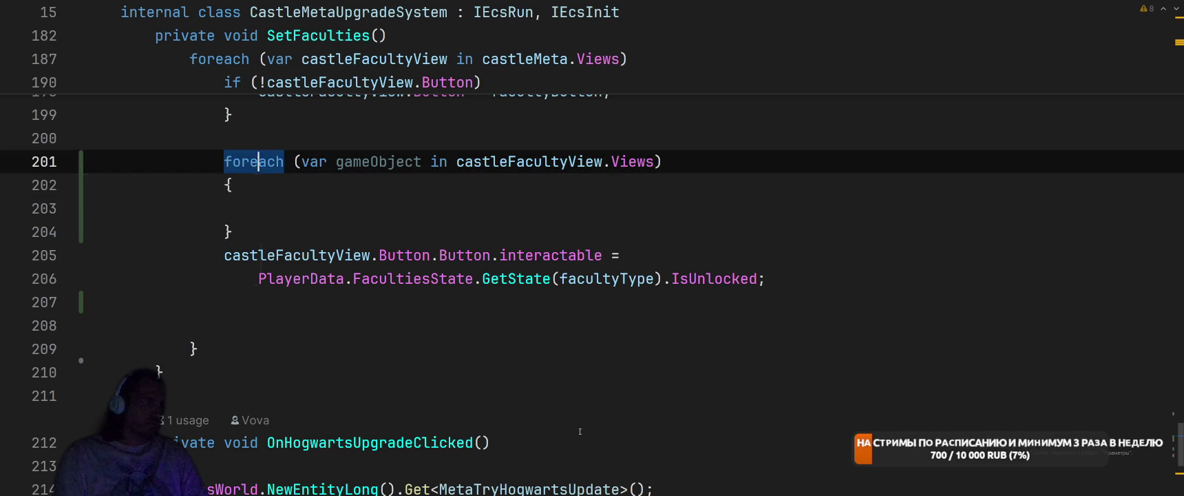
key("alt+Return")
key("Return")
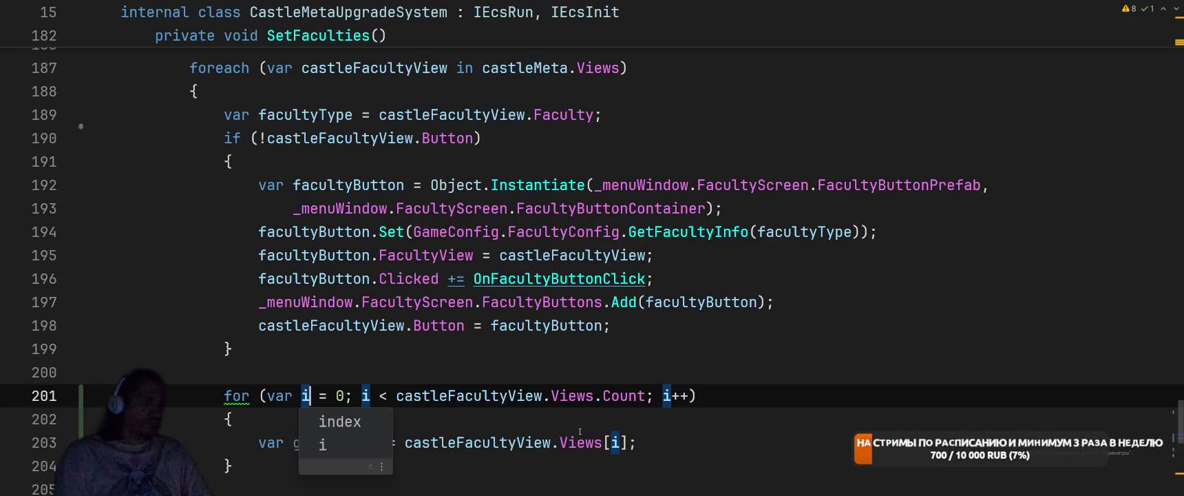
key("Return")
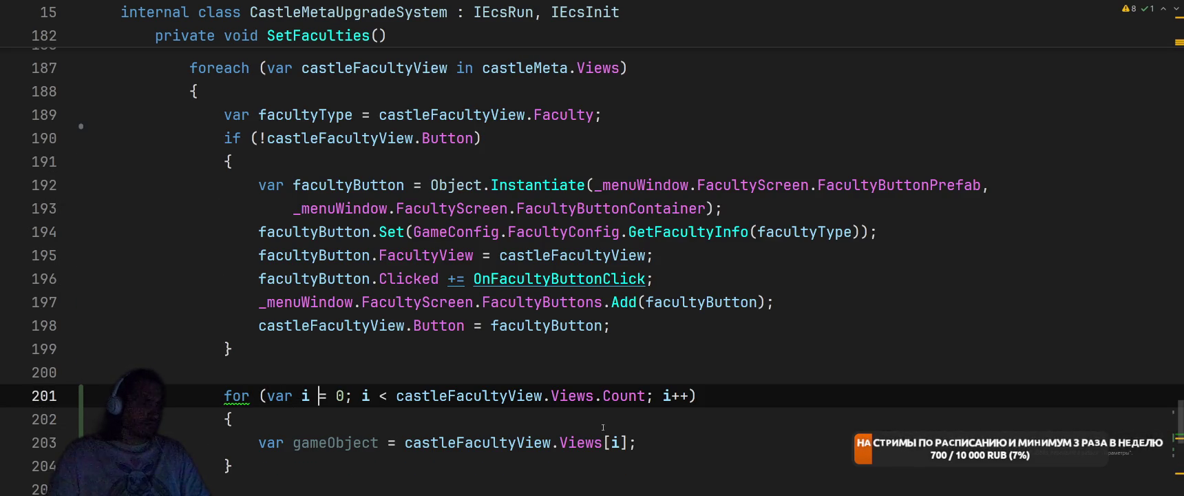
scroll(603, 428, "down", 2)
- Extract IsUnlocked into var unlocked and set var target to the last index or 0
left_click(695, 296)
key("Up")
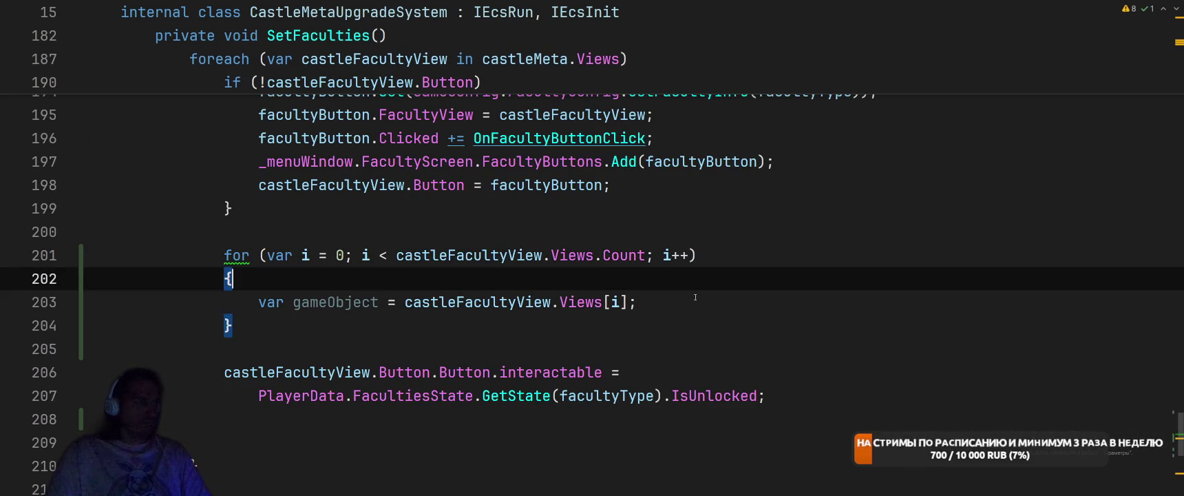
key("Up")
key("Up")
key("Return")
type("var target =")
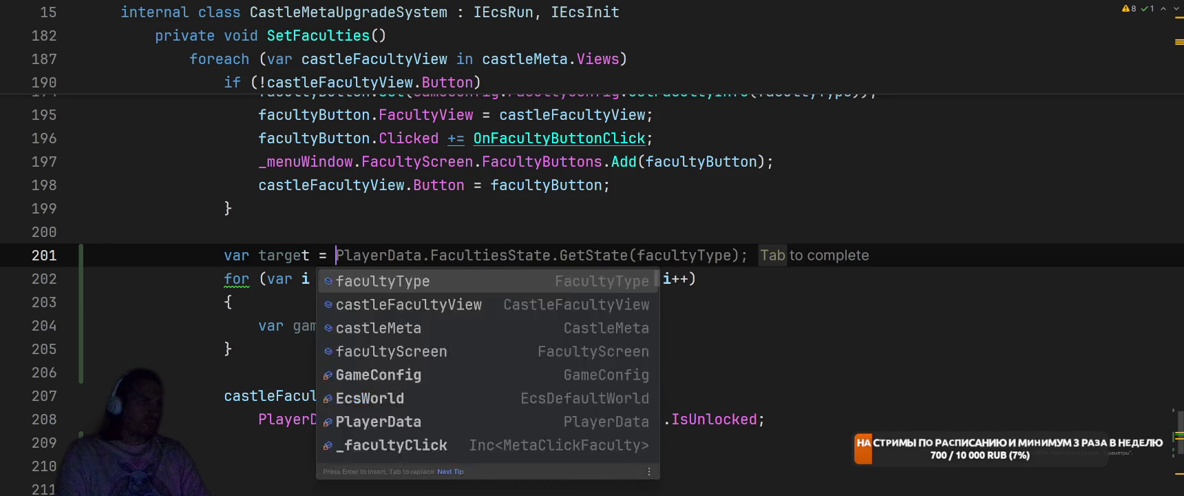
key("Escape")
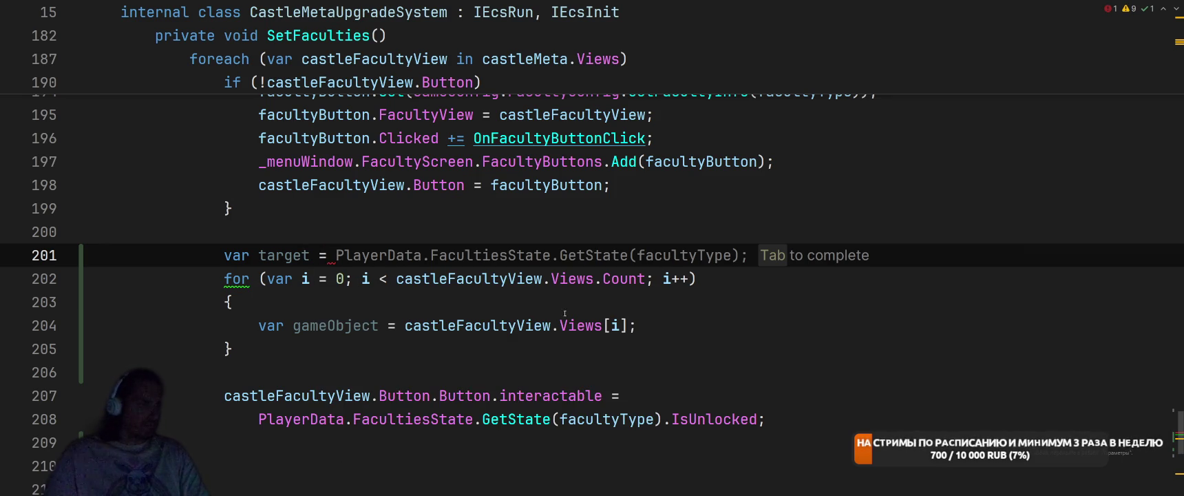
left_click_drag(258, 419, 758, 418)
key("ctrl+alt+v")
key("Tab")
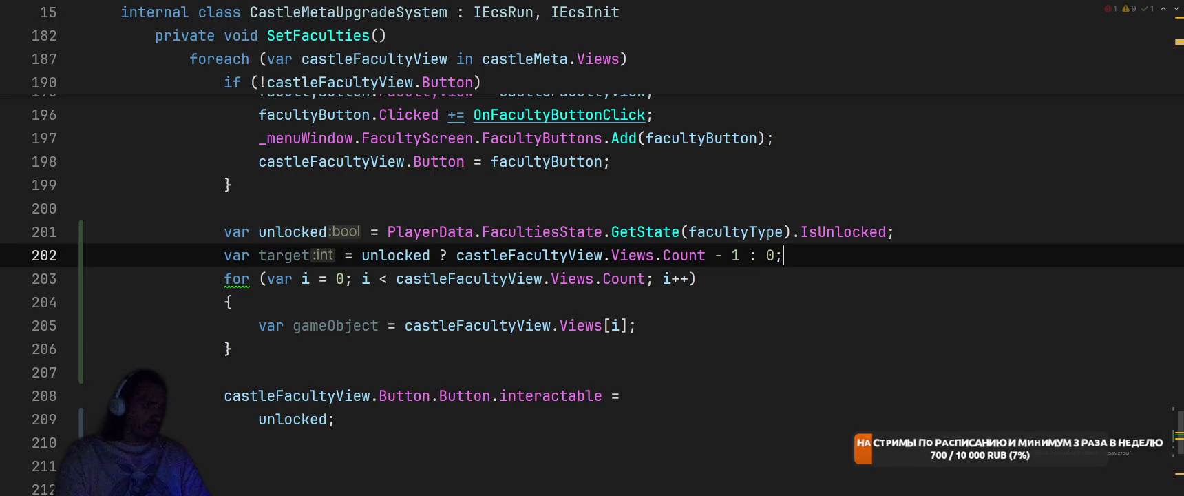
- Make the loop body call gameObject.SetActive(i == target) on each view
left_click(662, 322)
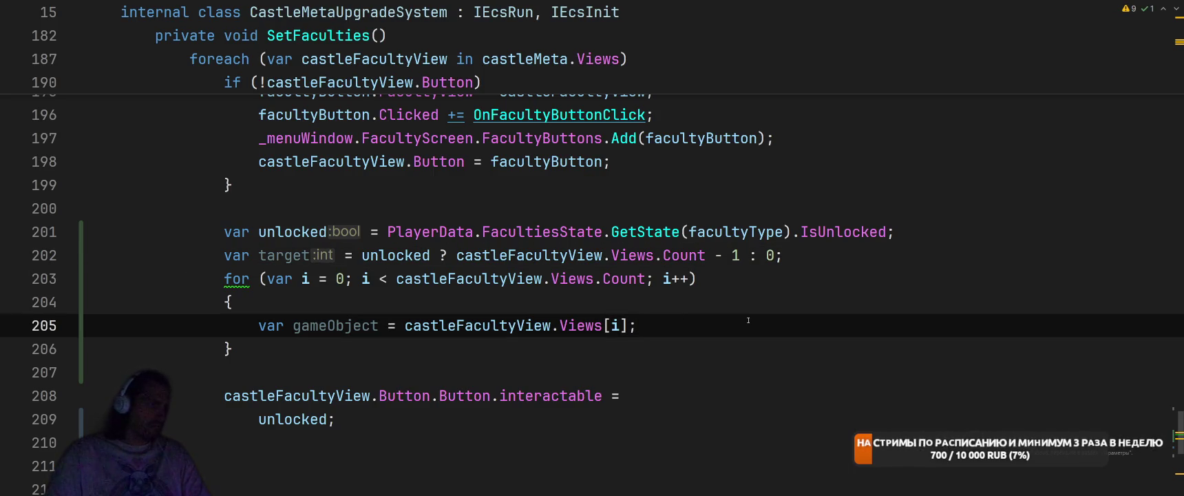
key("Return")
type("ga")
key("Tab")
type(".S")
key("Tab")
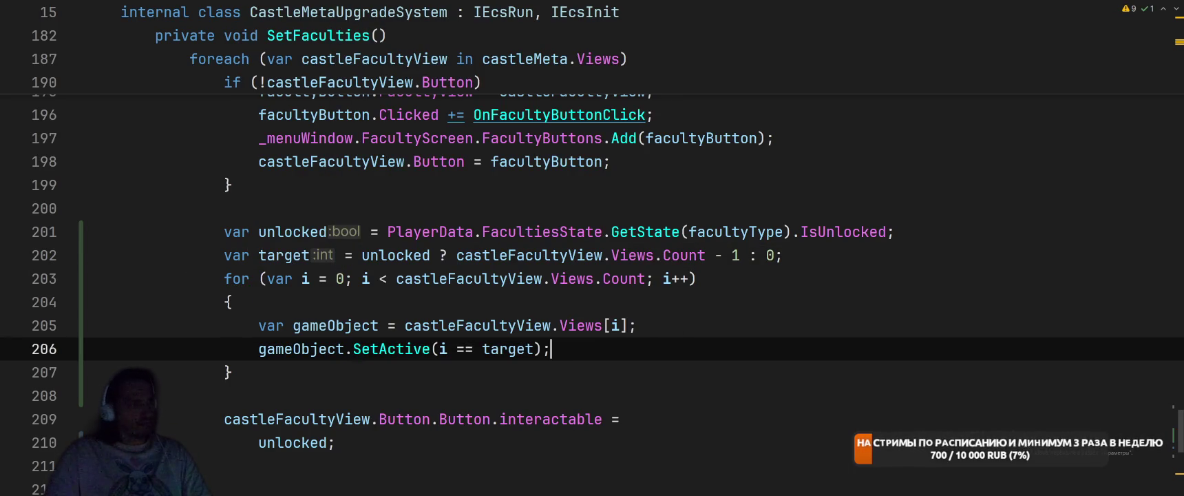
left_click(721, 335)
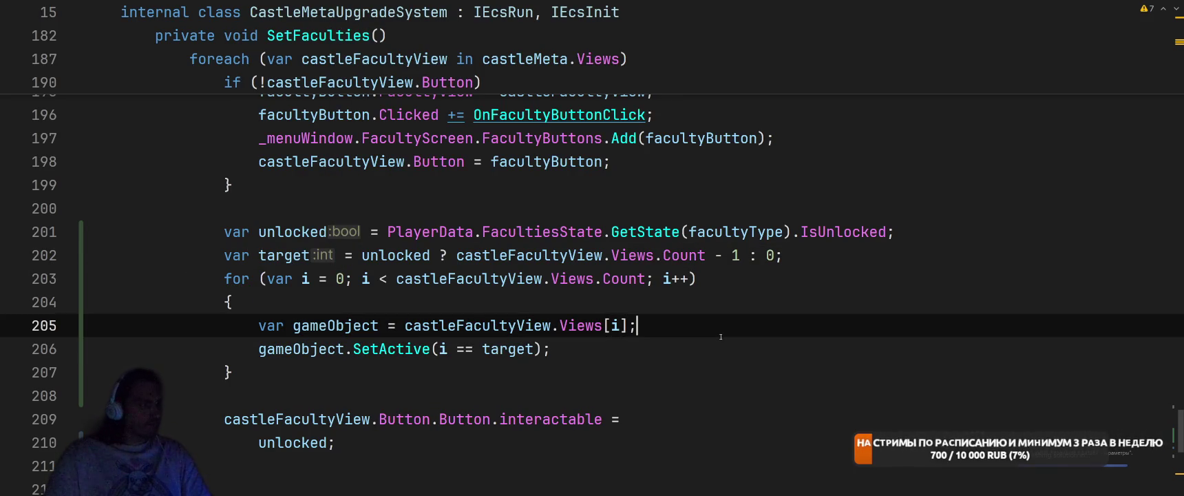
key("alt+Tab")
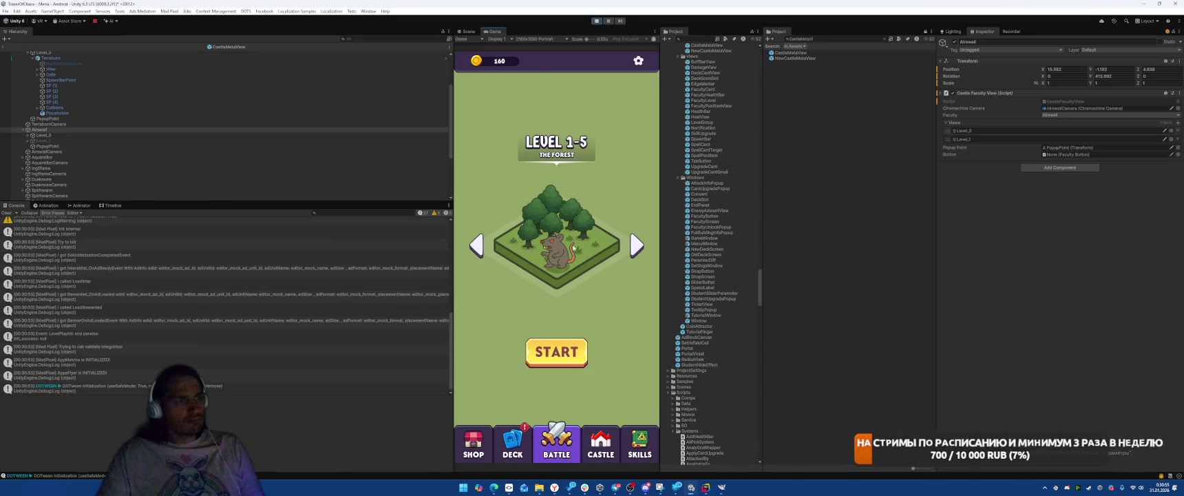
- View the Airswall faculty on the castle screen, stop play mode, and clear the Project search
left_click(612, 427)
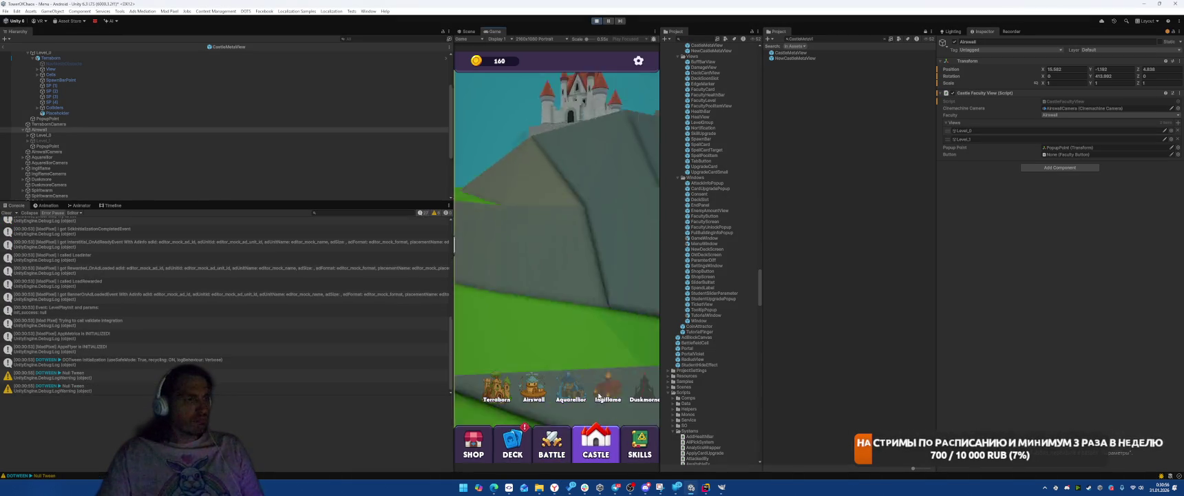
left_click(531, 393)
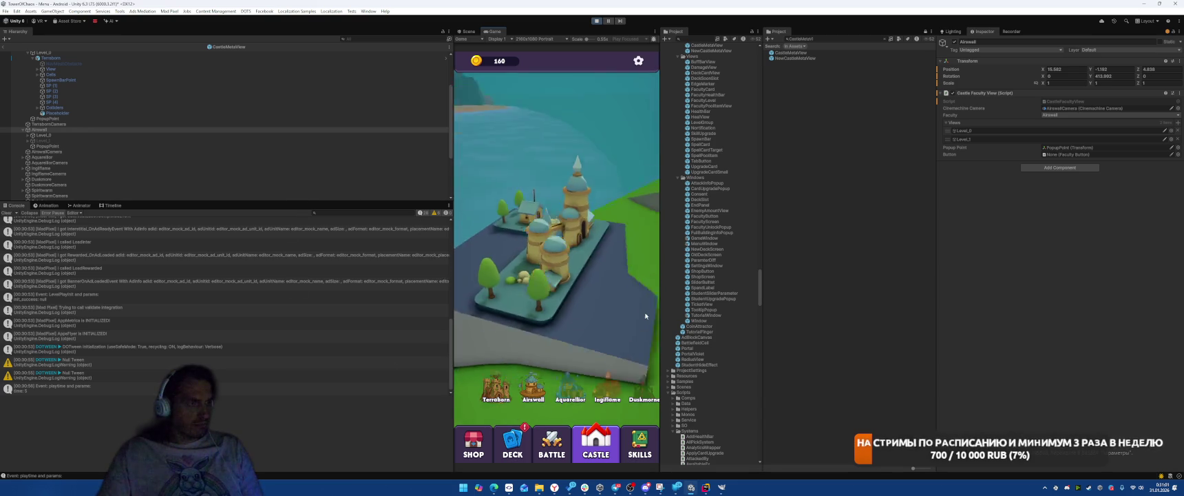
key("ctrl+p")
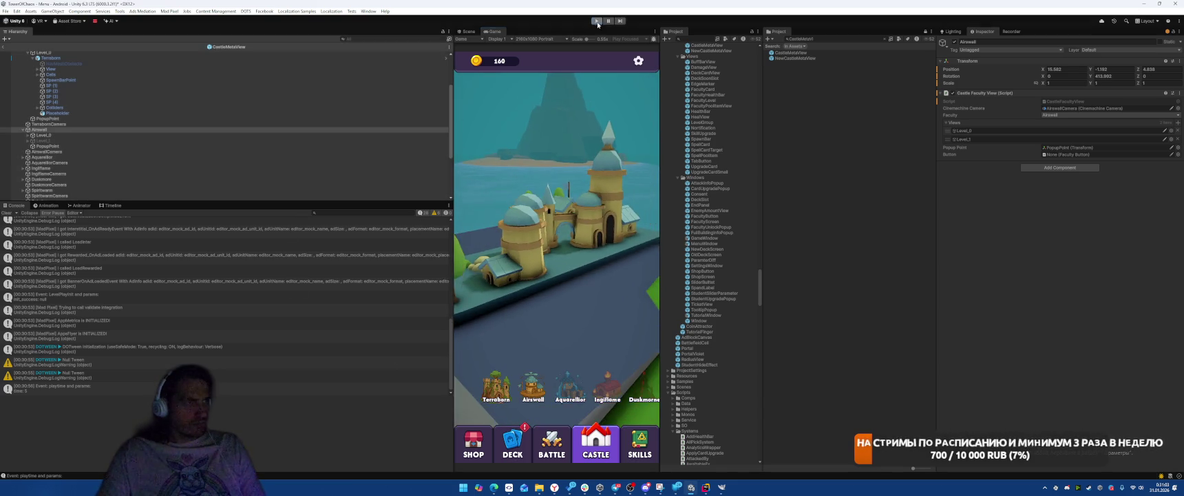
left_click(884, 39)
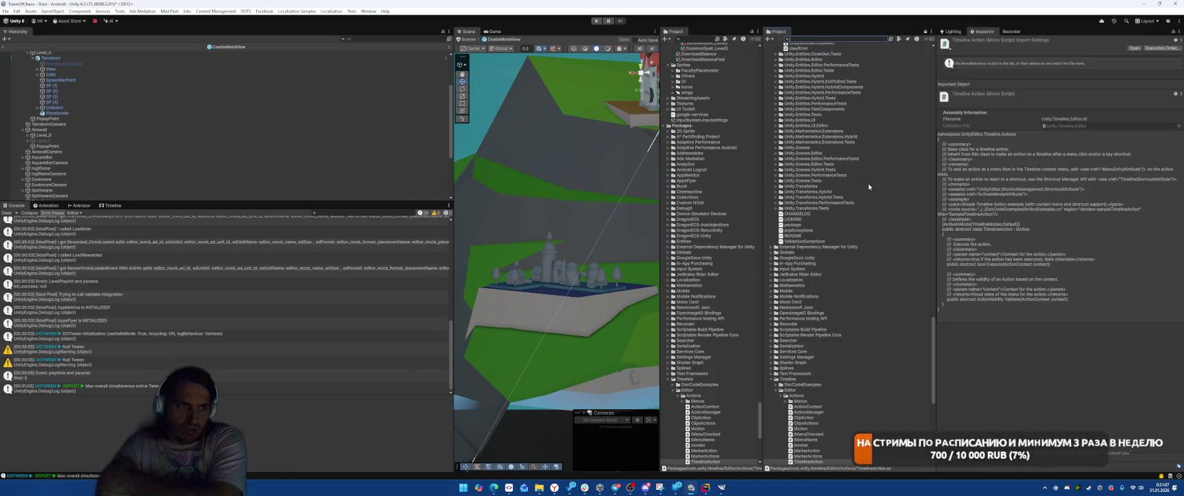
- Search the project assets for 'castle', then clear the search
scroll(868, 184, "up", 2)
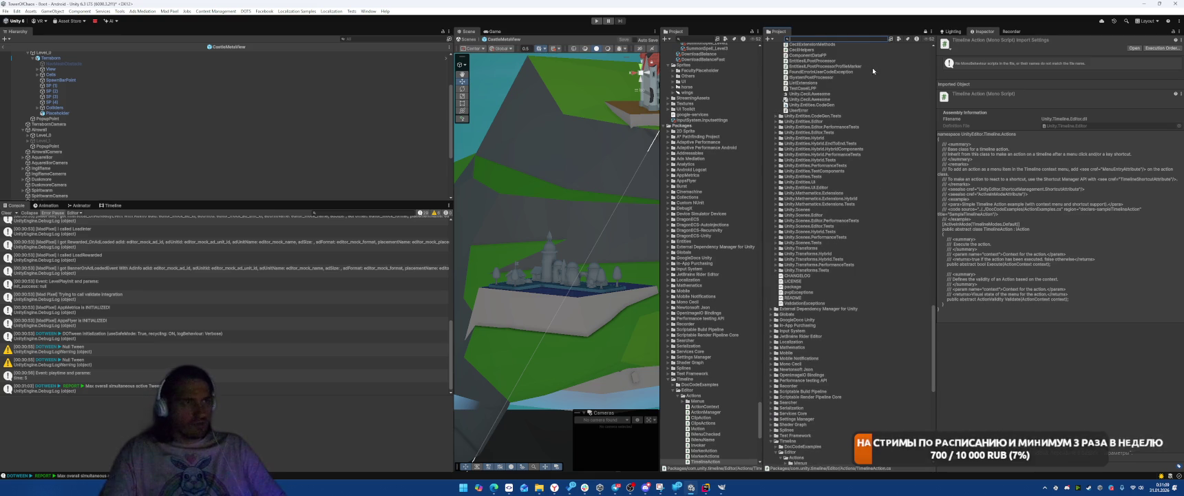
left_click(851, 40)
type("castle")
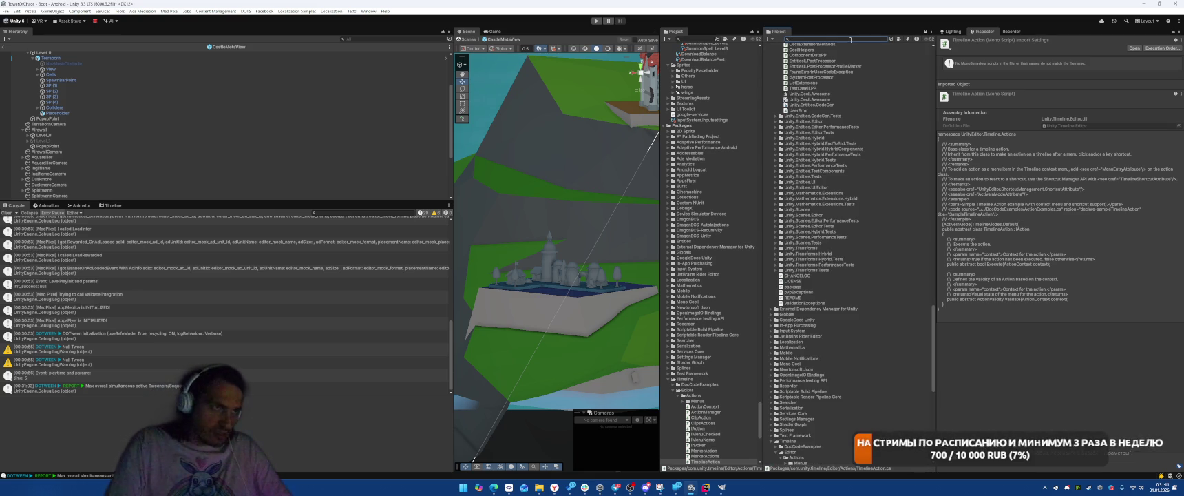
key("Escape")
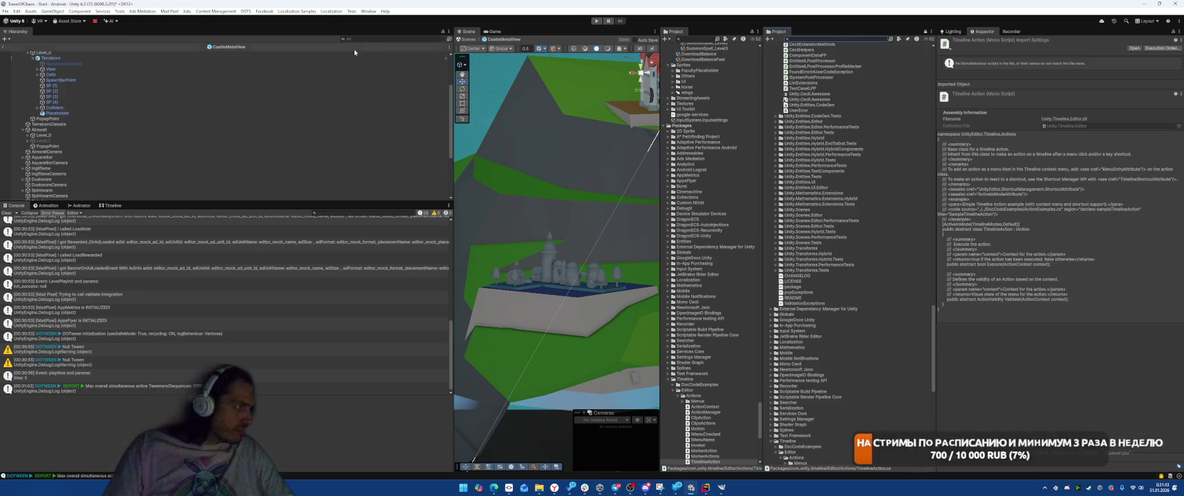
- Multi-select TerraformCamera, the faculty cameras through VitadiusCamera, and CastleCamera in the Hierarchy
left_click(98, 124)
left_click(73, 152, "ctrl")
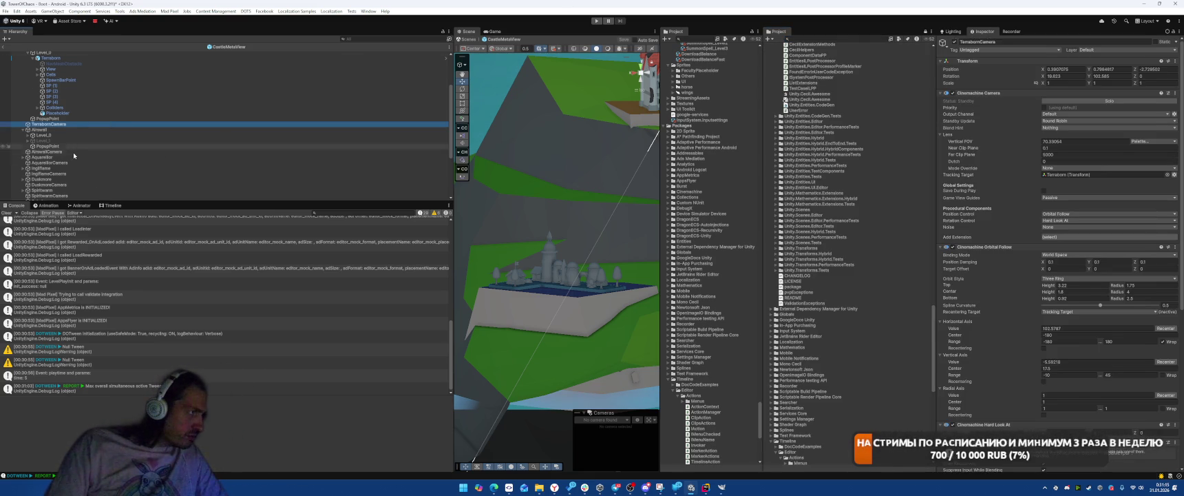
left_click(69, 163, "ctrl")
left_click(67, 174, "ctrl")
left_click(64, 185, "ctrl")
scroll(64, 185, "down", 3)
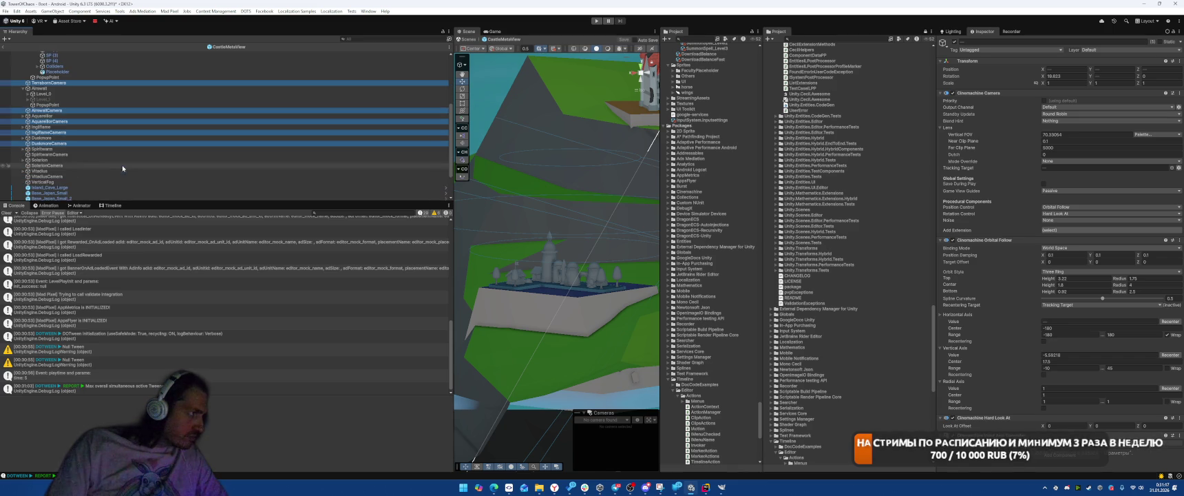
left_click(62, 155, "ctrl")
left_click(62, 165, "ctrl")
left_click(102, 174, "ctrl")
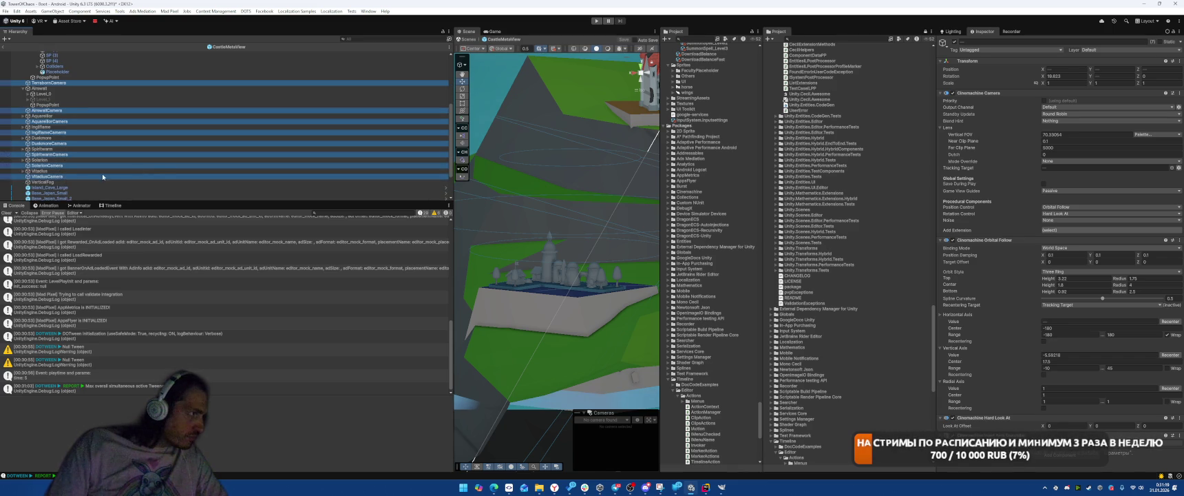
scroll(102, 174, "up", 8)
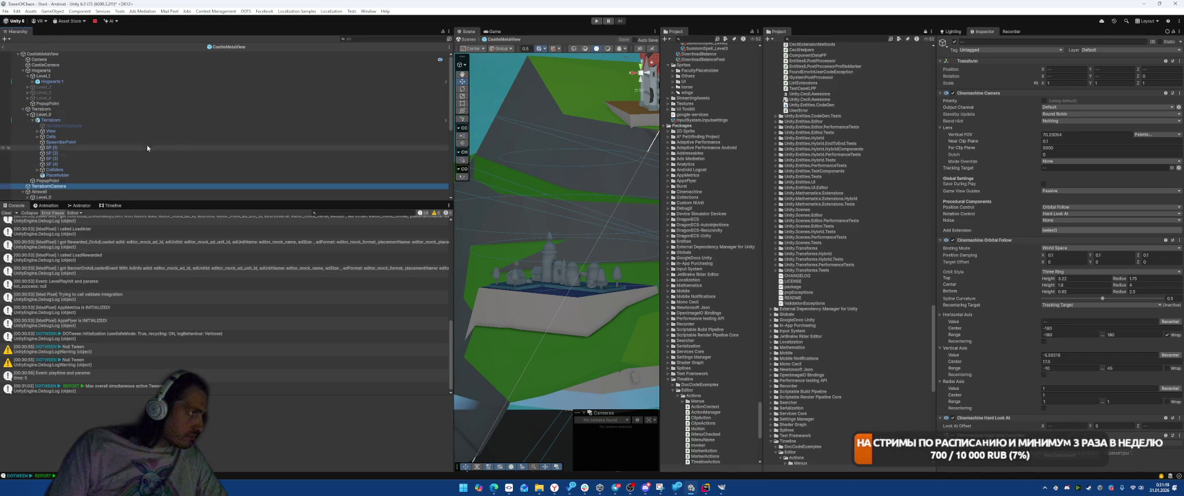
left_click(46, 65, "ctrl")
scroll(819, 275, "down", 6)
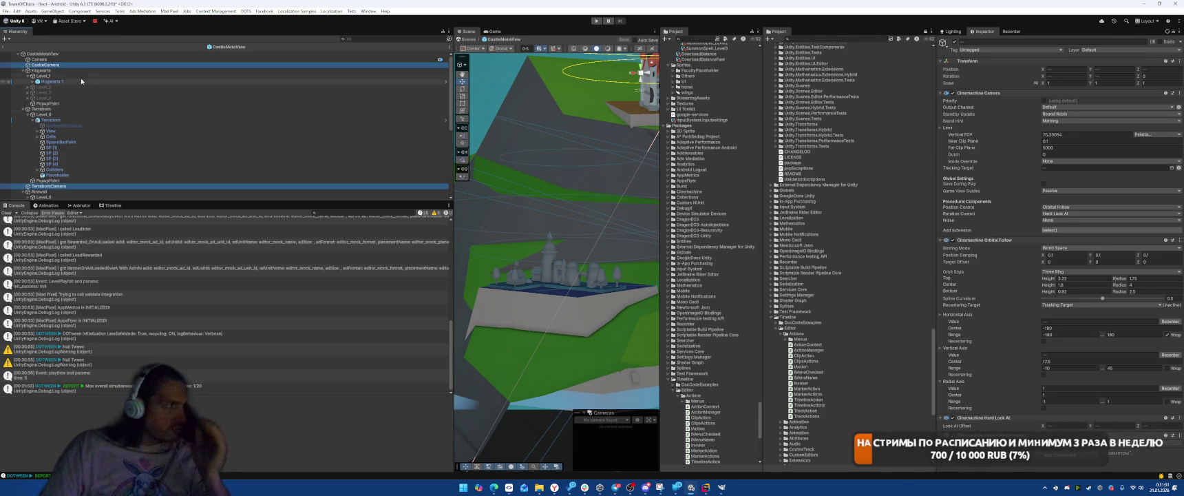
- Restore CastleCamera as the only selected camera
left_click(62, 65, "ctrl")
key("ctrl+z")
key("ctrl+z")
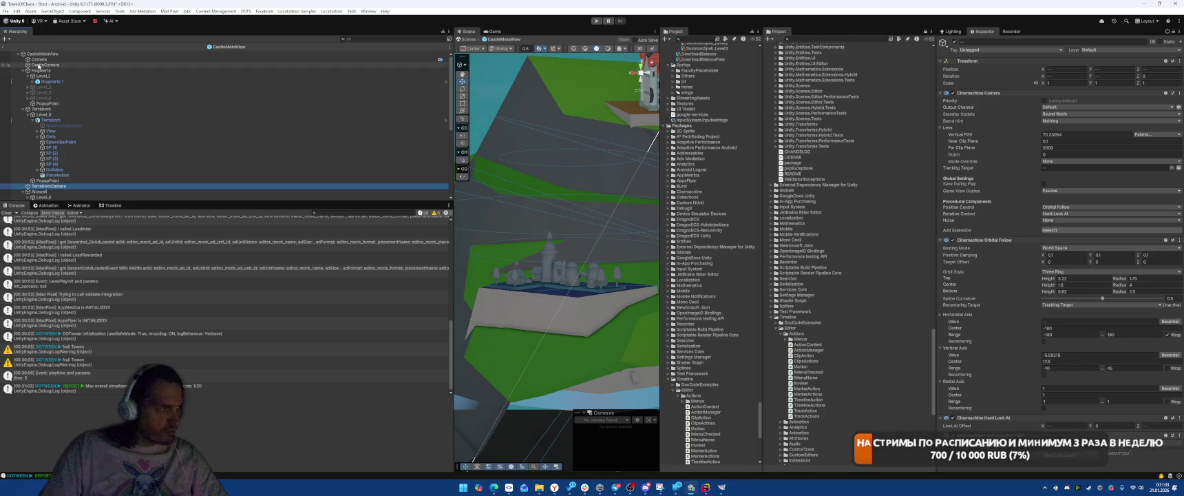
scroll(1049, 300, "down", 5)
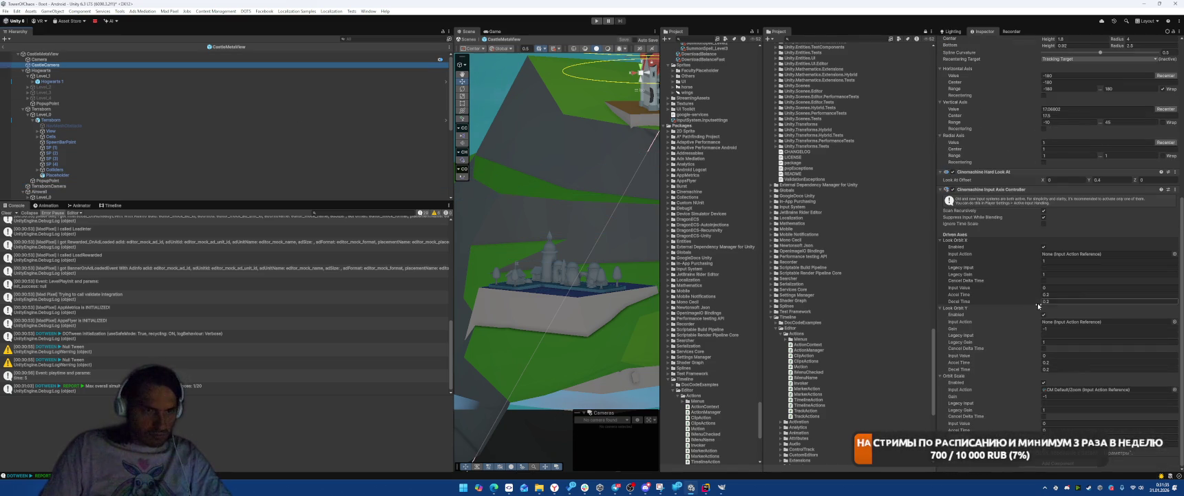
- Set Look Orbit X and Y to Player/OrbitalFollowLook, save the CastleMetaView scene, and enter play mode
left_click(1174, 254)
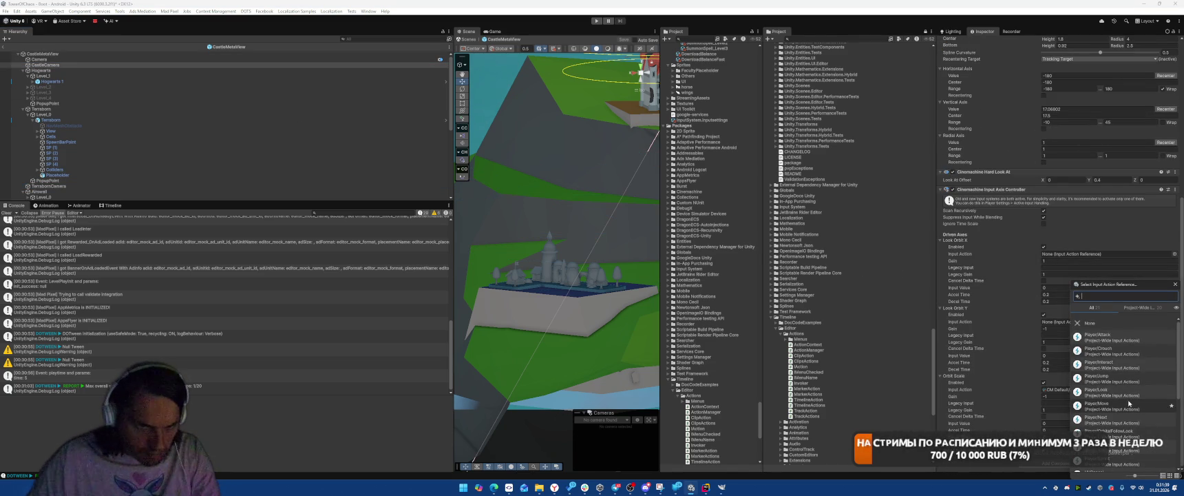
left_click(1122, 432)
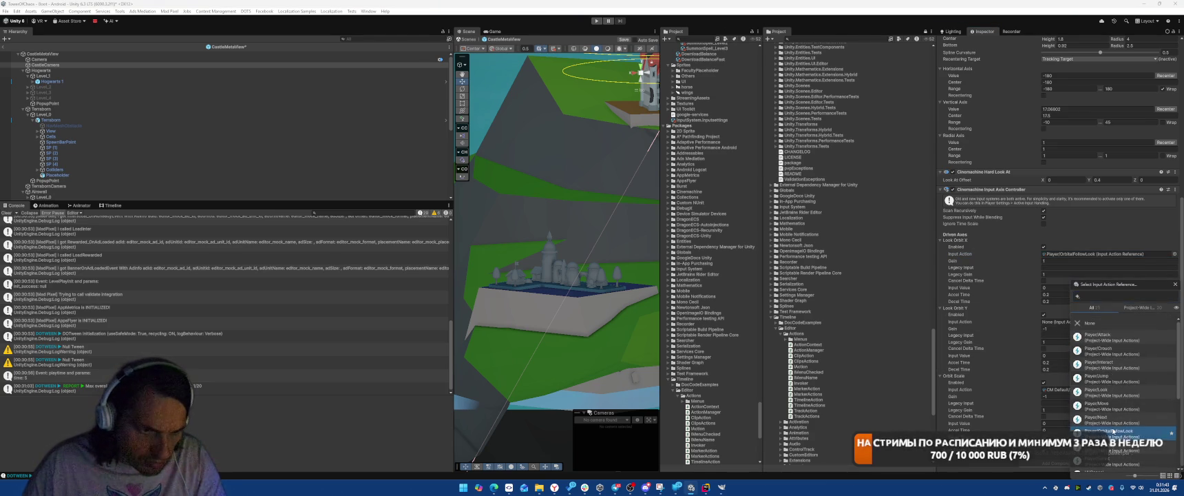
key("Return")
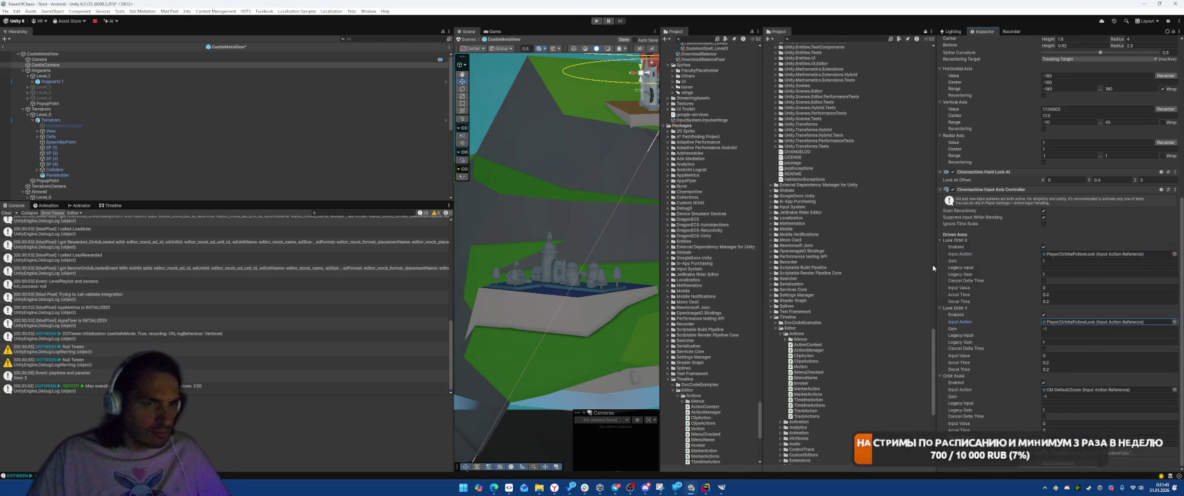
key("ctrl+s")
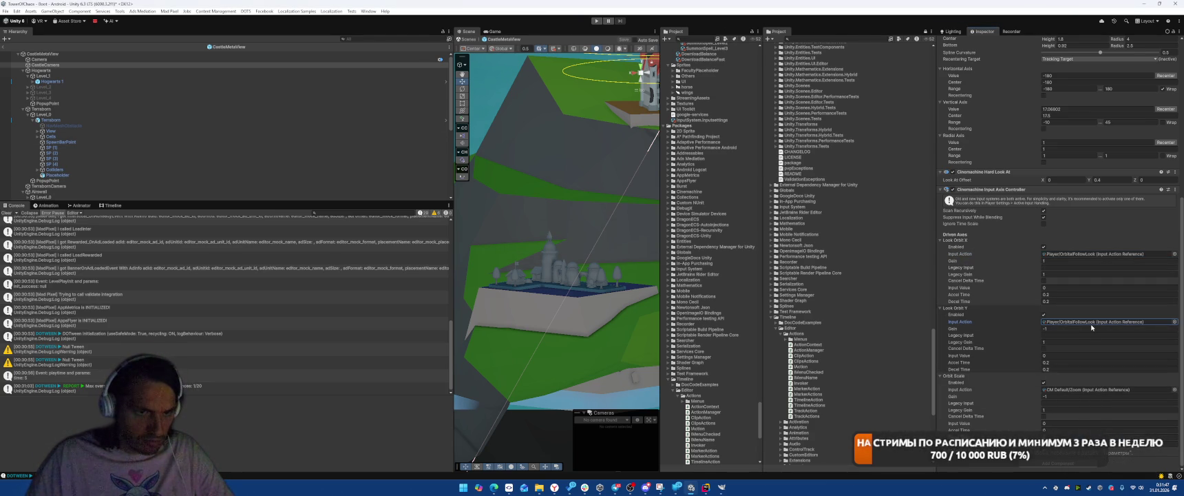
left_click(596, 21)
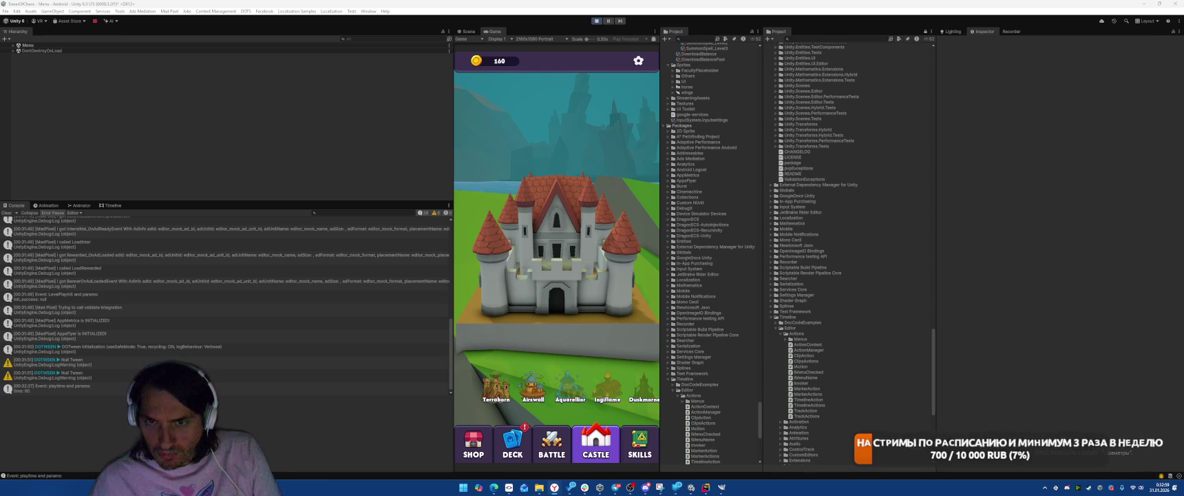
- Switch to the browser and scroll the InputActionReference-not-saved-on-prefab thread down to its fix
key("alt+Tab")
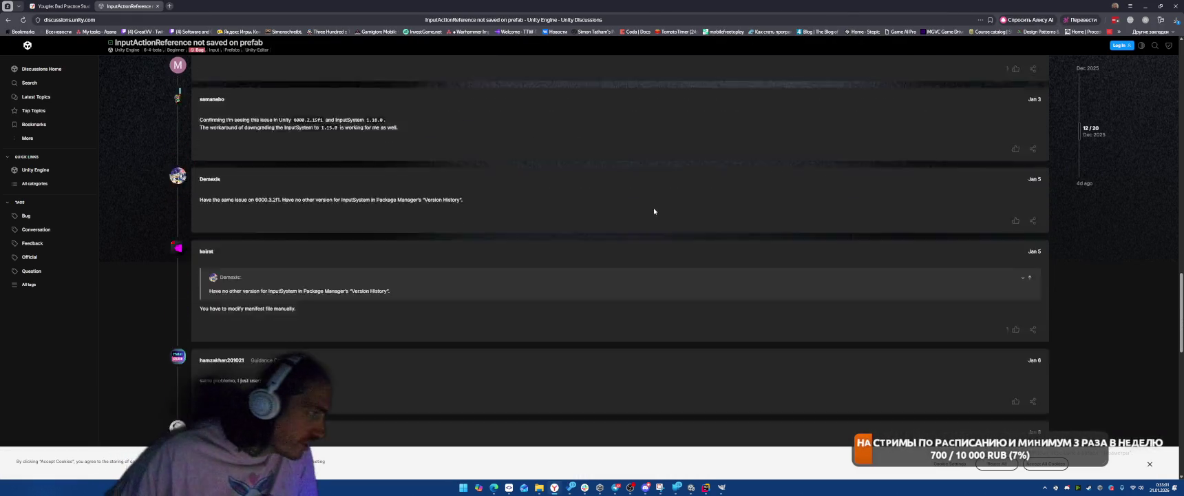
scroll(654, 212, "down", 1)
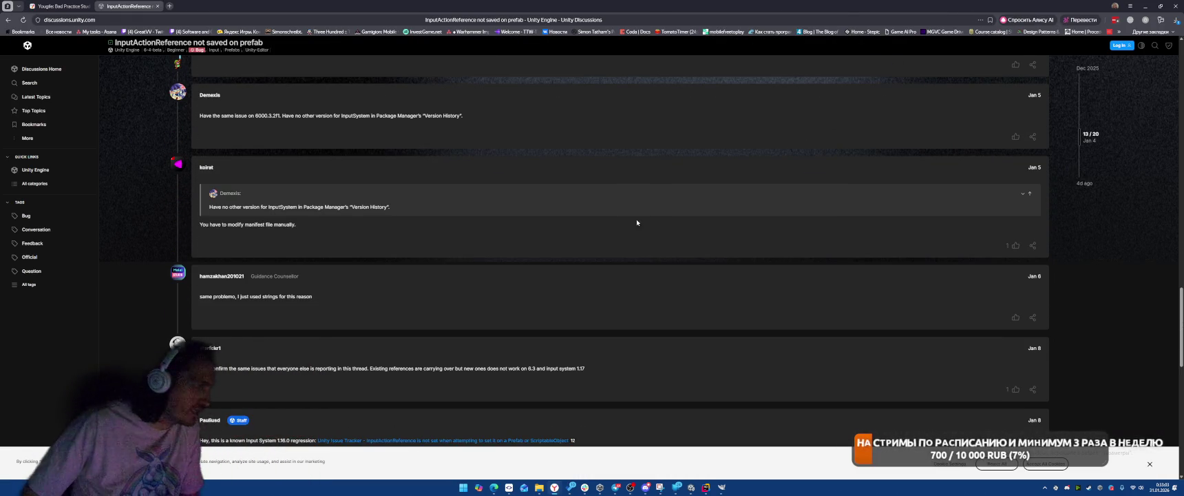
scroll(637, 223, "down", 2)
scroll(708, 276, "down", 1)
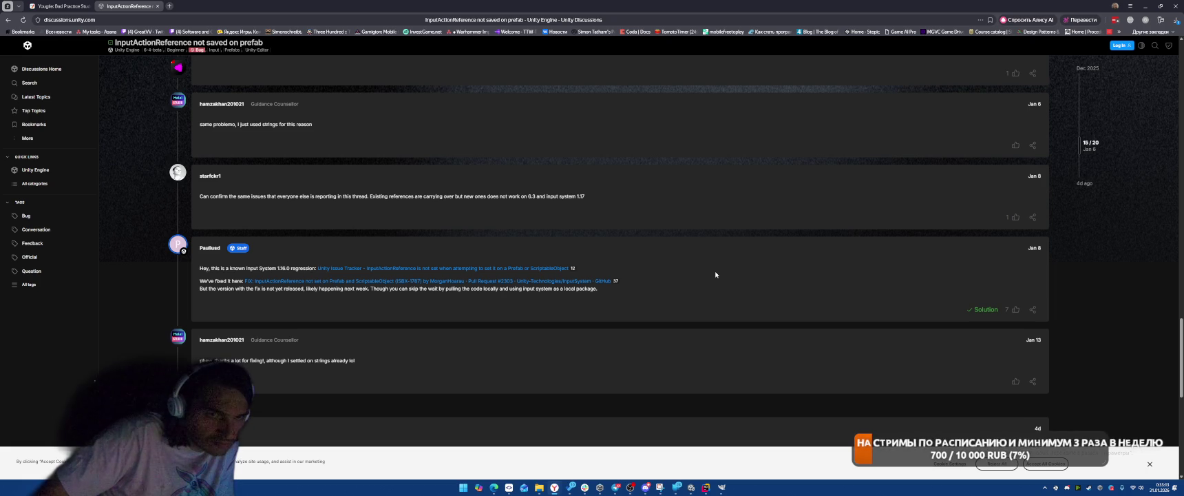
scroll(715, 274, "down", 2)
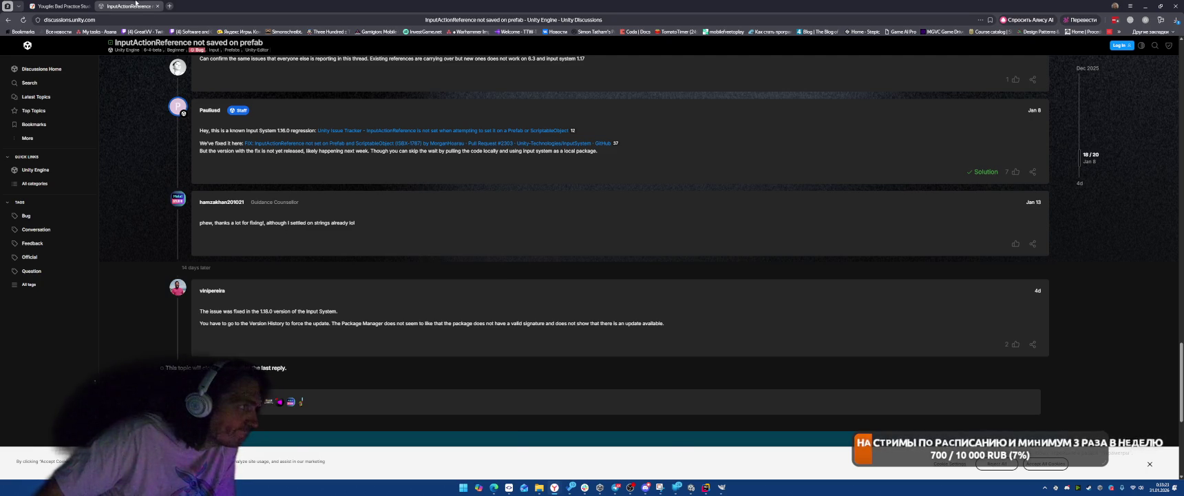
- Close the forum tab and return to Rider with the cursor at the end of line 219
key("ctrl+w")
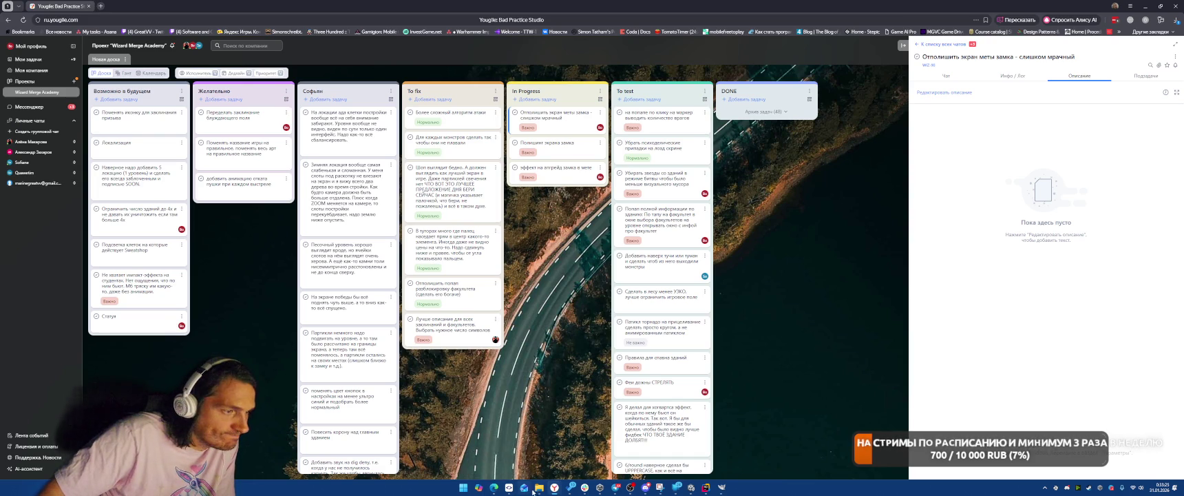
mouse_move(539, 486)
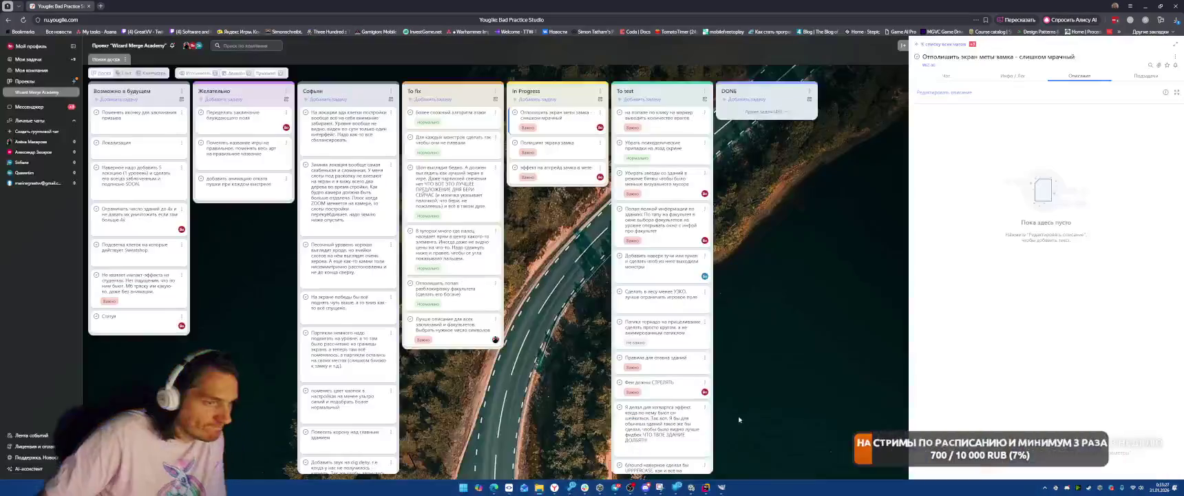
left_click(706, 487)
scroll(270, 252, "down", 5)
left_click(663, 329)
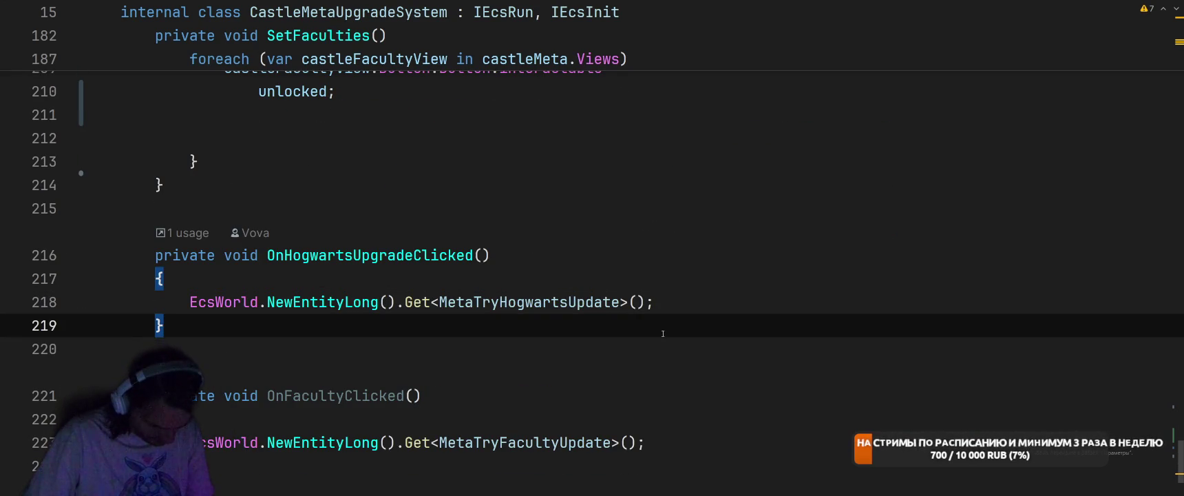
- Expand Packages in Rider's Unity explorer and open manifest.json
scroll(663, 333, "up", 4)
key("alt+1")
scroll(237, 360, "down", 10)
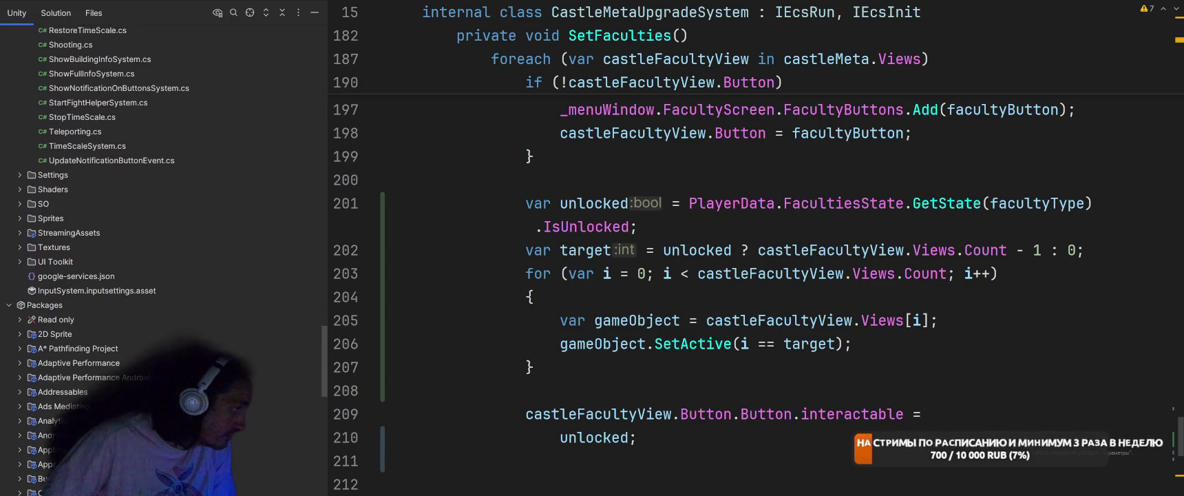
left_click(9, 458)
scroll(65, 311, "down", 5)
scroll(65, 312, "down", 12)
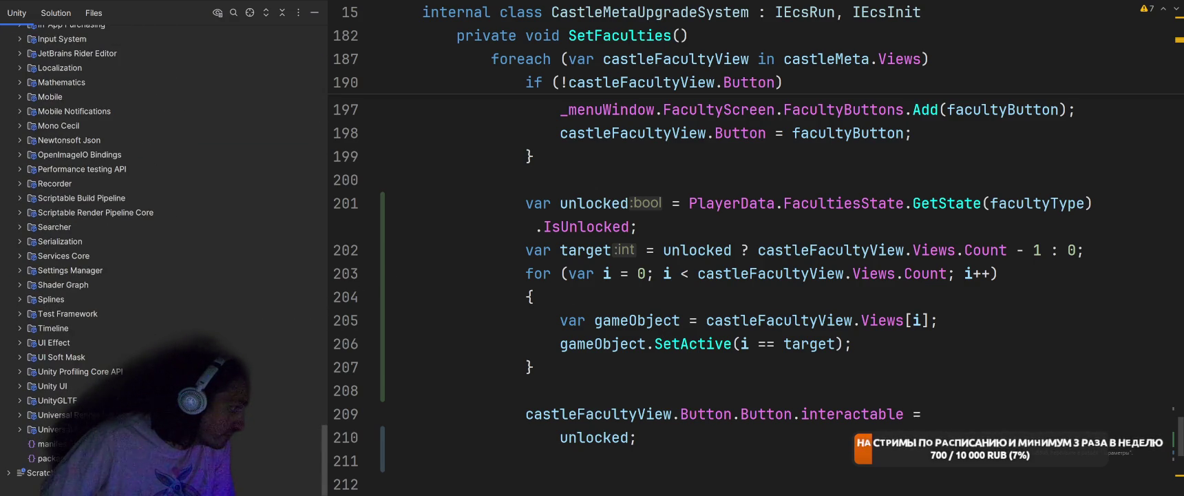
double_click(49, 443)
- Change com.unity.inputsystem from 1.17.0 to 1.18.0, then switch back to Unity
scroll(675, 241, "down", 8)
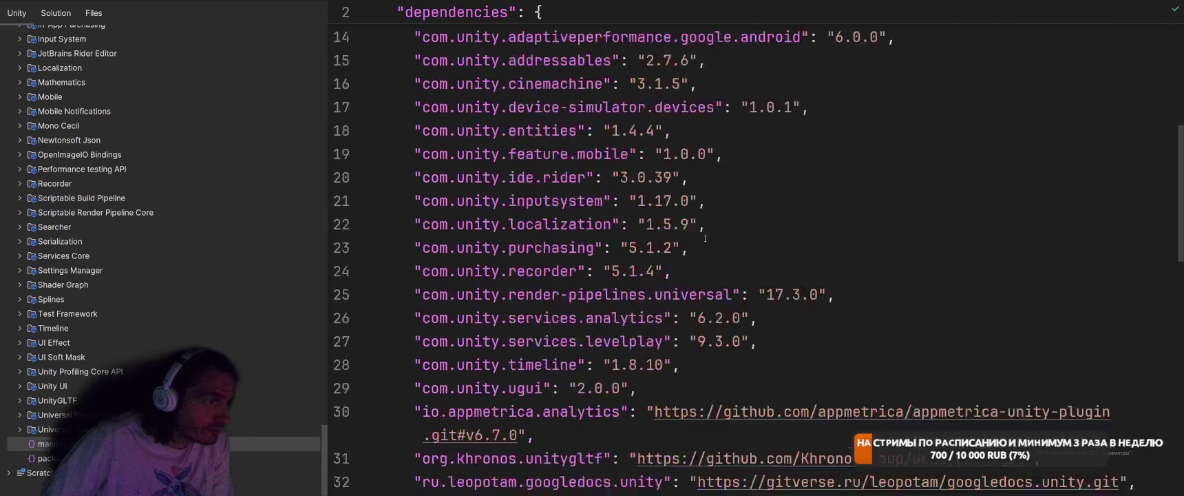
scroll(709, 236, "up", 3)
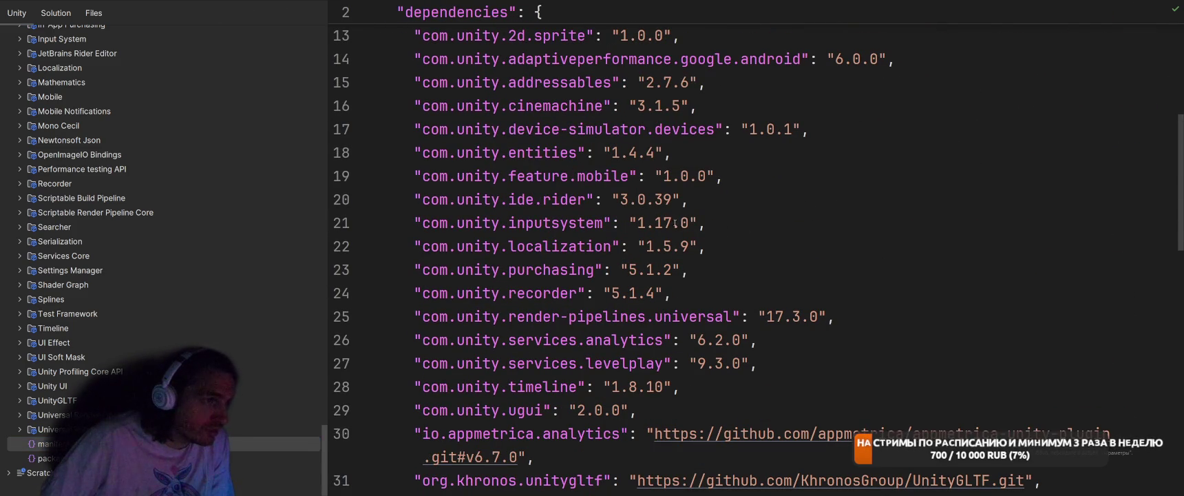
left_click(675, 223)
key("BackSpace")
type("8")
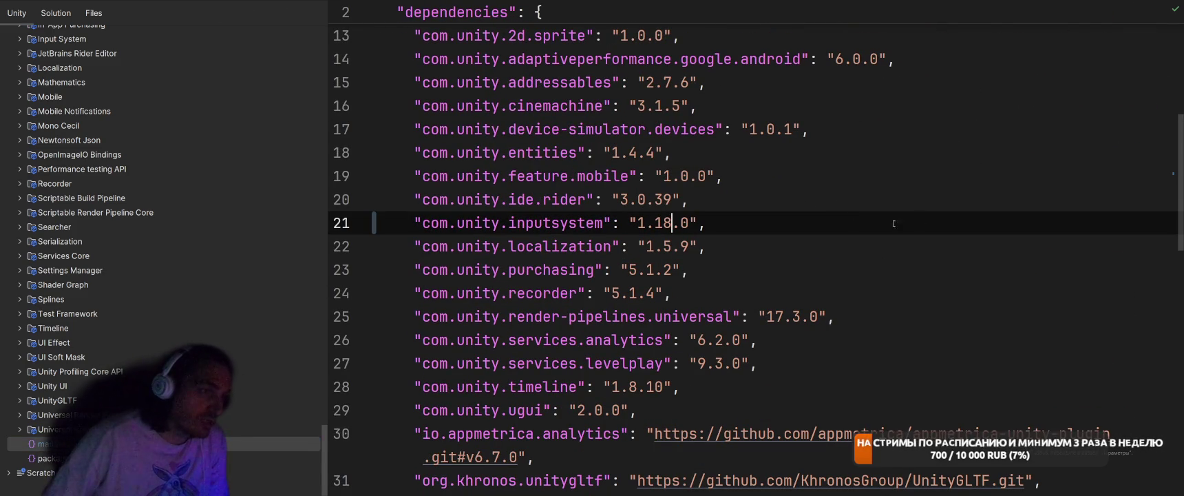
key("alt+Tab")
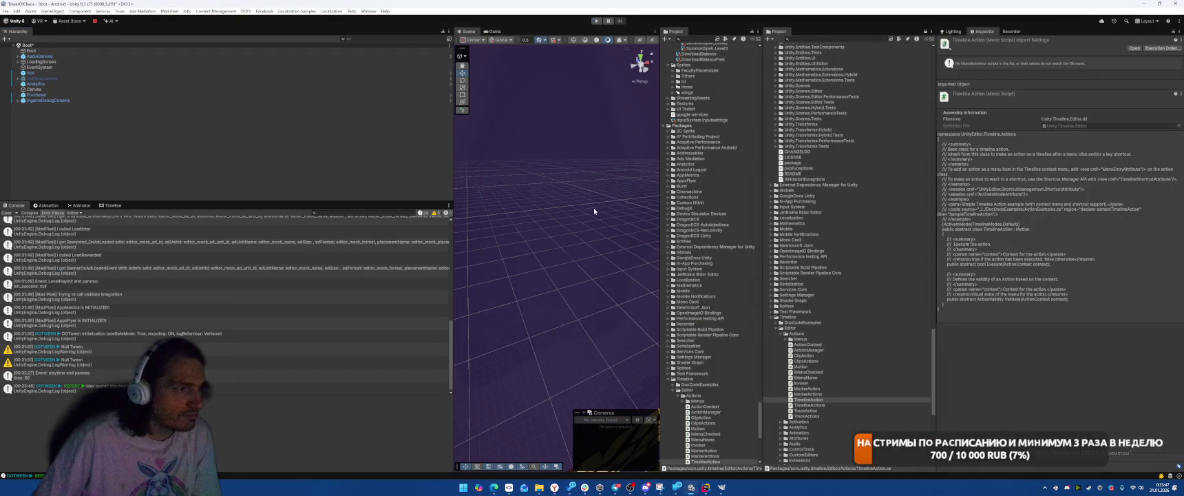
- Inspect the Timeline package and the embedded-package and DOTween console messages, then collapse Timeline
mouse_move(539, 486)
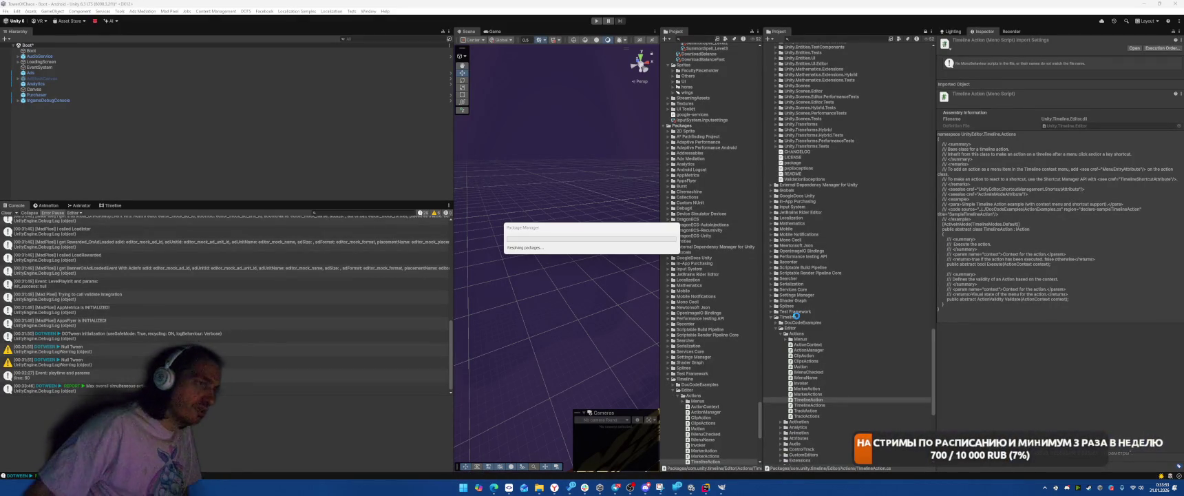
right_click(795, 315)
left_click(792, 317)
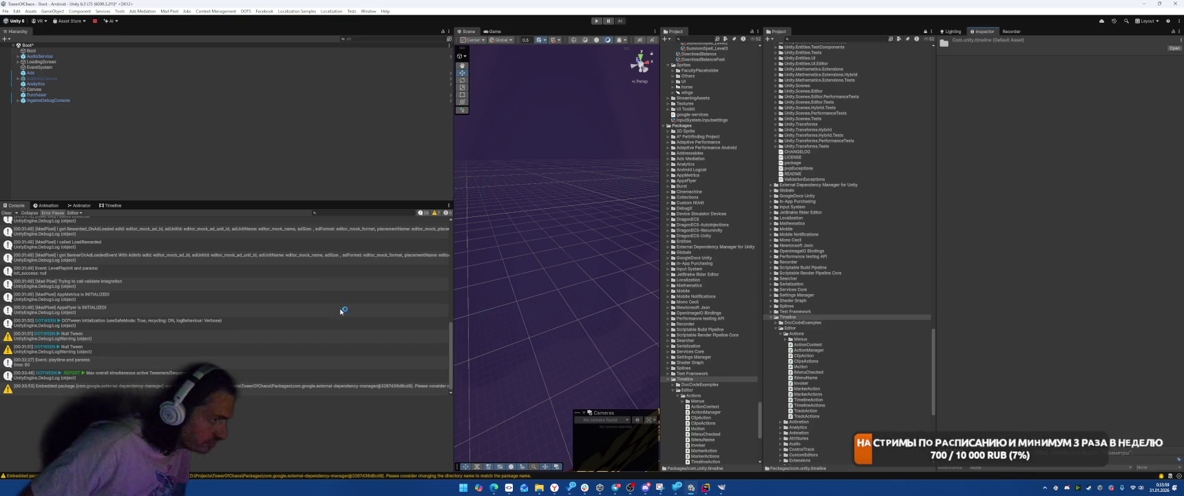
left_click(287, 390)
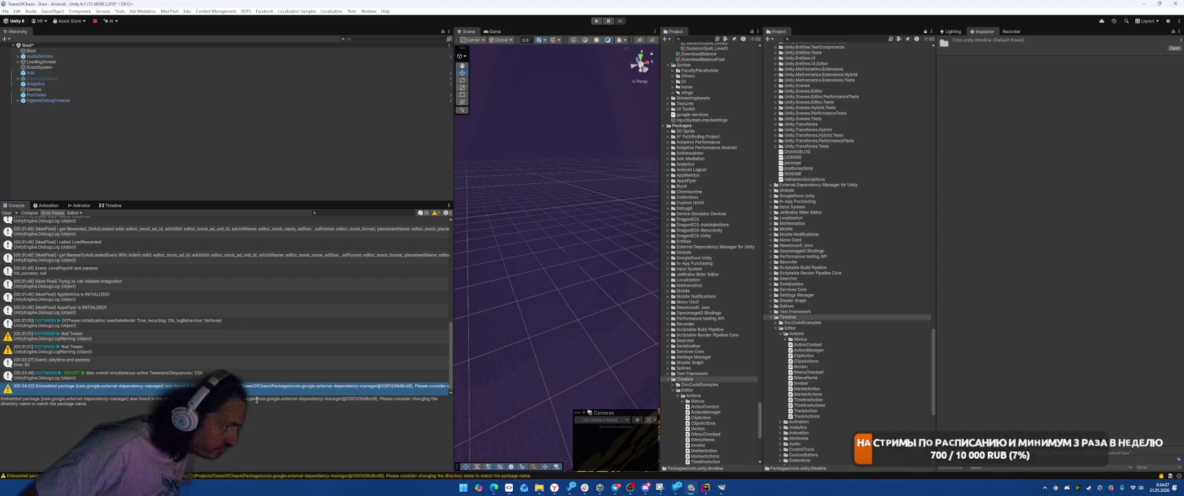
left_click(258, 376)
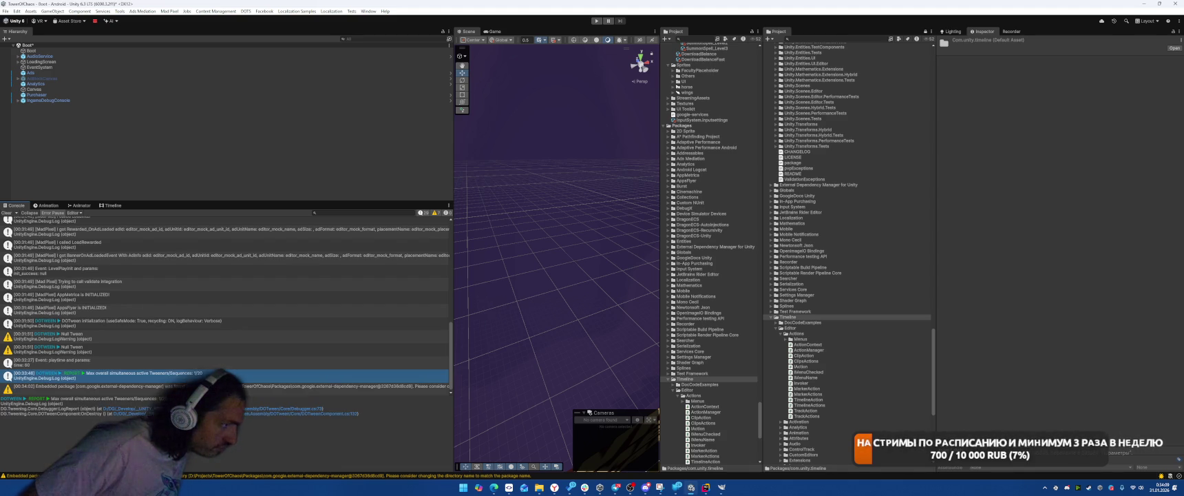
left_click(259, 385)
scroll(831, 335, "down", 10)
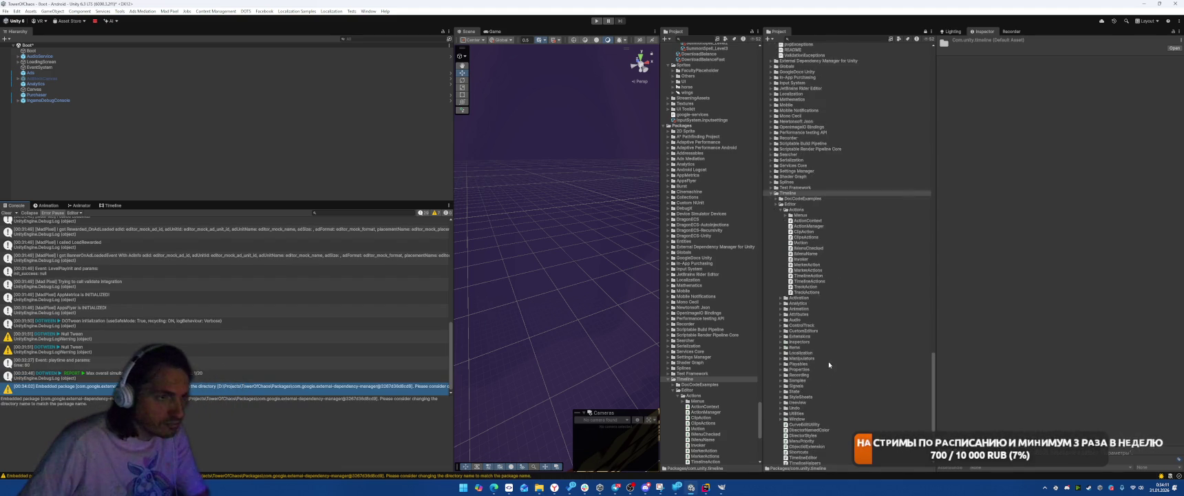
scroll(816, 411, "up", 5)
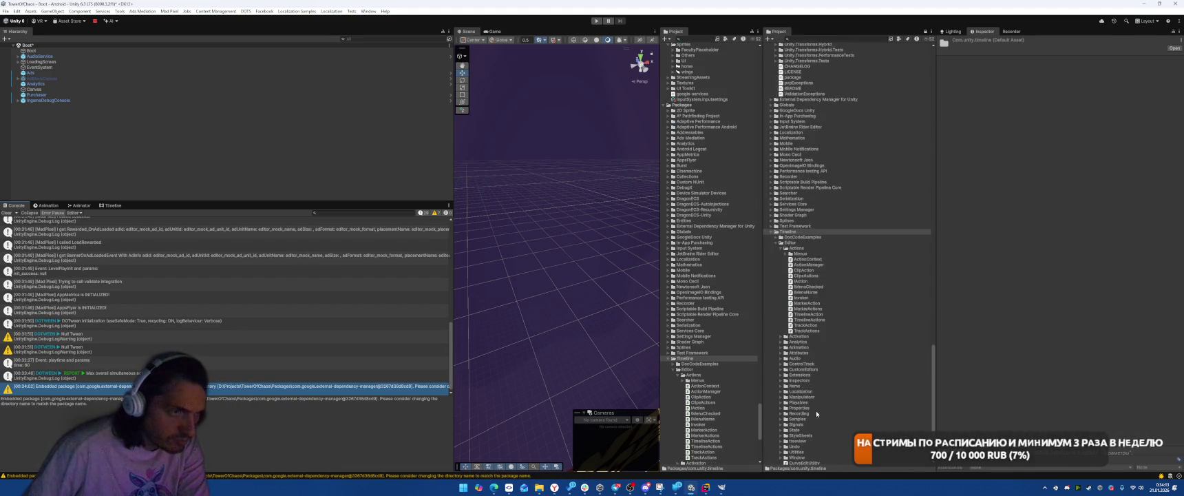
double_click(788, 273)
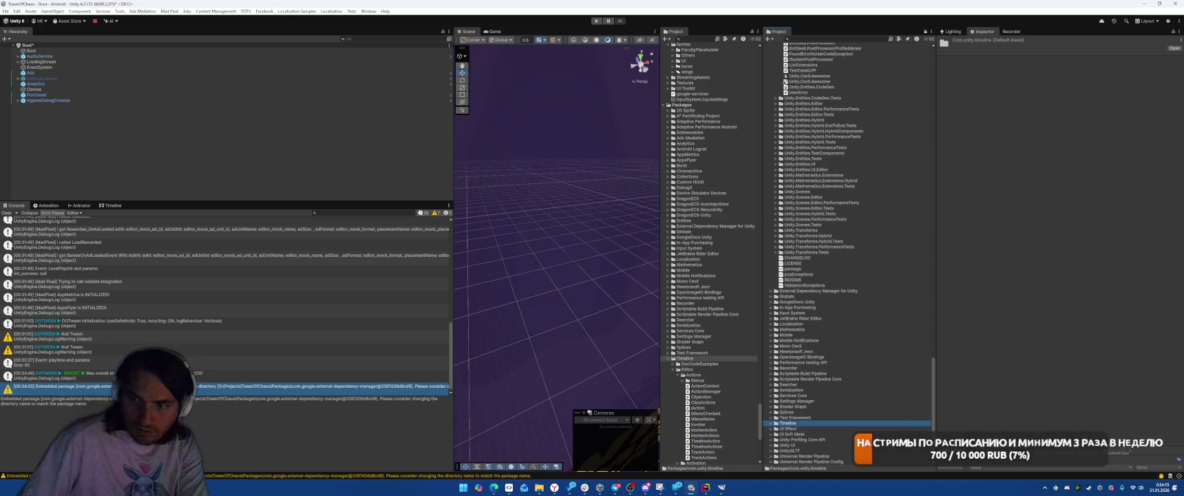
- Collapse the Entities package branch and select the Packages folder
key("alt+Tab")
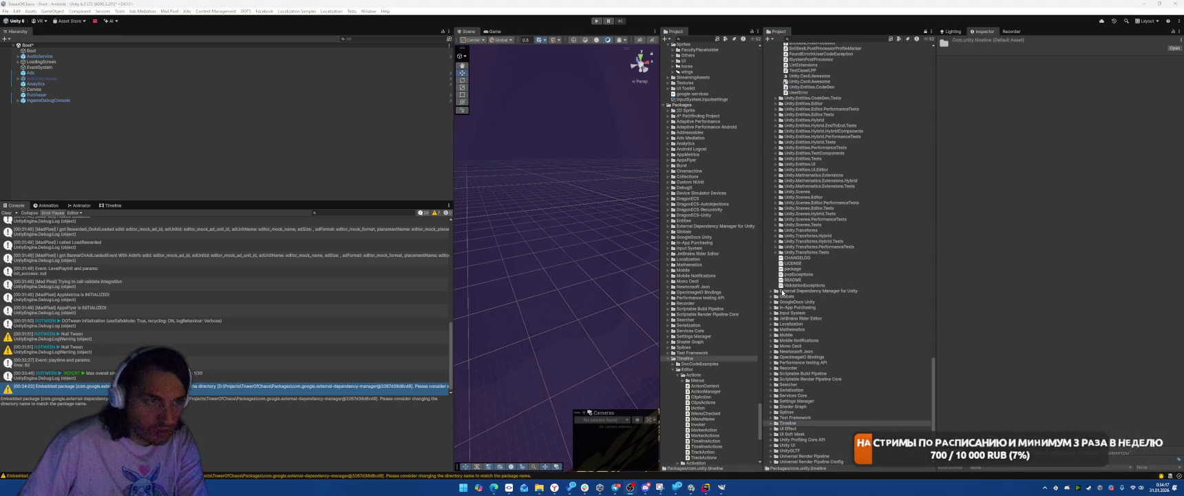
scroll(774, 215, "up", 12)
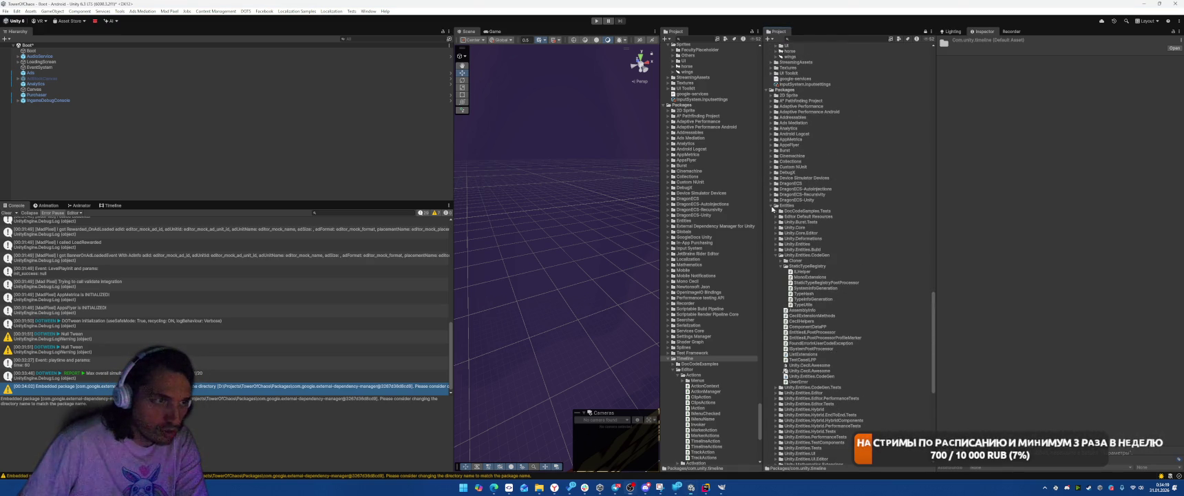
left_click(771, 205)
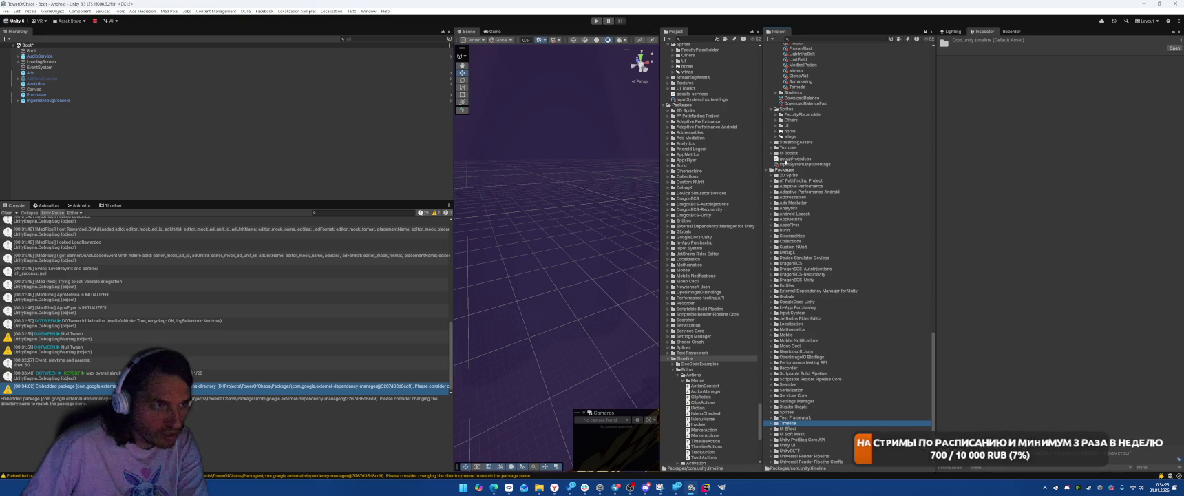
right_click(790, 169)
left_click(831, 183)
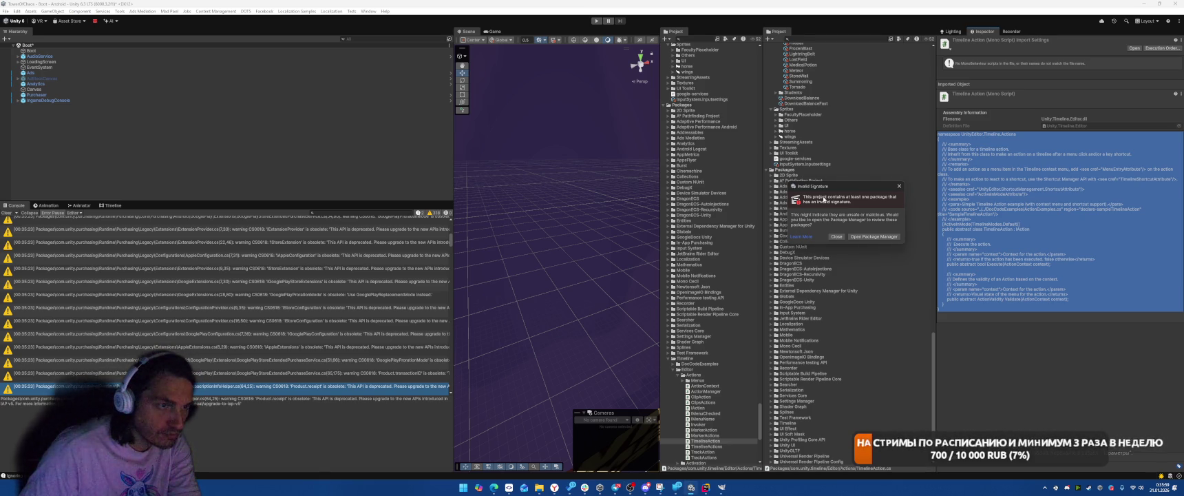
- Close the Invalid Signature warning dialog
left_click(835, 236)
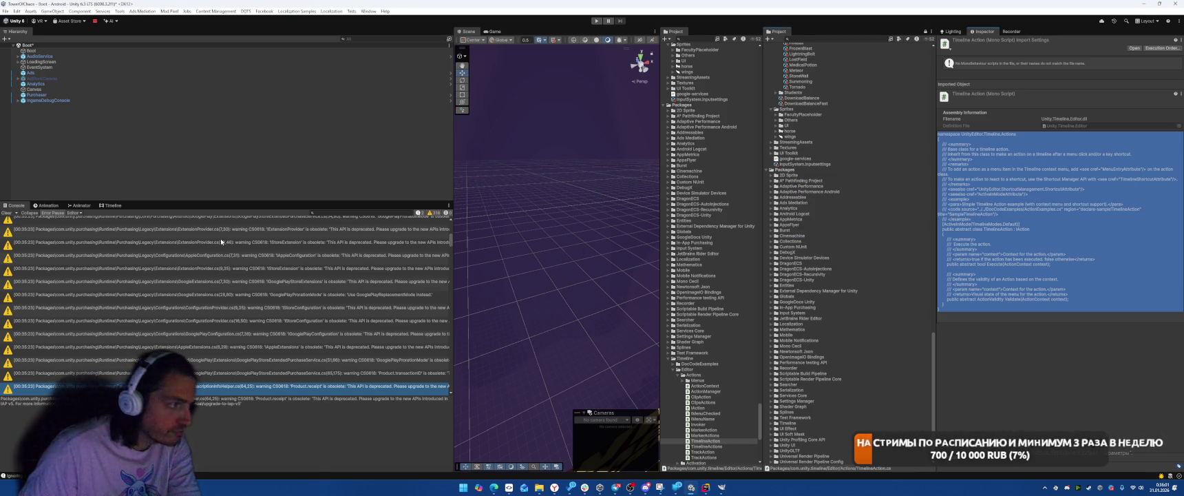
scroll(718, 188, "up", 20)
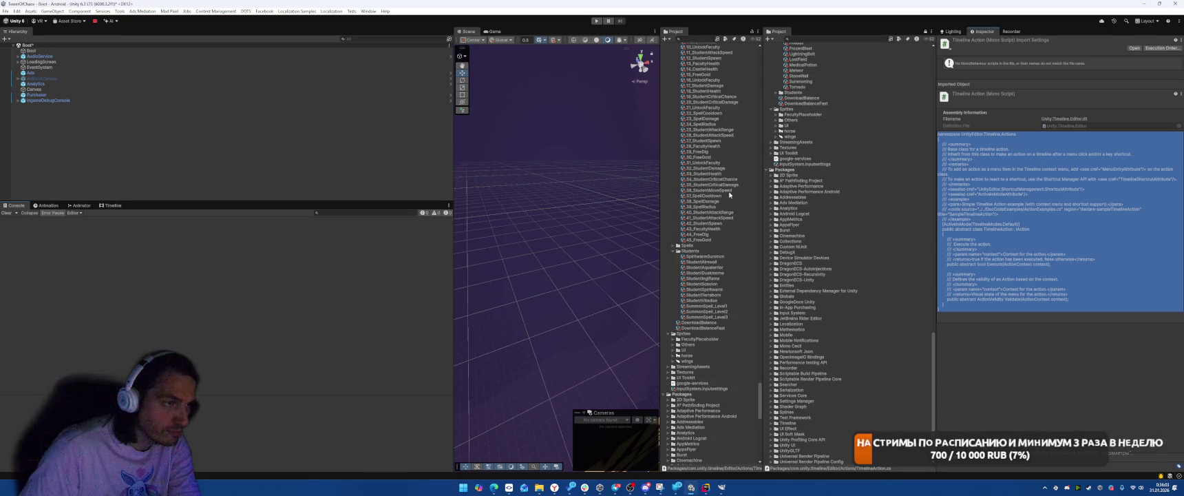
scroll(667, 102, "up", 20)
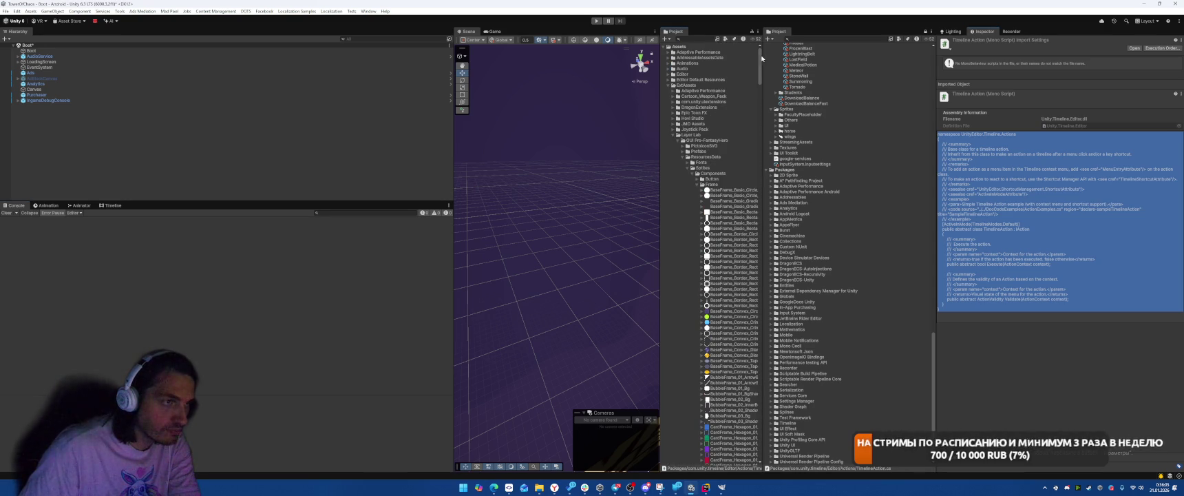
- Collapse ExtAssets, MadPixel, Prefabs, Scripts, Configs, Enemies, Faculty and SkillUpgrades in the Project tree
left_click(672, 85)
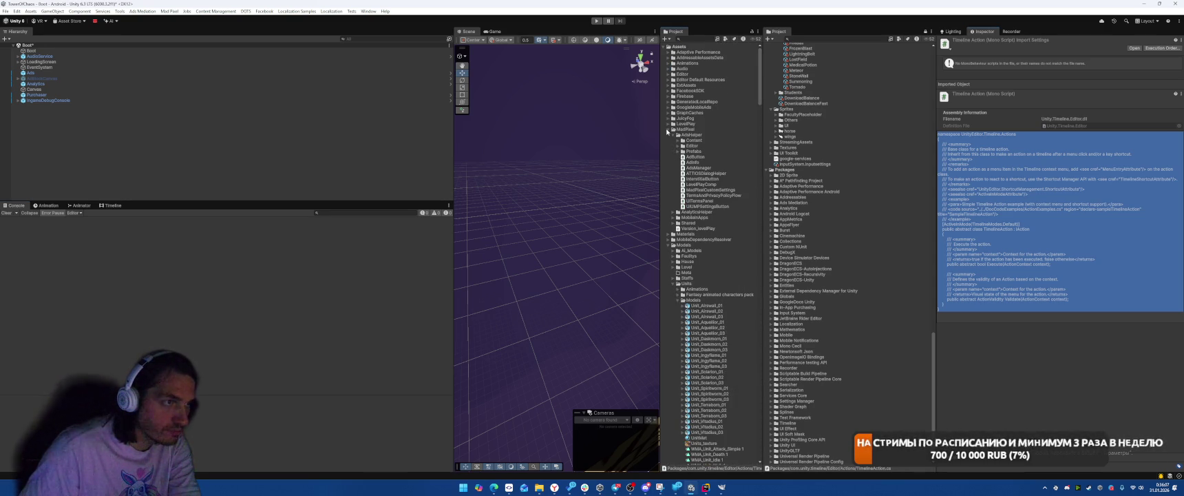
left_click(668, 129)
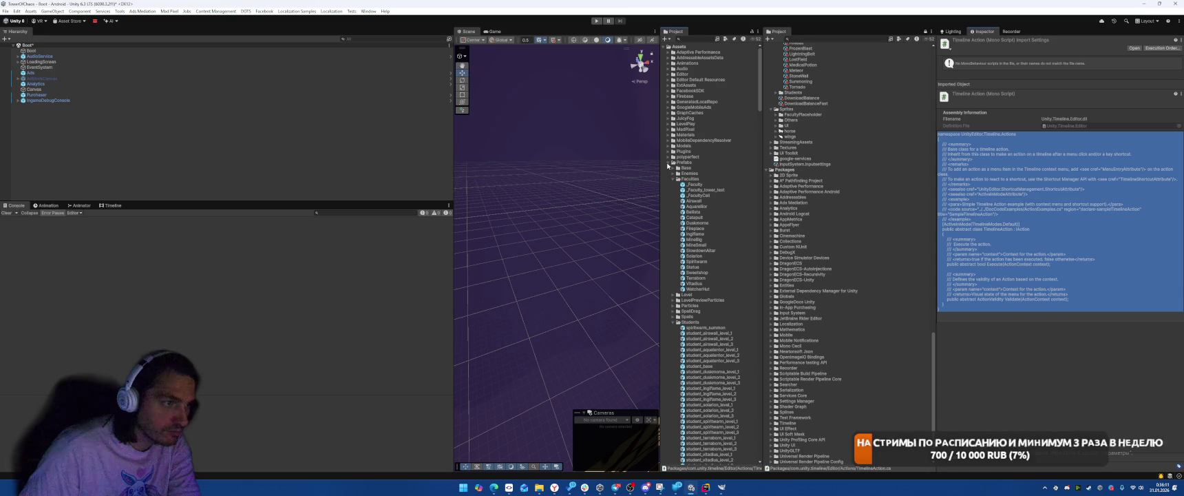
left_click(671, 163)
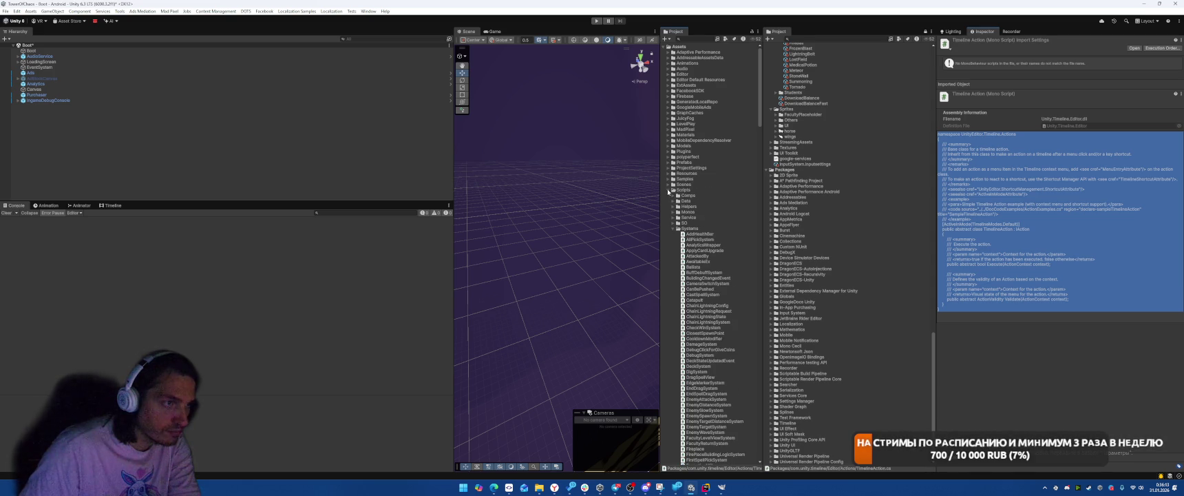
left_click(670, 190)
scroll(715, 221, "down", 3)
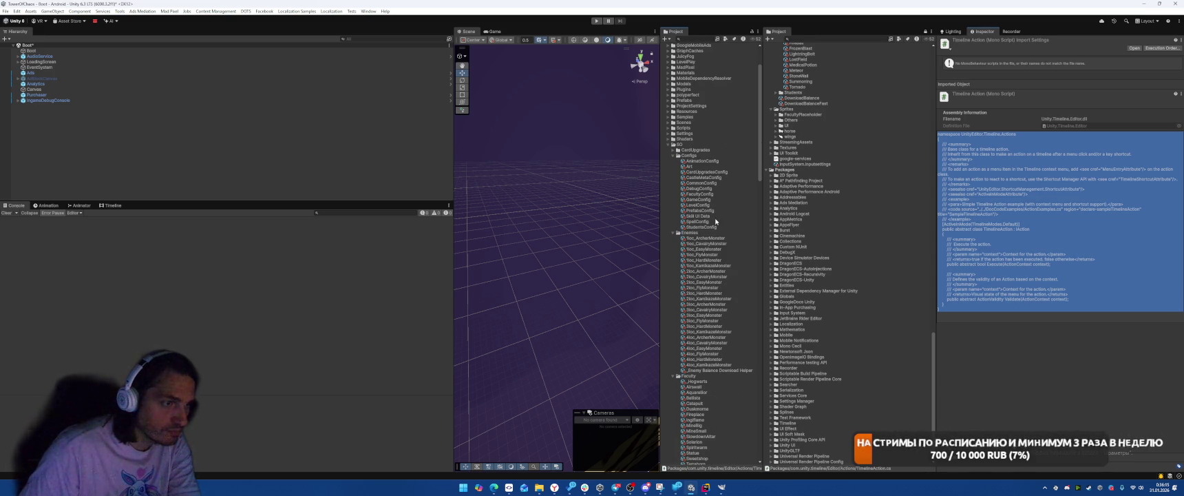
left_click(673, 156)
left_click(673, 161)
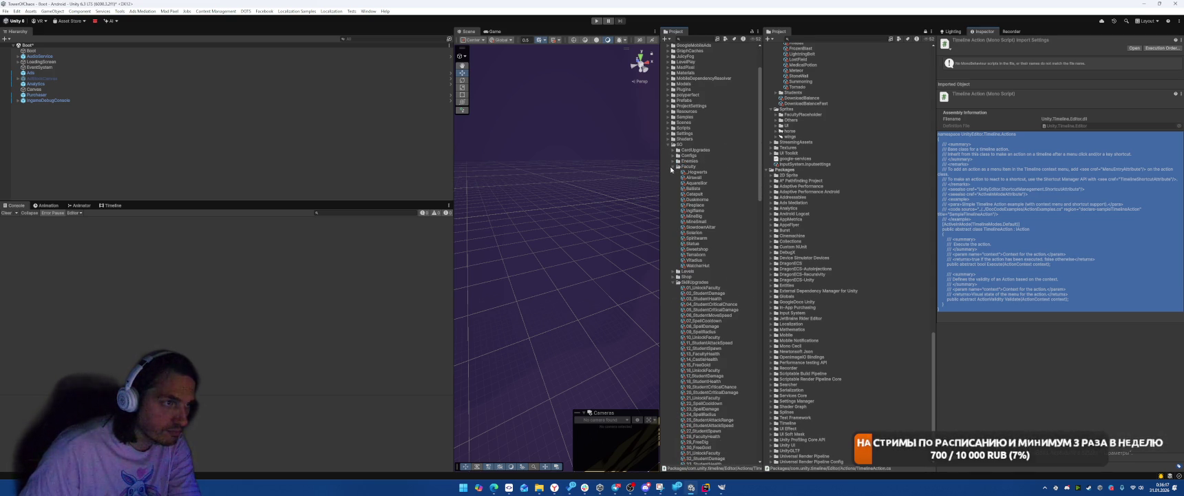
left_click(673, 167)
left_click(674, 183)
left_click(674, 184)
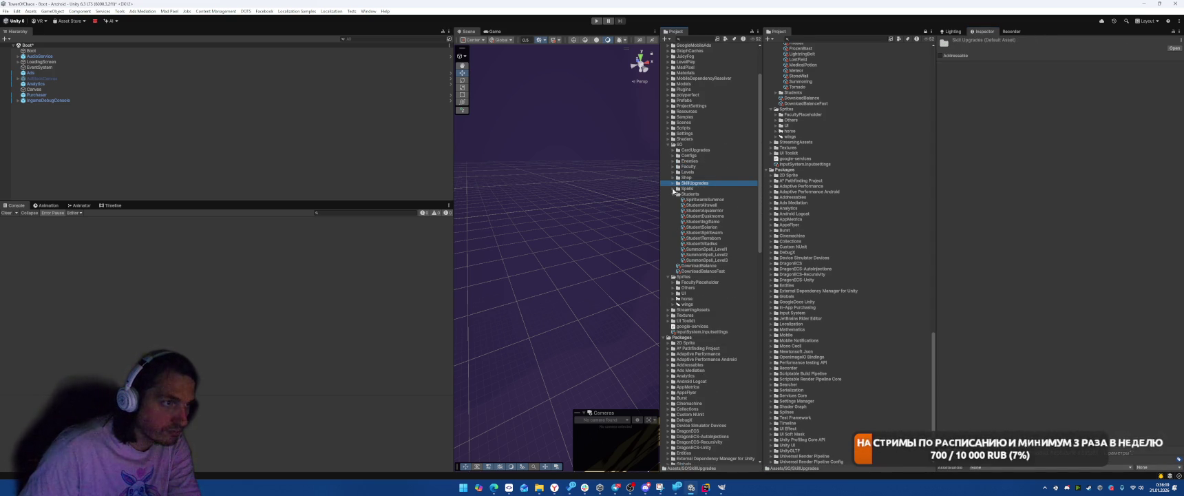
- Collapse Students, search the project for 'CardleM', and open the CastleMetaView prefab
left_click(674, 194)
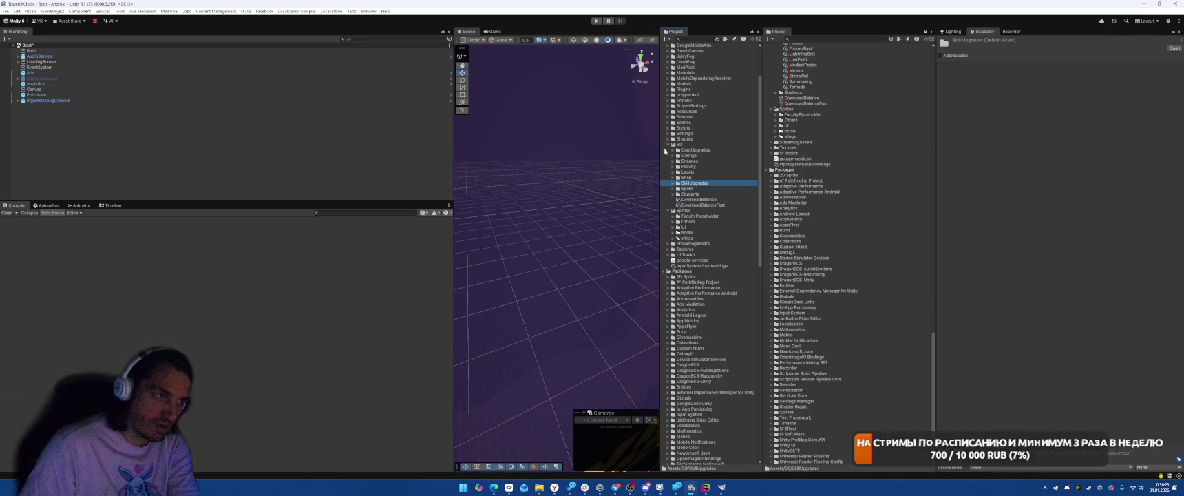
left_click(786, 38)
type("Card")
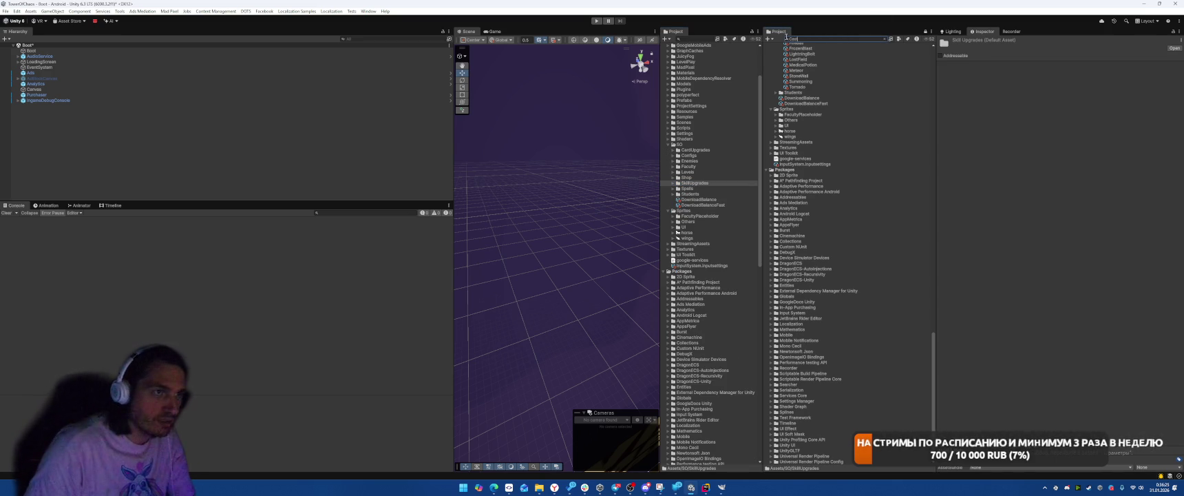
type("leM")
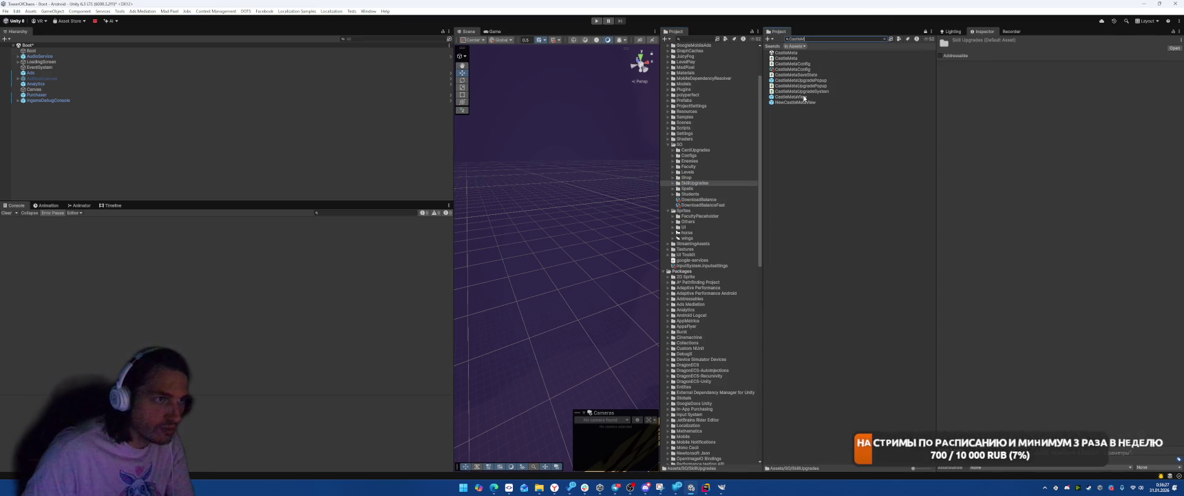
left_click(795, 97)
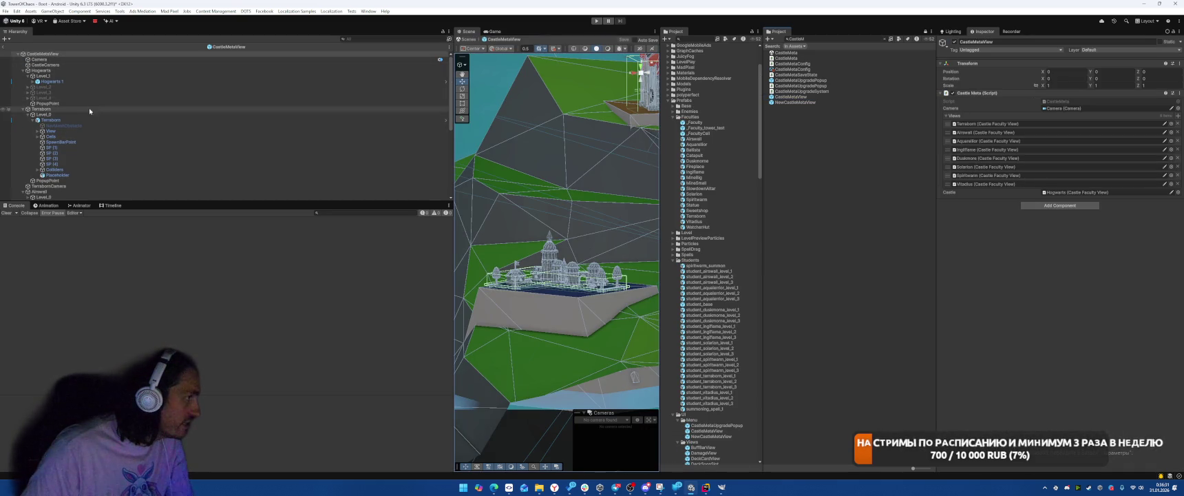
- On CastleCamera, set Look Orbit X, Look Orbit Y and Orbit Scale to OrbitalFollowLook
left_click(96, 65)
scroll(1174, 262, "down", 10)
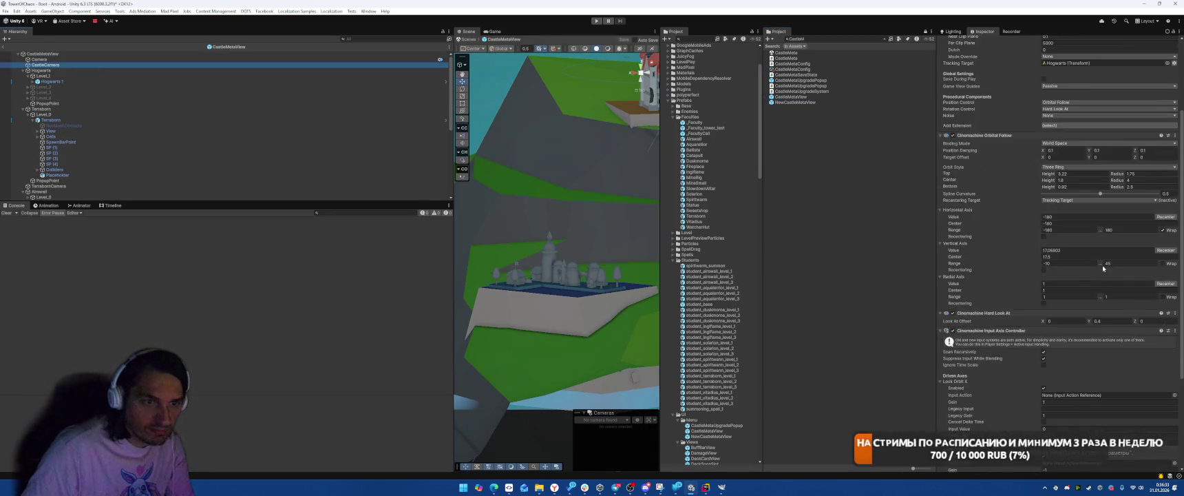
left_click(1174, 254)
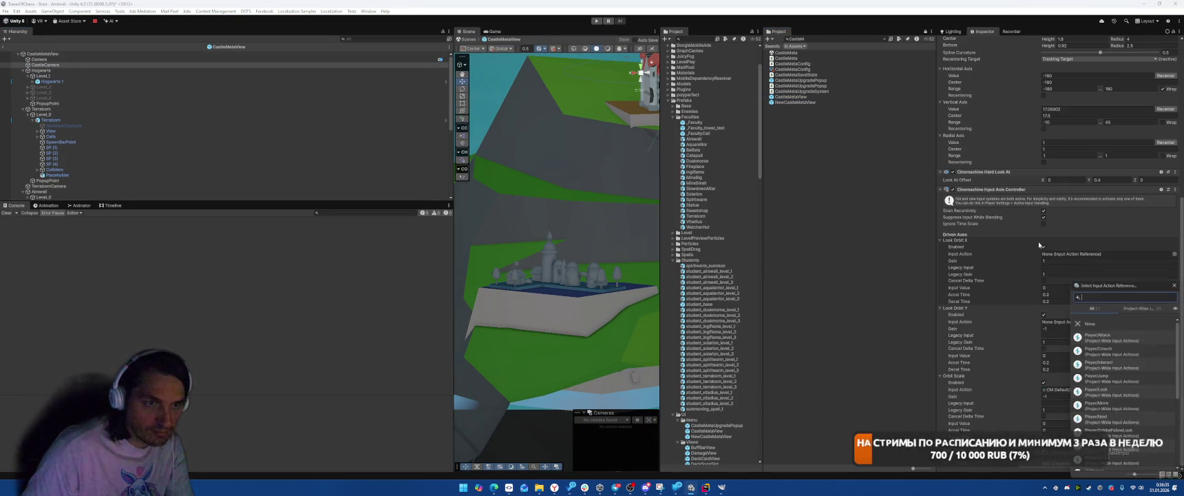
left_click(1115, 431)
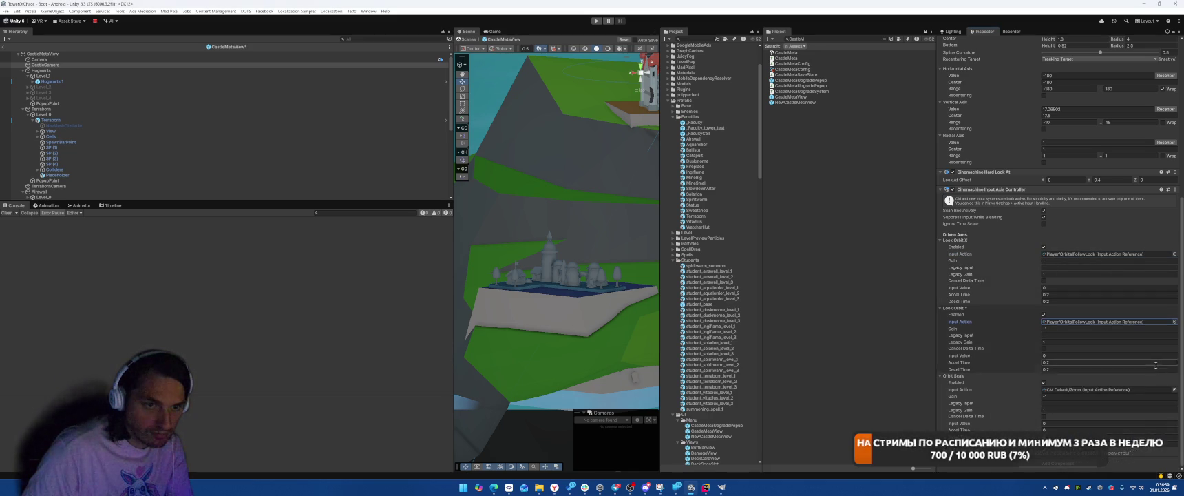
left_click(1097, 430)
left_click(1106, 431)
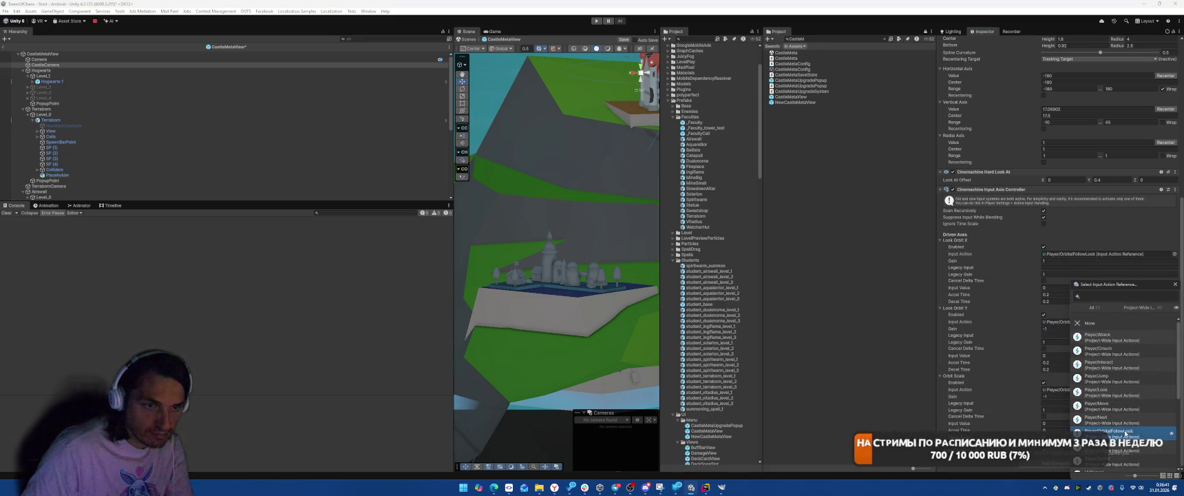
right_click(985, 190)
key("Escape")
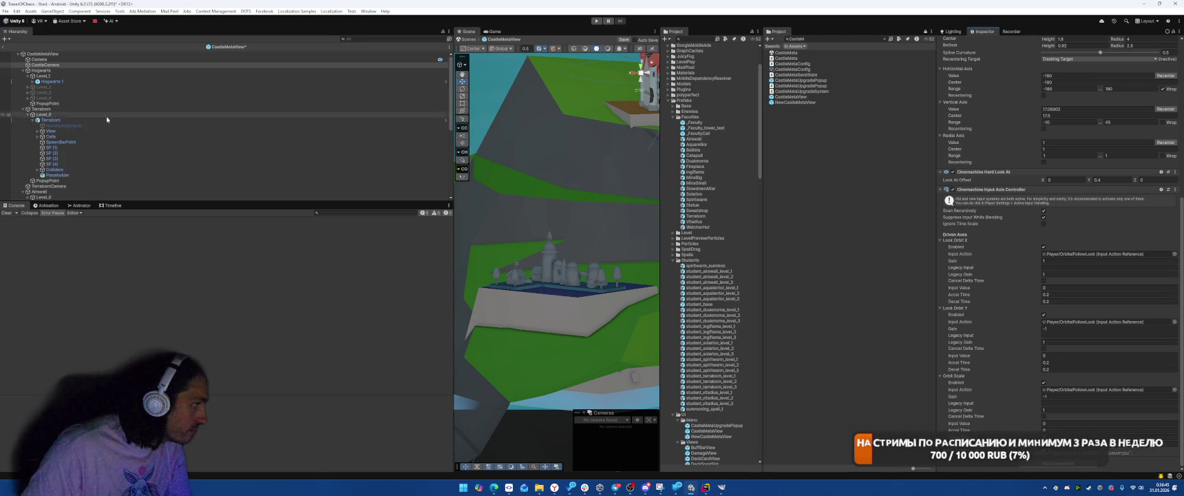
- Filter the Hierarchy to 'Cam', paste the axis settings onto TerrabornCamera through VitadusCamera, save, and play
left_click(67, 188)
scroll(90, 165, "down", 5)
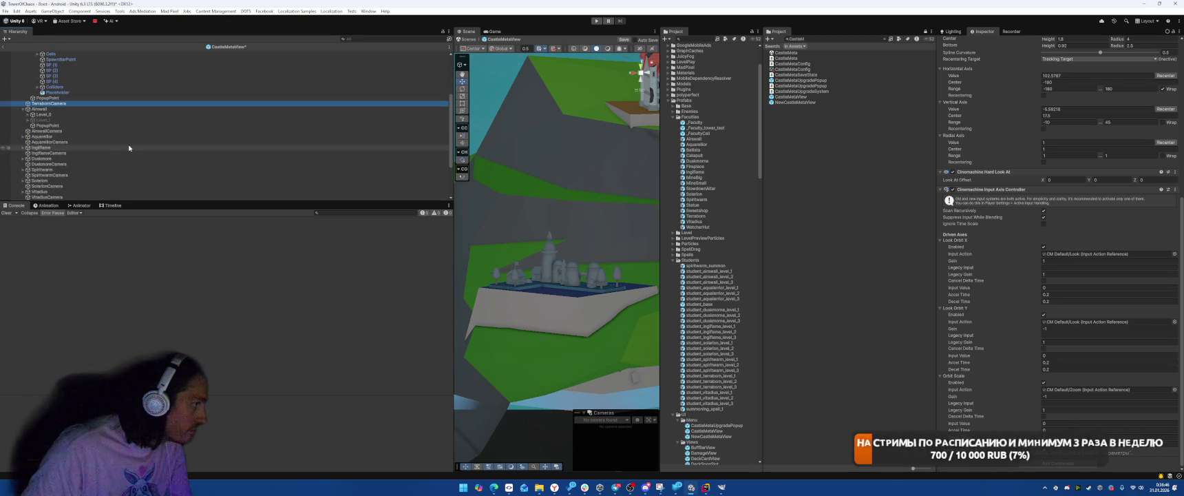
left_click(379, 38)
type("Ca")
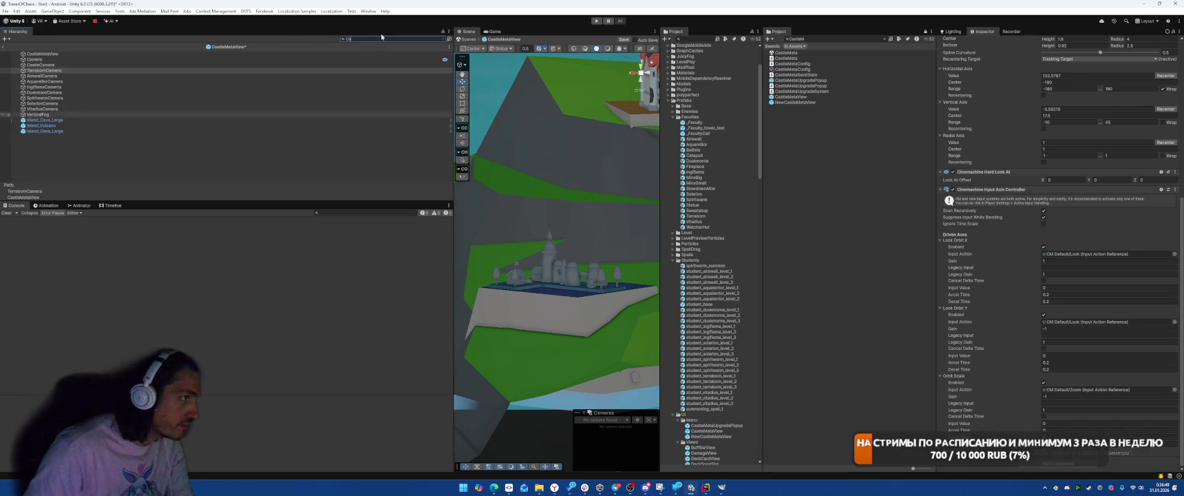
type("m")
left_click(76, 65)
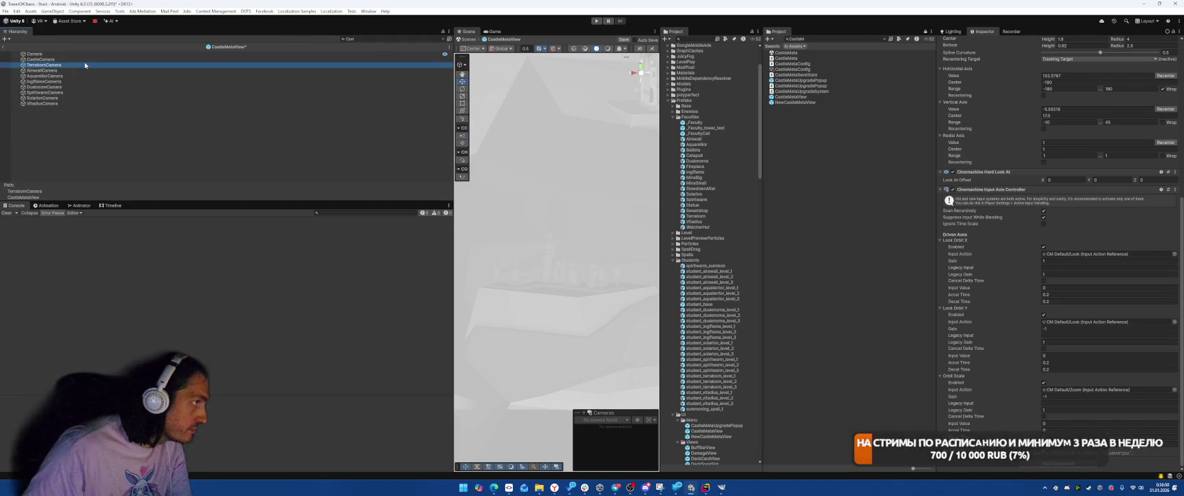
left_click(71, 104, "shift")
right_click(997, 417)
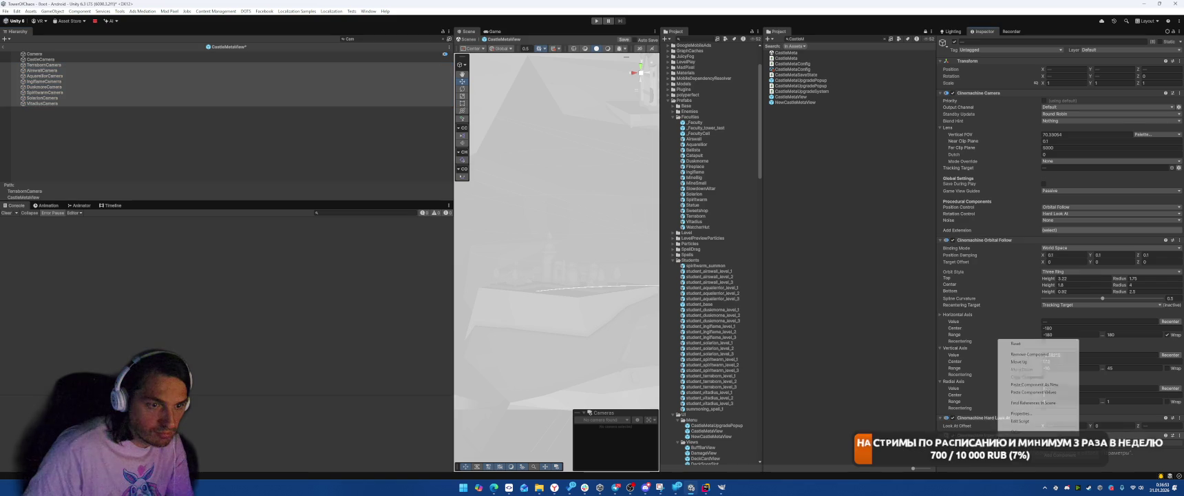
left_click(1032, 391)
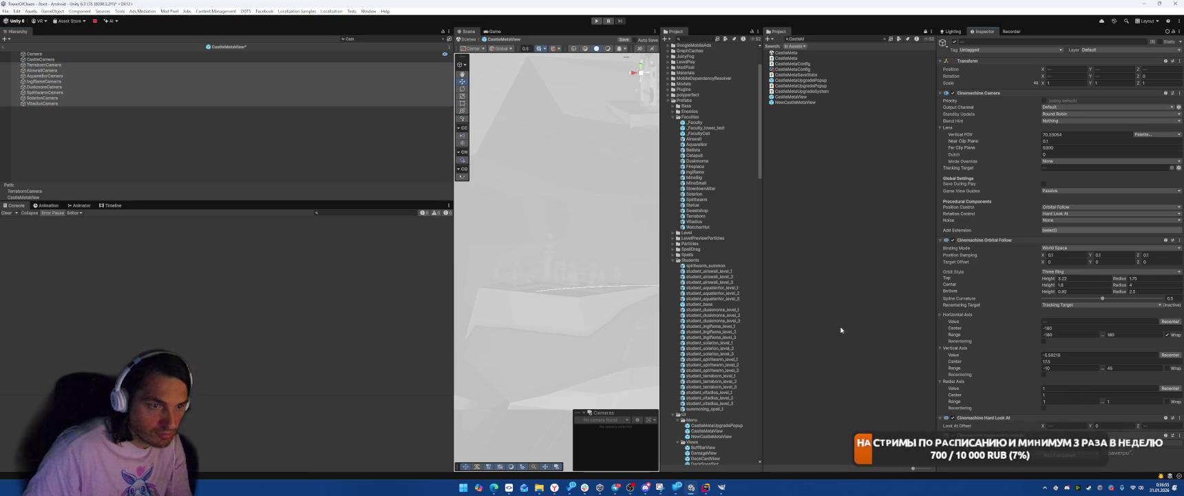
key("ctrl+s")
left_click(596, 21)
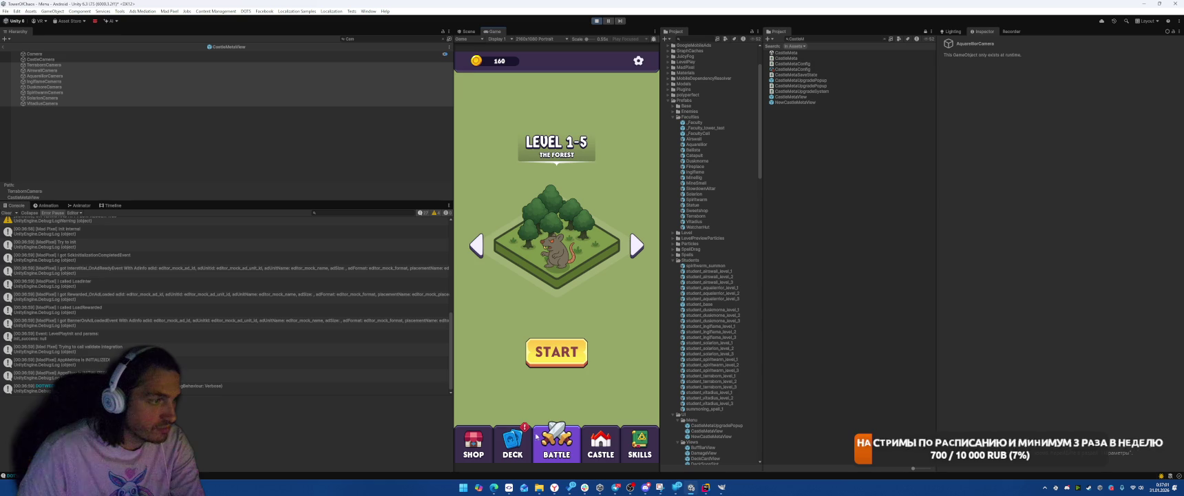
- Switch the running game to the CASTLE screen to check the camera, then exit play mode
left_click(599, 444)
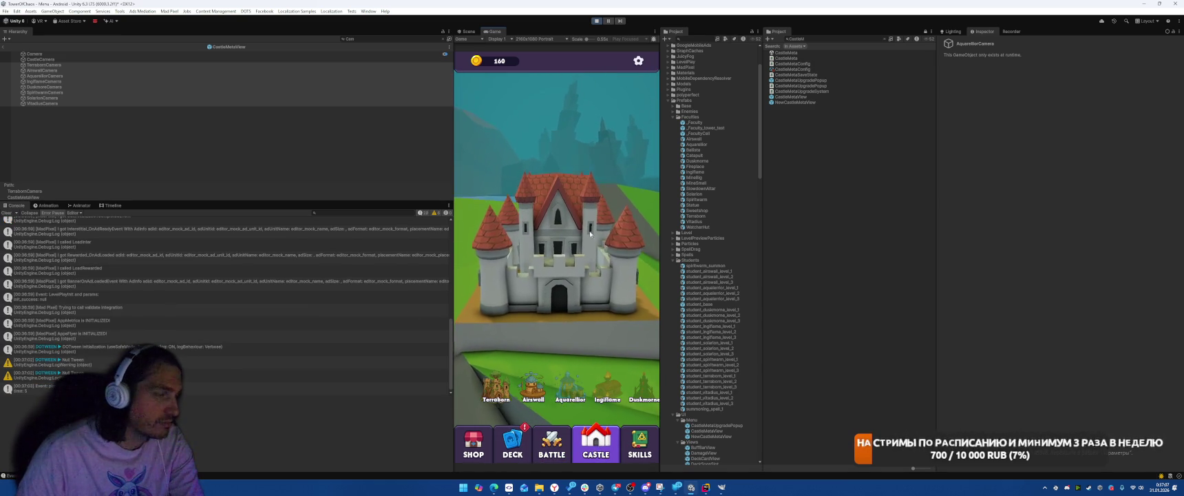
key("ctrl+p")
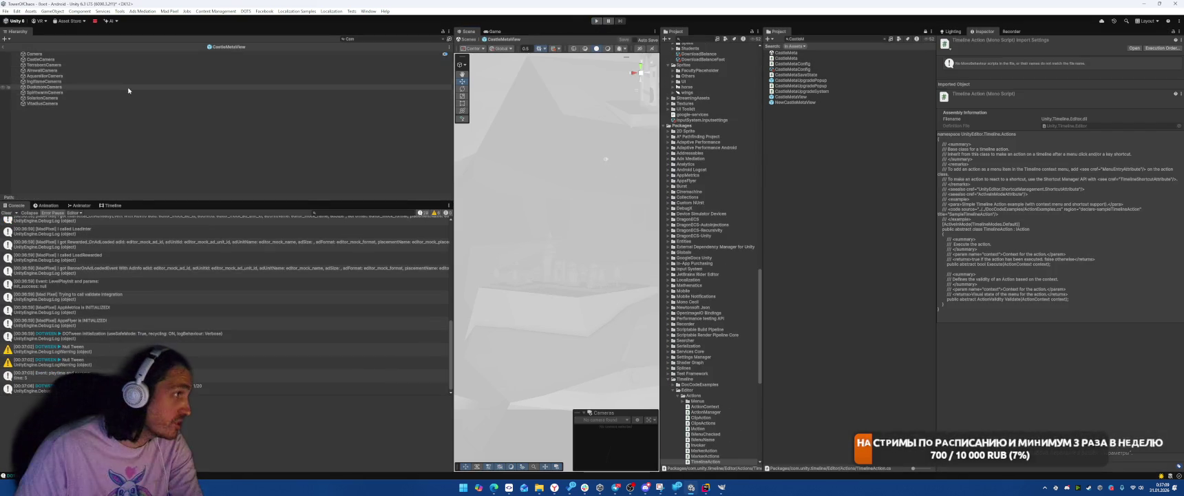
- Check DuskmoreCamera's axis settings and open the InputSystem_Actions asset for editing
left_click(145, 78)
left_click(147, 87)
scroll(1123, 317, "down", 10)
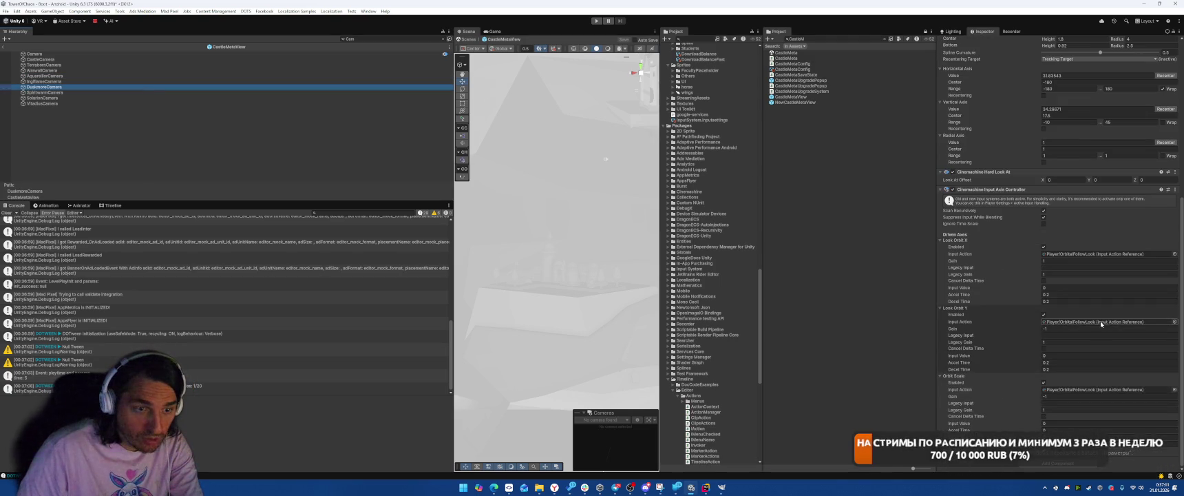
double_click(1074, 390)
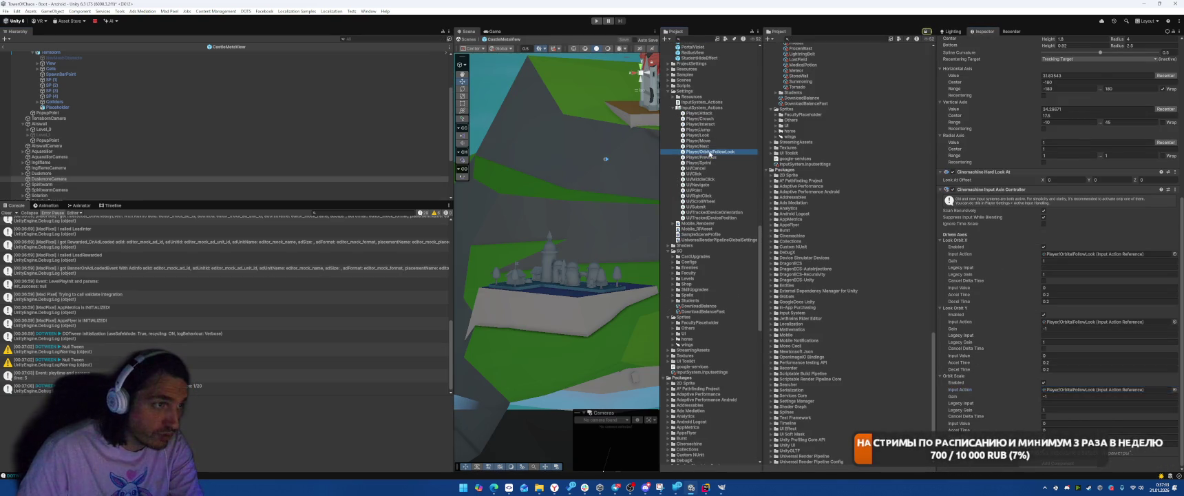
left_click(709, 108)
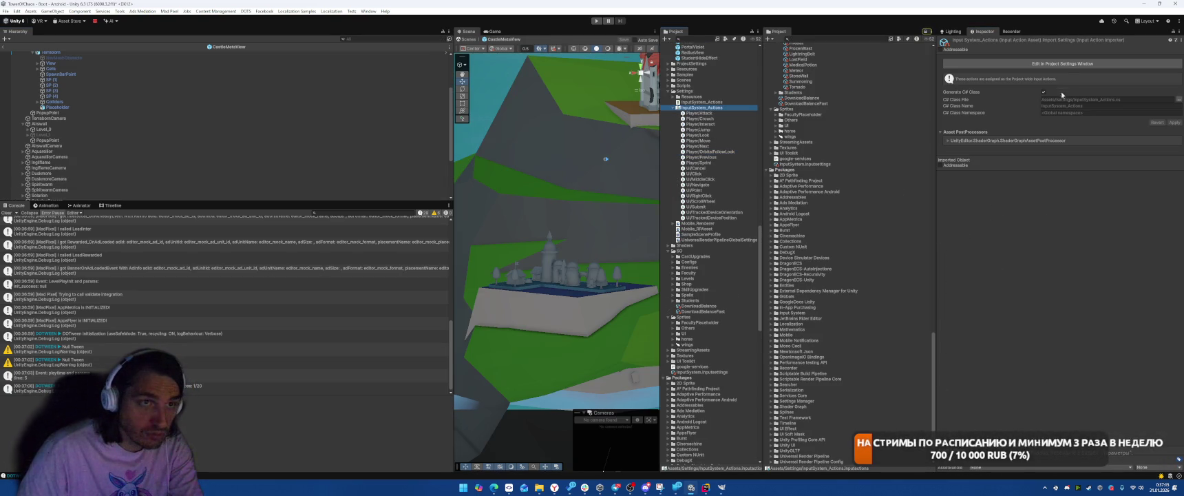
left_click(1063, 63)
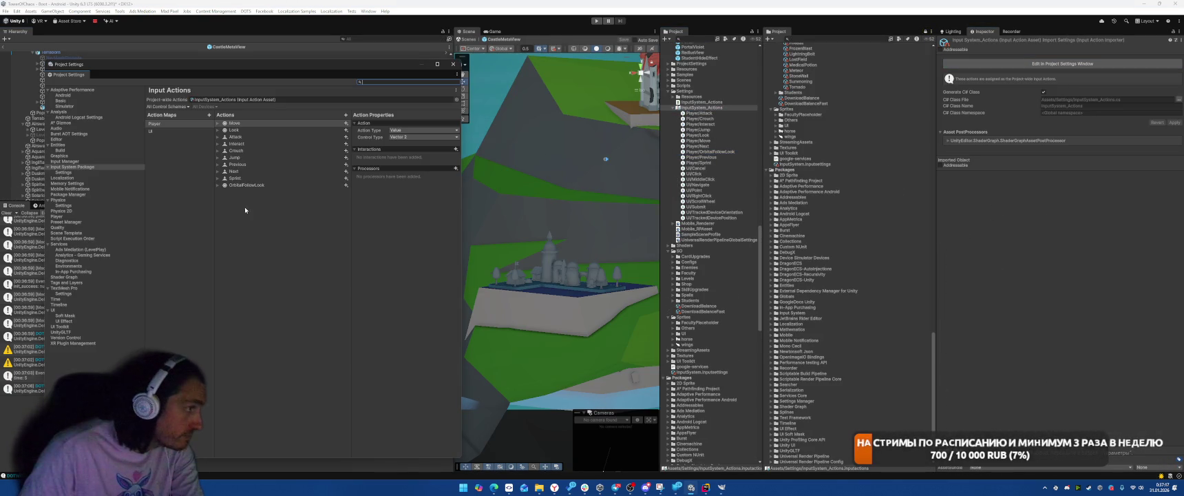
- Select the OrbitalFollowLook action, widen the window, and add a Hold interaction
left_click(268, 185)
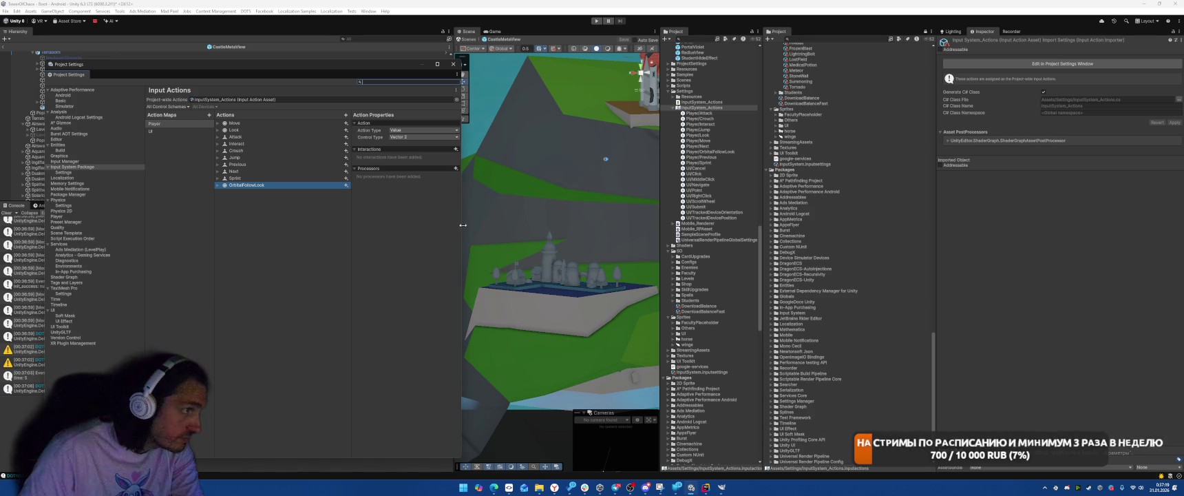
mouse_move(463, 224)
left_mouse_down()
mouse_move(816, 196)
mouse_move(720, 165)
left_mouse_up()
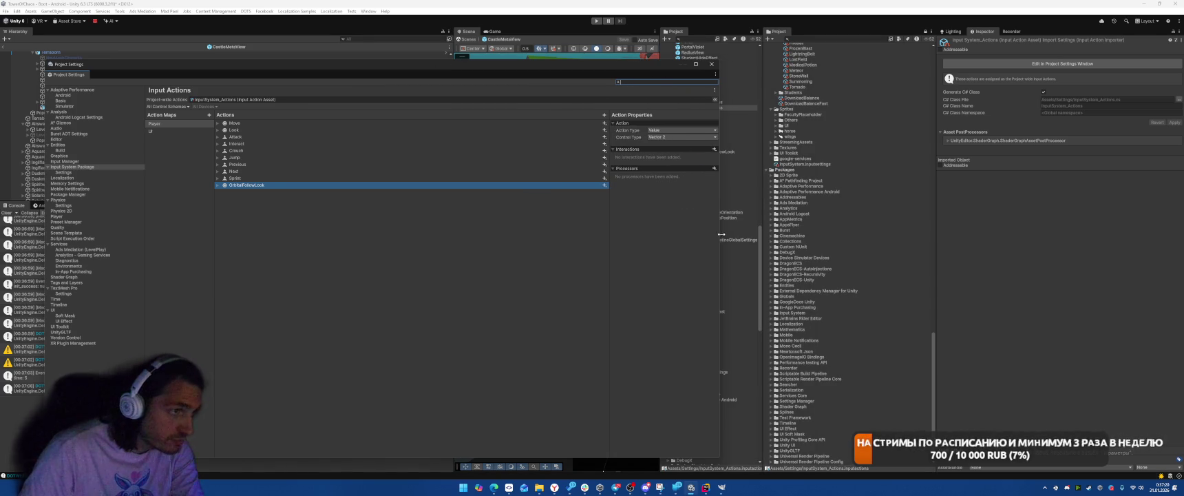
left_click(714, 168)
left_click(714, 149)
left_click(714, 149)
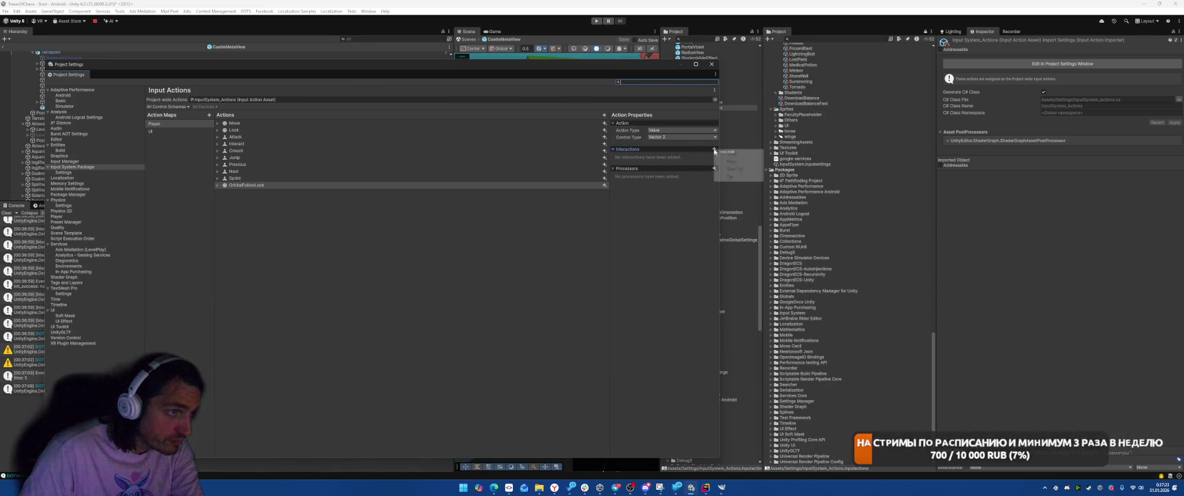
left_click(728, 154)
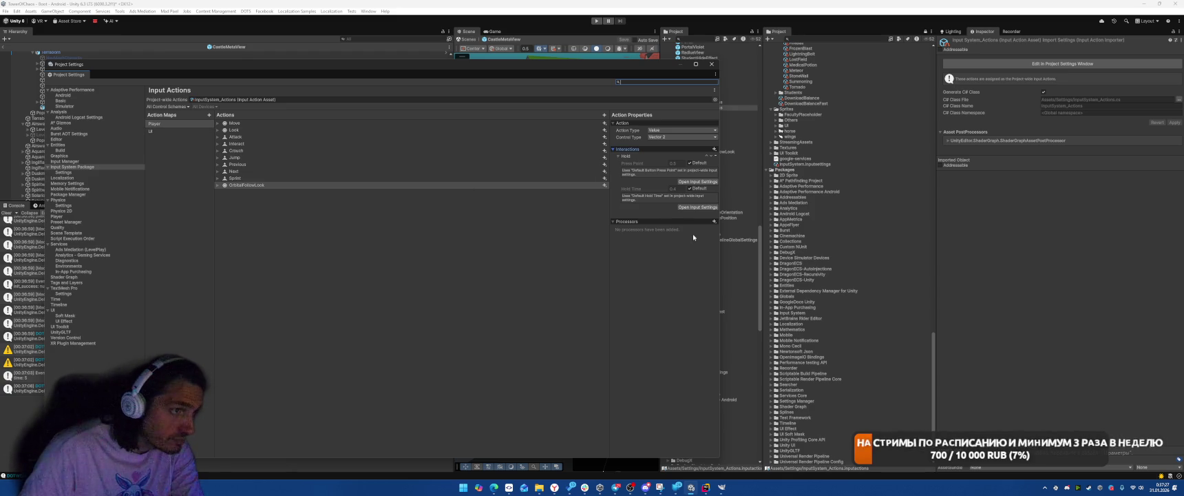
- Add Delta Time Scale and Scale Vector 2 processors, with Scale Vector 2 X and Y at 10
left_click(714, 221)
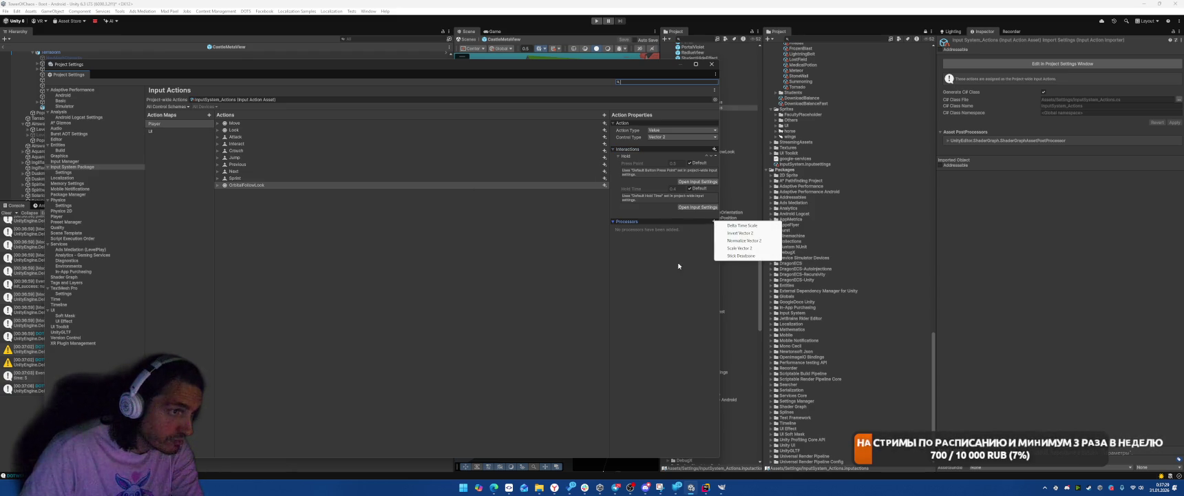
left_click(742, 225)
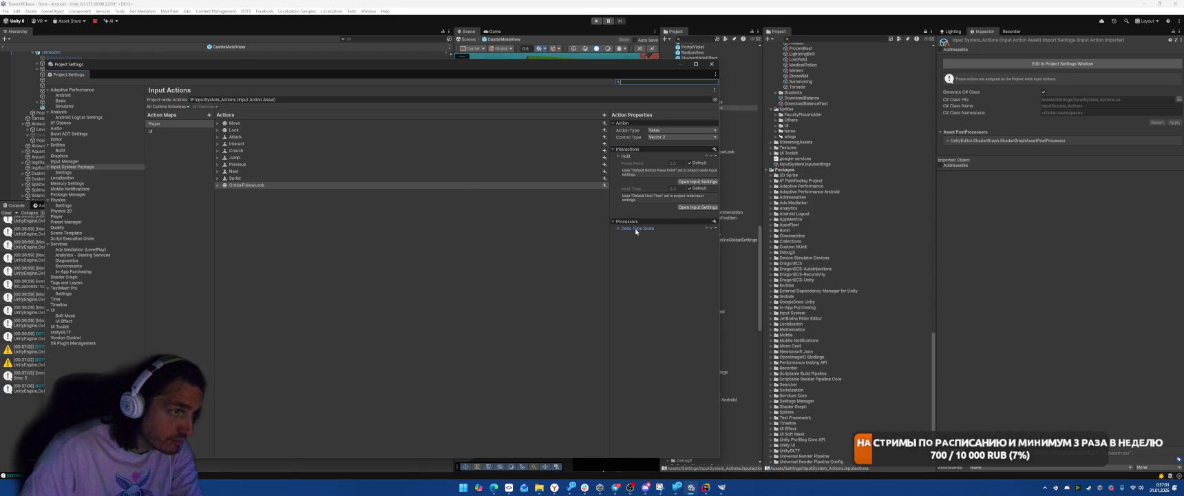
left_click(714, 221)
left_click(739, 249)
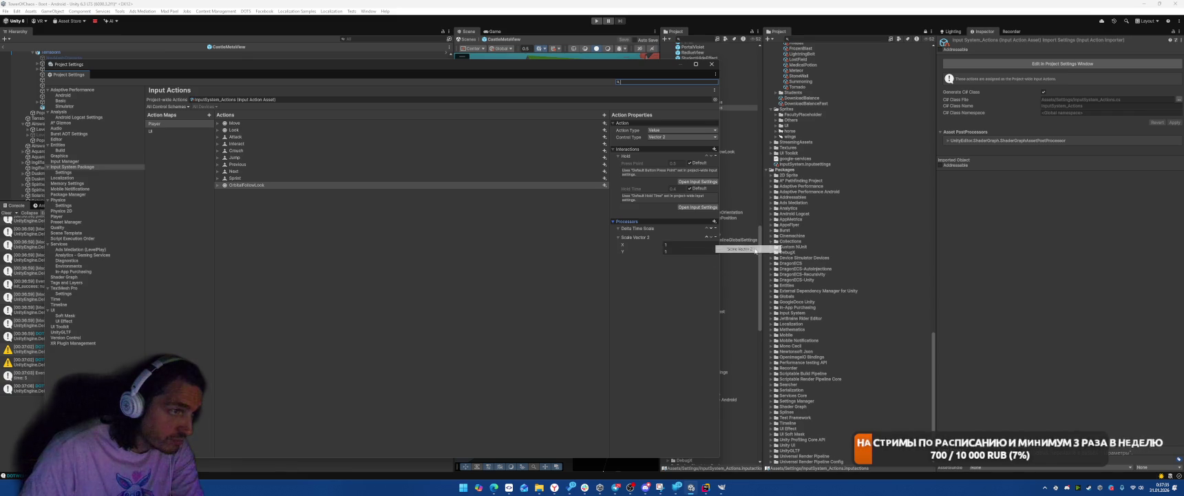
type("4.10")
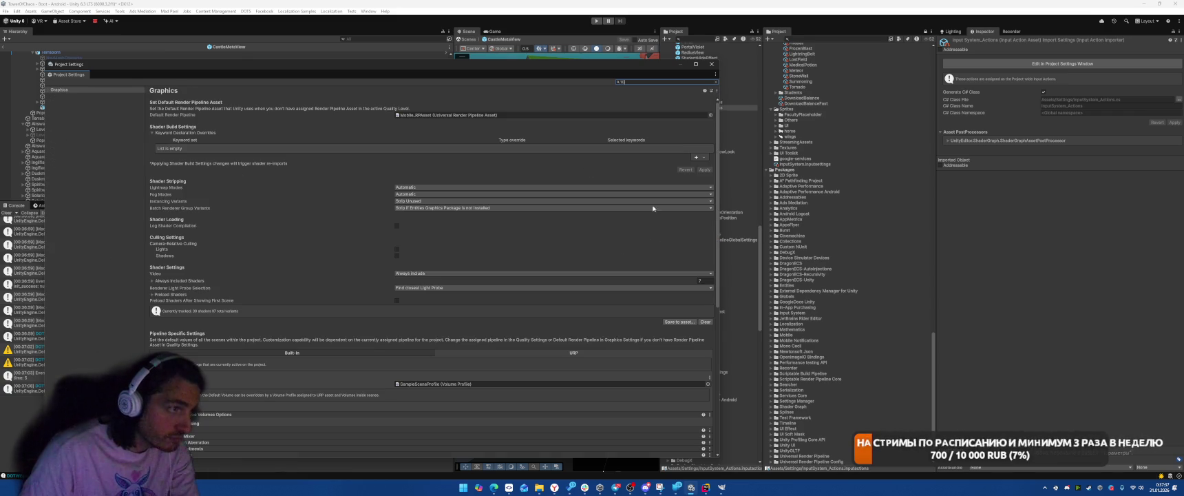
key("BackSpace")
key("BackSpace")
key("BackSpace")
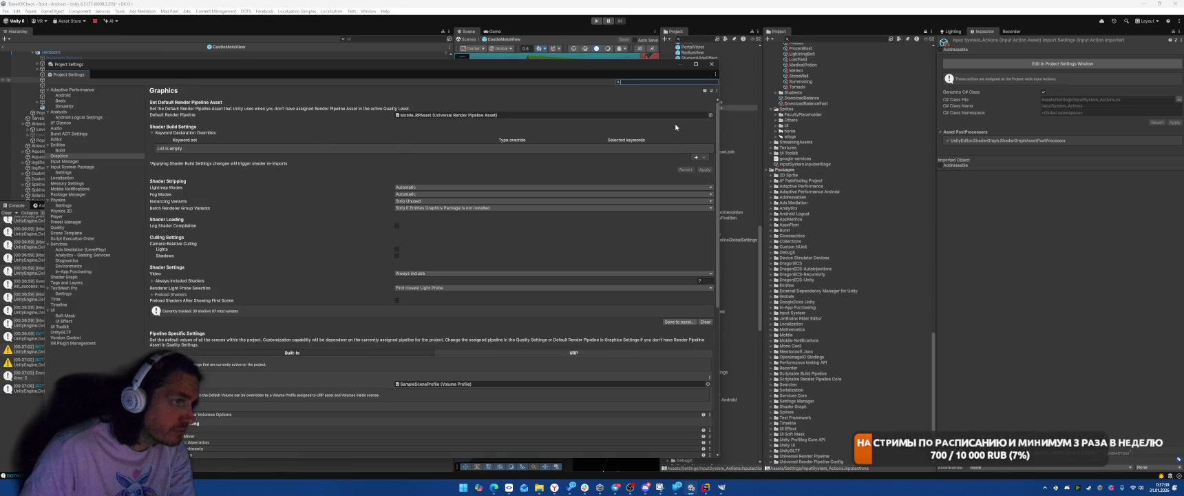
- Flip to the Input Manager page and back, then start play mode to test the input
left_click(80, 162)
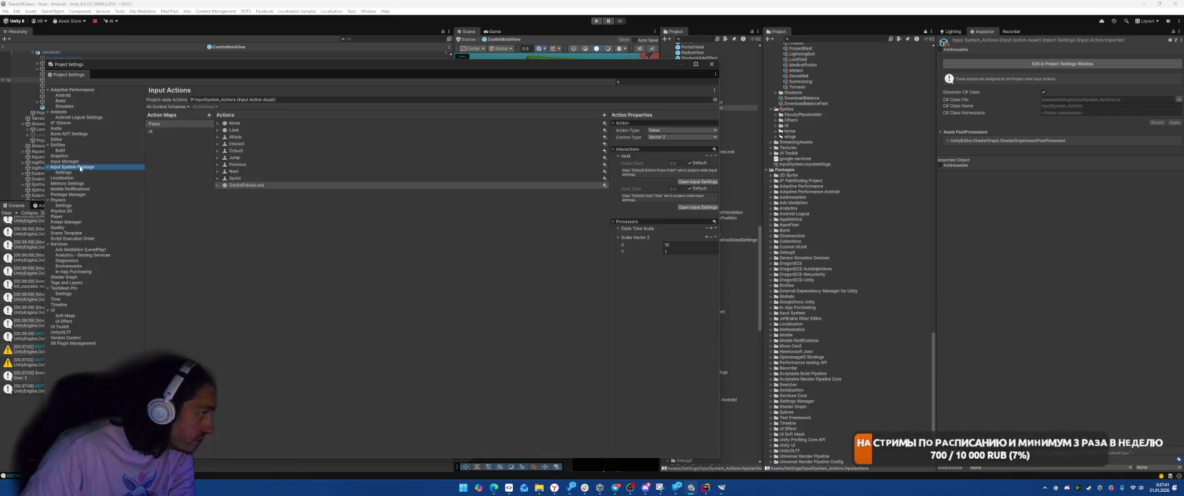
left_click(73, 167)
type("0")
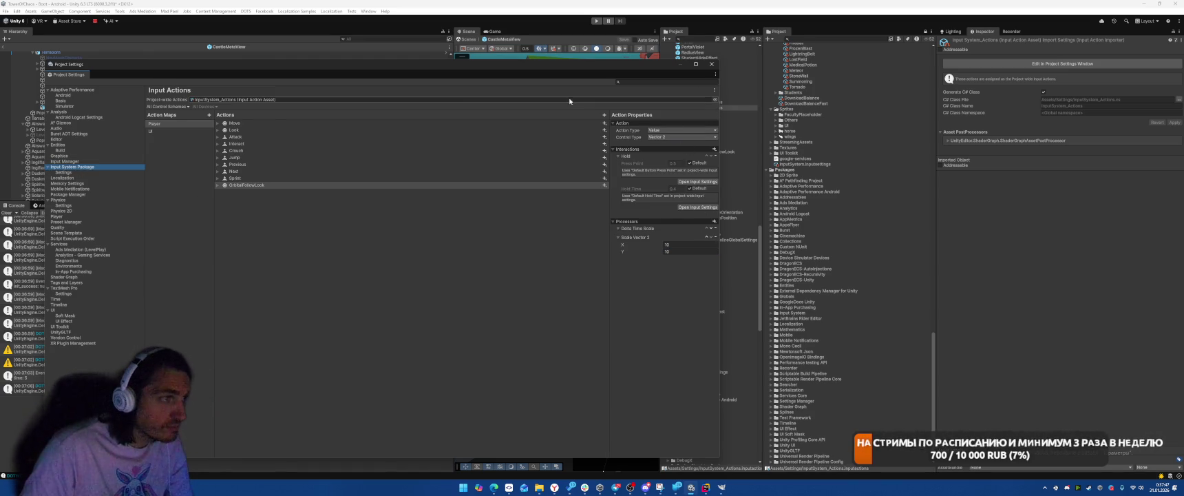
left_click(611, 21)
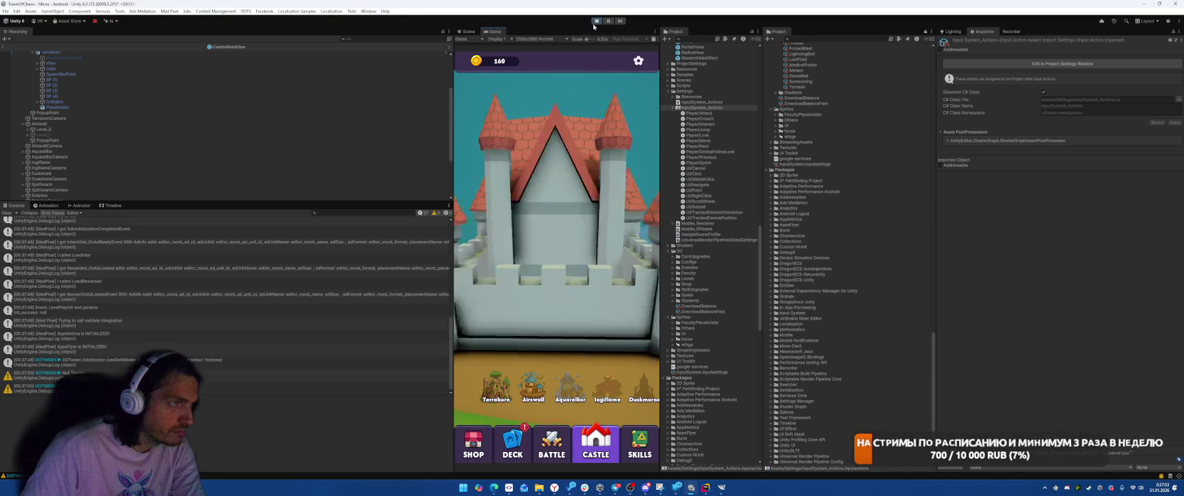
- Stop play mode, reopen Project Settings and strip the processors off the OrbitalFollowLook action
key("ctrl+p")
left_click(17, 11)
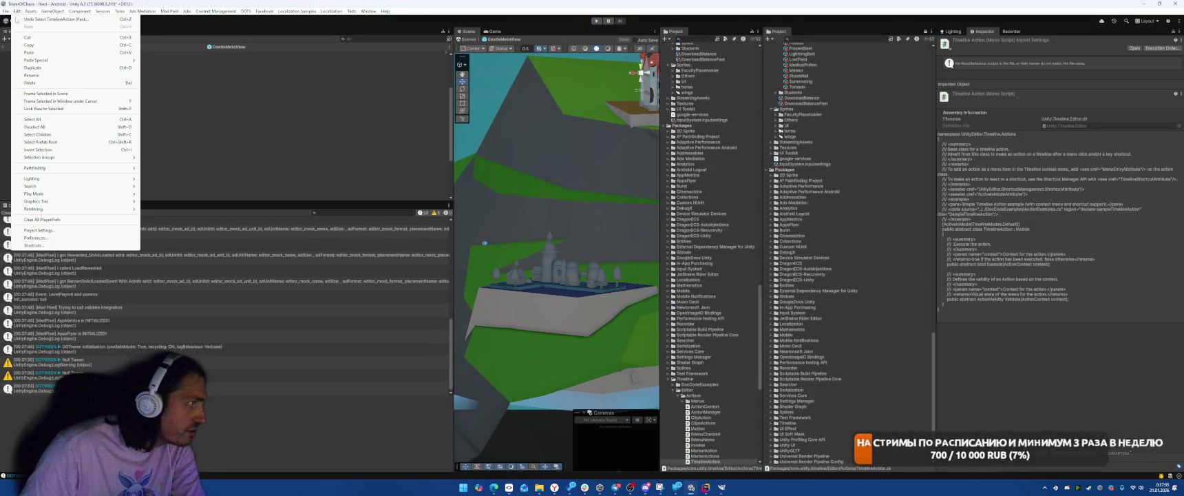
left_click(68, 232)
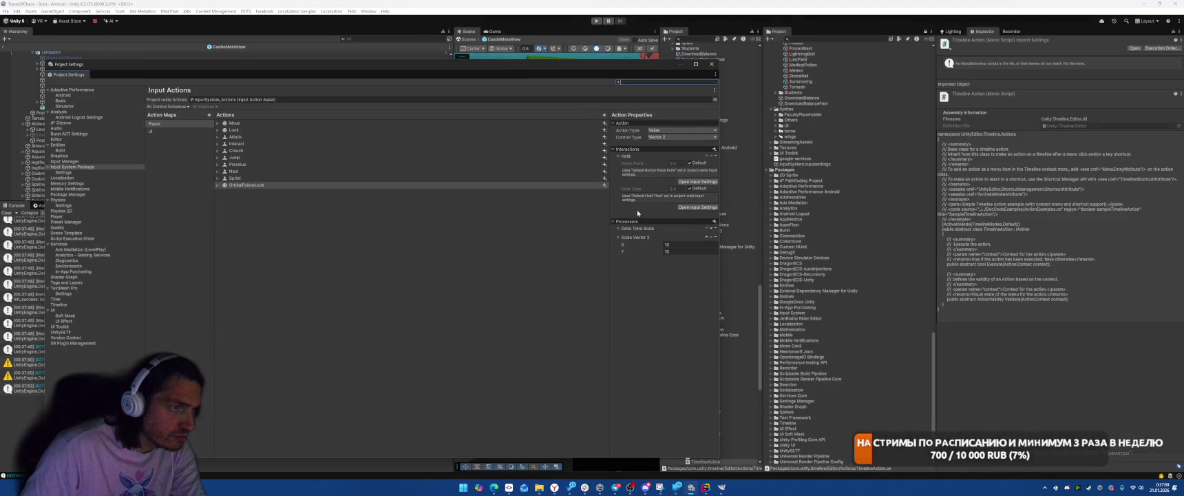
left_click(217, 185)
left_click(241, 192)
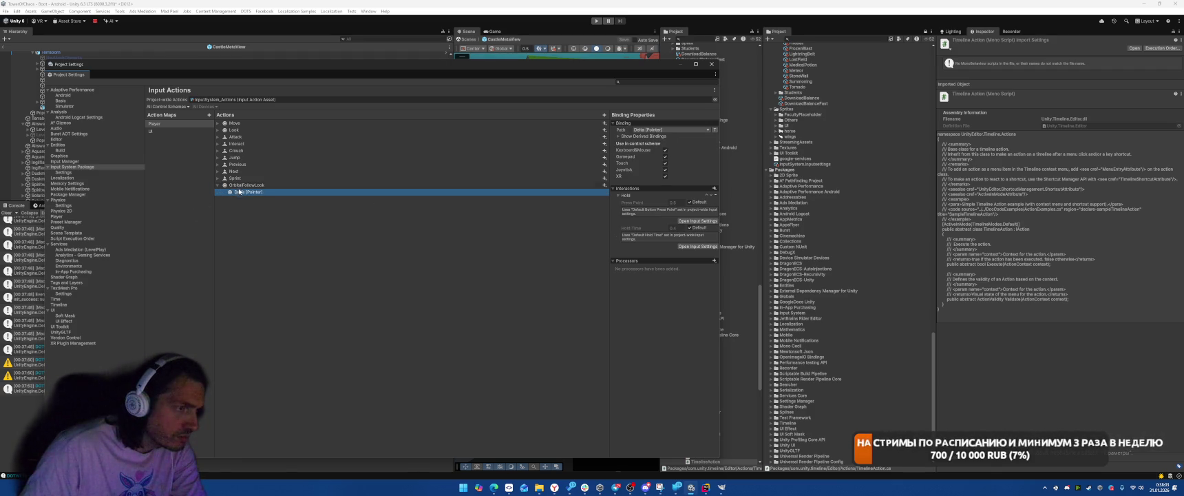
left_click(242, 185)
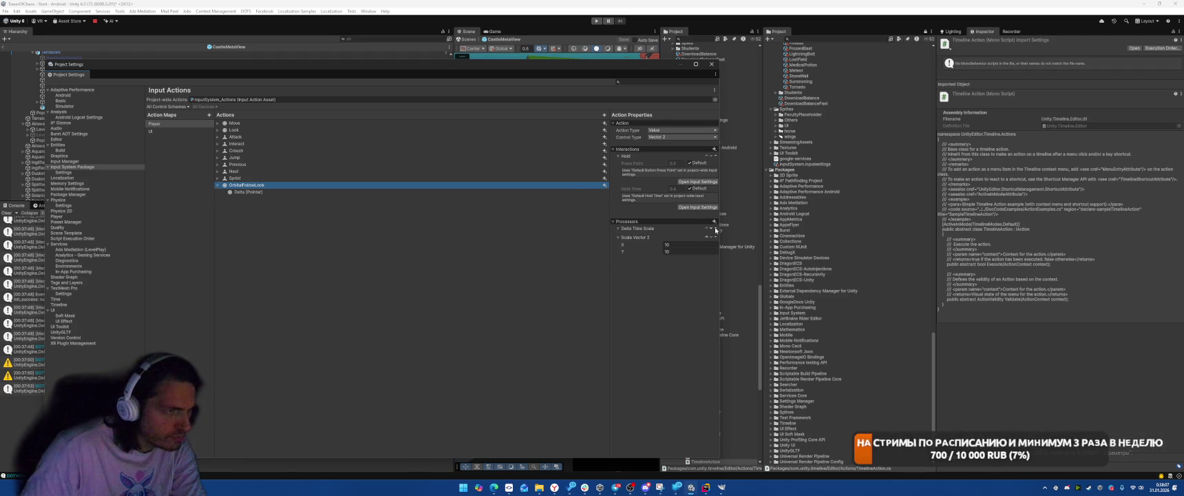
left_click(716, 228)
- Give the Delta [Pointer] binding a Scale Vector 2 (10, 10) processor followed by Delta Time Scale
left_click(290, 185)
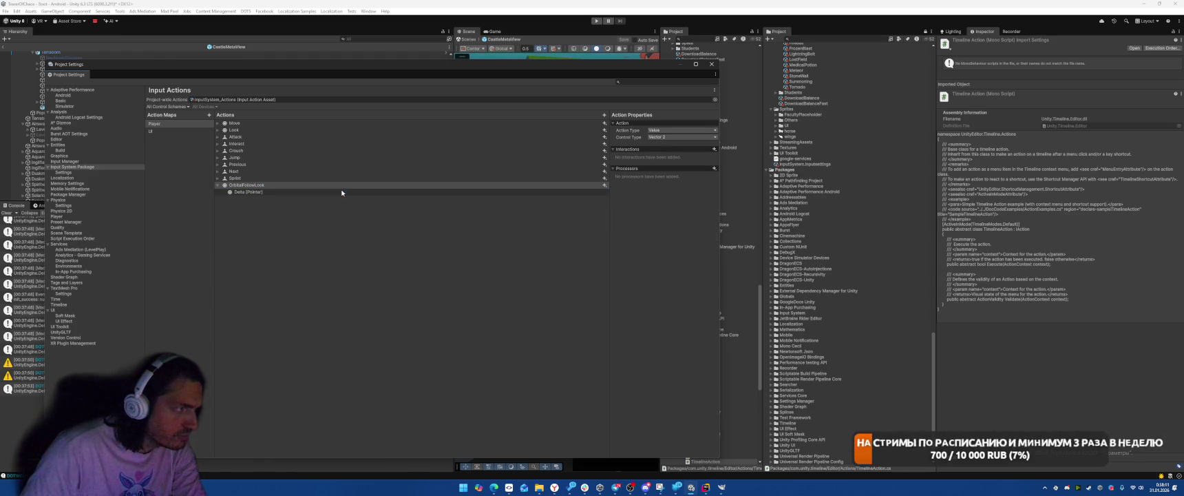
key("Down")
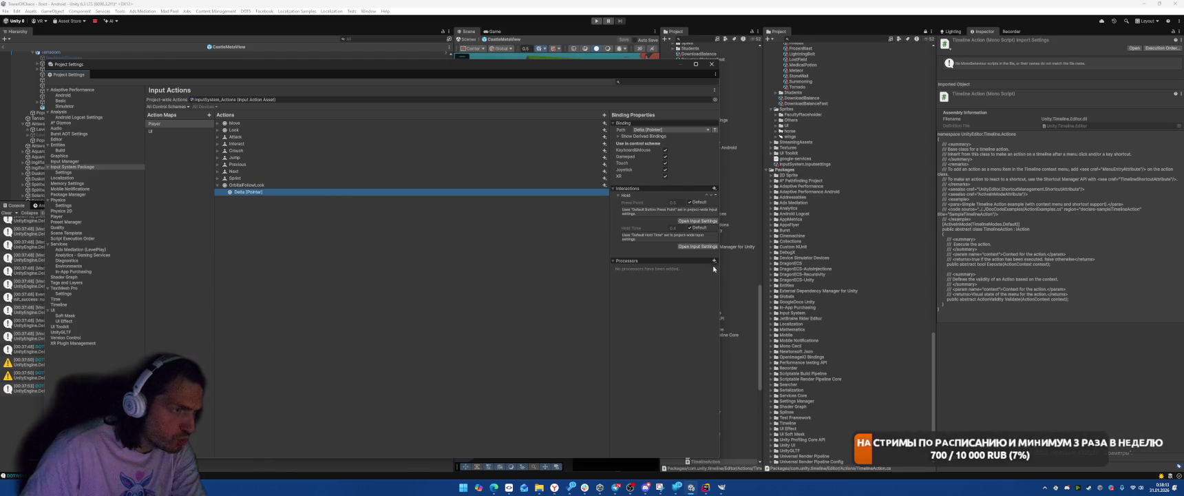
left_click(714, 260)
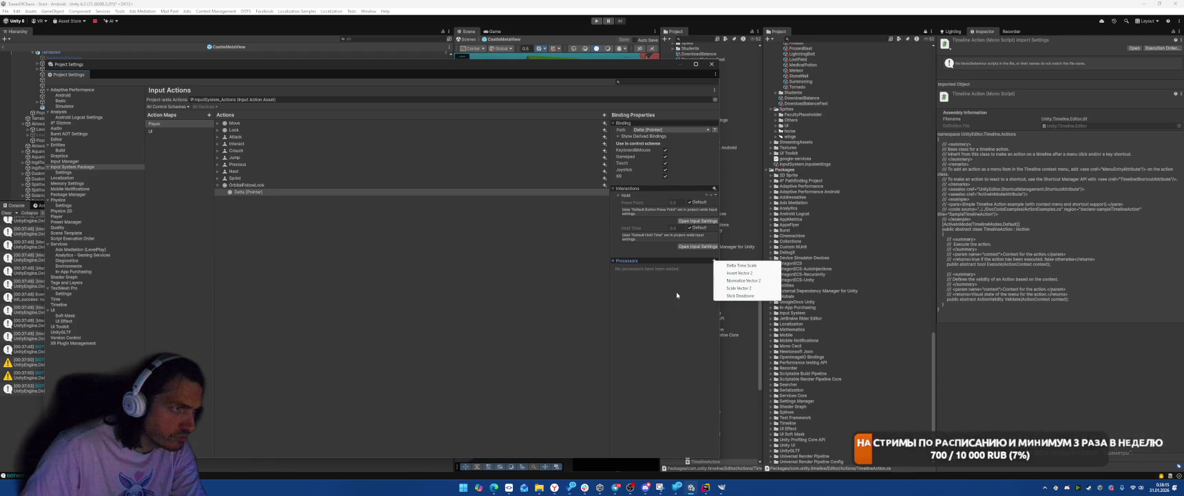
left_click(293, 186)
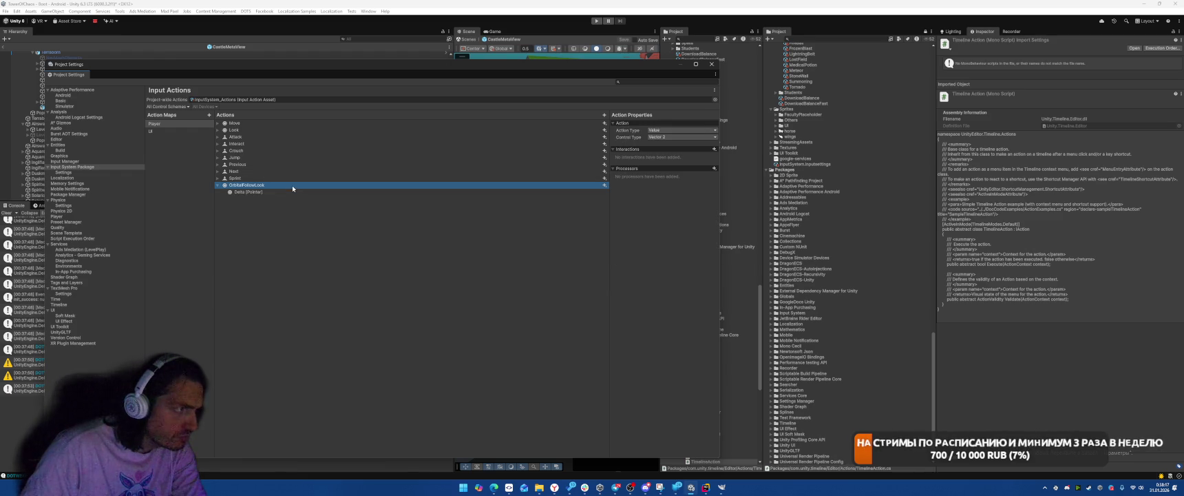
left_click(286, 193)
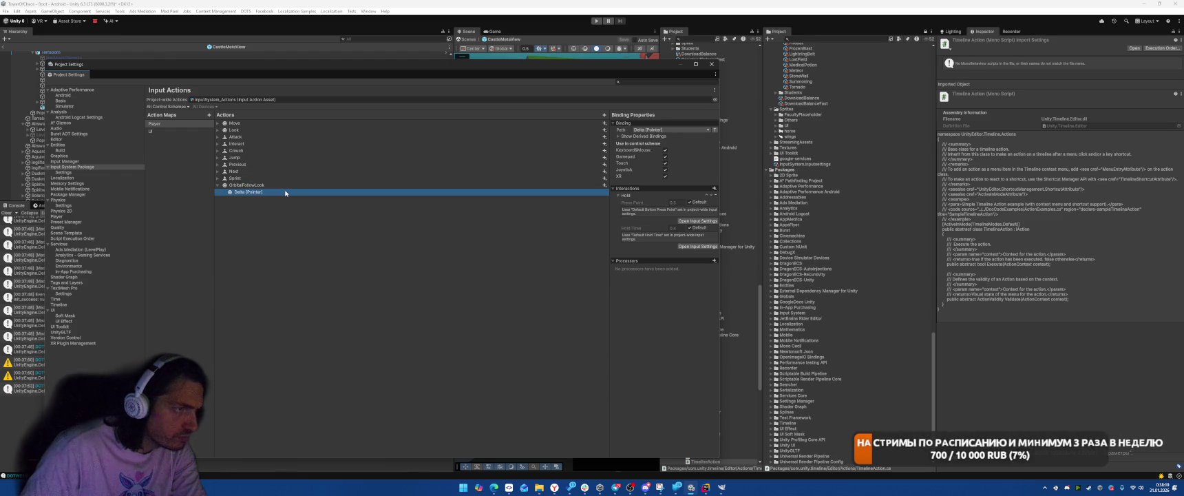
left_click(713, 261)
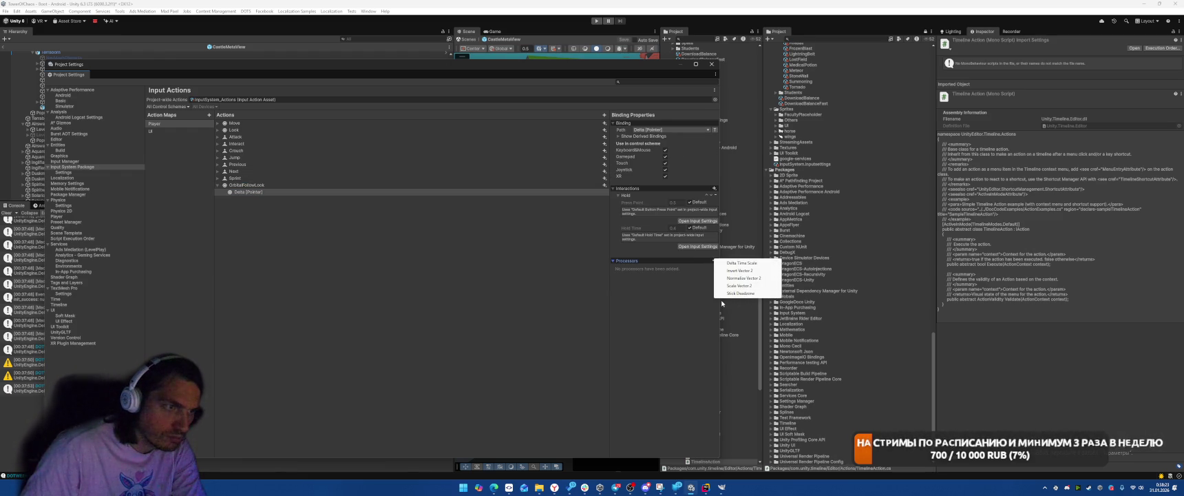
left_click(745, 286)
type("10")
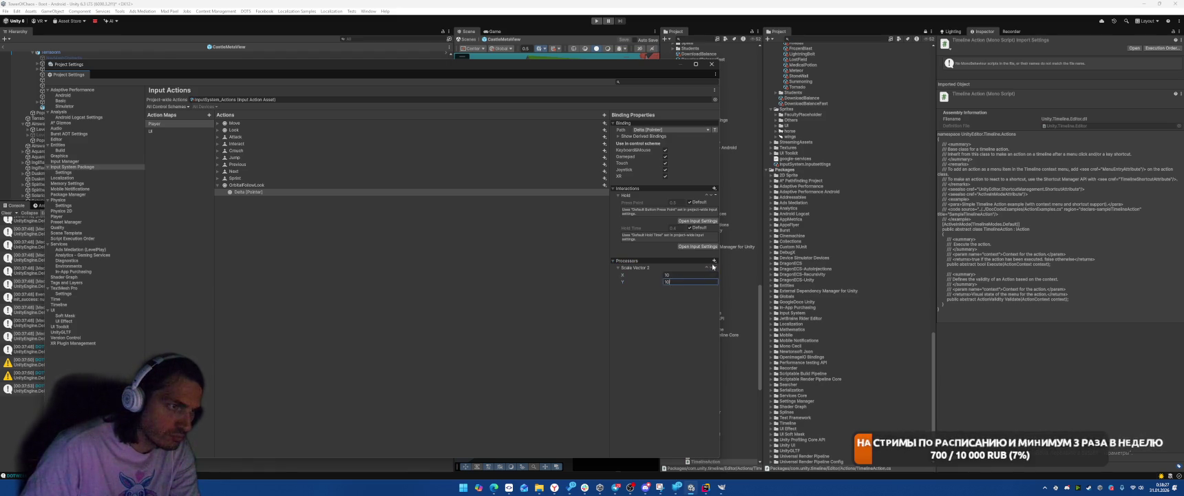
left_click(714, 261)
left_click(734, 267)
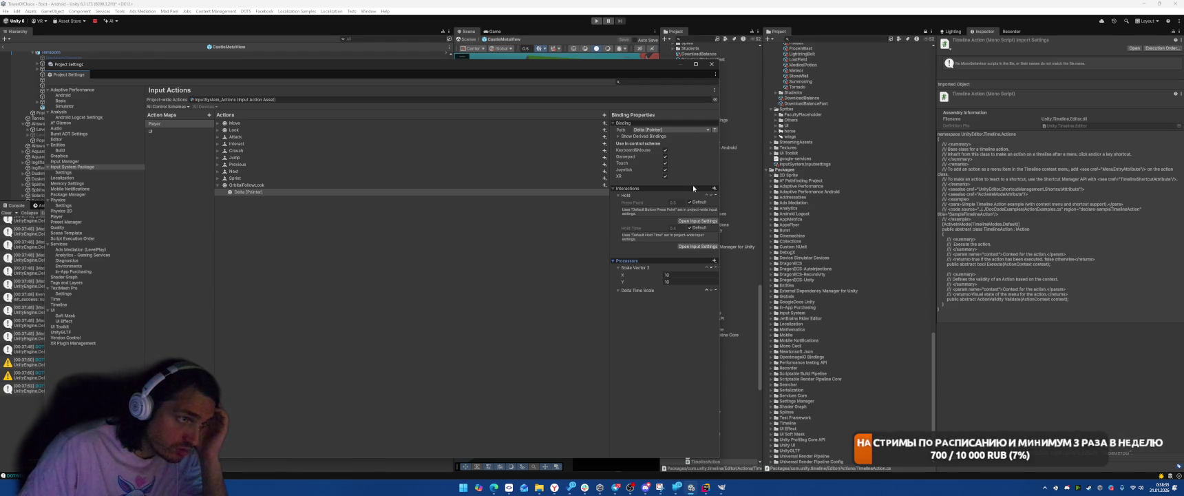
- Start play mode and drag the Project Settings window aside to watch the Castle screen
left_click(596, 21)
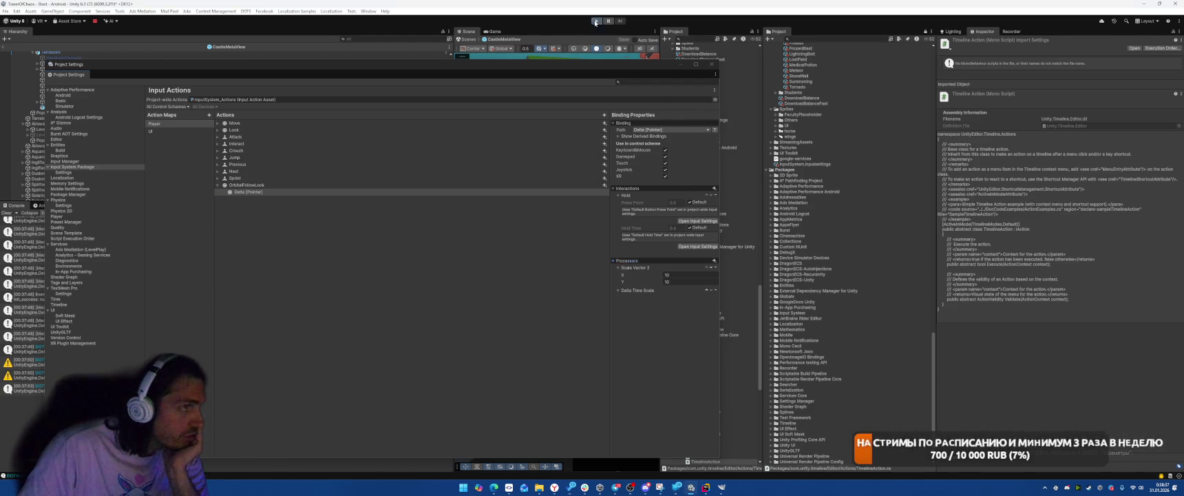
mouse_move(561, 68)
left_mouse_down()
mouse_move(370, 86)
mouse_move(328, 120)
left_mouse_up()
mouse_move(605, 275)
left_mouse_down()
mouse_move(567, 273)
mouse_move(596, 309)
mouse_move(580, 308)
mouse_move(352, 124)
mouse_move(707, 102)
mouse_move(754, 59)
left_mouse_up()
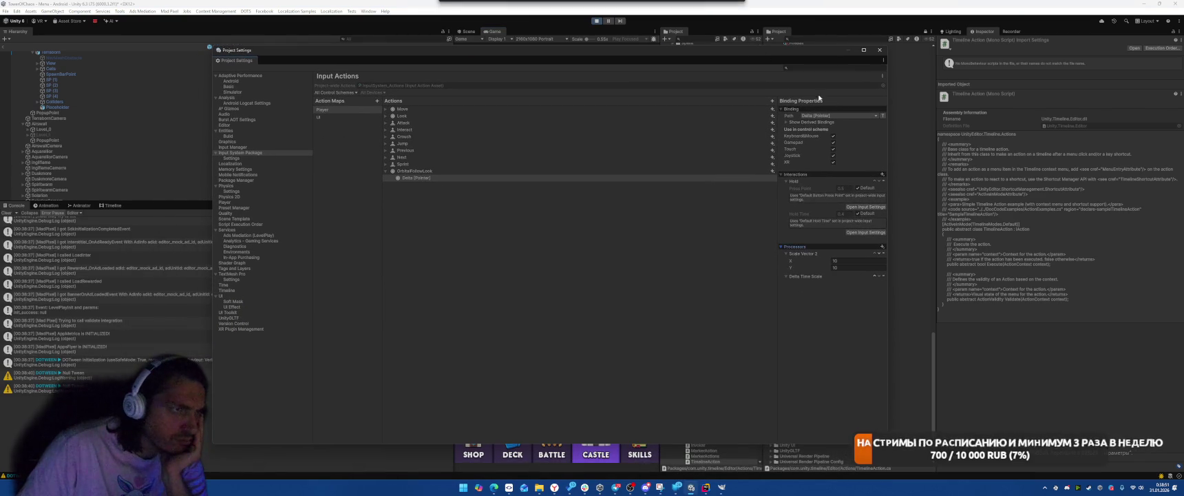
- Toggle the binding details, add and delete a stray action, and stop play mode
left_click(826, 109)
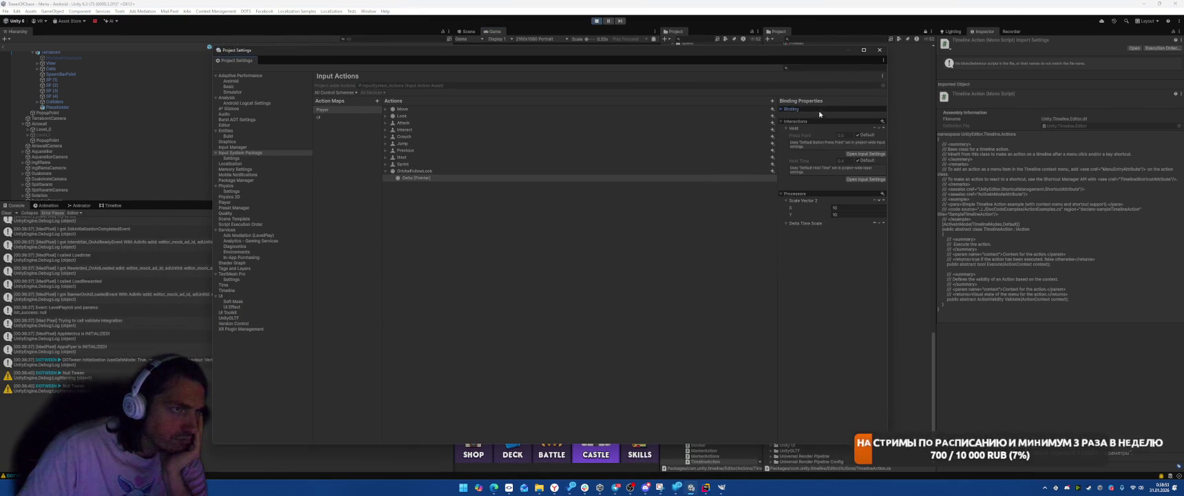
left_click(818, 110)
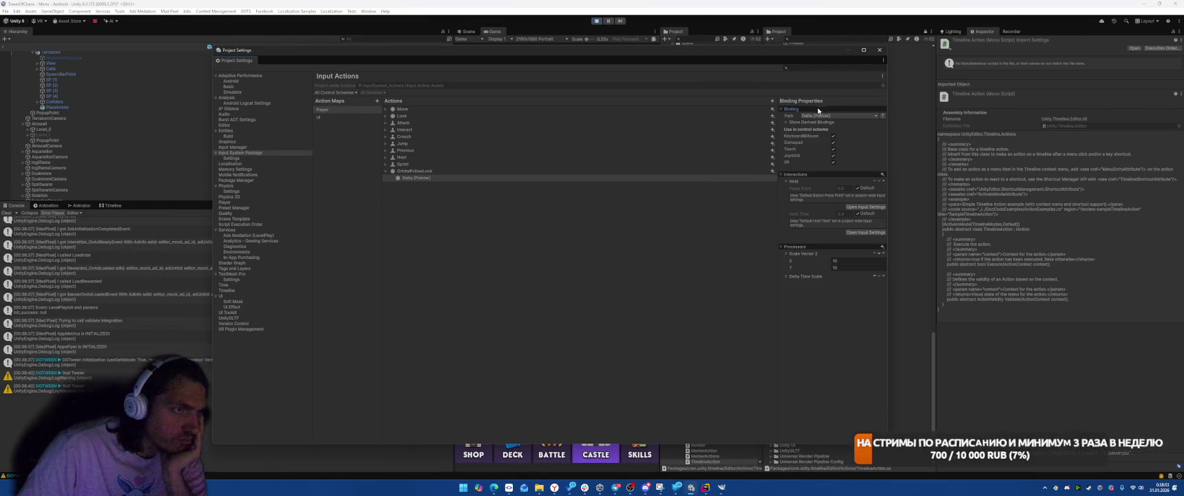
right_click(457, 178)
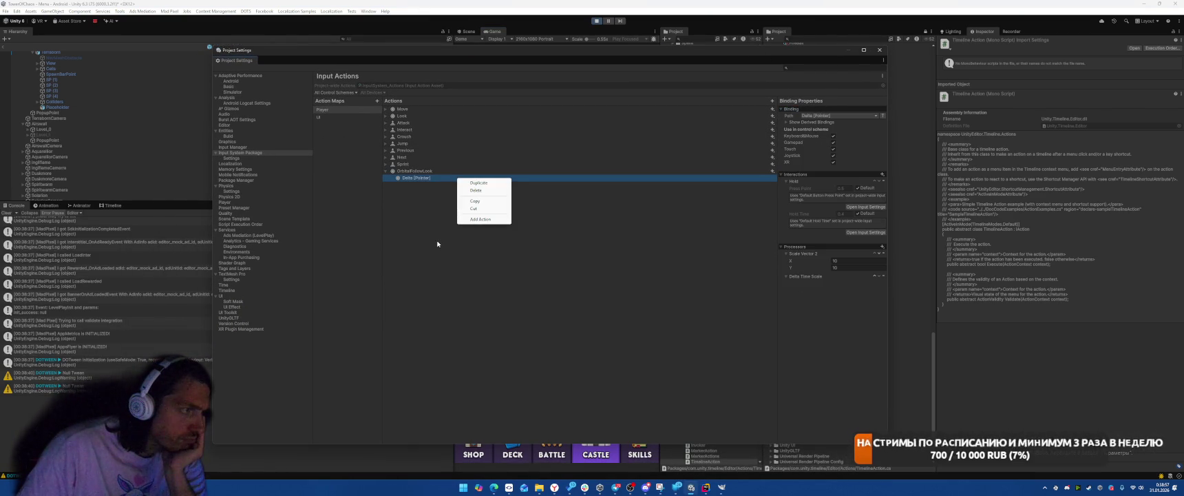
left_click(482, 219)
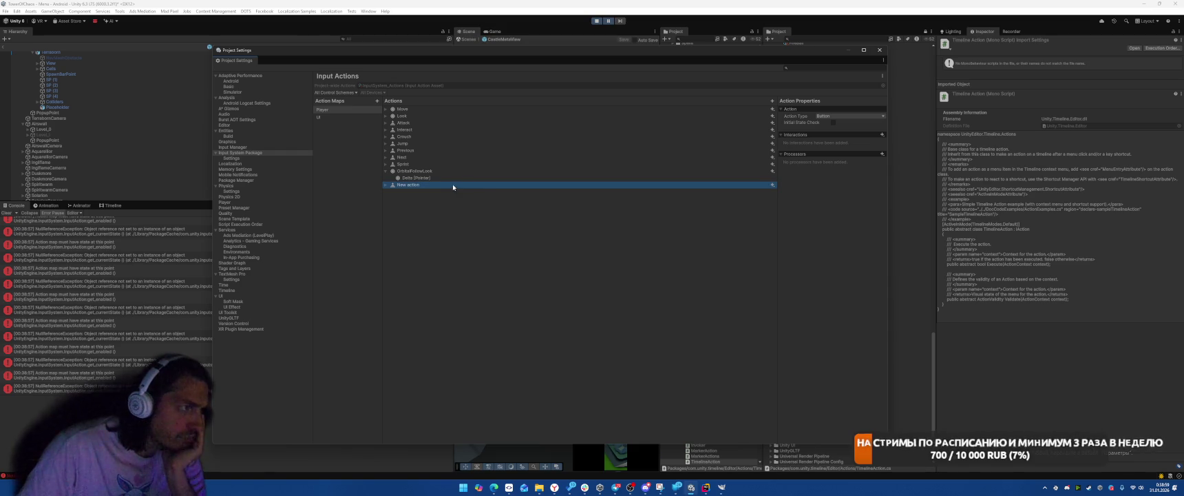
key("Delete")
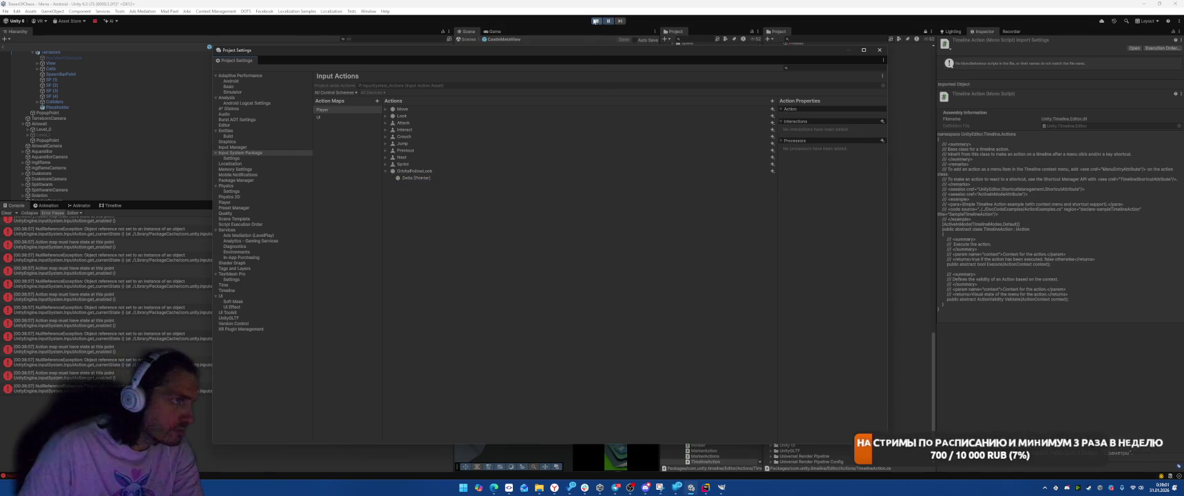
left_click(595, 21)
- Replace the Delta [Pointer] binding's Hold interaction with Press (Press Only), close settings and play
left_click(447, 178)
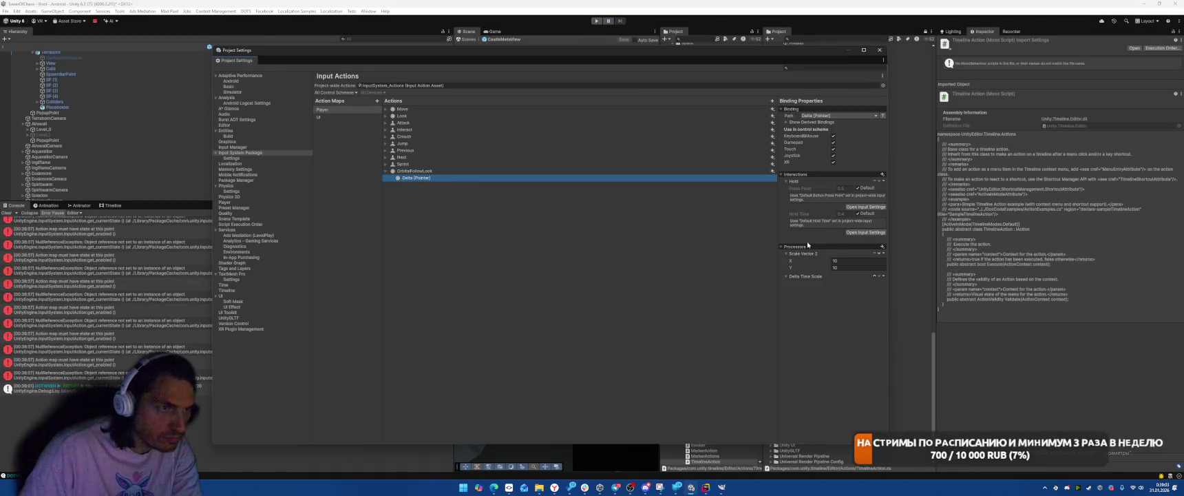
left_click(882, 175)
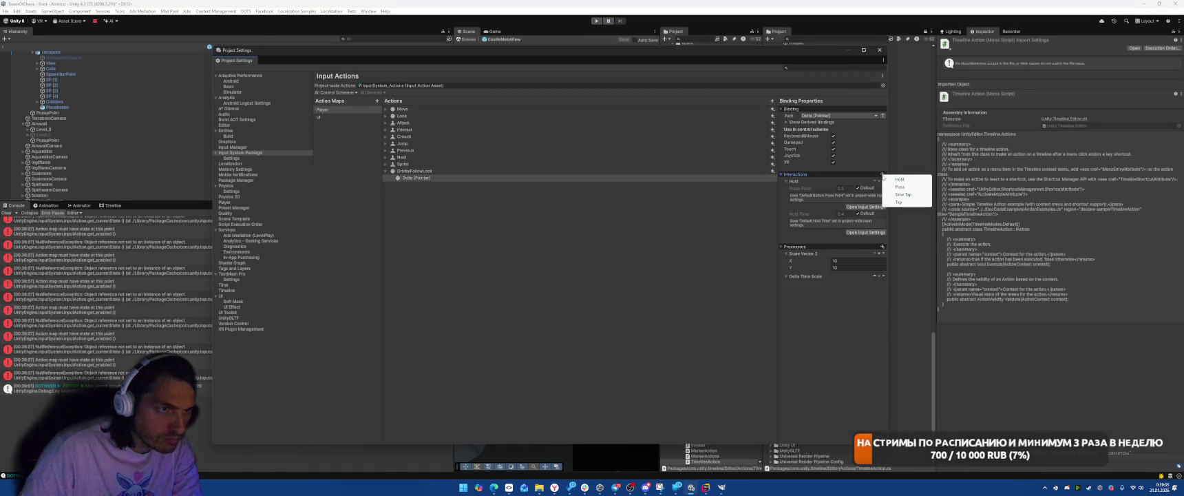
left_click(900, 187)
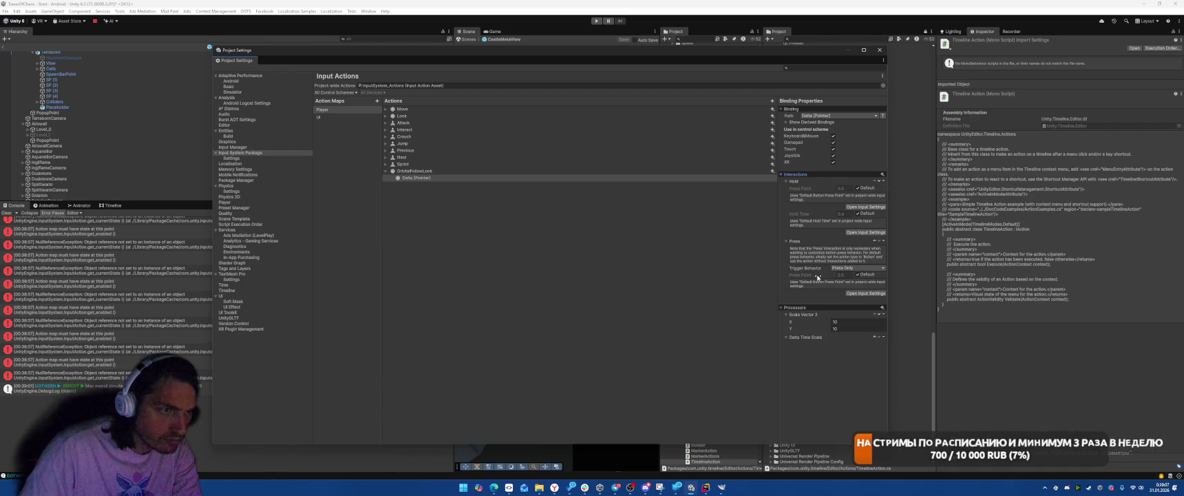
left_click(853, 267)
left_click(847, 275)
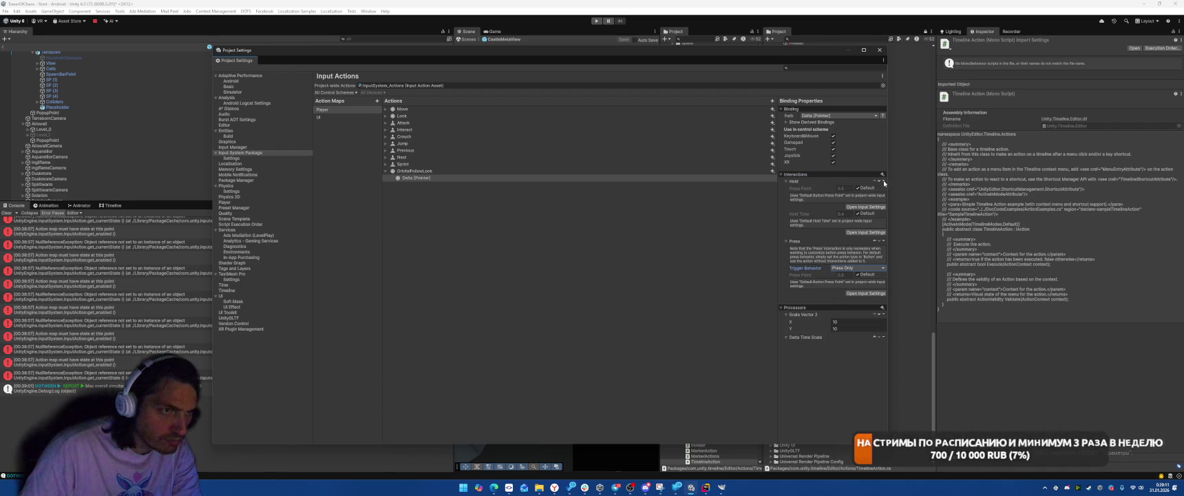
left_click(884, 182)
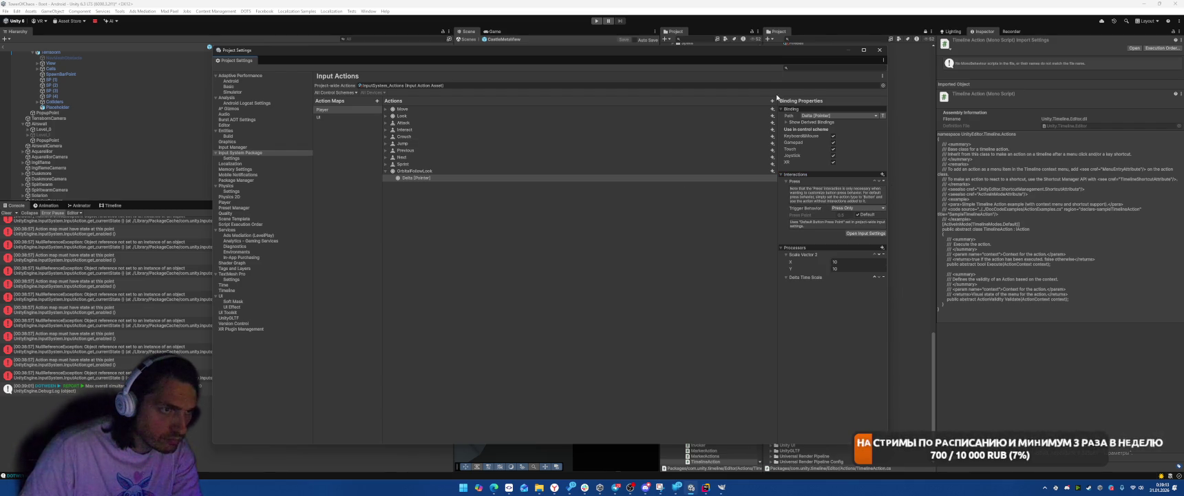
left_click(884, 53)
left_click(596, 21)
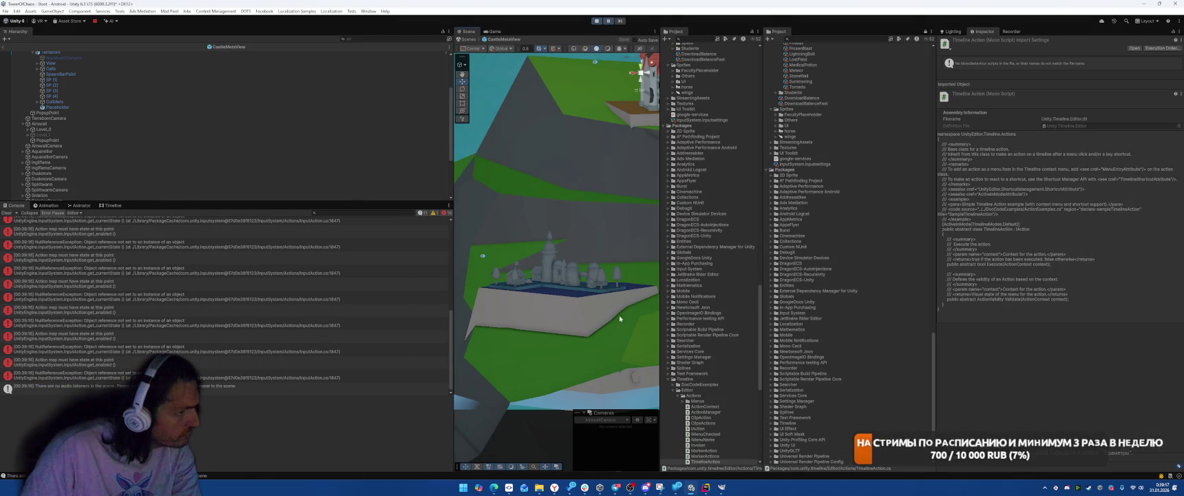
- Restart play mode, open a NullReferenceException's source in Rider, then reopen the Input System project settings
left_click(597, 22)
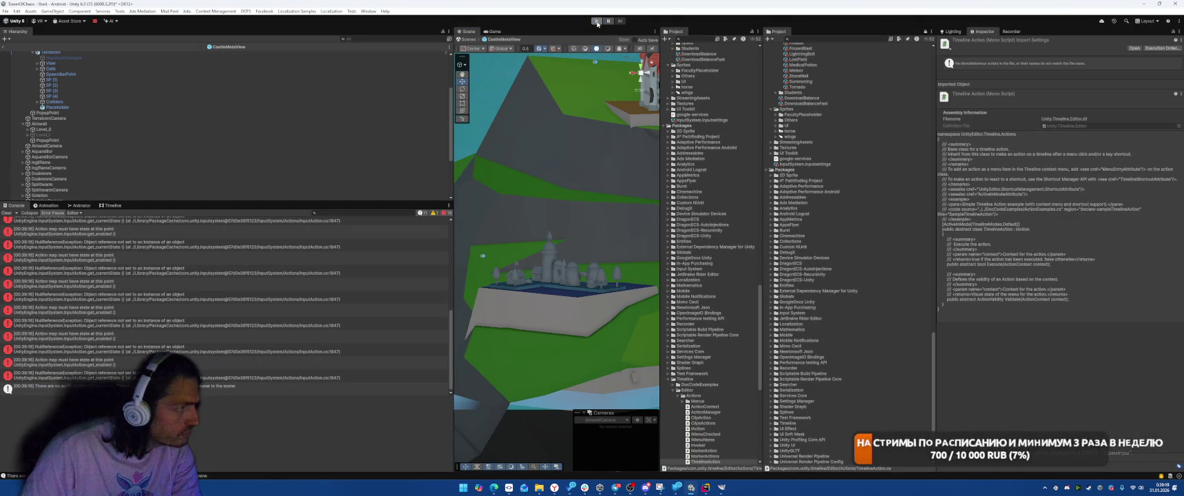
key("ctrl+p")
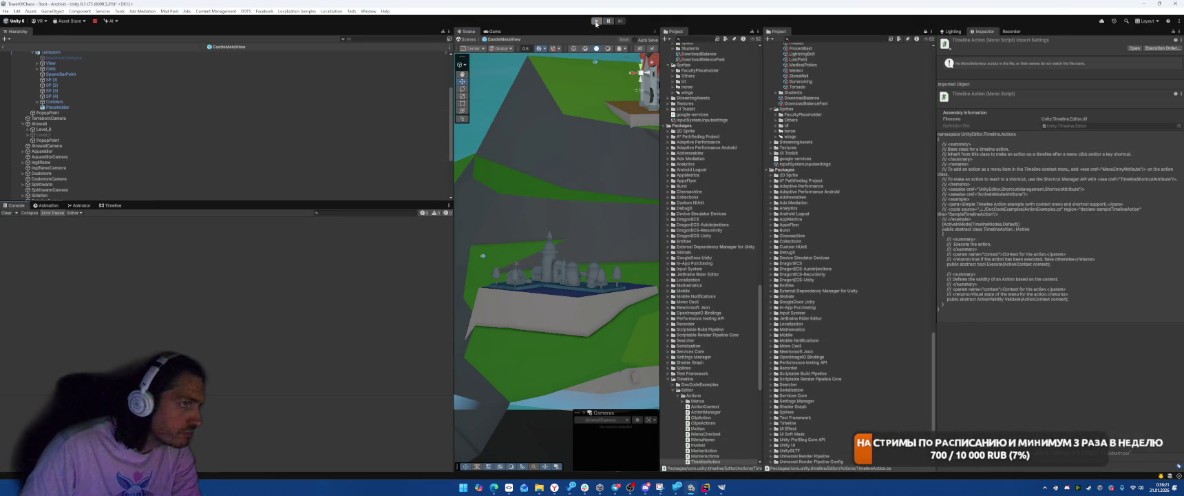
double_click(248, 284)
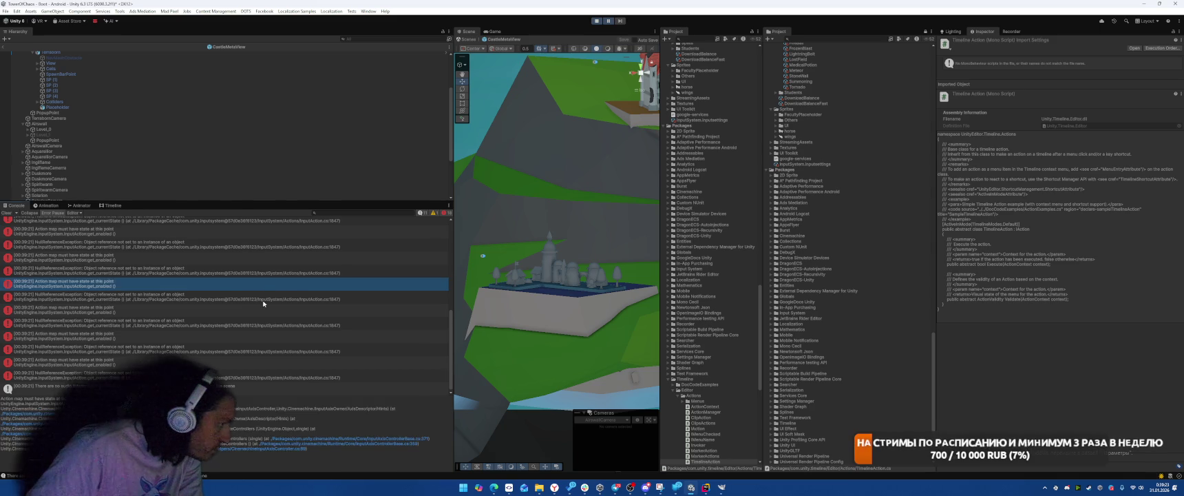
key("alt+Tab")
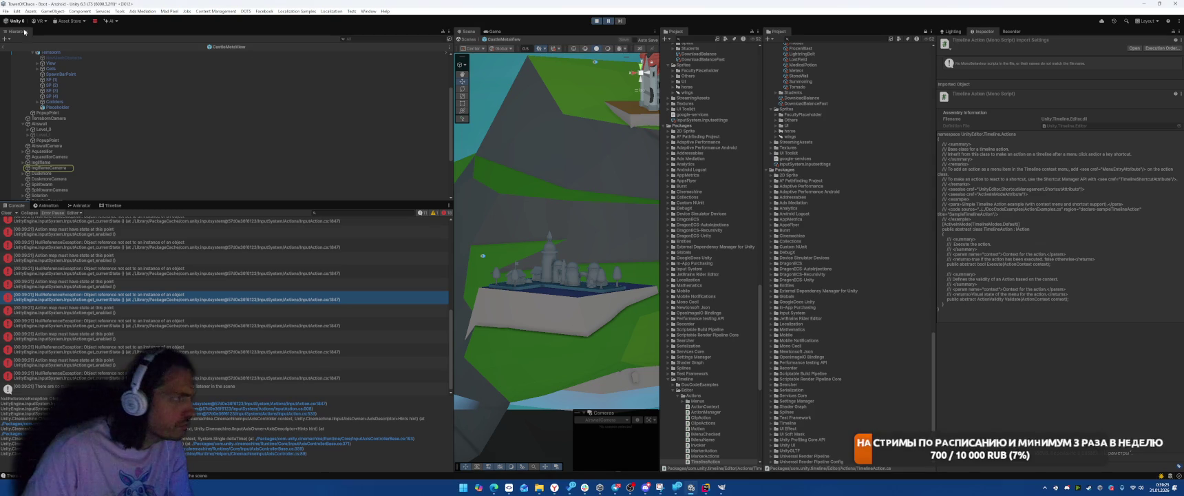
left_click(16, 11)
left_click(40, 230)
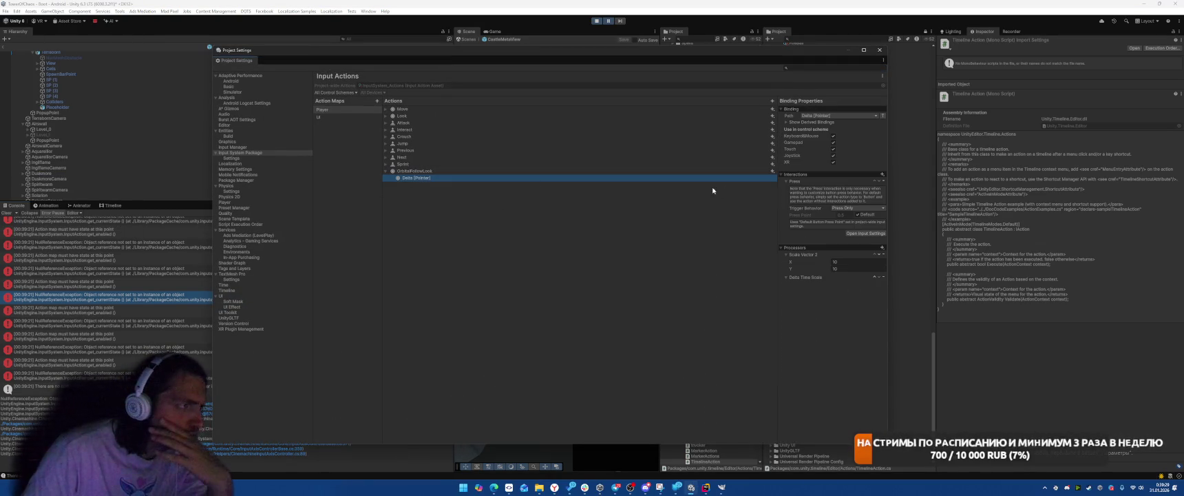
- Review the Delta binding's Press Only trigger, control path picker and derived bindings, keeping them unchanged
left_click(834, 208)
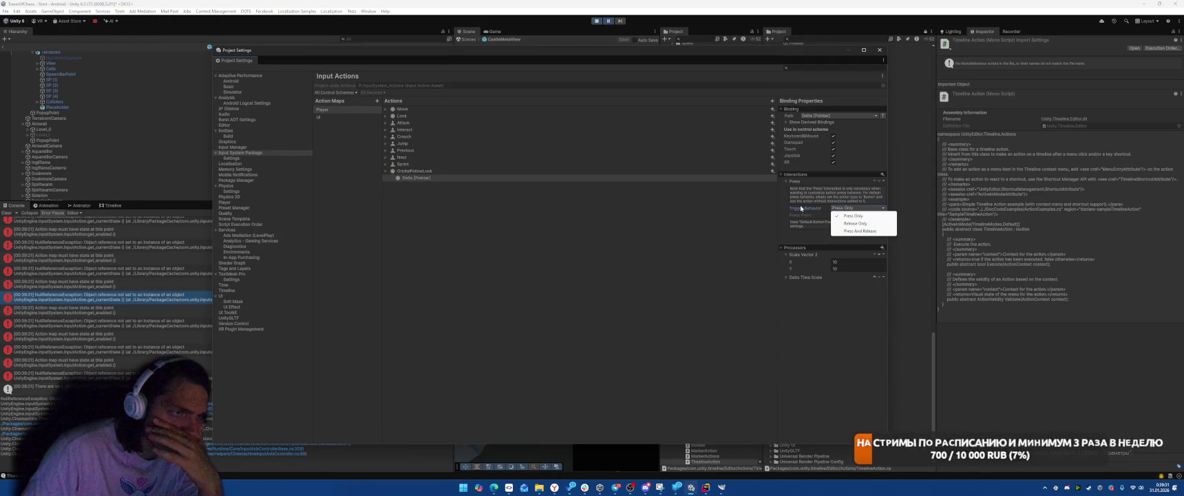
left_click(802, 209)
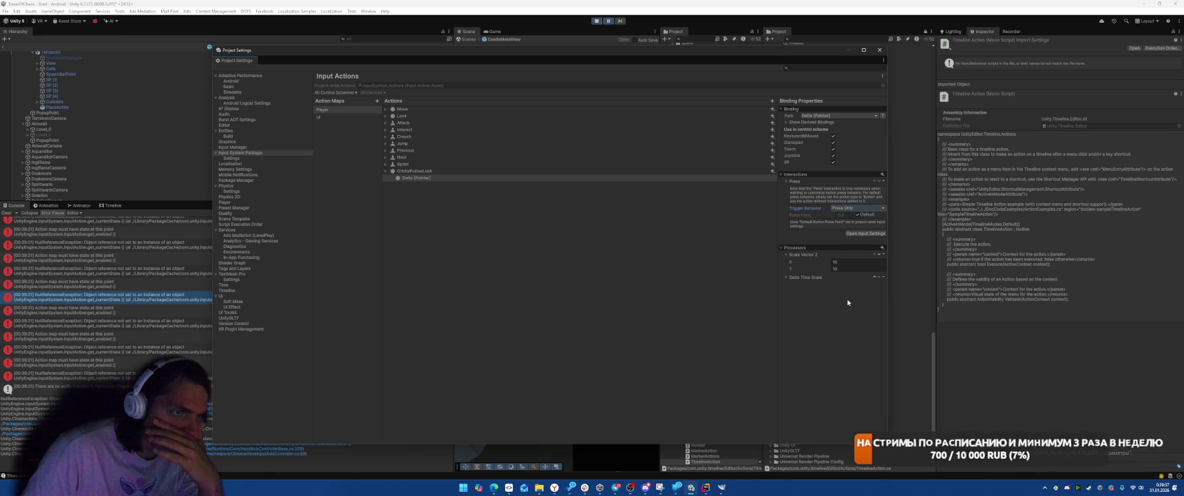
left_click(833, 116)
left_click(832, 98)
left_click(793, 122)
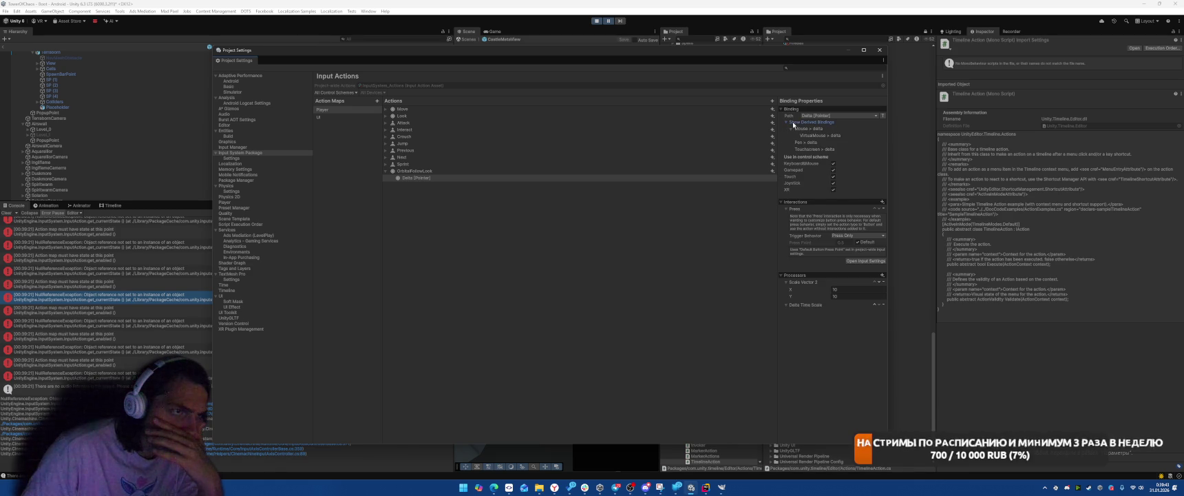
left_click(793, 122)
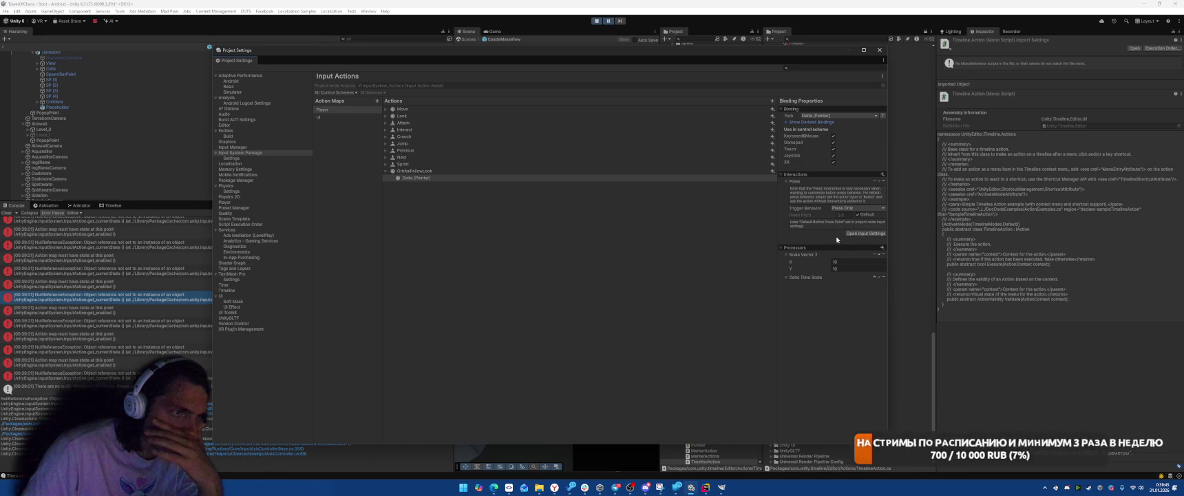
- Browse the input settings pages, close Project Settings, start play mode and switch to Rider
left_click(854, 234)
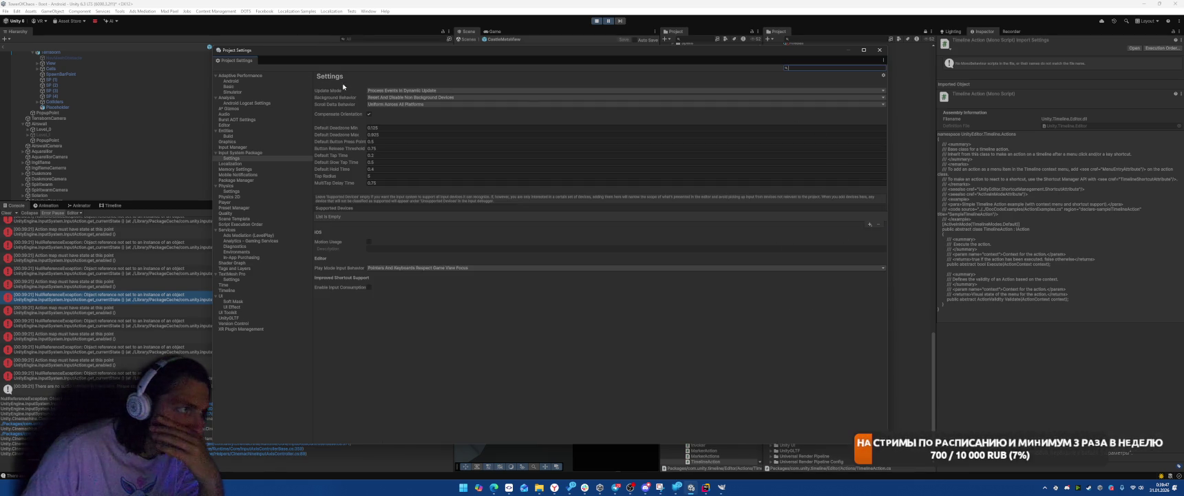
left_click(266, 146)
left_click(267, 153)
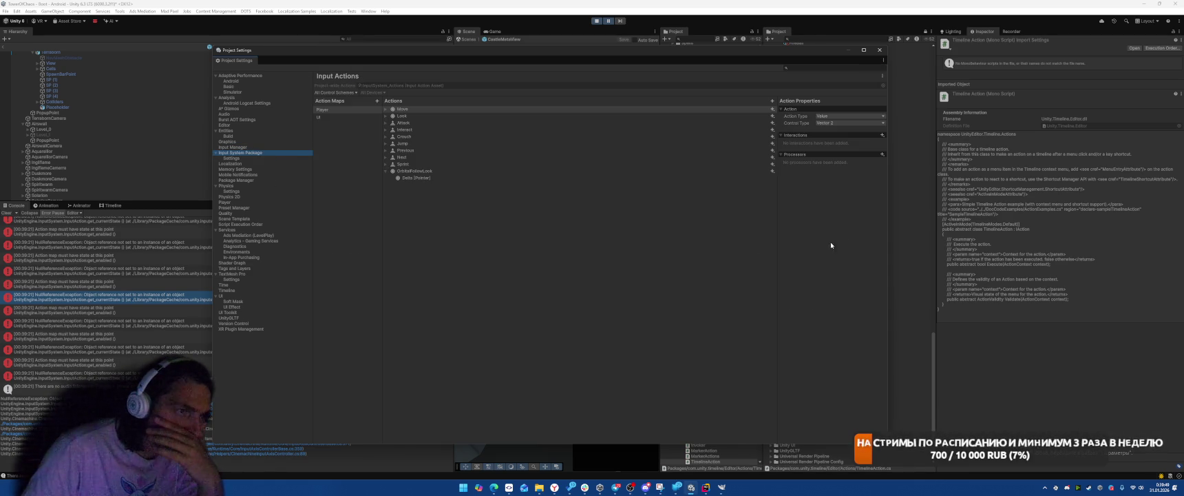
left_click(431, 177)
left_click(436, 172)
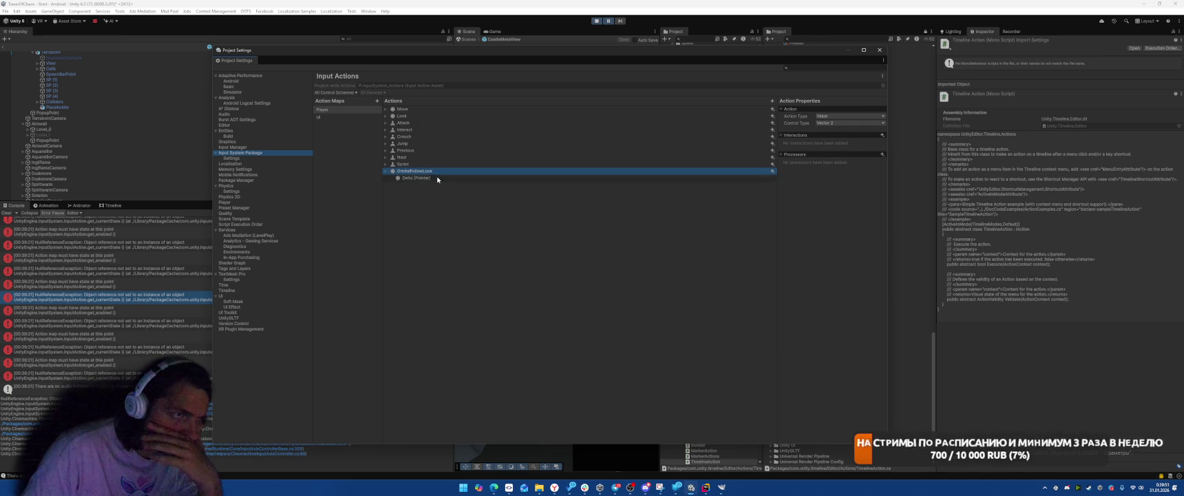
left_click(438, 179)
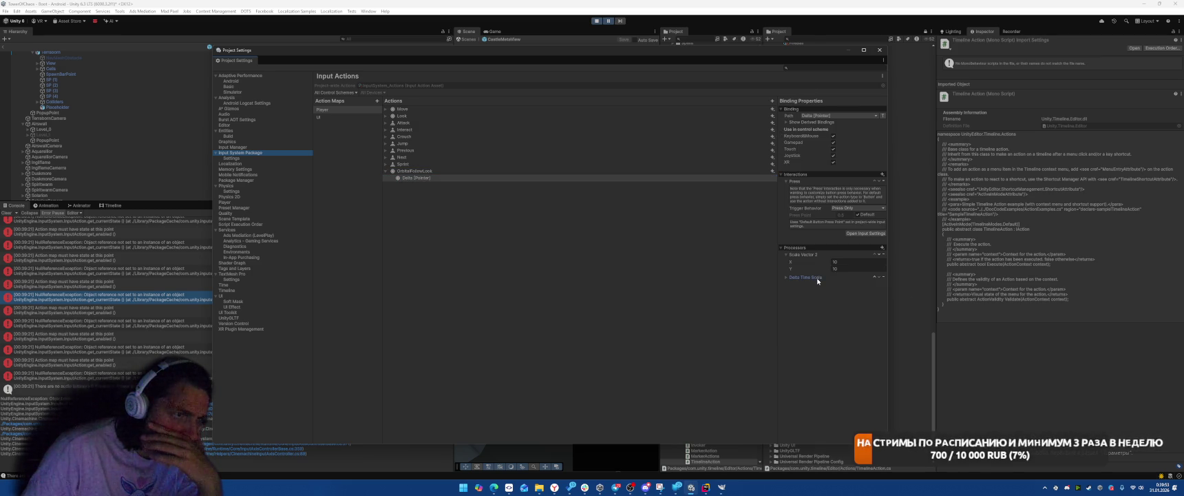
left_click(880, 49)
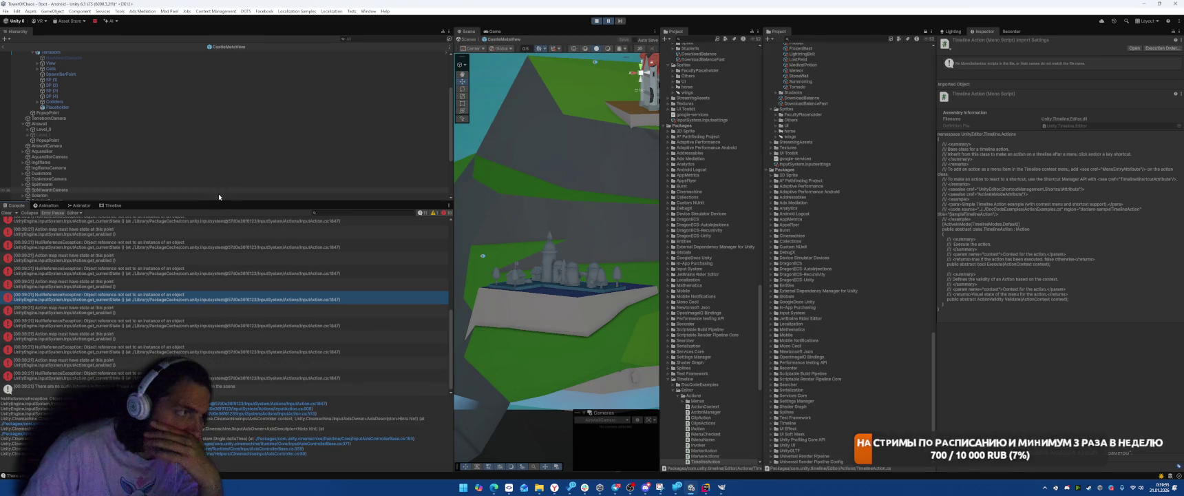
left_click(596, 21)
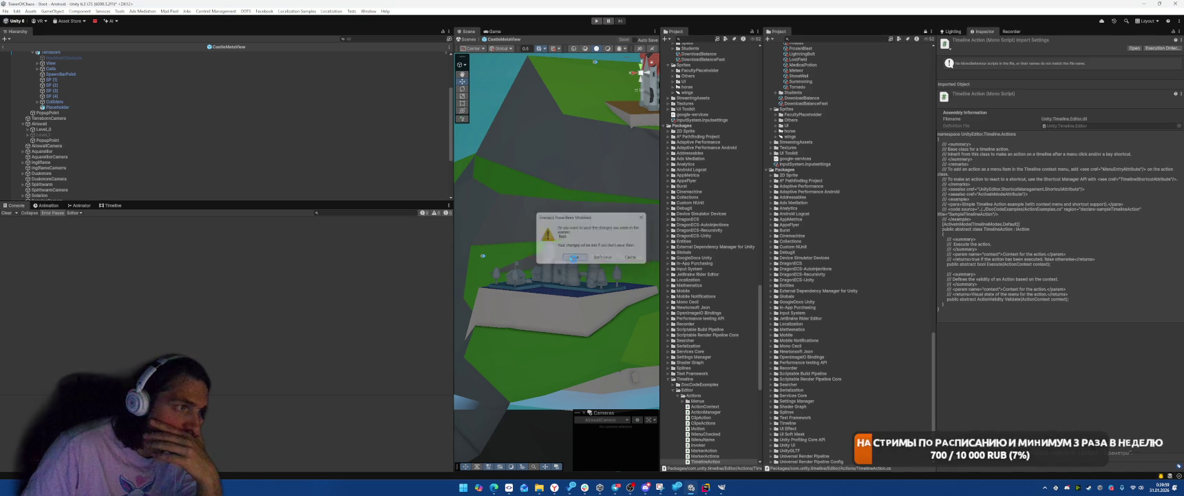
key("alt+Tab")
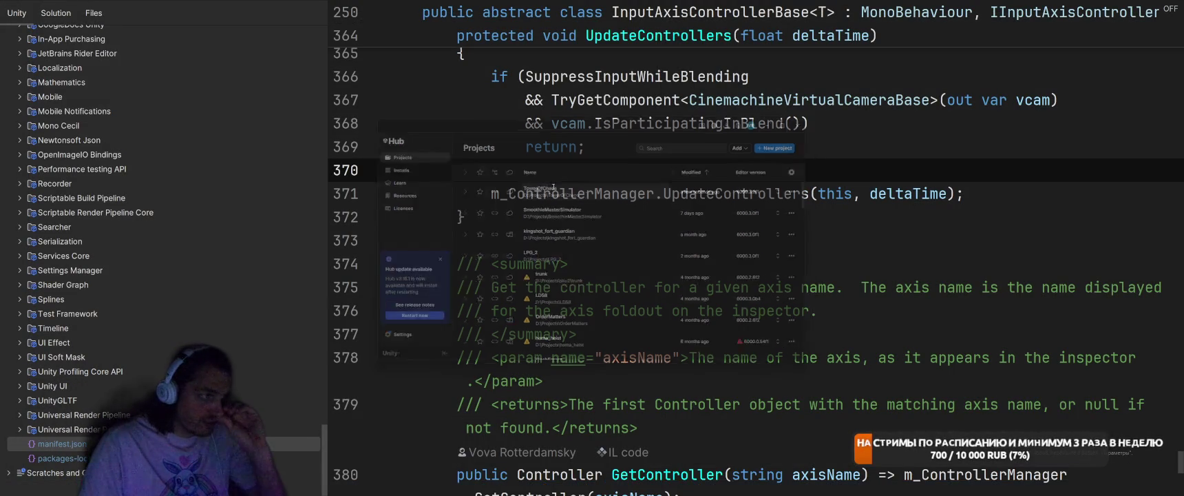
- Close the Snipping Tool and Slack windows, then pick TowerOfChaos in Unity Hub's Projects list
left_click(575, 200)
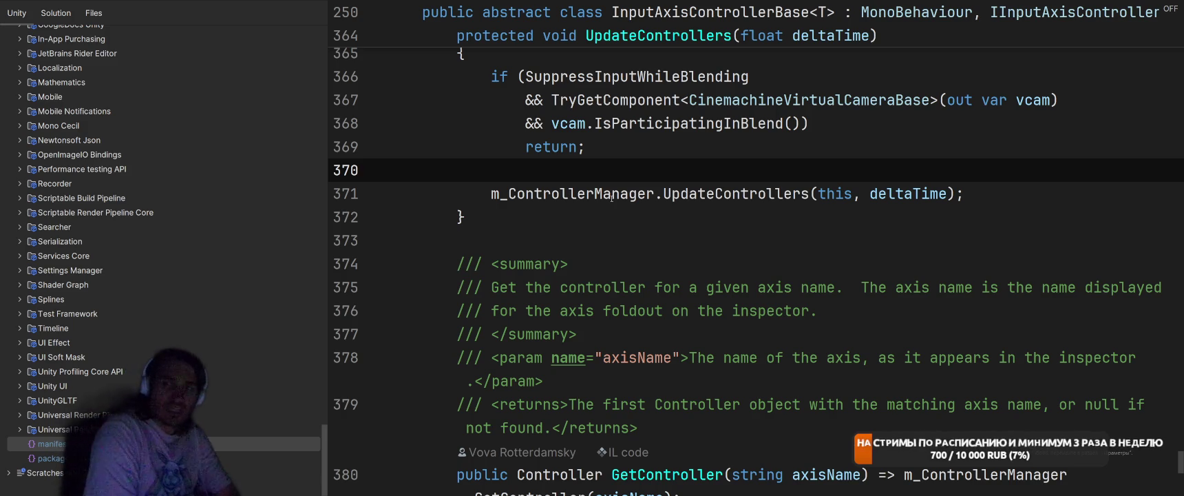
key("alt+Tab")
key("Tab")
key("Tab")
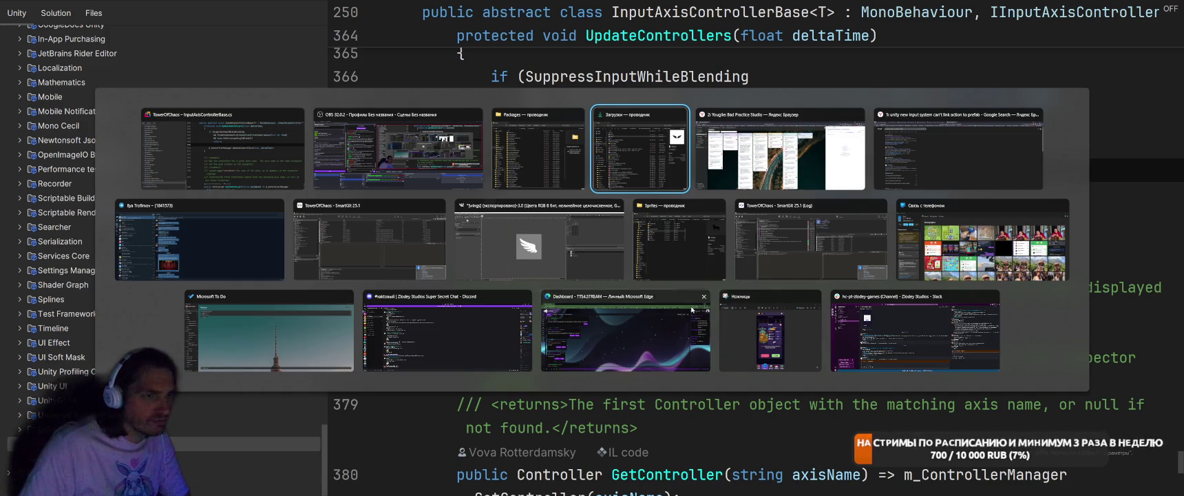
left_click(814, 296)
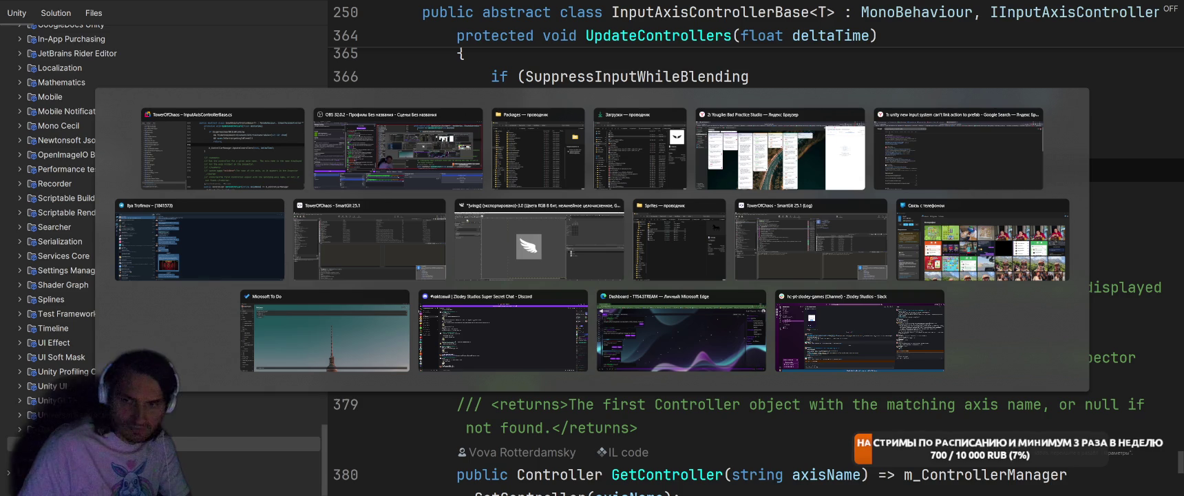
left_click(815, 317)
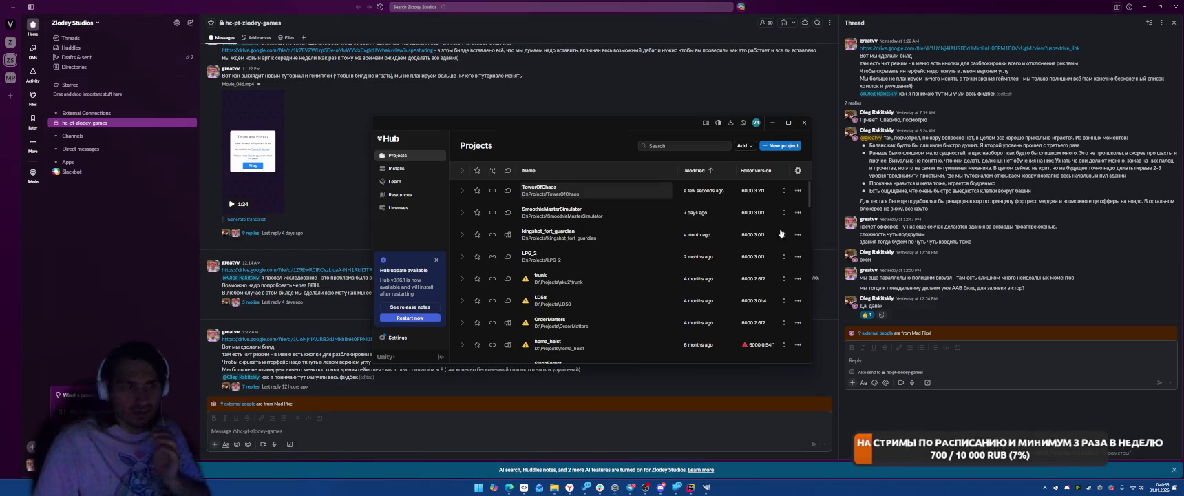
left_click(1174, 6)
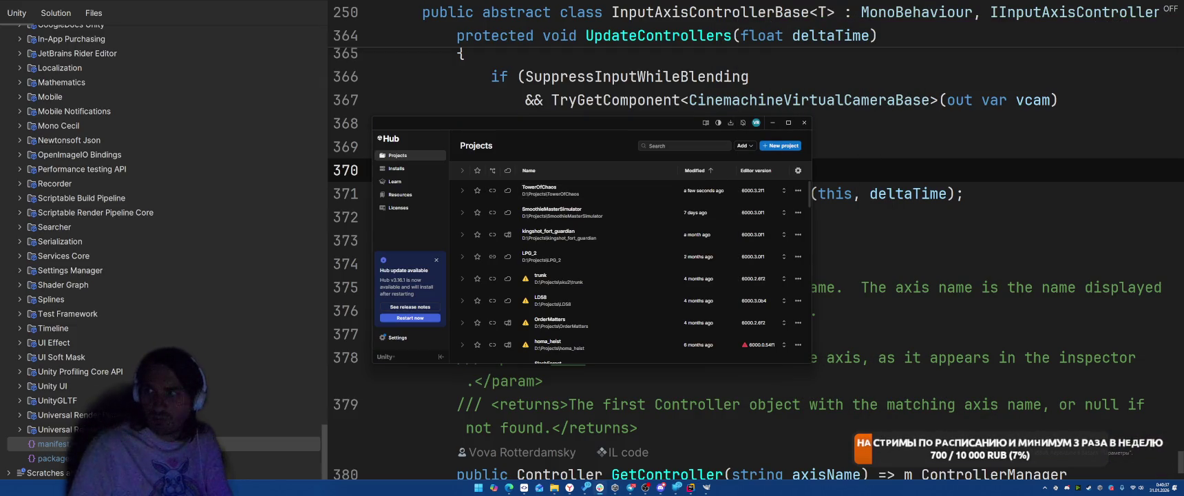
left_click(558, 186)
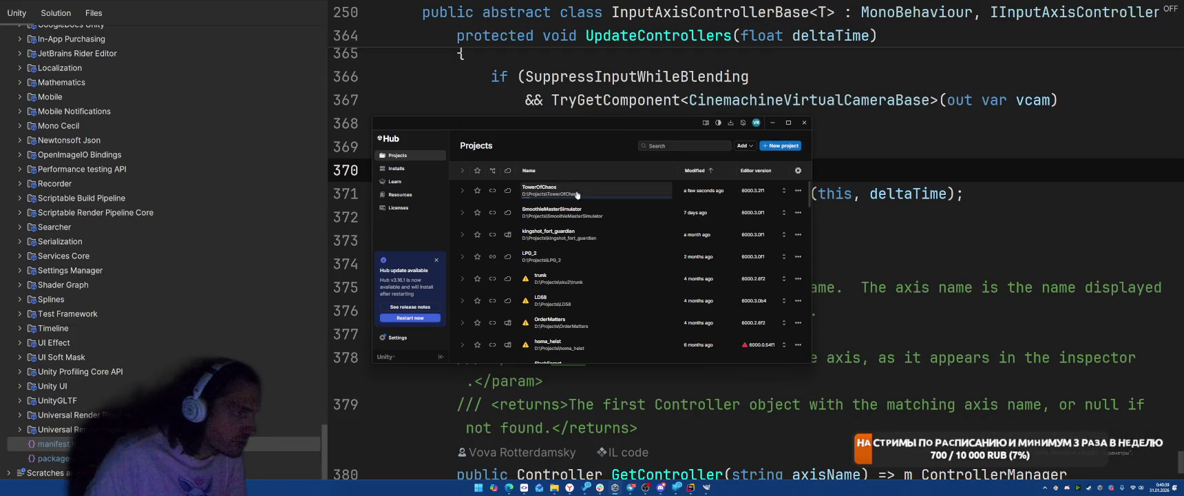
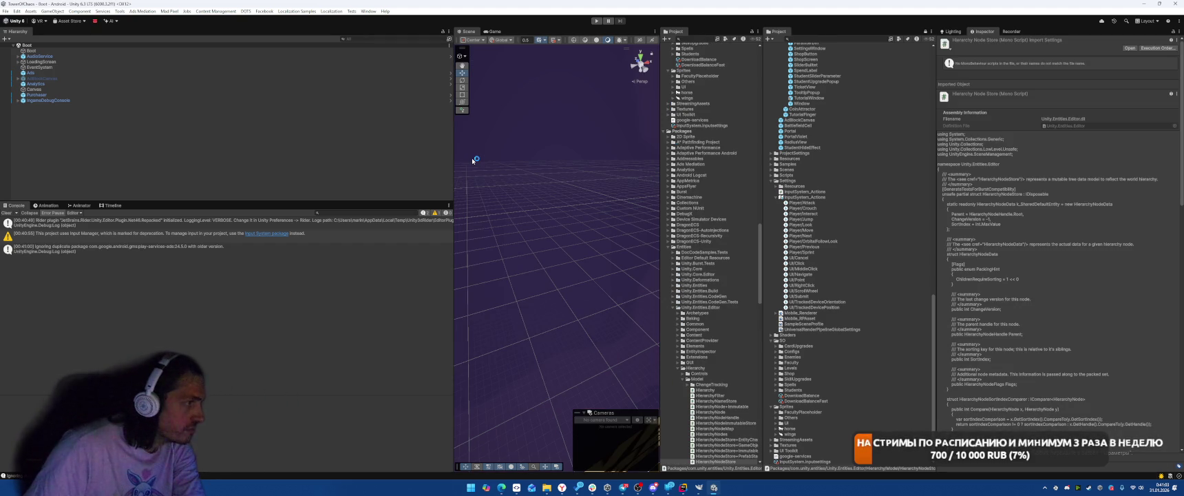
- Play-test the game on the Castle screen, then stop play mode
left_click(597, 22)
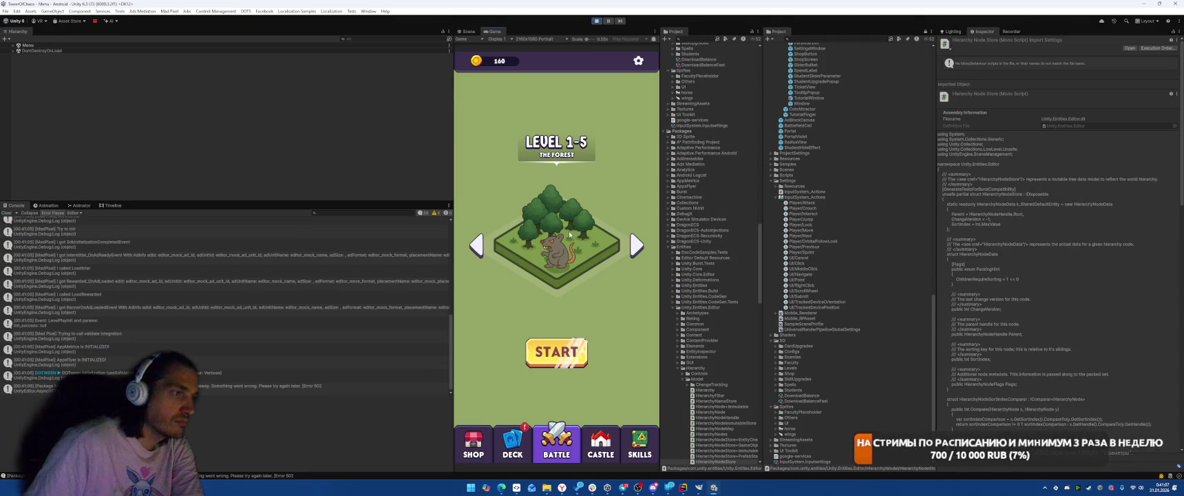
left_click(600, 445)
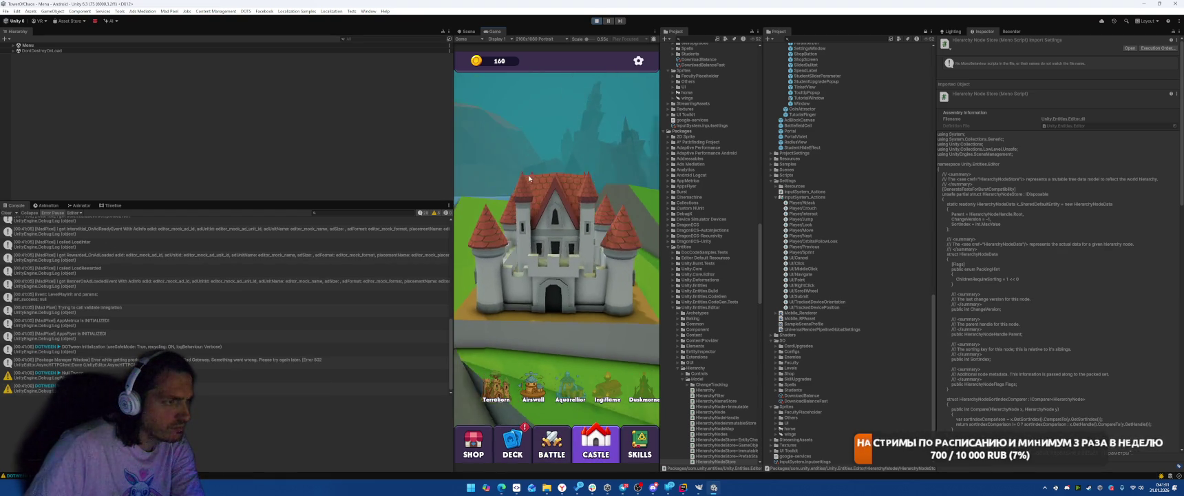
key("ctrl+p")
- In Project Settings, select OrbitalFollowLook's Delta [Pointer] binding
left_click(6, 11)
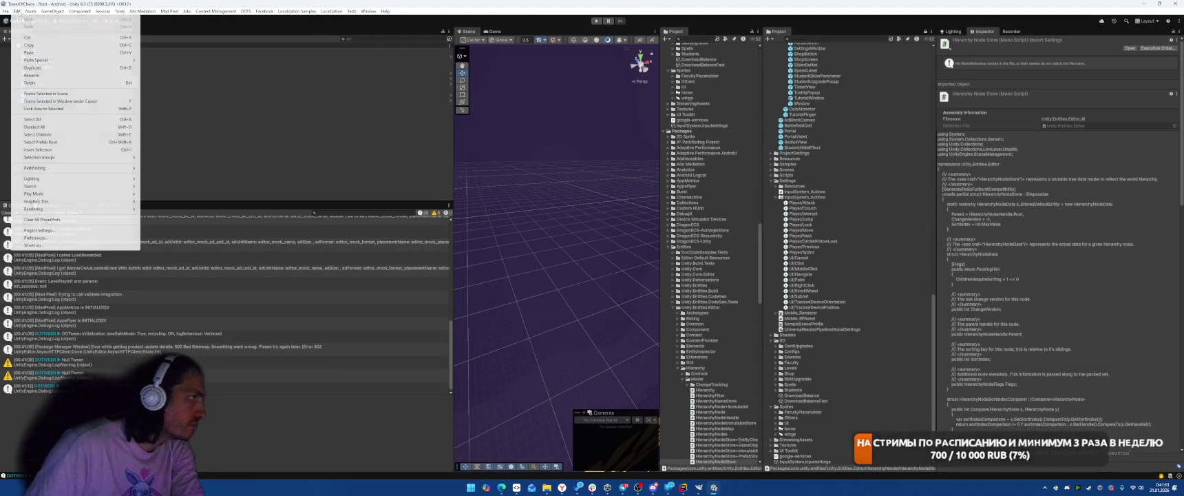
left_click(42, 230)
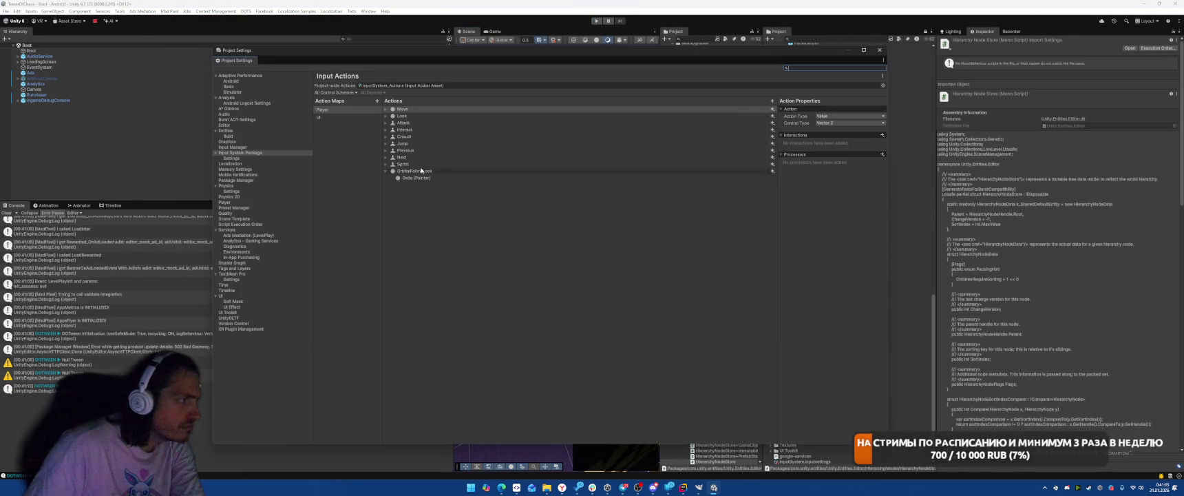
left_click(427, 171)
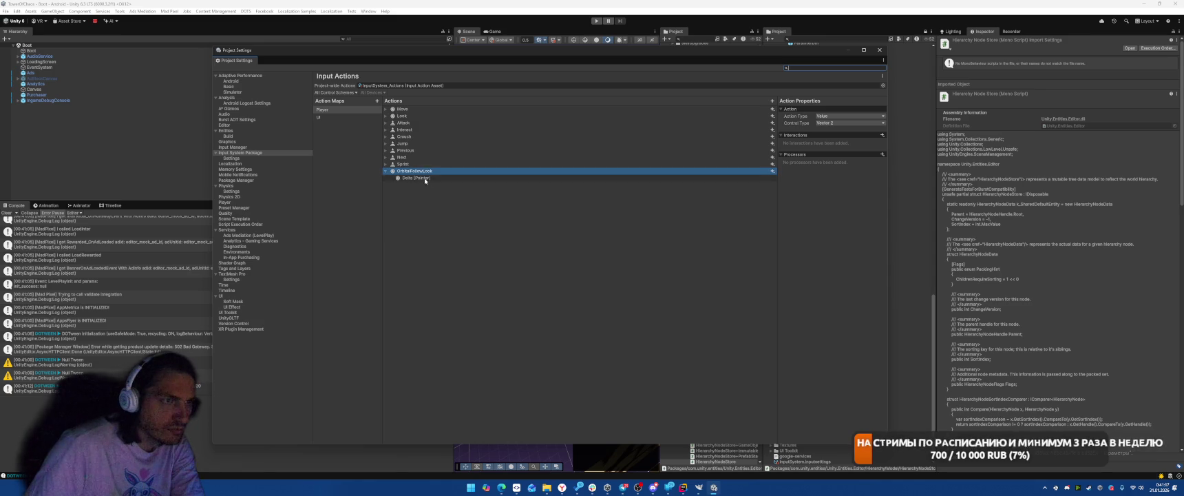
left_click(422, 178)
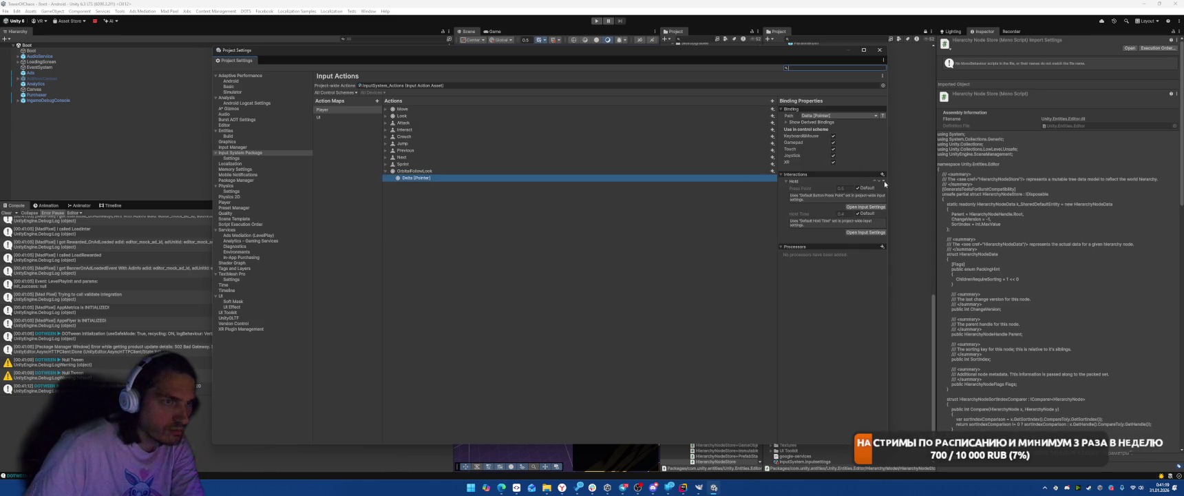
- Replace the binding's Hold interaction with a Press interaction
left_click(885, 182)
left_click(882, 174)
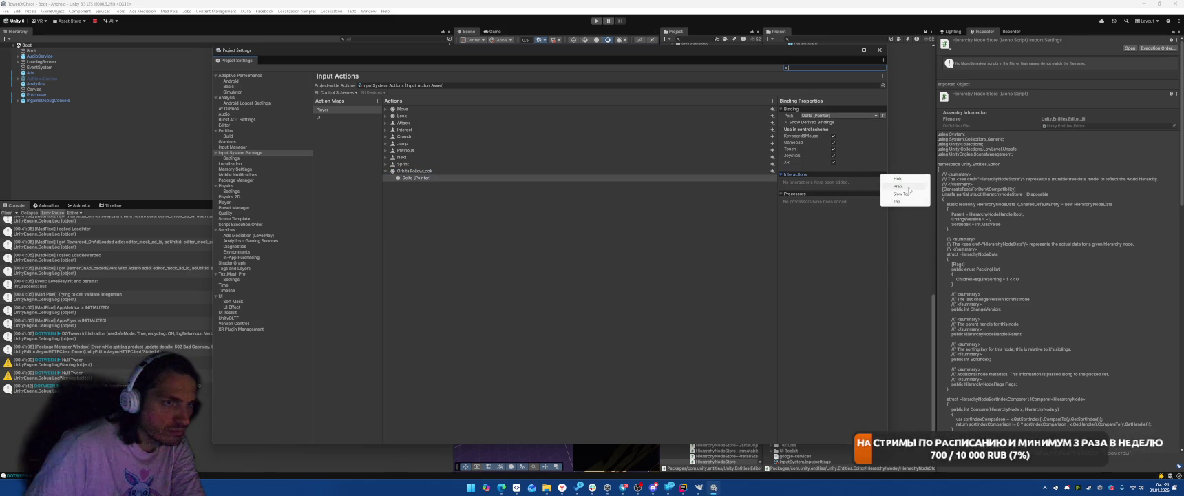
left_click(892, 192)
- Add a Scale Vector 2 processor with X and Y set to 10
left_click(883, 248)
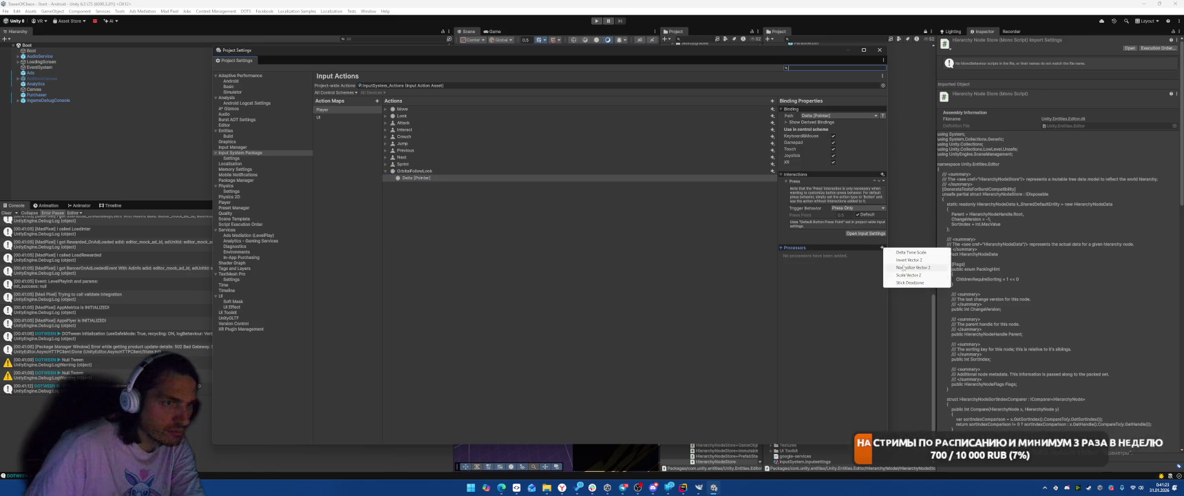
left_click(908, 274)
left_click(854, 262)
type("10")
left_click(850, 269)
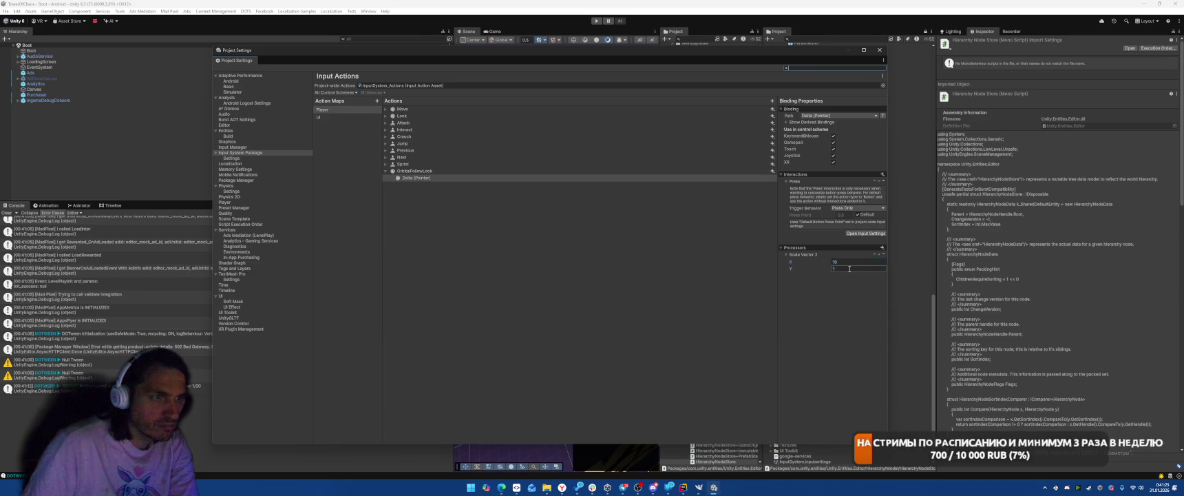
type("1")
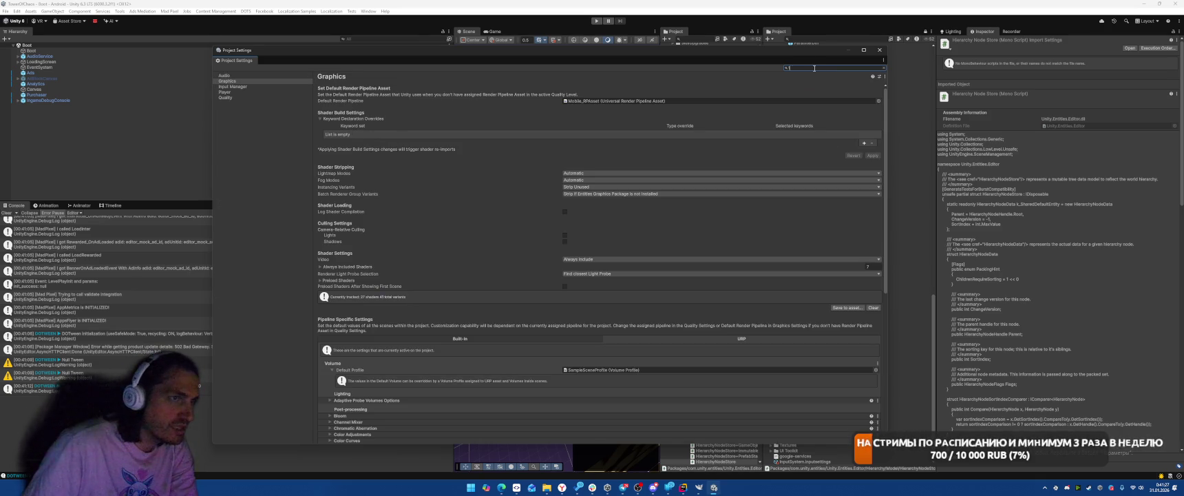
key("BackSpace")
left_click(254, 153)
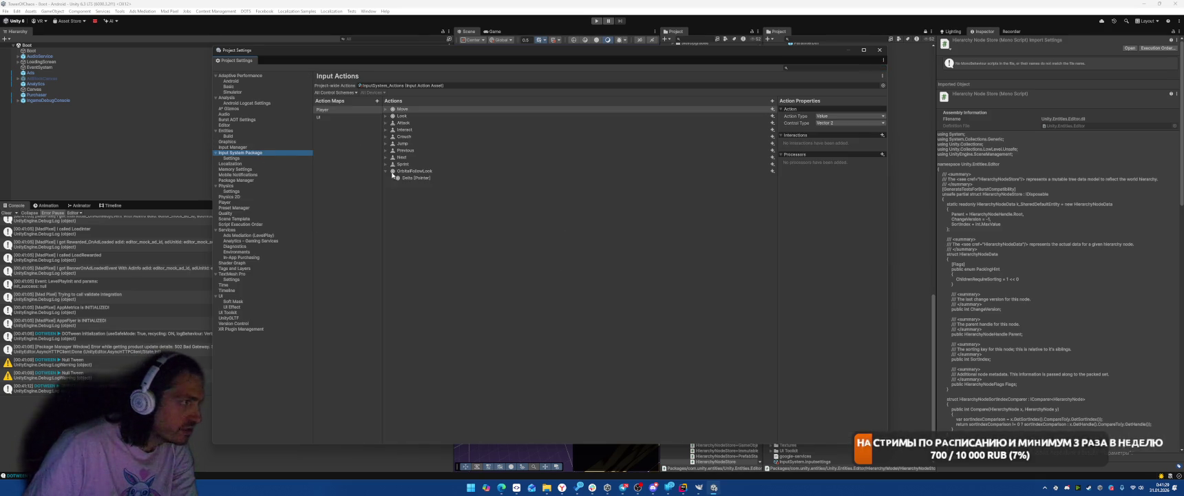
left_click(681, 178)
type("10")
left_click(846, 268)
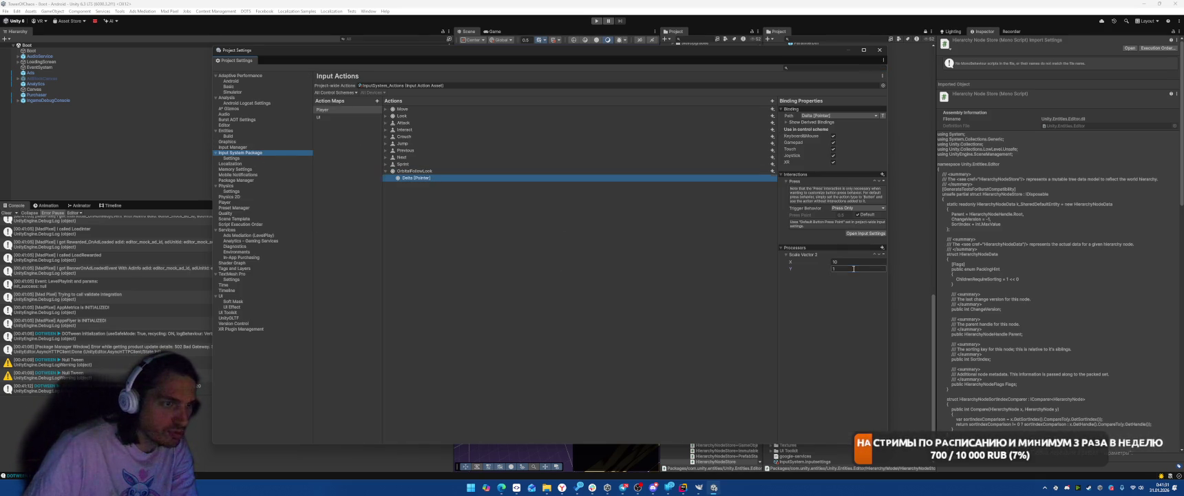
key("Return")
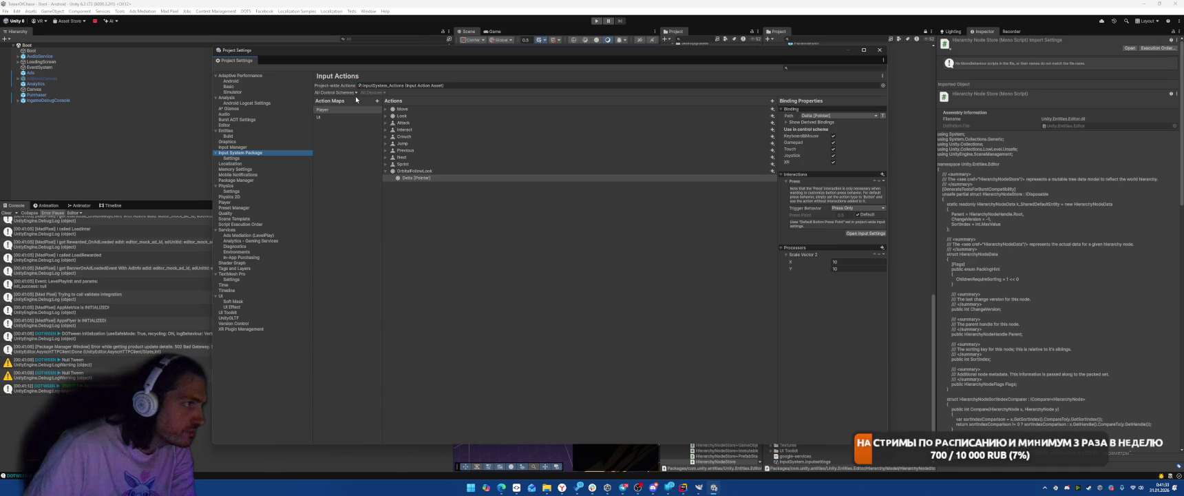
- Add a Delta Time Scale processor and close Project Settings
left_click(882, 247)
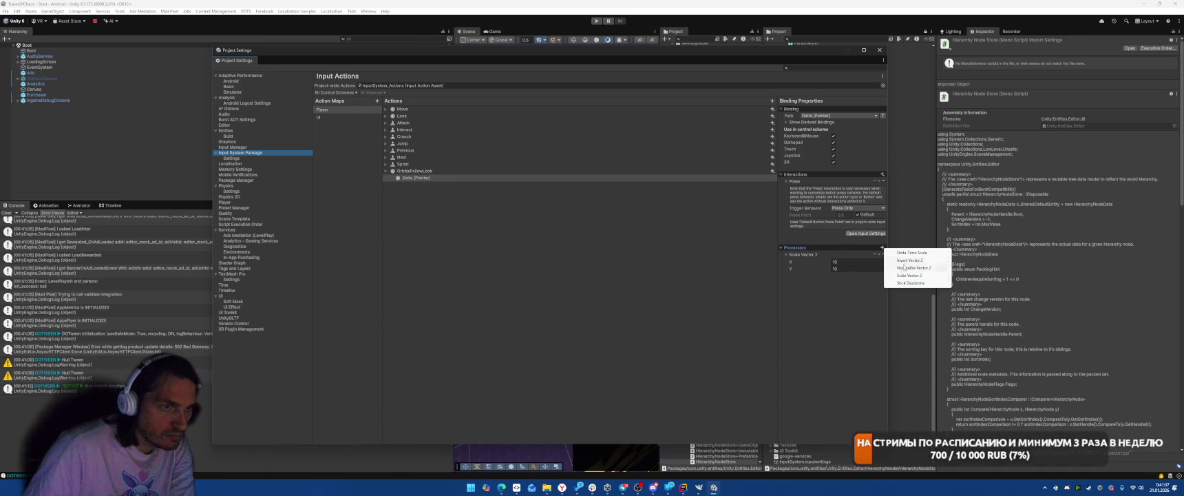
left_click(910, 253)
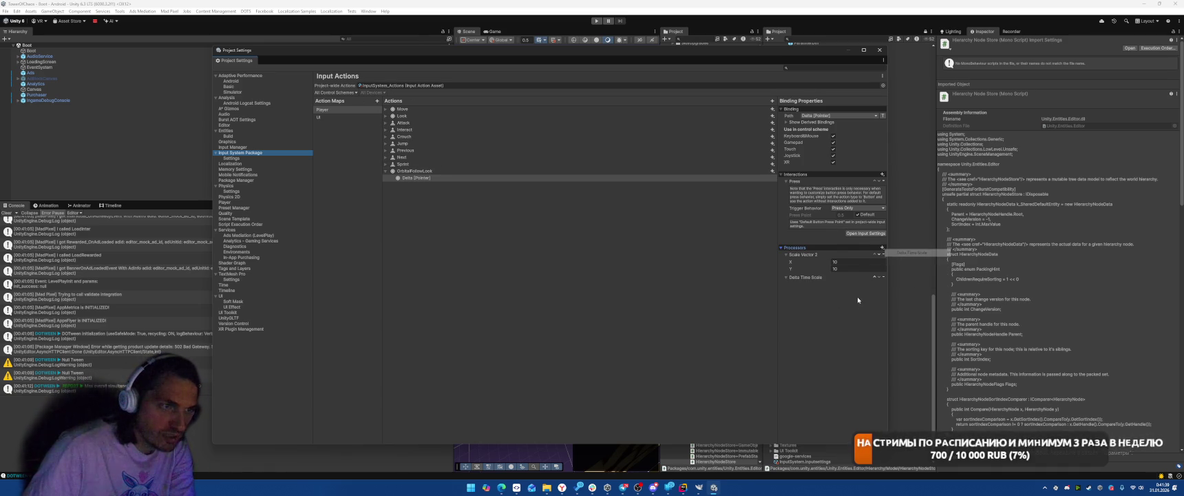
left_click(880, 50)
key("ctrl+p")
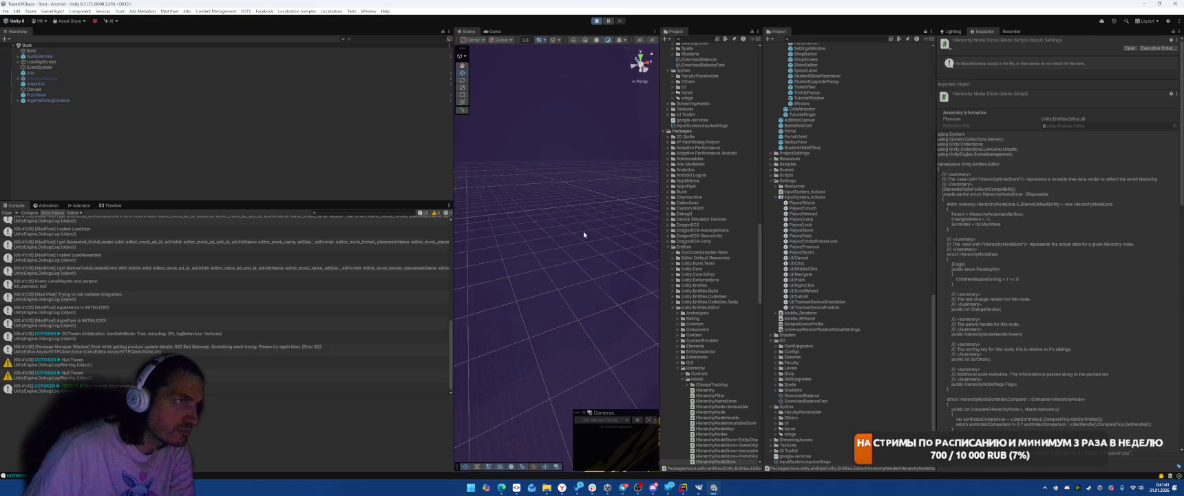
- Swipe to the Castle screen to test the pointer look, then exit play mode
left_click_drag(580, 300, 575, 305)
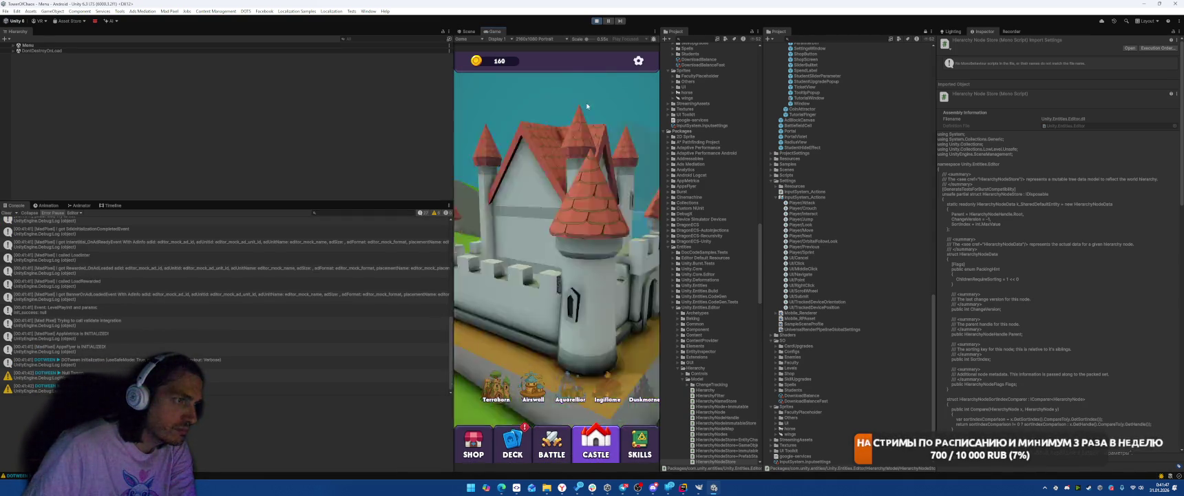
key("ctrl+p")
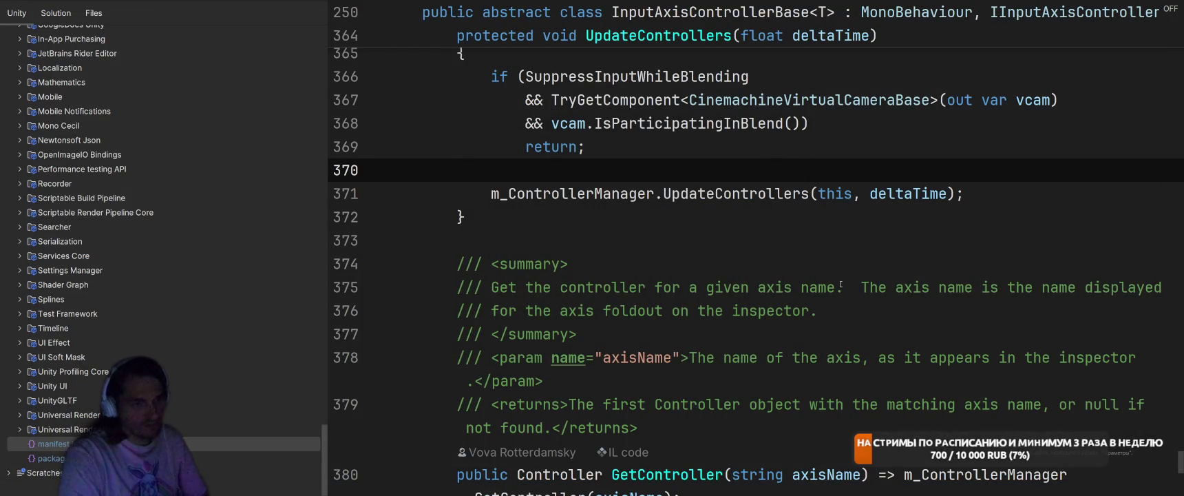
- Dismiss GIMP's unsaved-image exit prompt
left_click(785, 209)
key("alt+Tab")
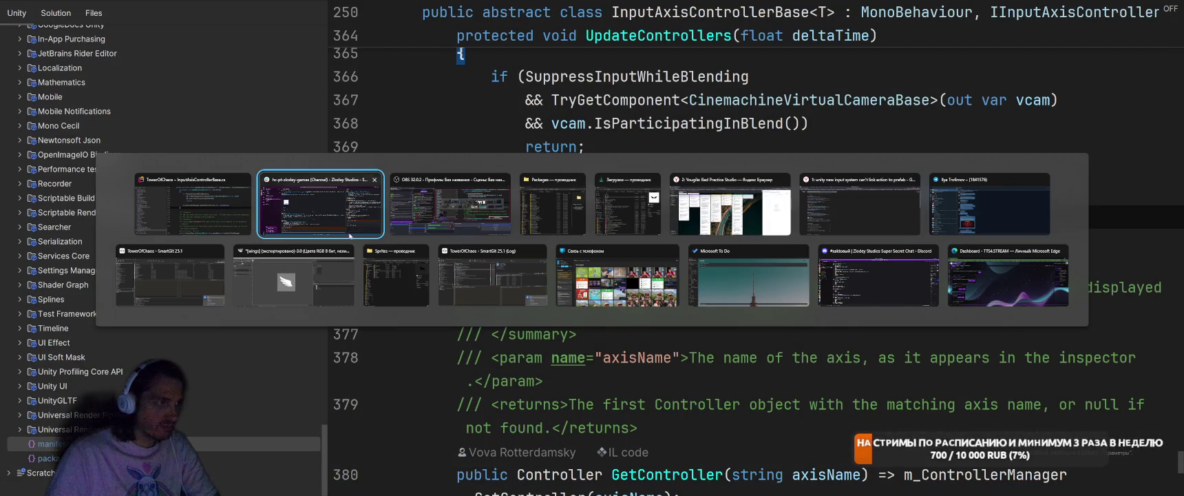
left_click(819, 347)
key("alt+Tab")
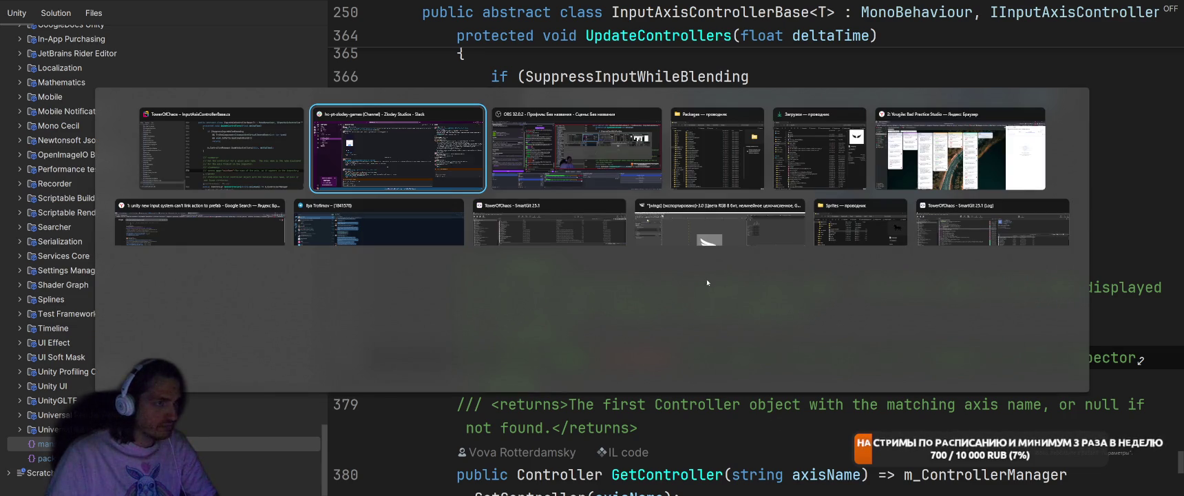
key("Escape")
key("alt+Tab")
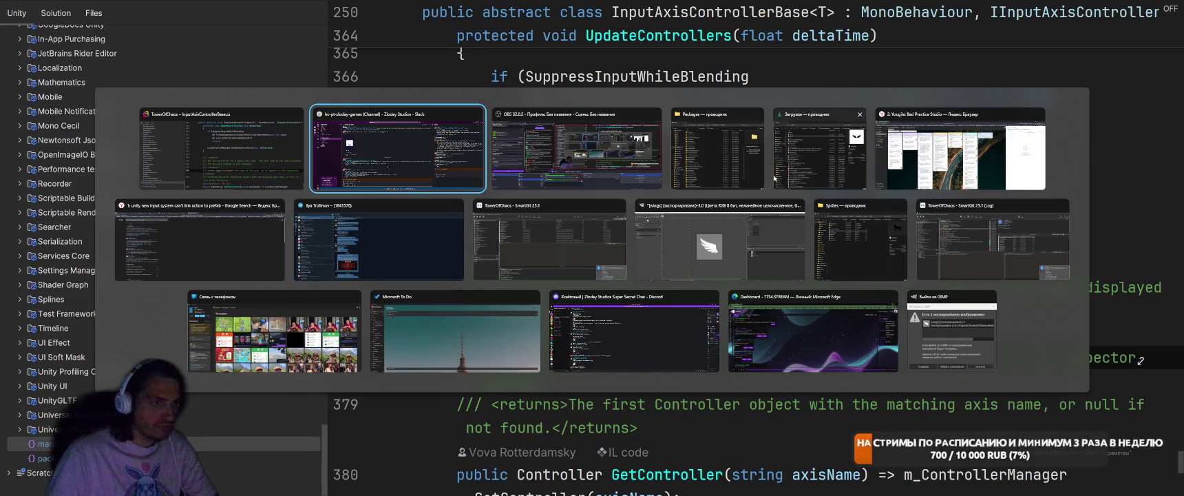
left_click(945, 335)
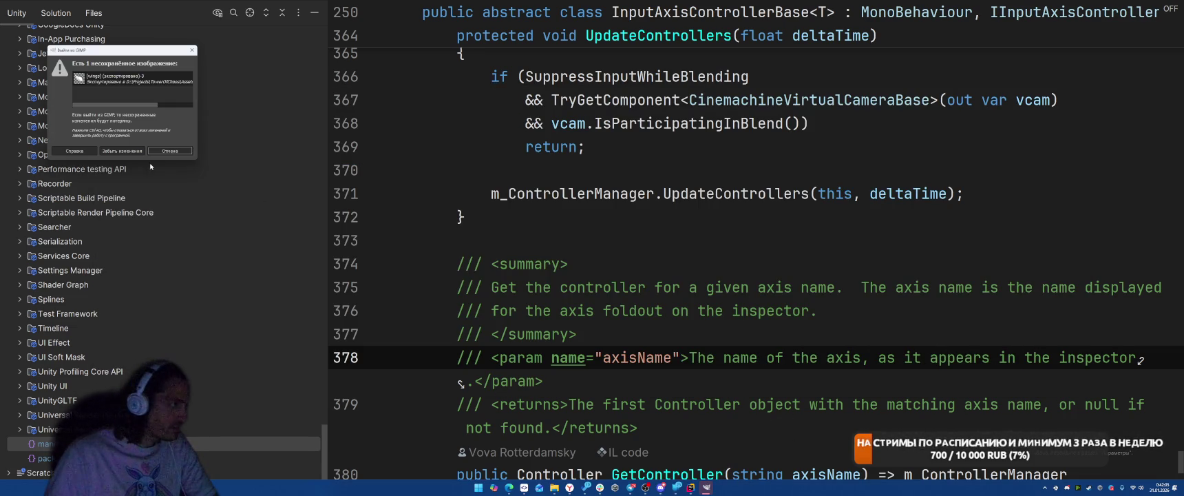
left_click(120, 151)
- Close the Связь с телефоном and Packages explorer windows, then bring up the YouGile board
left_click(552, 245)
key("alt+Tab")
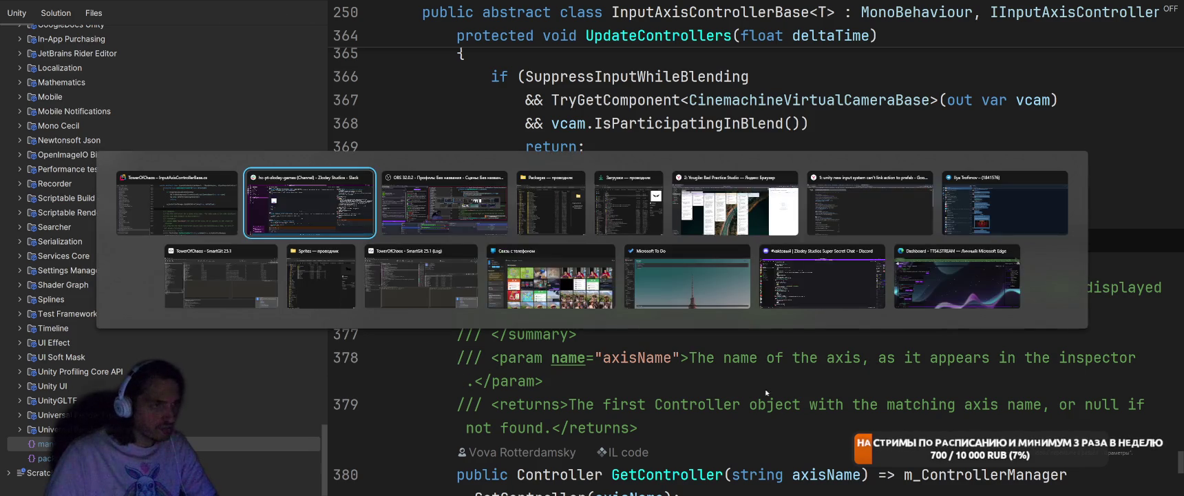
left_click(609, 252)
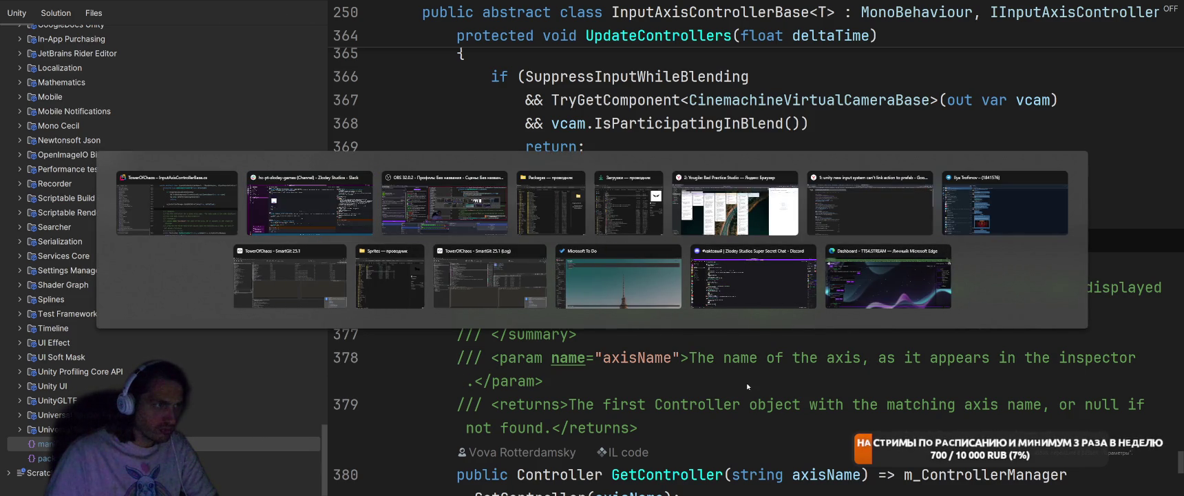
left_click(580, 180)
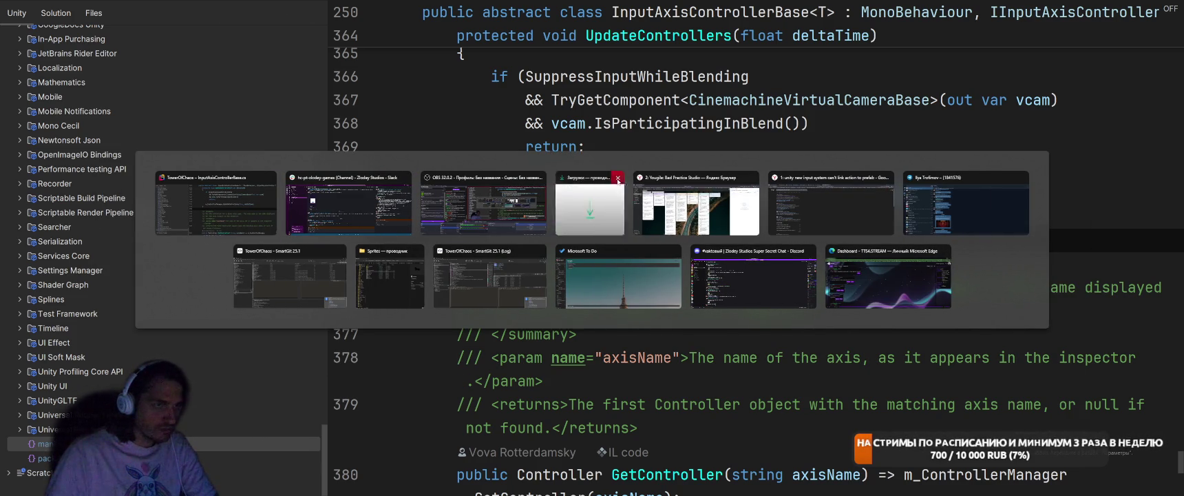
left_click(647, 207)
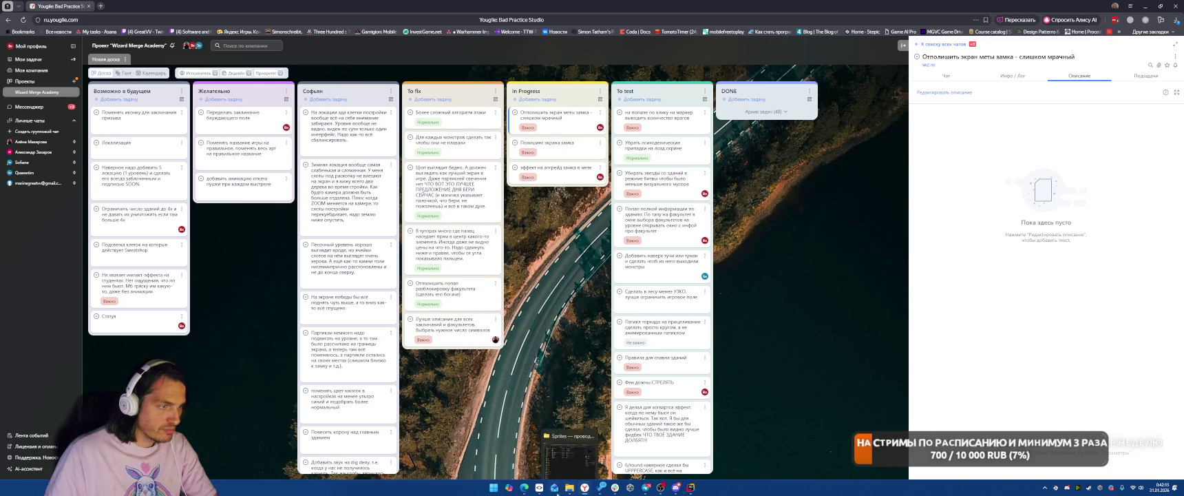
- Open the TowerOfChaos project from Unity Hub and return to the Unity editor
left_click(631, 488)
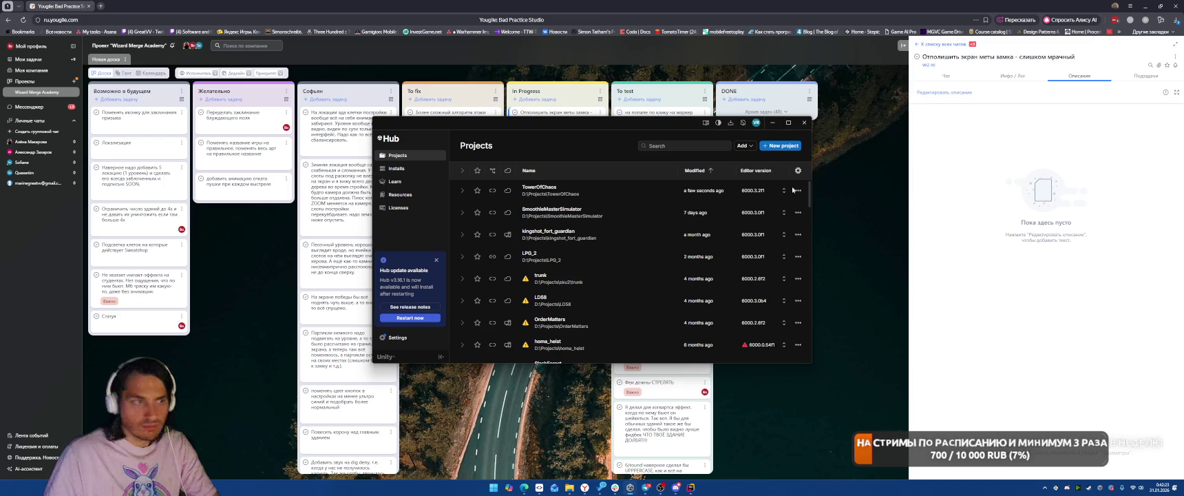
left_click(538, 192)
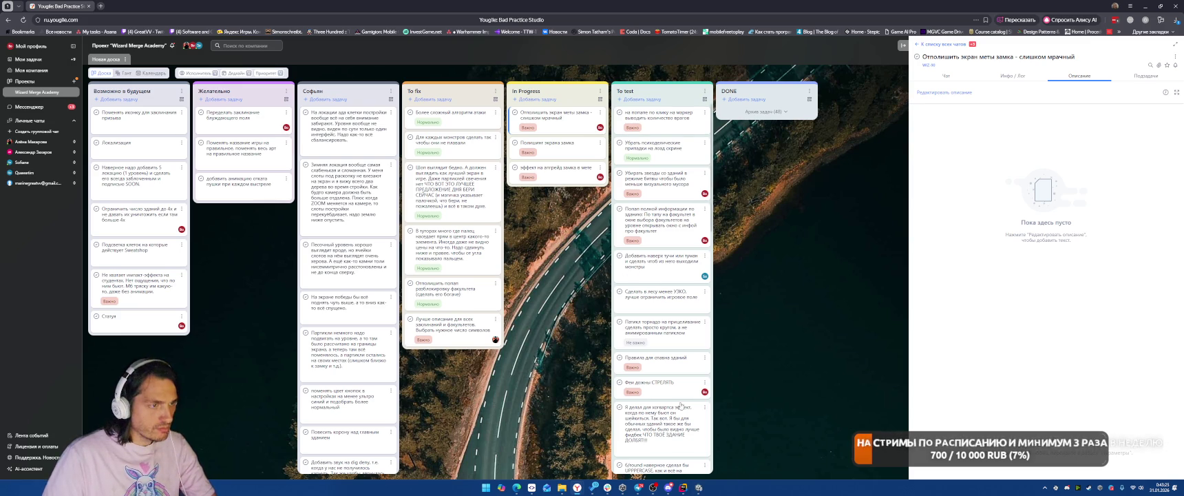
key("alt+Tab")
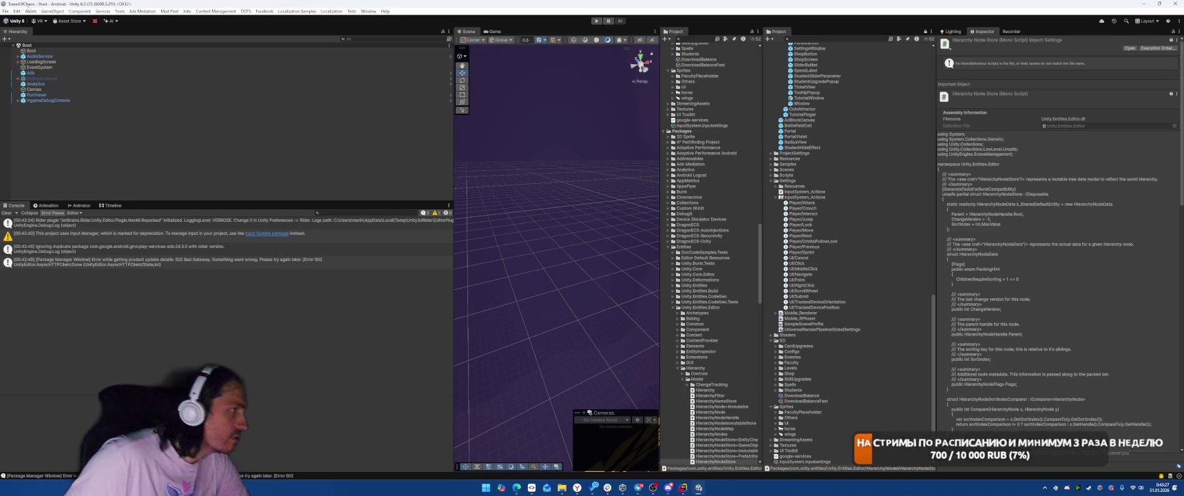
- On the Input Actions settings page, add a Delta Time Scale processor to Delta [Pointer]
left_click(17, 11)
left_click(34, 196)
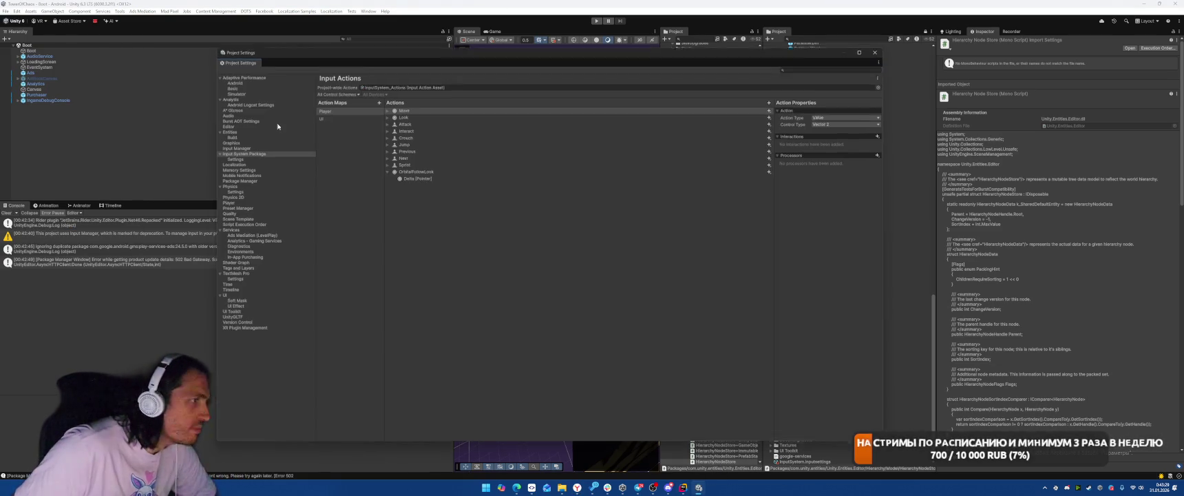
left_click(232, 157)
left_click(240, 152)
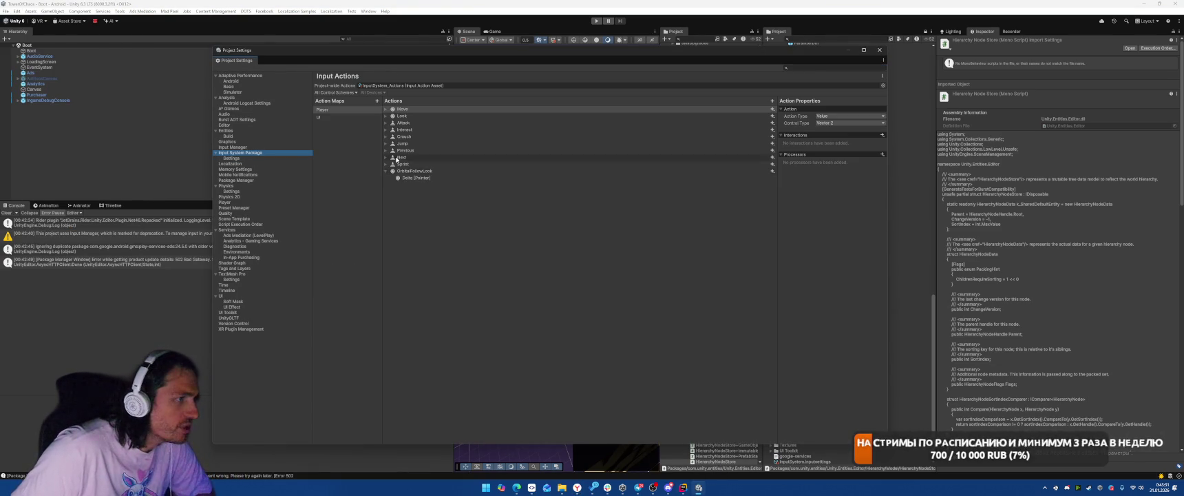
left_click(421, 179)
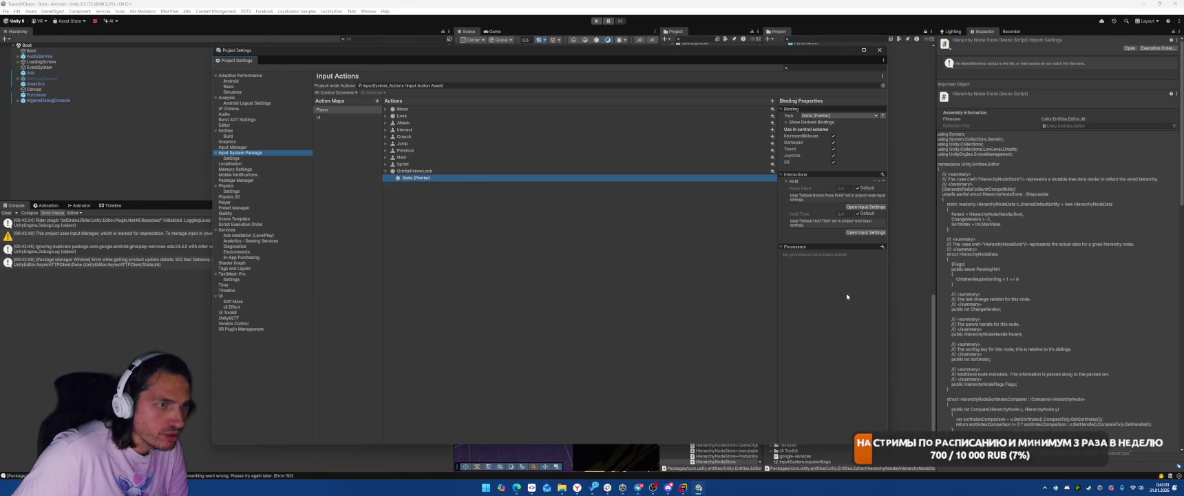
left_click(884, 249)
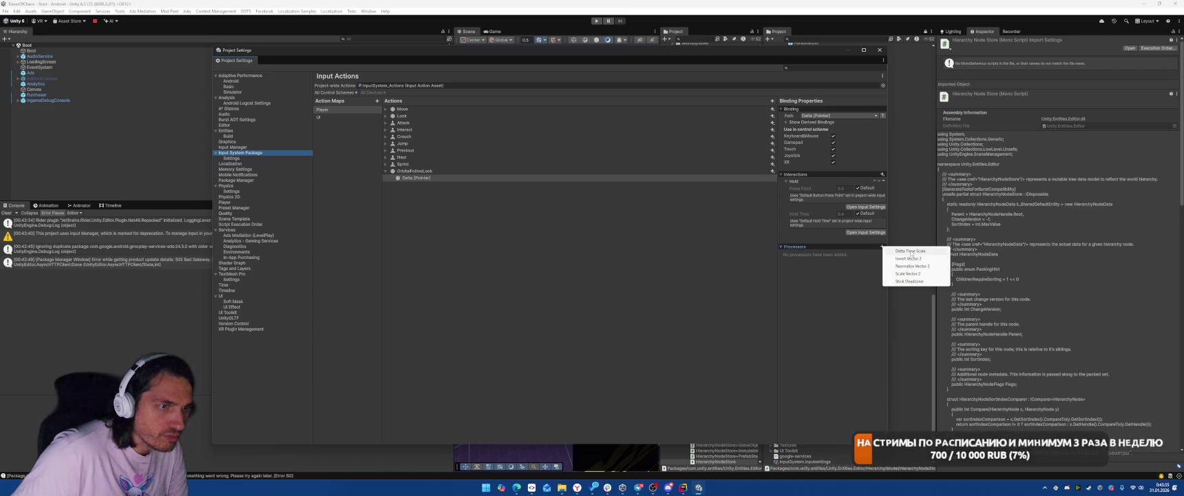
left_click(891, 250)
- Add a Scale Vector 2 processor with X and Y both set to 10
left_click(883, 246)
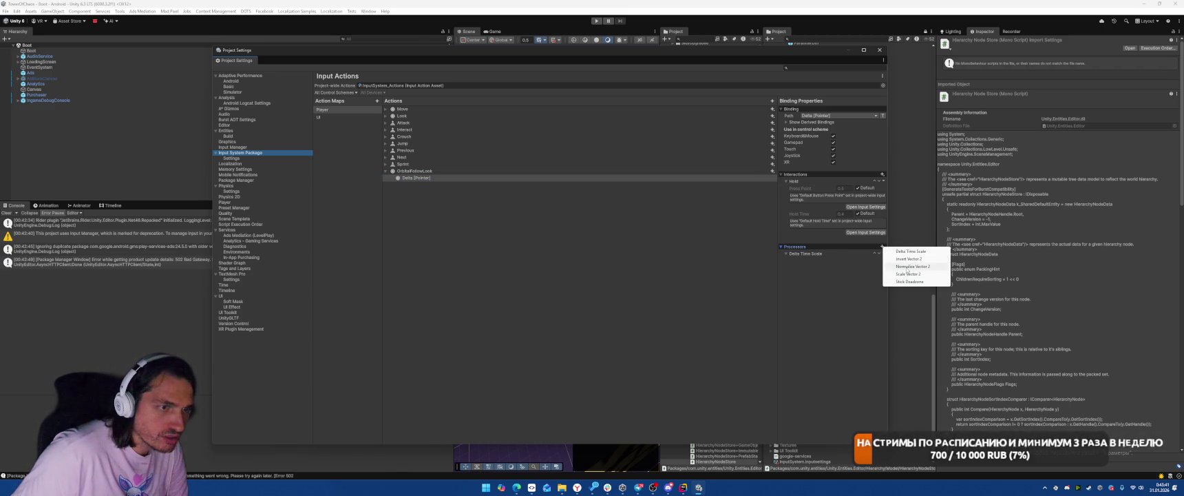
left_click(908, 275)
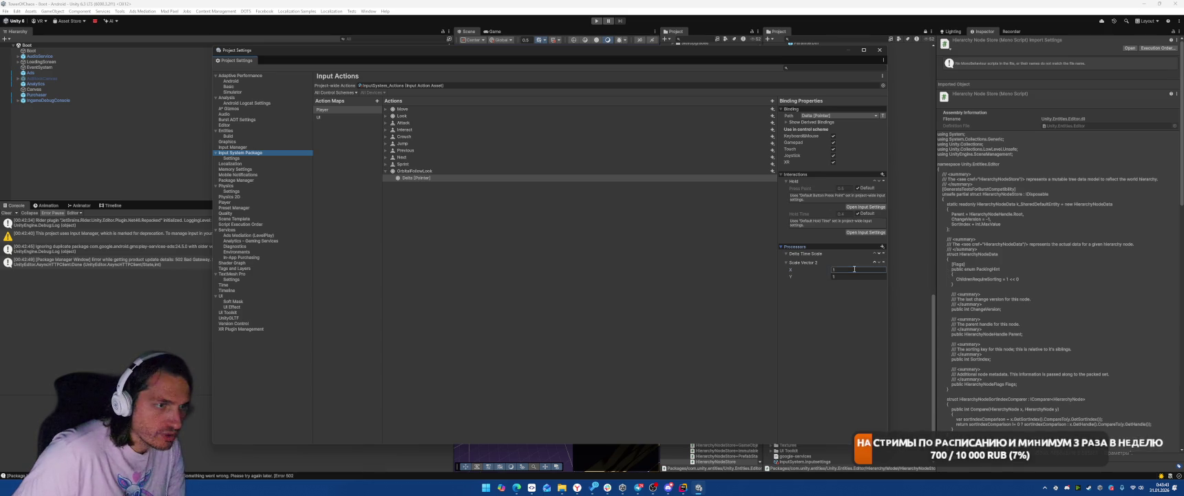
type("10")
key("Tab")
type("10")
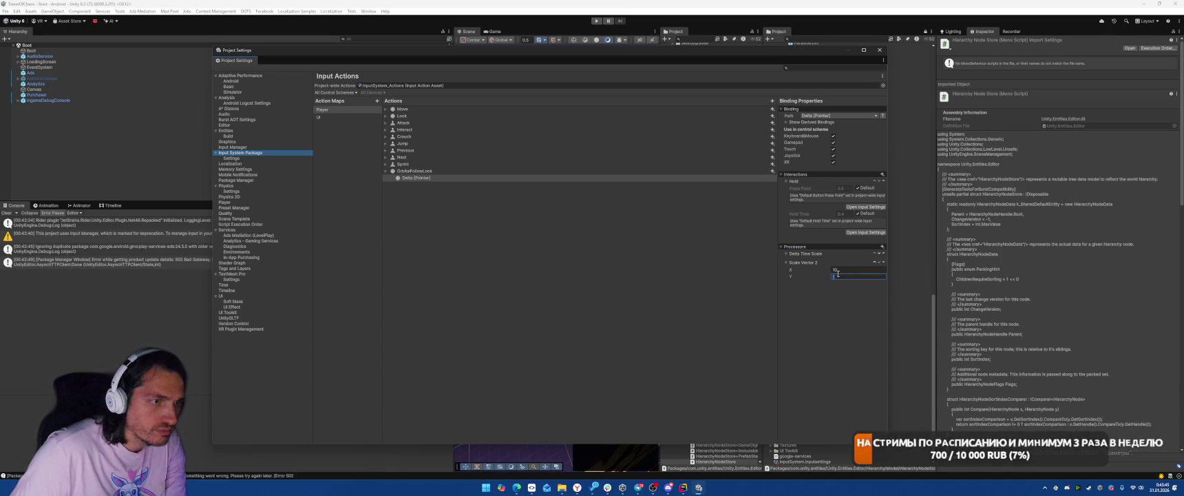
key("Return")
left_click(482, 177)
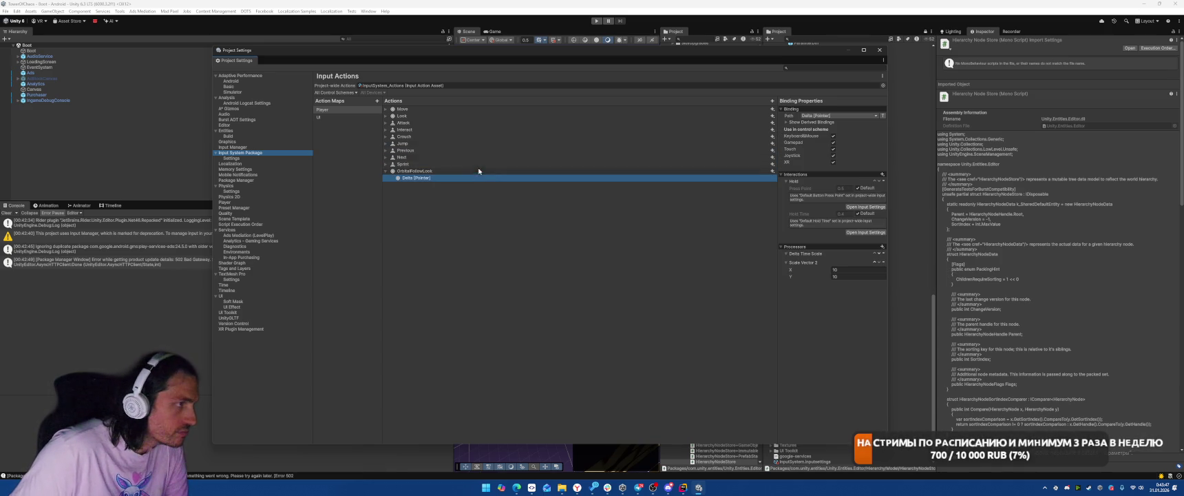